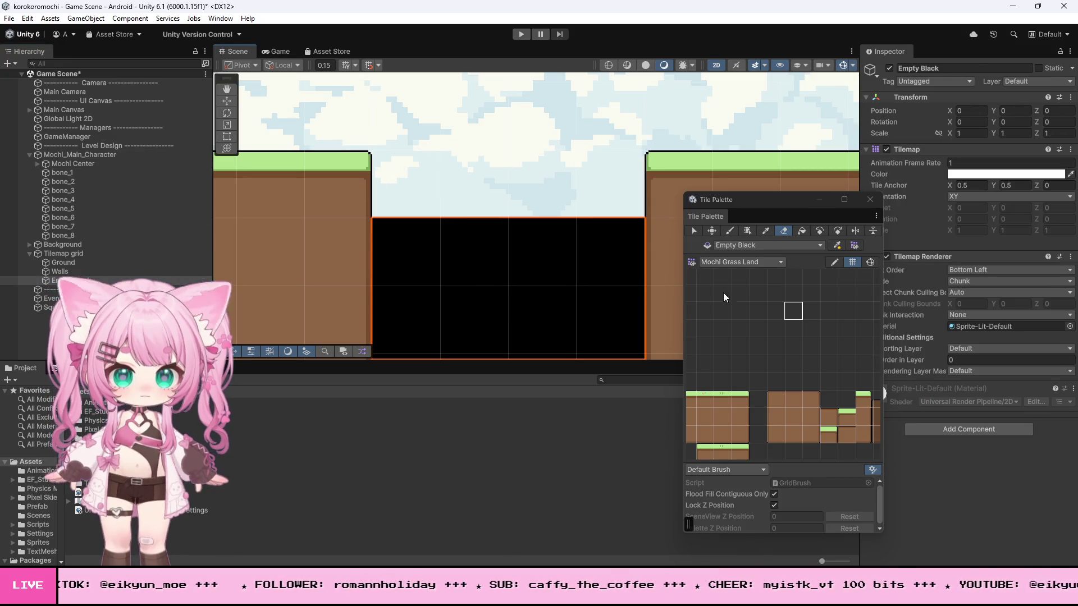
Step: Paint a row of dotted dark tiles across the top of the black pit
scroll(772, 312, down, 4)
scroll(789, 402, up, 4)
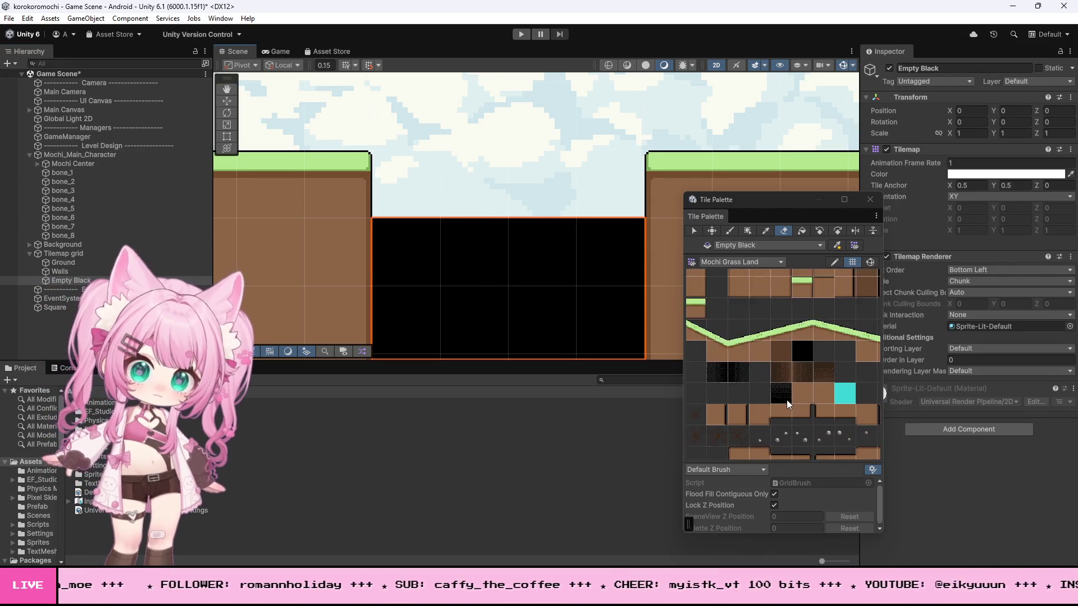
click(779, 392)
drag(393, 247, 572, 268)
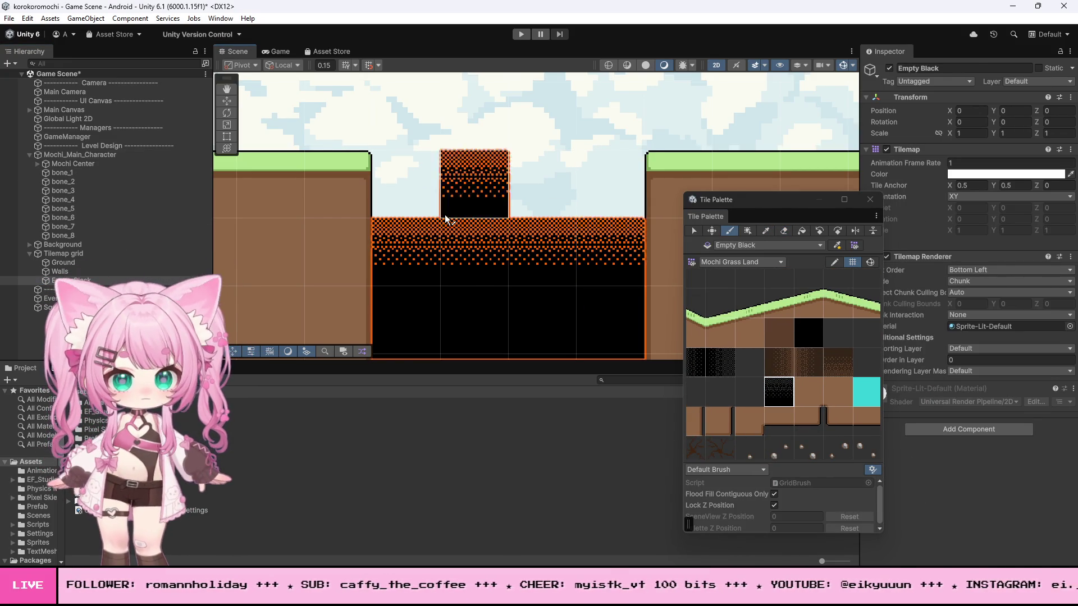
Step: Save the Unity scene with File > Save
scroll(481, 234, down, 3)
scroll(602, 141, down, 10)
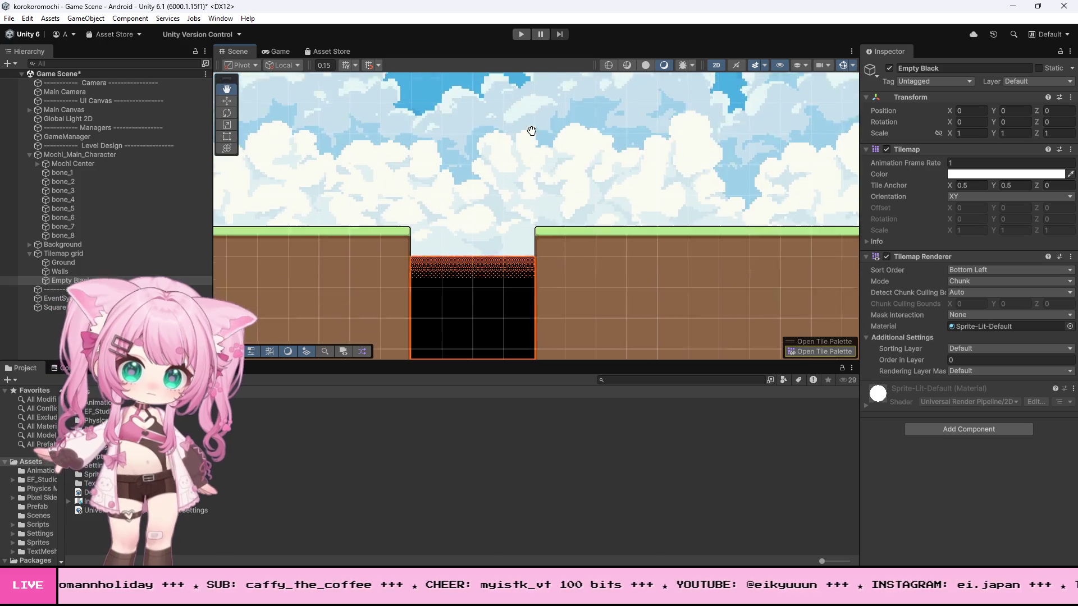
scroll(601, 141, down, 8)
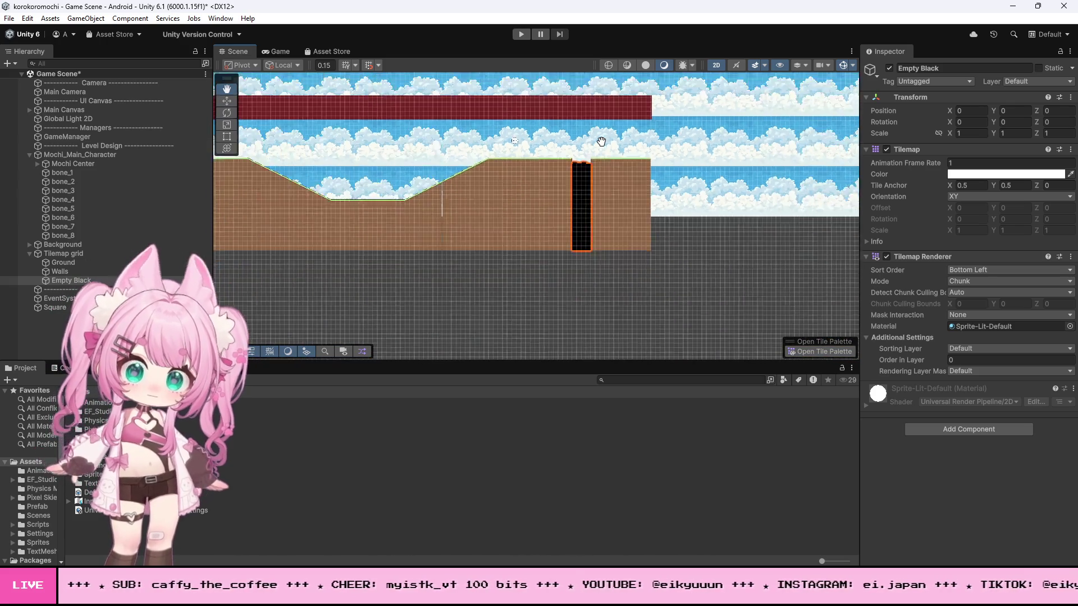
scroll(279, 156, up, 10)
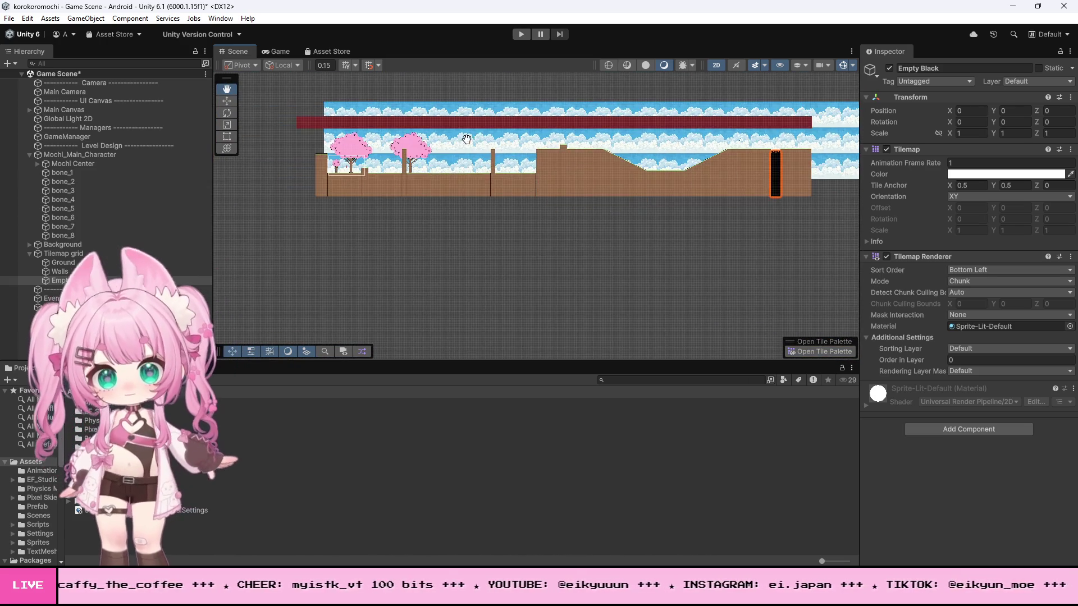
scroll(430, 140, up, 3)
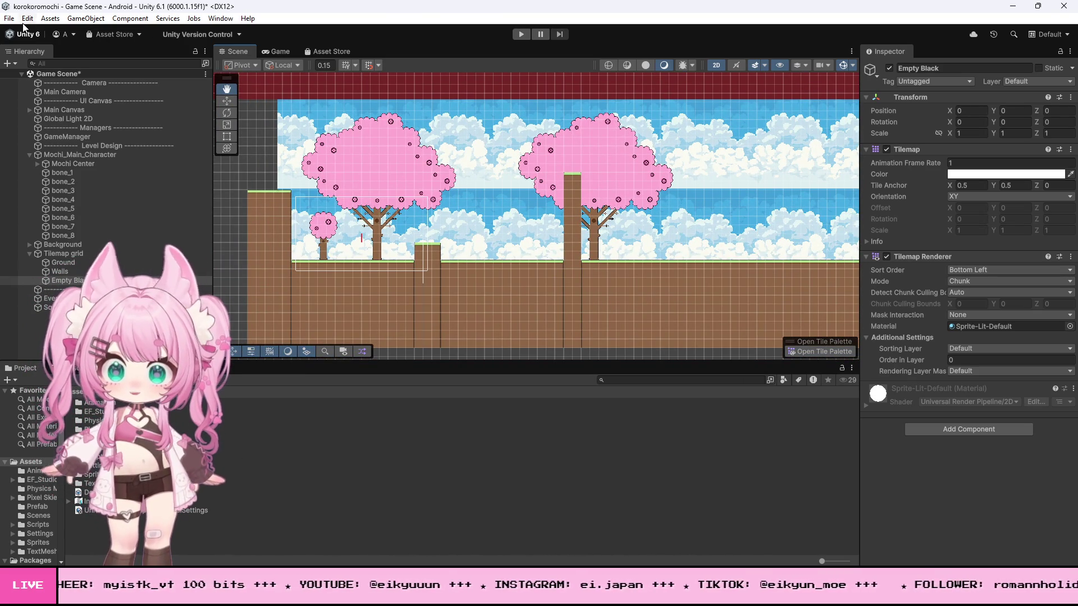
click(11, 19)
click(62, 73)
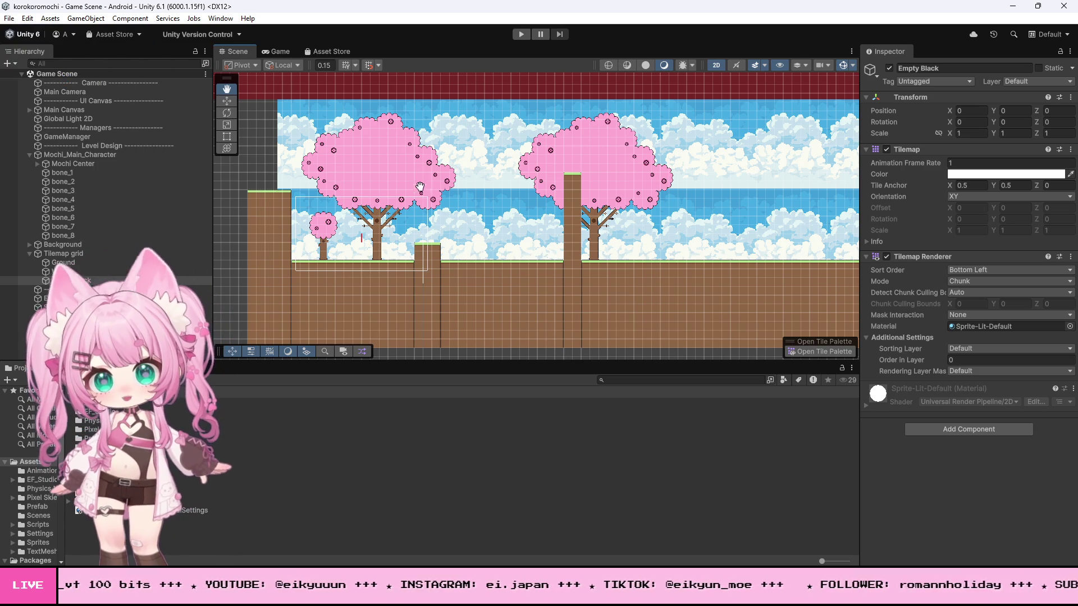
Step: Select the Mochi_Main_Character object in the Hierarchy
scroll(340, 204, down, 4)
click(84, 155)
scroll(340, 203, down, 3)
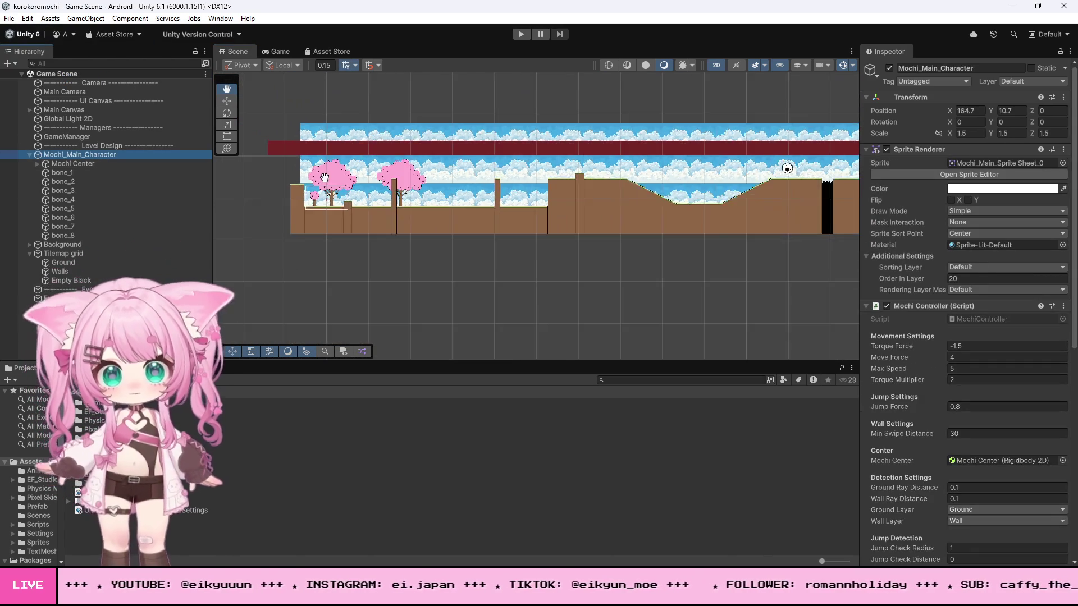
Step: Using the Move tool (W), drag Mochi_Main_Character to the level's left end
drag(674, 206, 589, 200)
scroll(754, 158, up, 5)
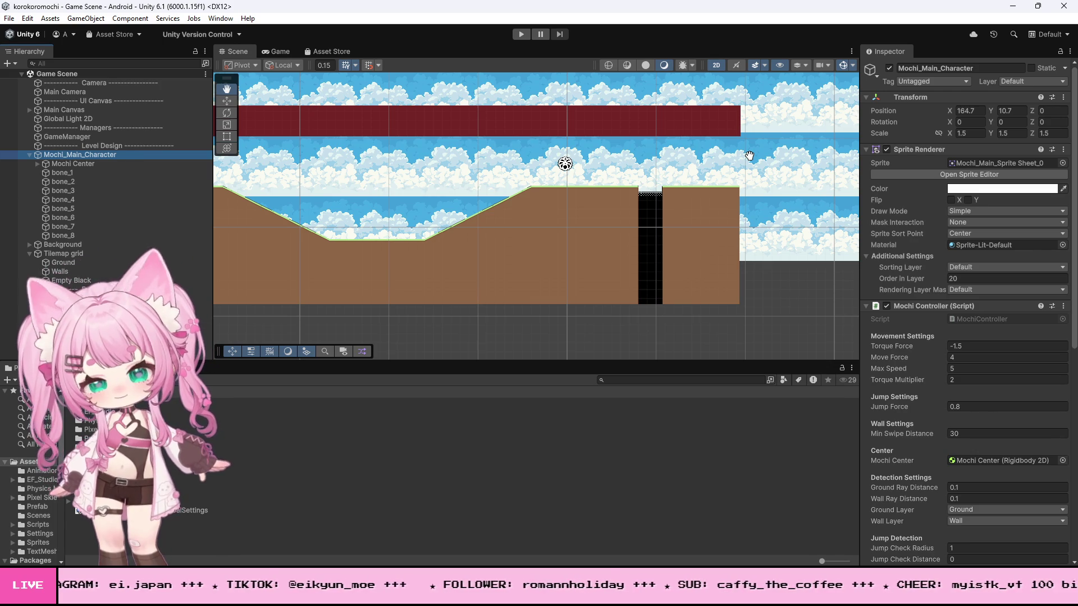
scroll(749, 156, down, 1)
scroll(749, 155, up, 4)
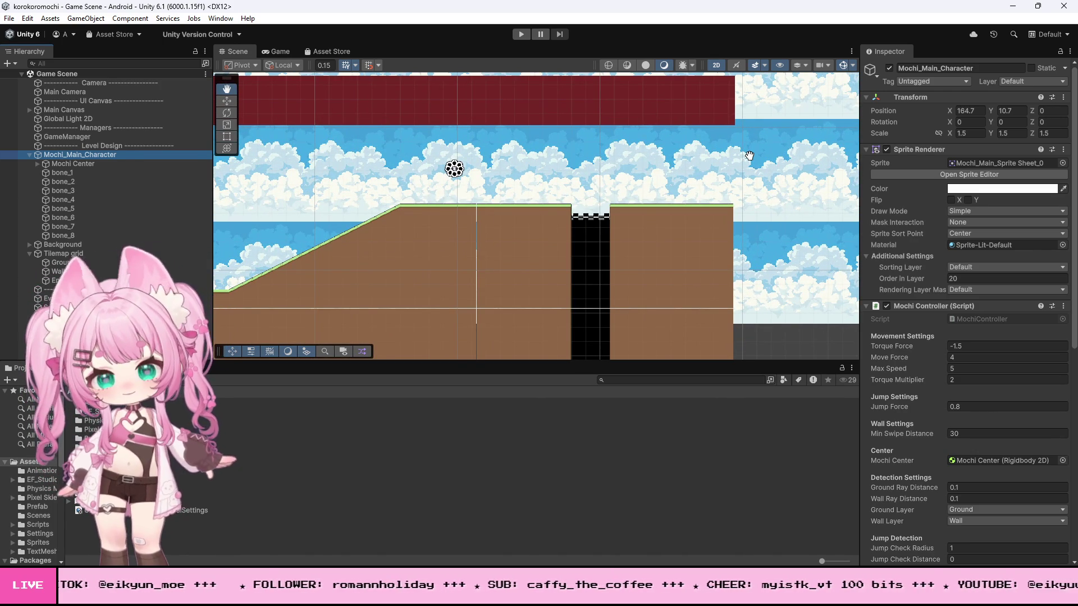
scroll(749, 156, down, 4)
scroll(750, 156, up, 4)
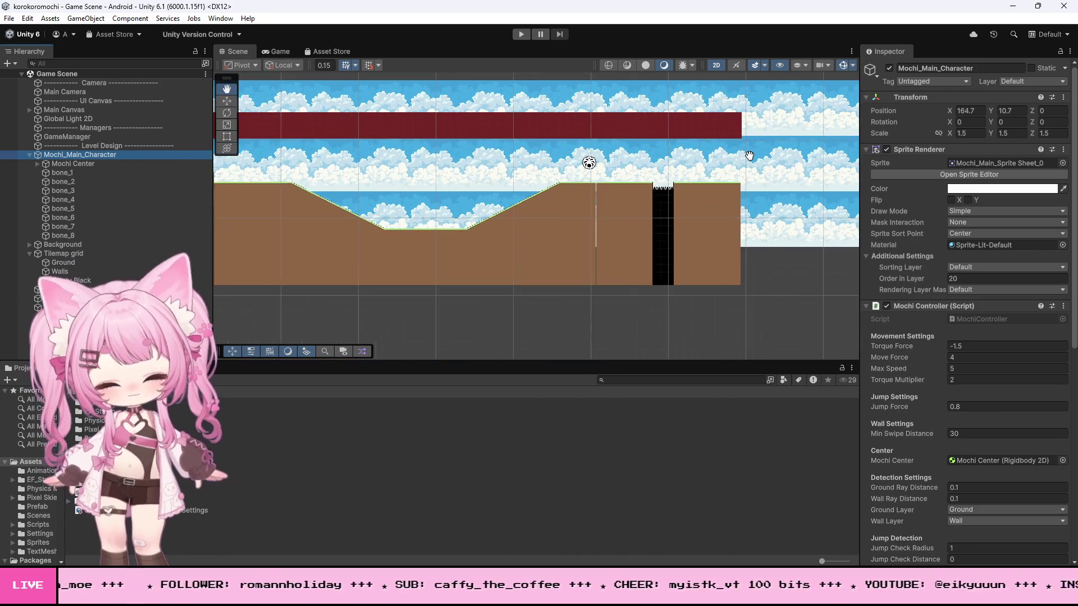
scroll(749, 156, down, 1)
scroll(750, 156, down, 1)
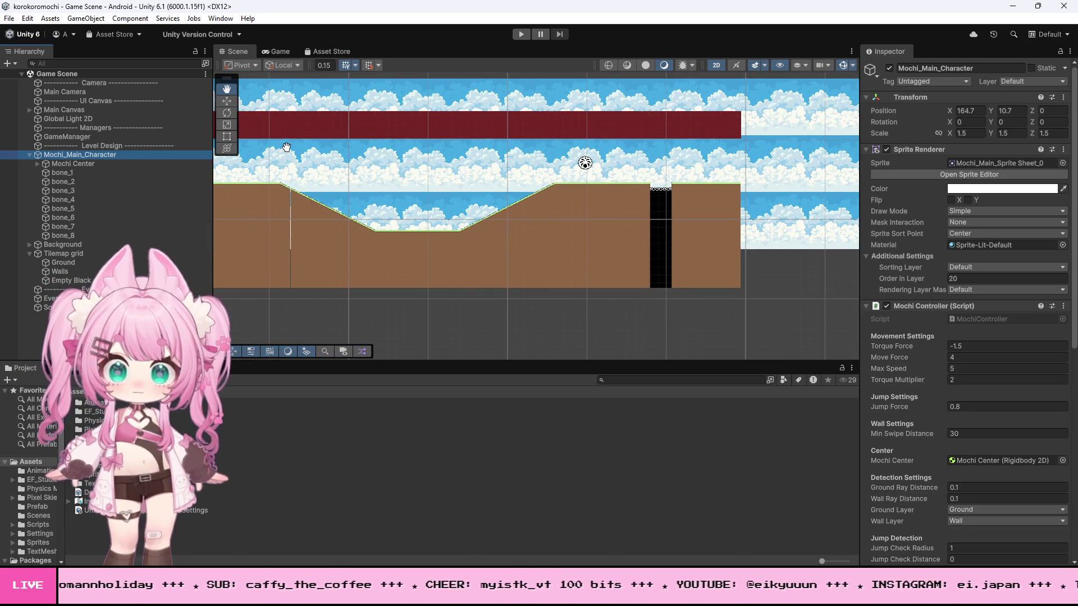
key(w)
scroll(686, 210, down, 2)
scroll(686, 206, down, 3)
drag(646, 190, 281, 194)
Step: Lower the character onto the ground and nudge it left beside the small pink tree
scroll(265, 197, up, 2)
scroll(264, 194, up, 6)
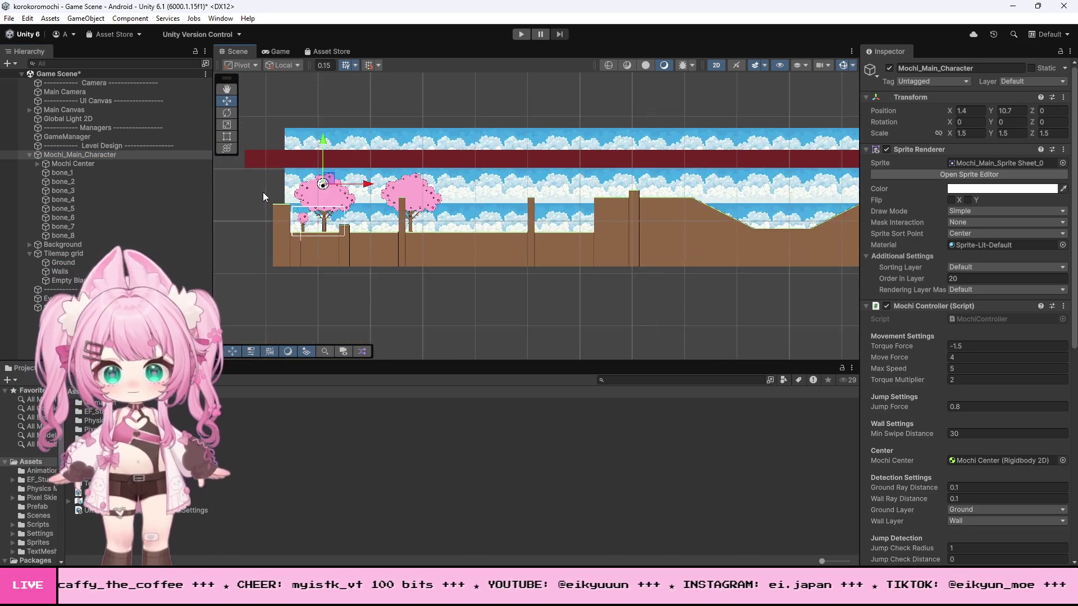
drag(429, 163, 430, 283)
drag(471, 312, 441, 312)
scroll(375, 321, up, 3)
scroll(394, 320, up, 4)
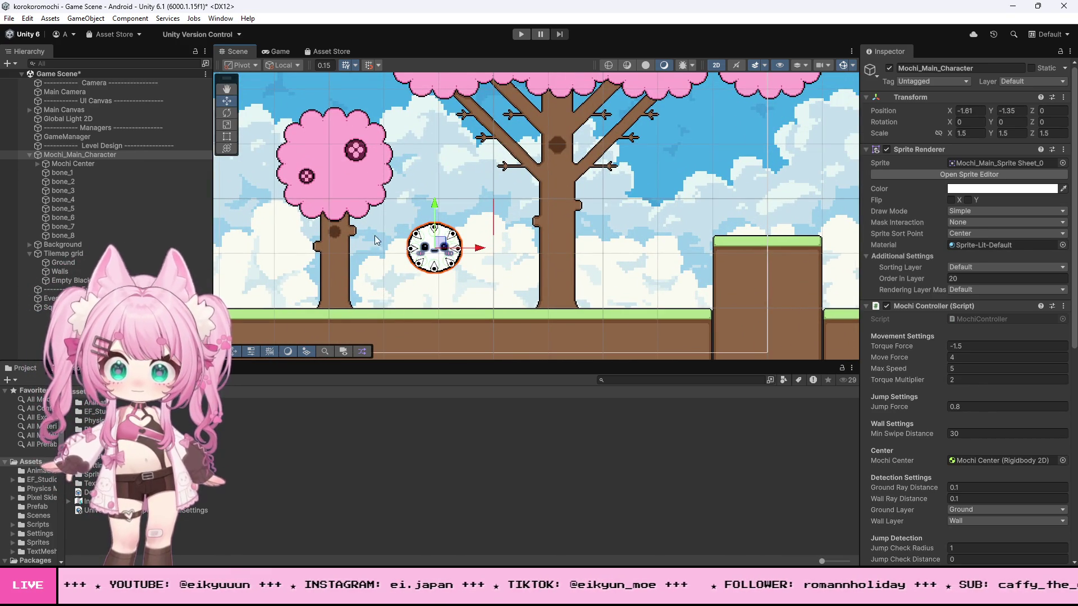
scroll(382, 243, down, 5)
scroll(358, 214, down, 5)
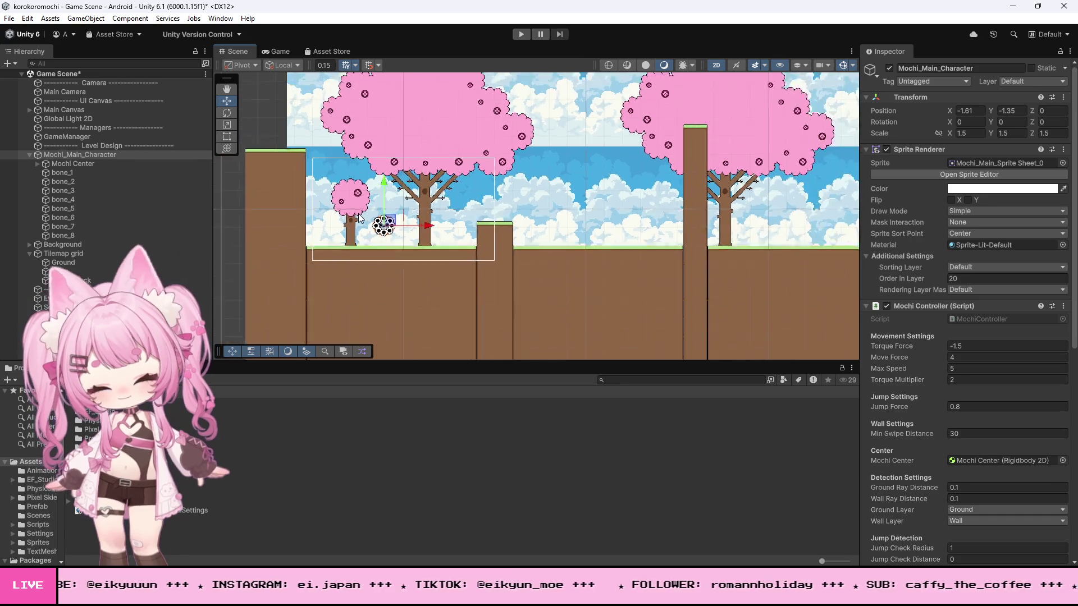
scroll(359, 215, down, 3)
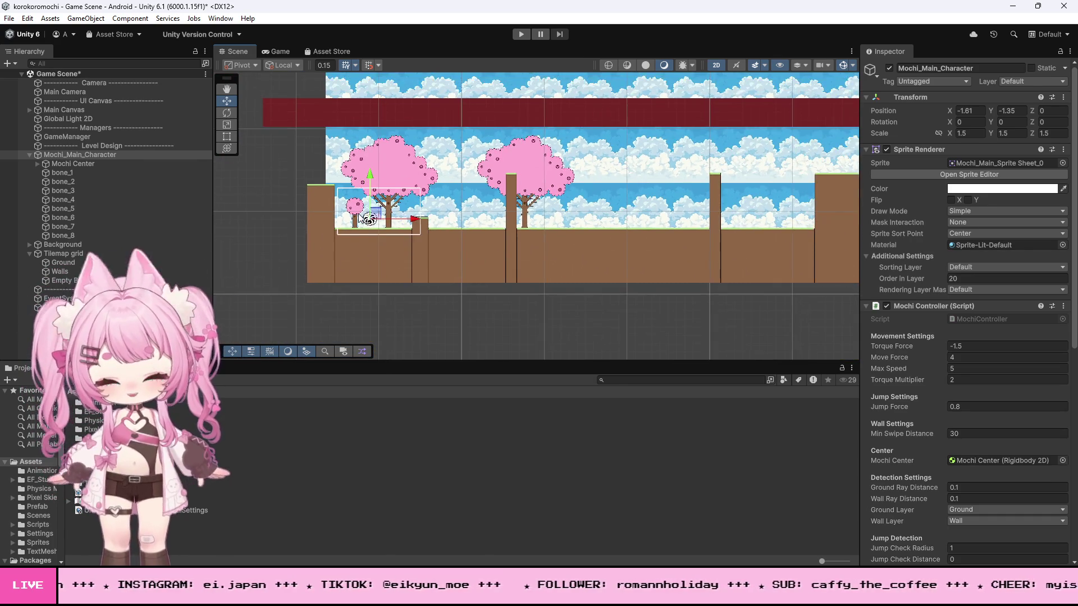
scroll(359, 215, up, 4)
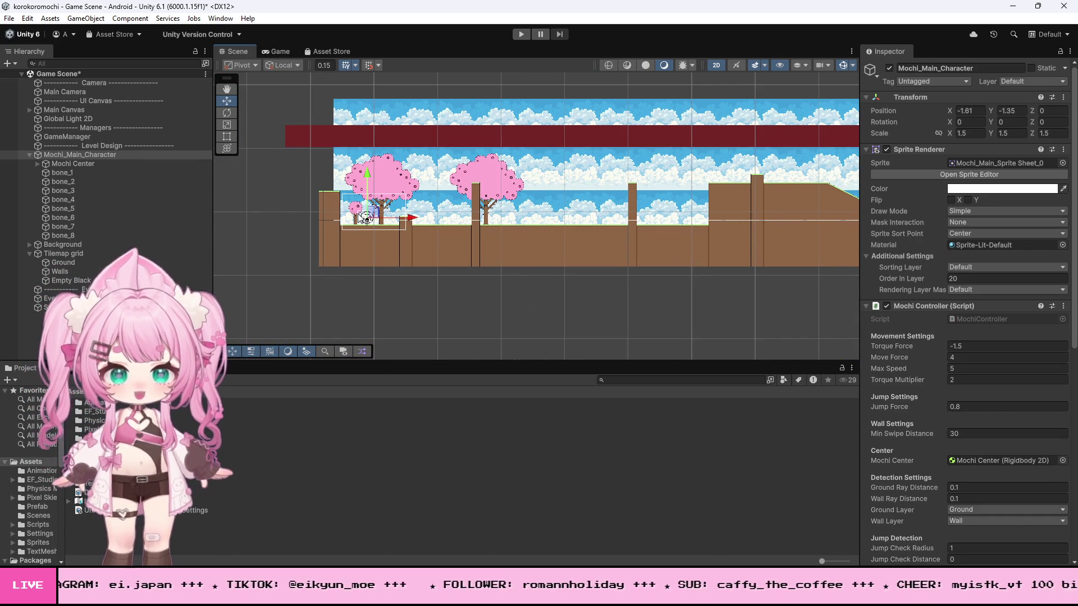
scroll(358, 212, up, 8)
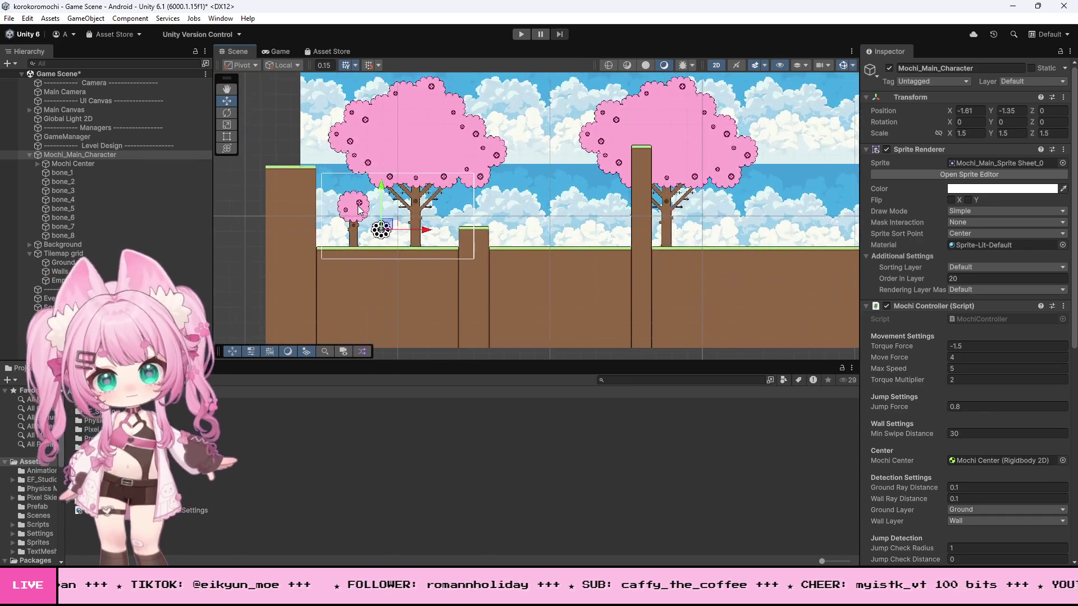
scroll(358, 205, up, 1)
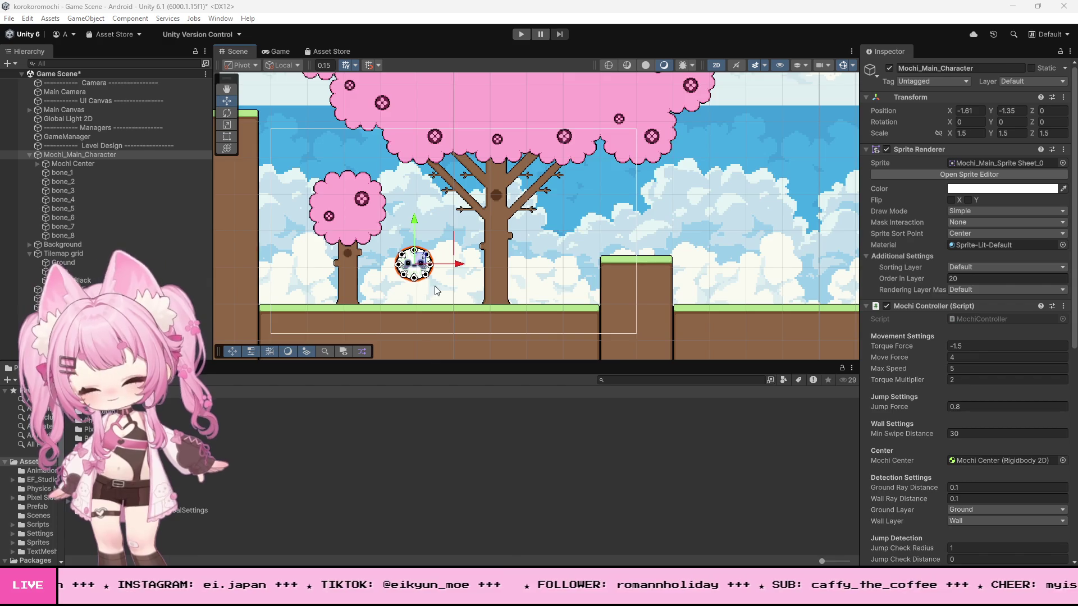
Step: Zoom the Scene view in on the Mochi character before leaving Unity for Photoshop
scroll(405, 275, up, 10)
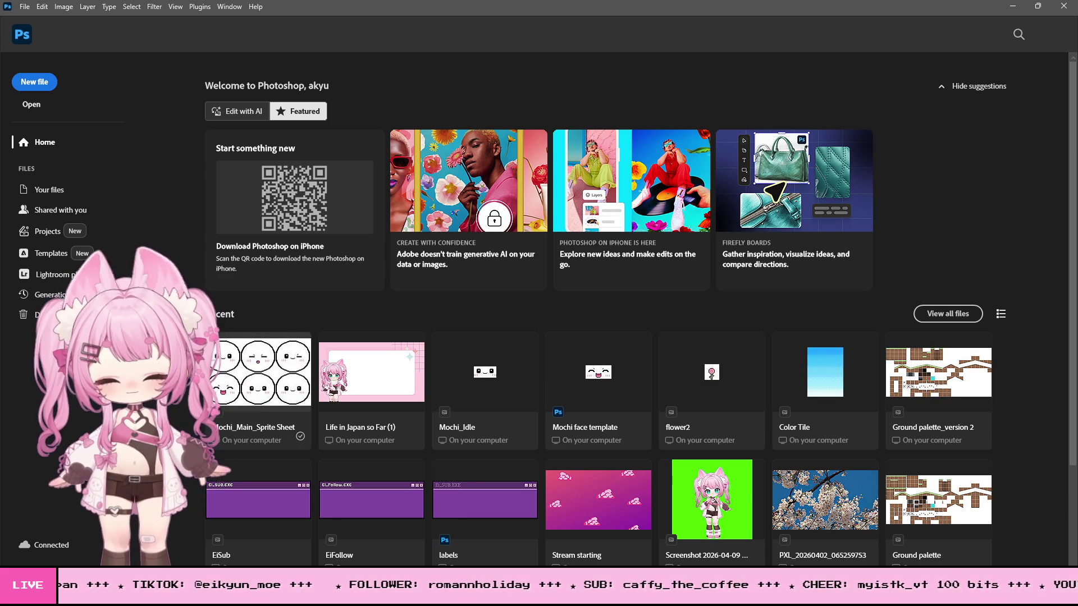
Step: Open Mochi_Main_Sprite Sheet from Assets/Sprites/Main Characters in Photoshop
key(alt+Tab)
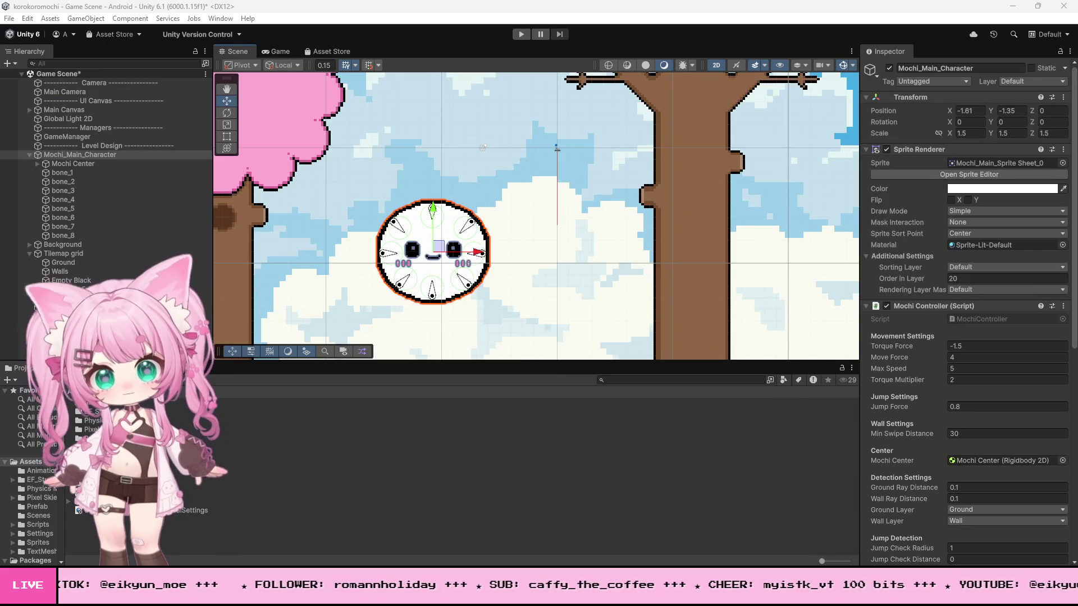
click(38, 542)
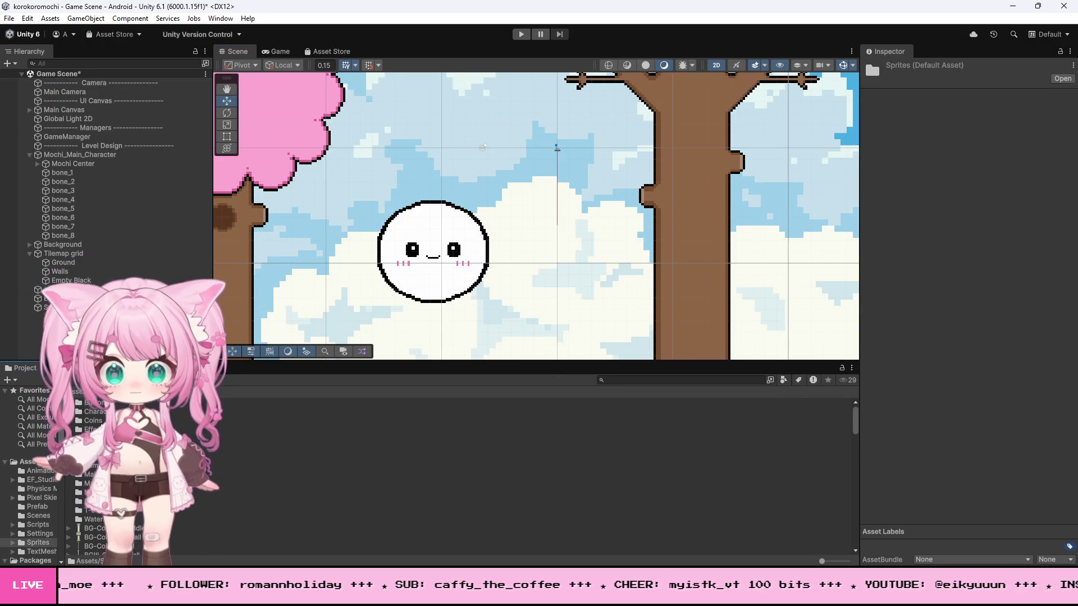
double_click(92, 474)
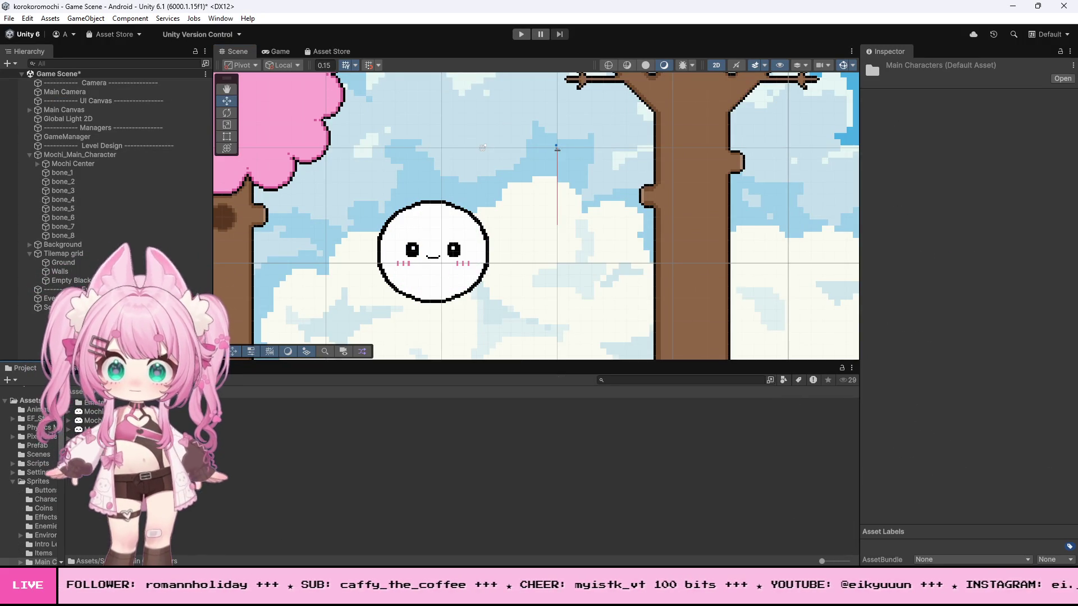
click(115, 457)
right_click(115, 456)
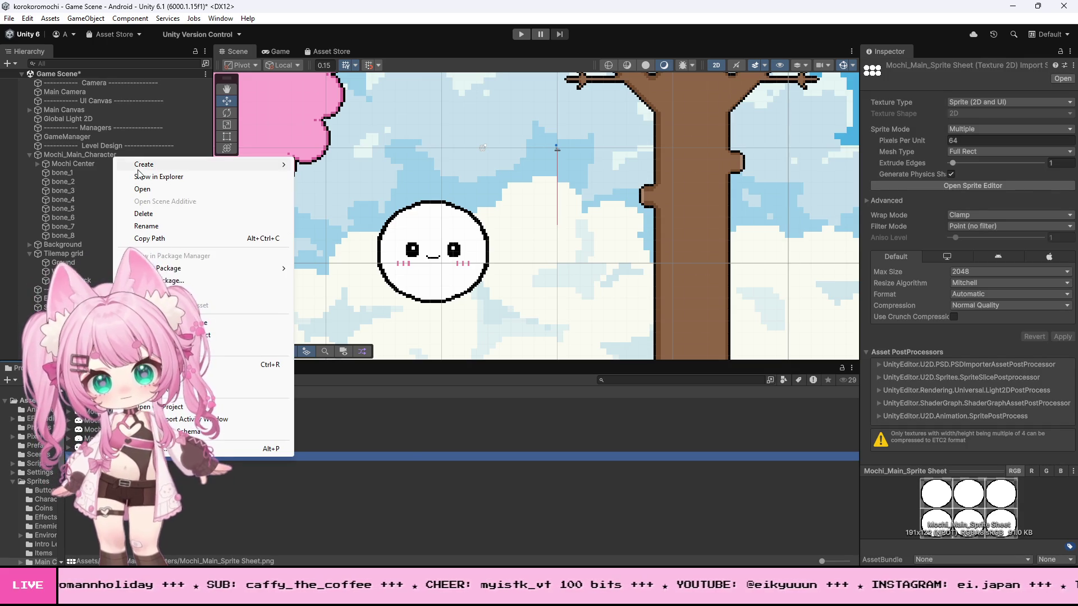
key(Escape)
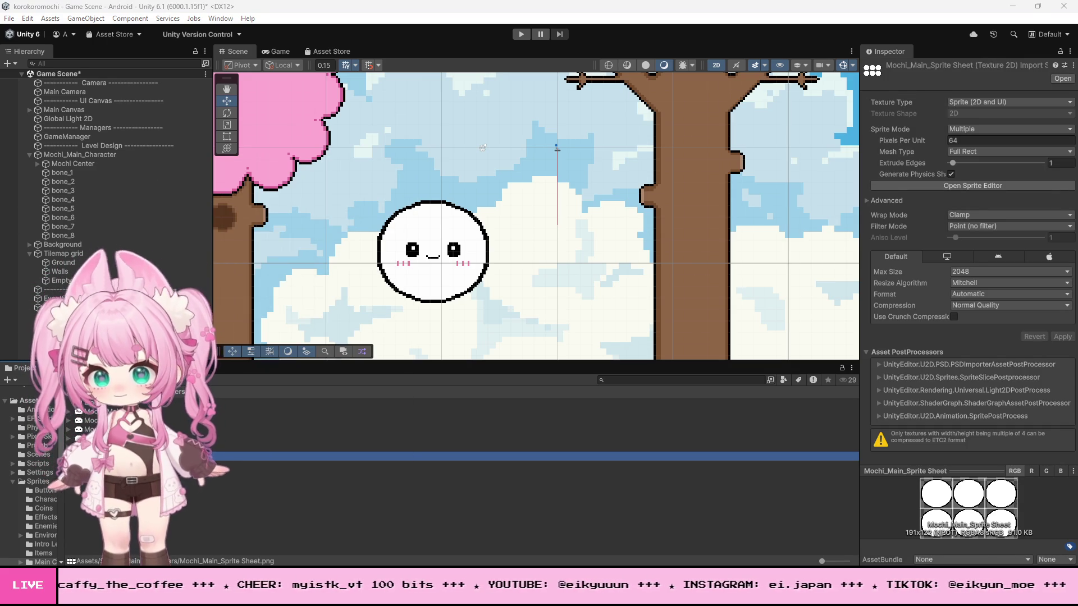
key(alt+Tab)
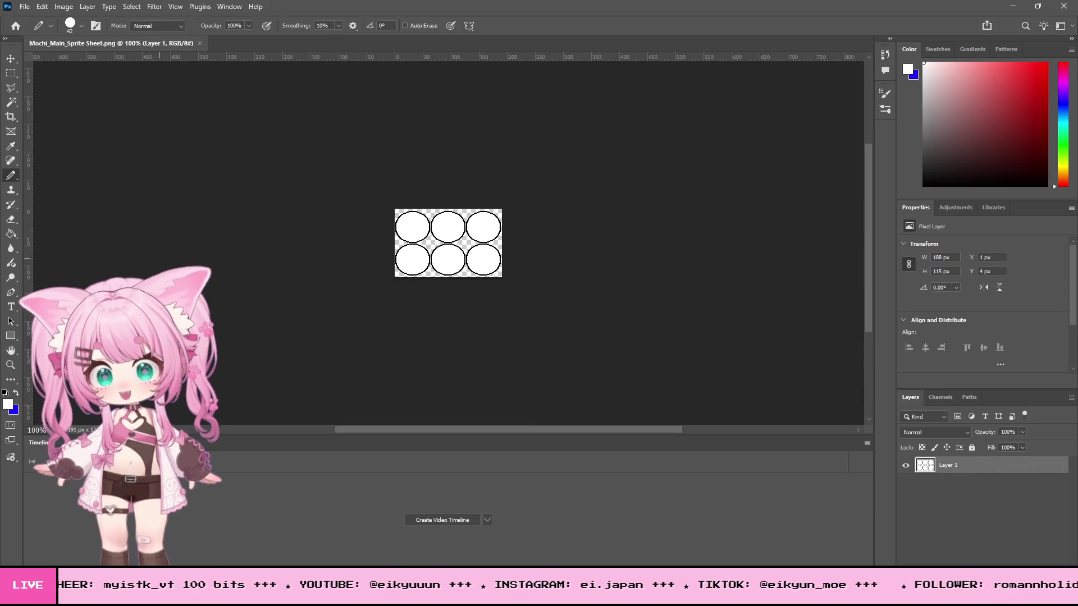
Step: Zoom in on the sprite sheet circles and create a new 650x433 document
click(11, 365)
drag(439, 219, 490, 220)
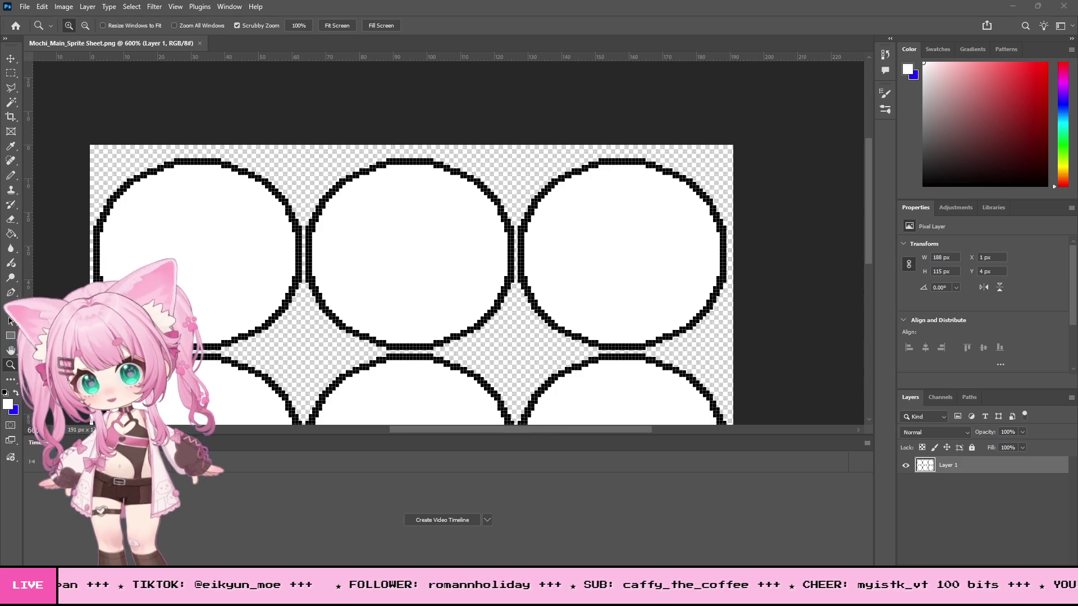
click(24, 6)
click(26, 16)
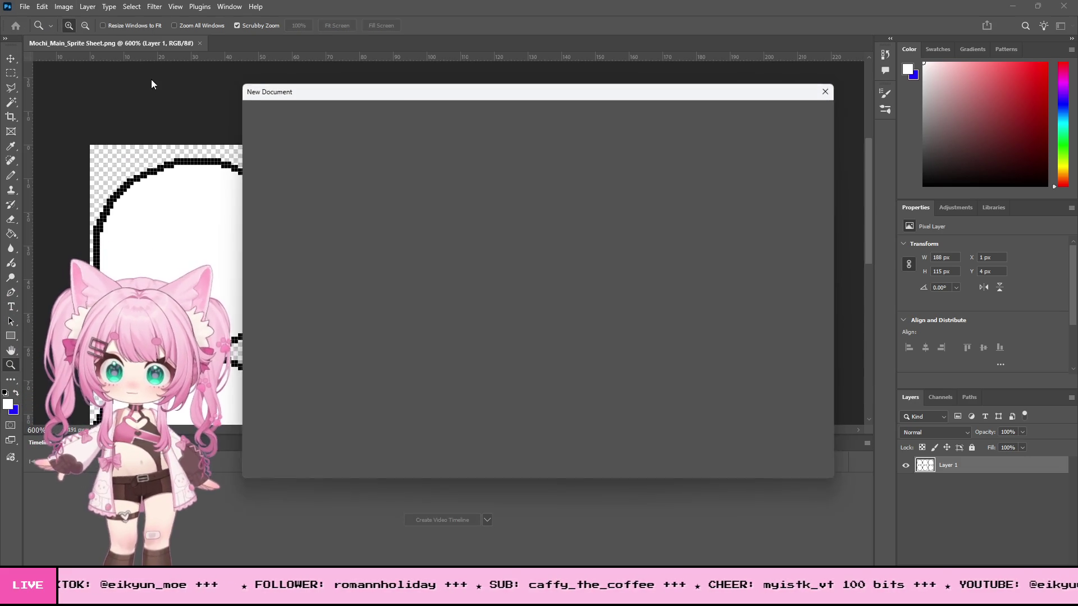
key(Return)
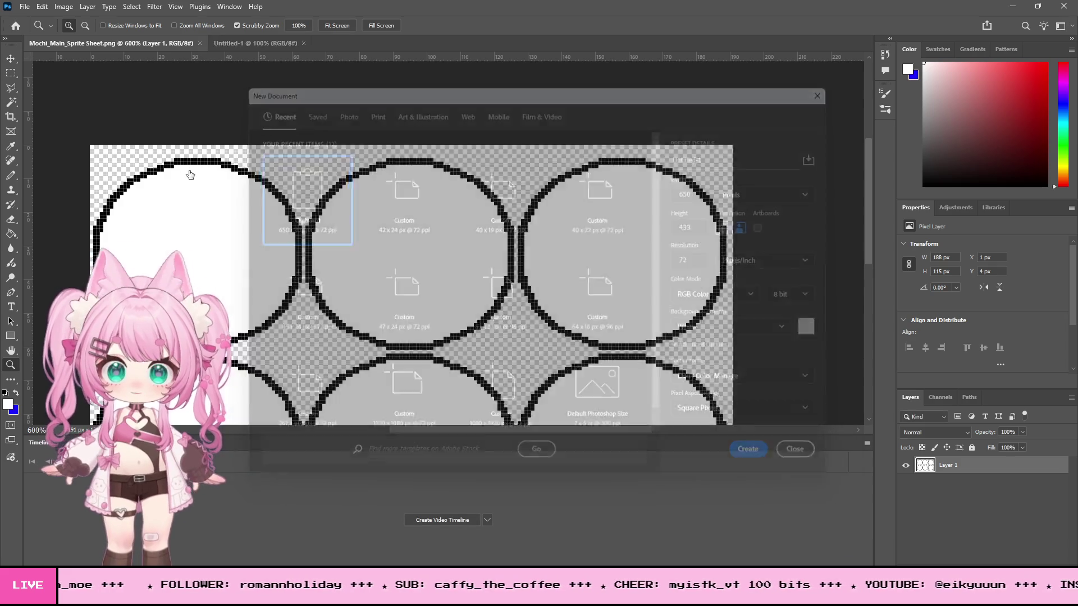
Step: Paste the pink mochi reference photo, zoom it to 300%, and return to Unity
click(42, 8)
click(69, 103)
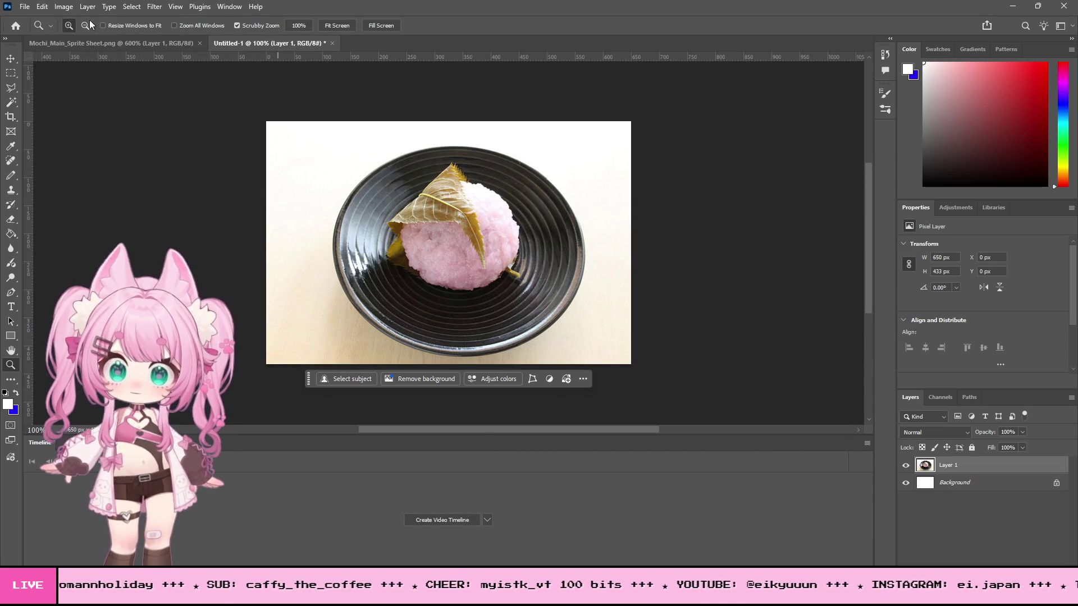
key(ctrl+plus)
key(ctrl+plus)
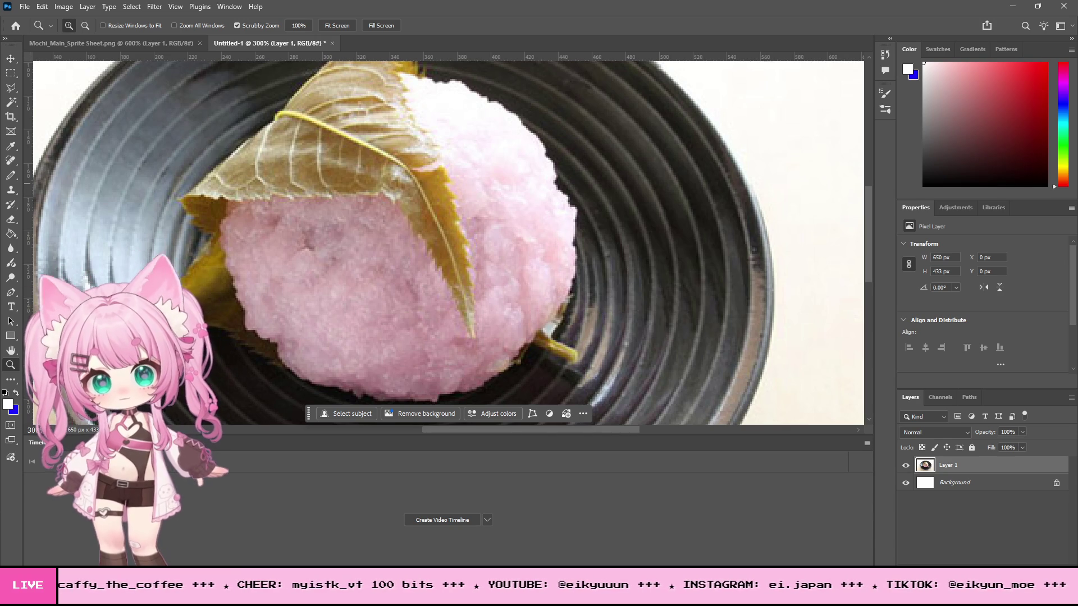
key(alt+Tab)
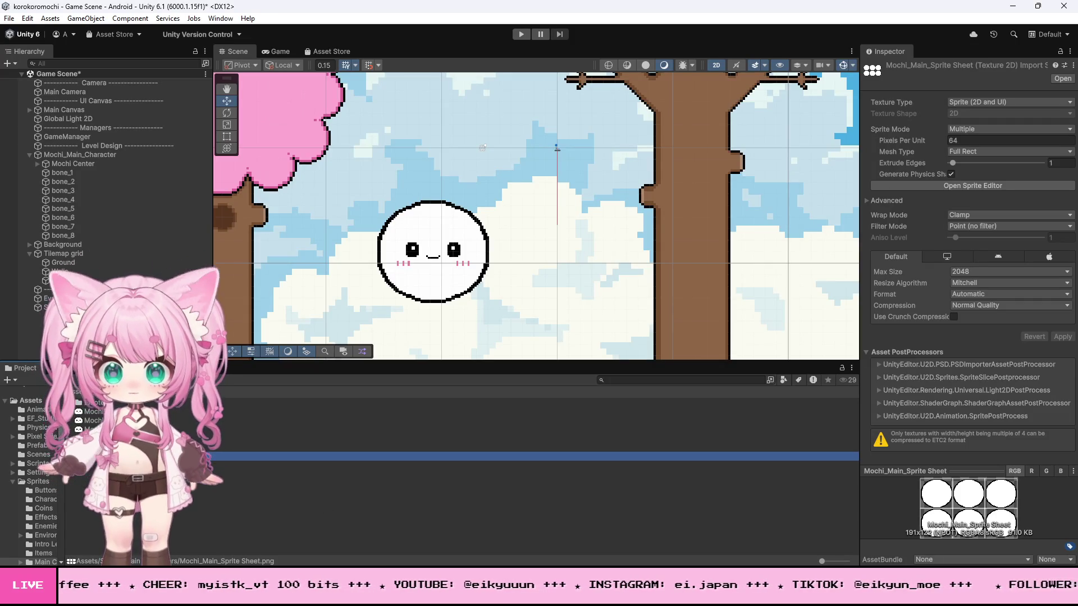
Step: Open the Mochi_Normal emote image from the Emotes folder for editing in Photoshop
double_click(90, 403)
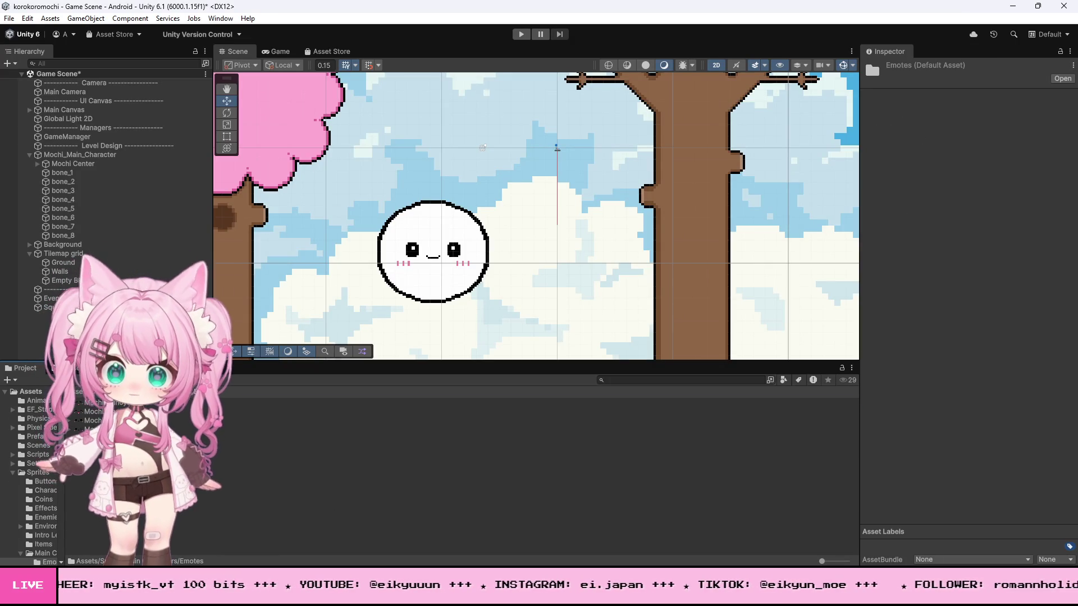
click(93, 429)
click(93, 420)
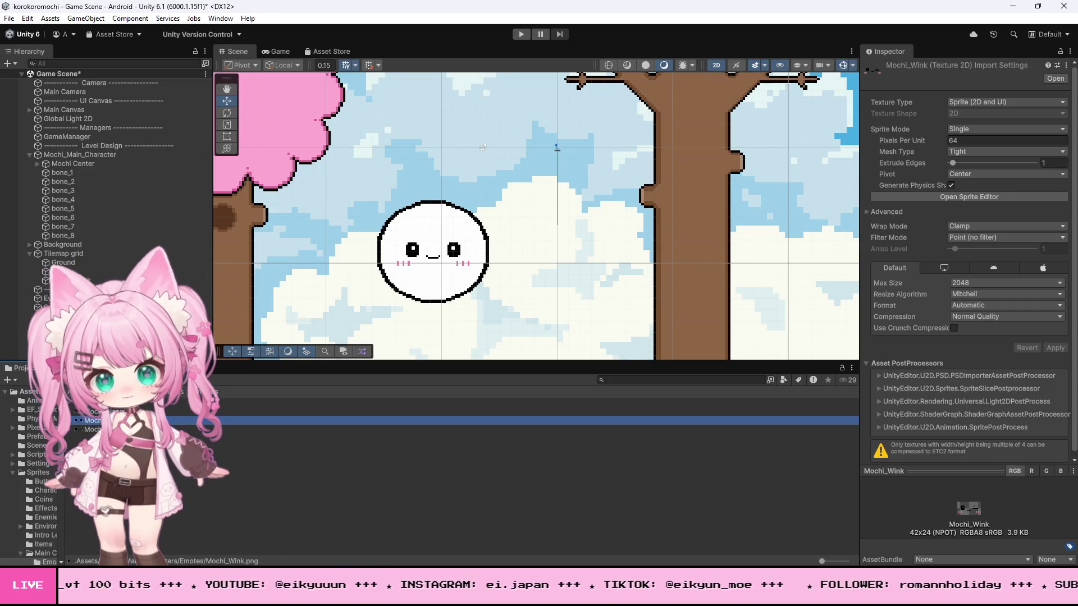
right_click(101, 420)
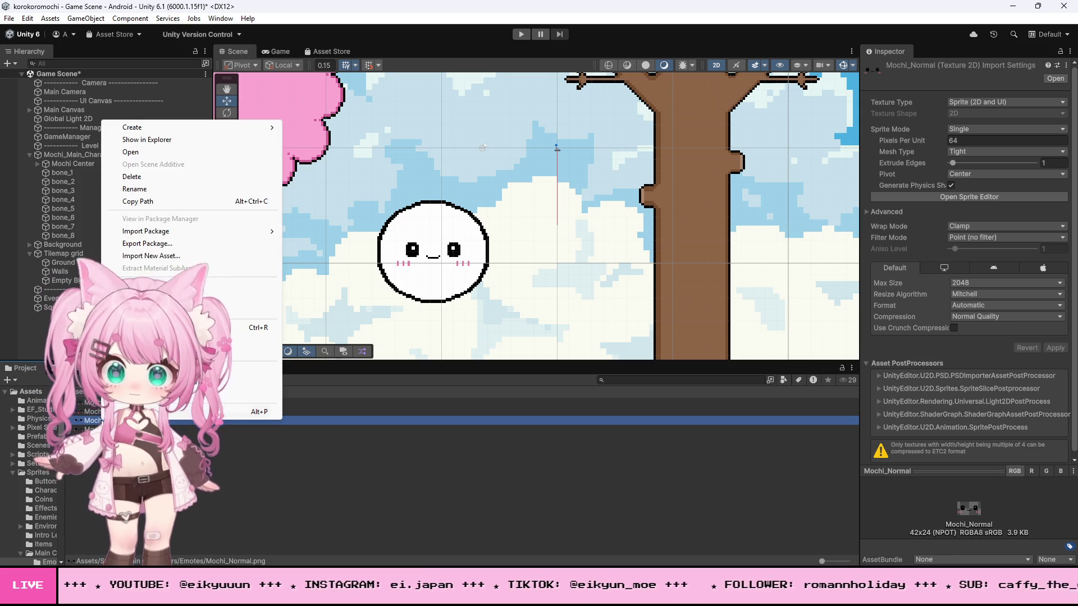
click(151, 141)
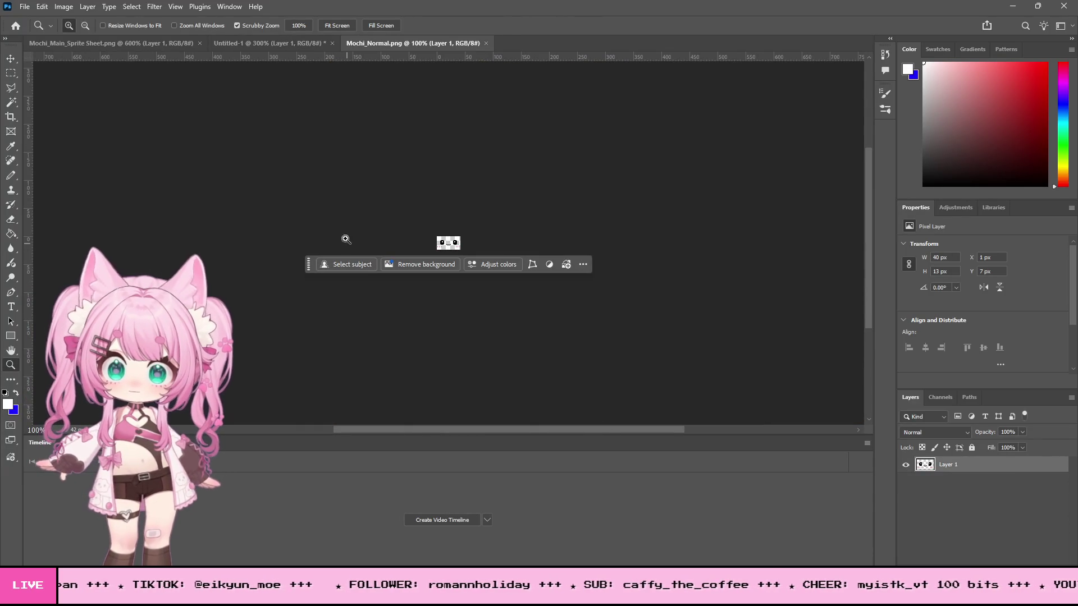
Step: Select the whole Mochi_Normal face and paste it into the sprite sheet's top-left circle
click(11, 73)
key(ctrl+a)
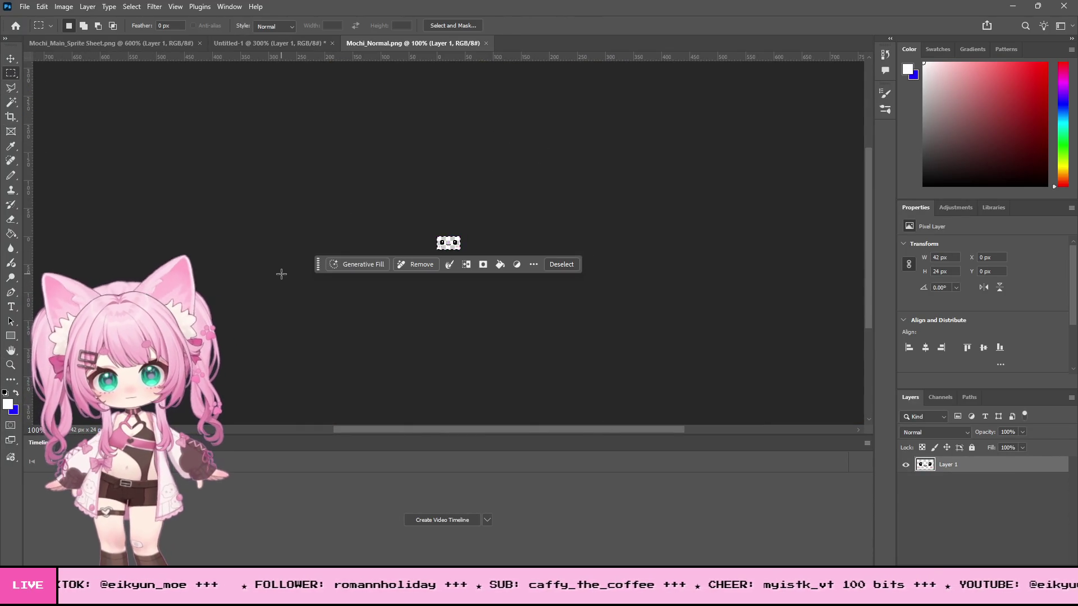
click(231, 40)
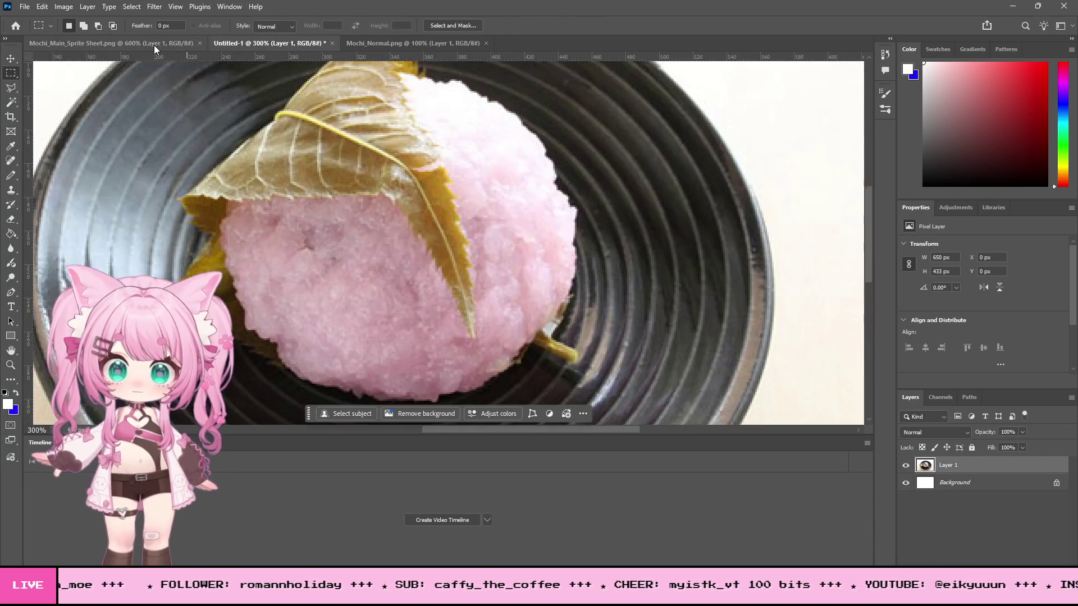
click(151, 47)
key(ctrl+v)
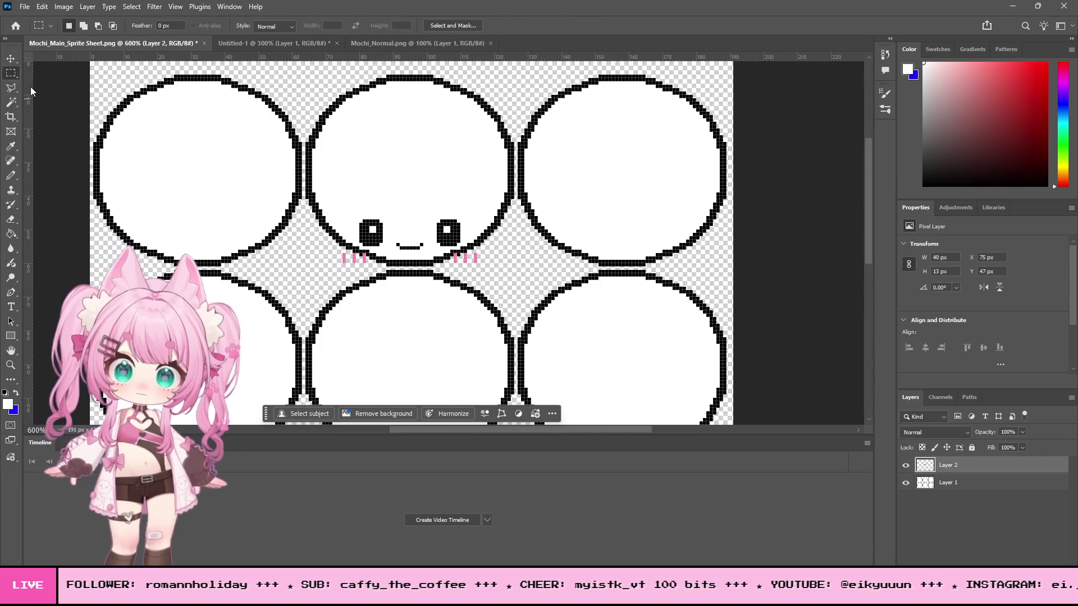
key(v)
mouse_move(451, 240)
mouse_down()
mouse_move(174, 163)
mouse_move(255, 168)
mouse_move(239, 178)
mouse_up()
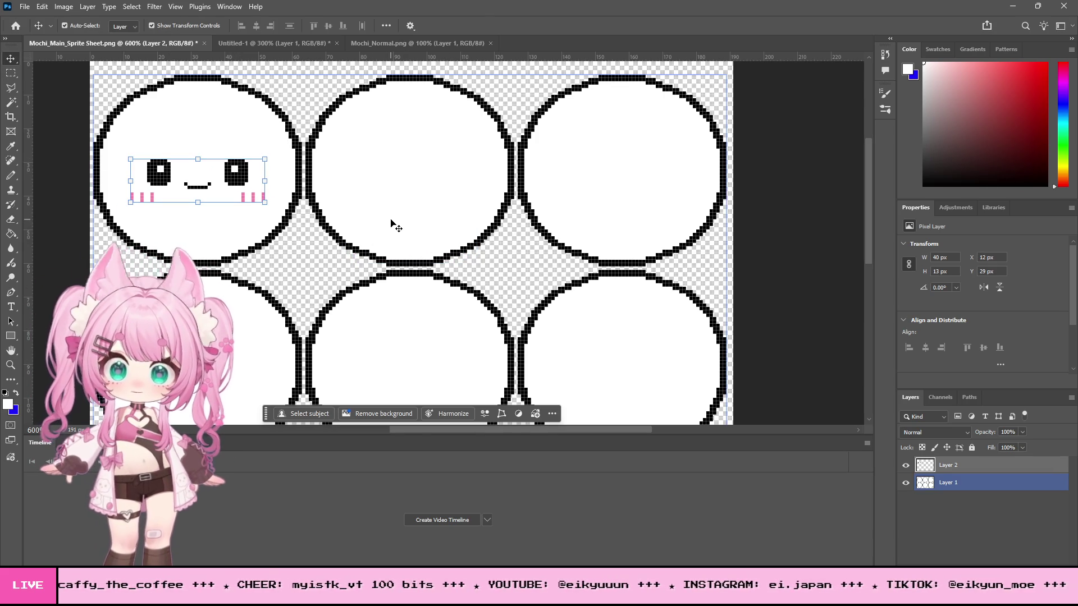
Step: Paste a second face copy into the top-middle circle, undoing an accidental circles move
key(ctrl+v)
drag(425, 238, 425, 176)
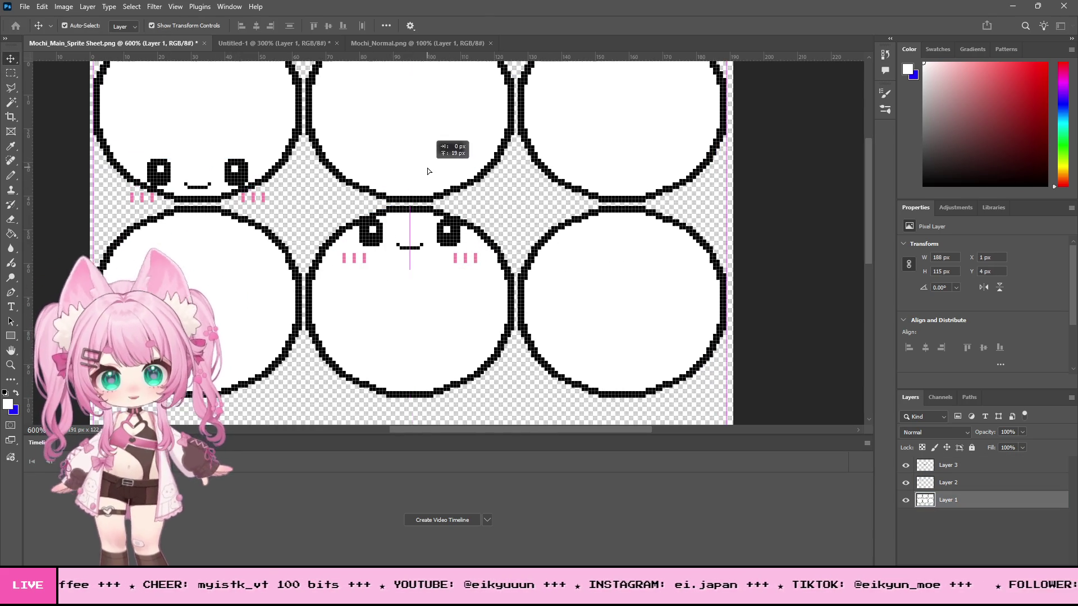
key(ctrl+z)
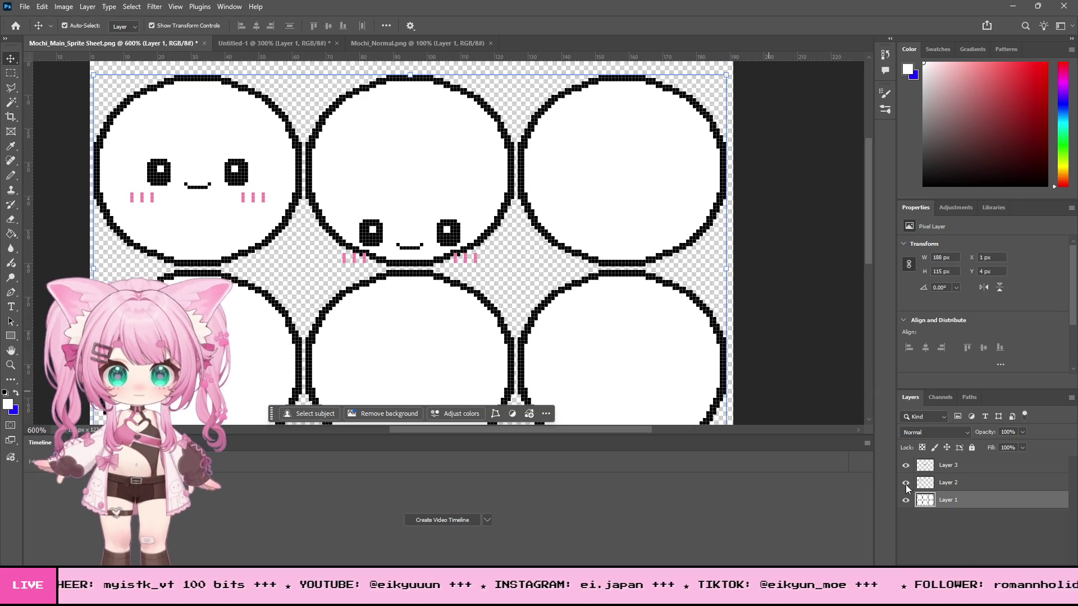
click(448, 232)
drag(456, 233, 457, 173)
click(541, 270)
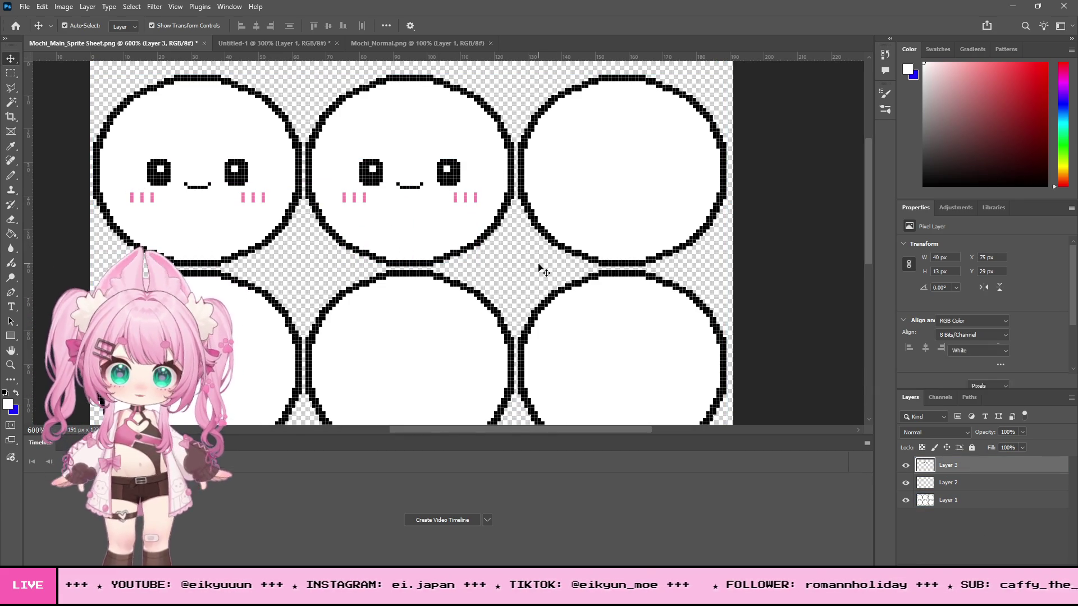
click(541, 270)
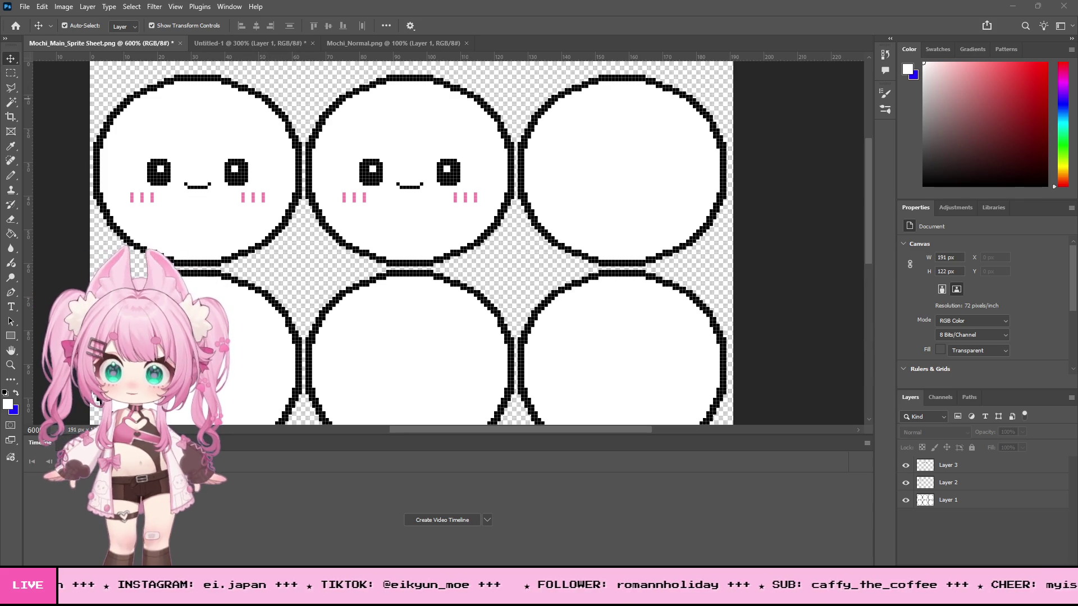
click(262, 41)
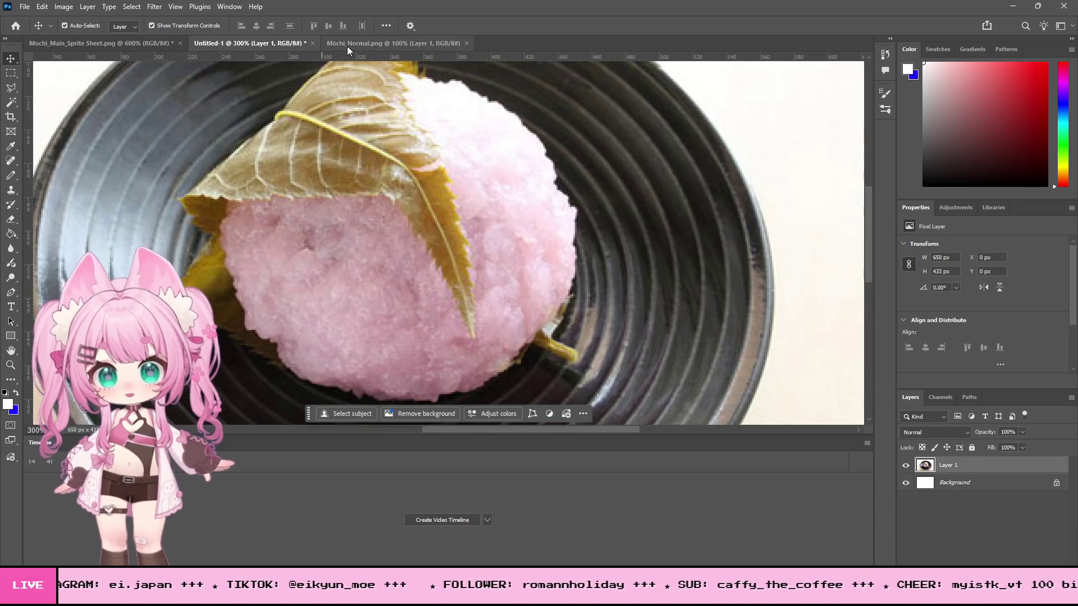
Step: Sample mochi pink from the reference photo and zoom in on the sprite sheet's middle mochi
key(i)
click(327, 288)
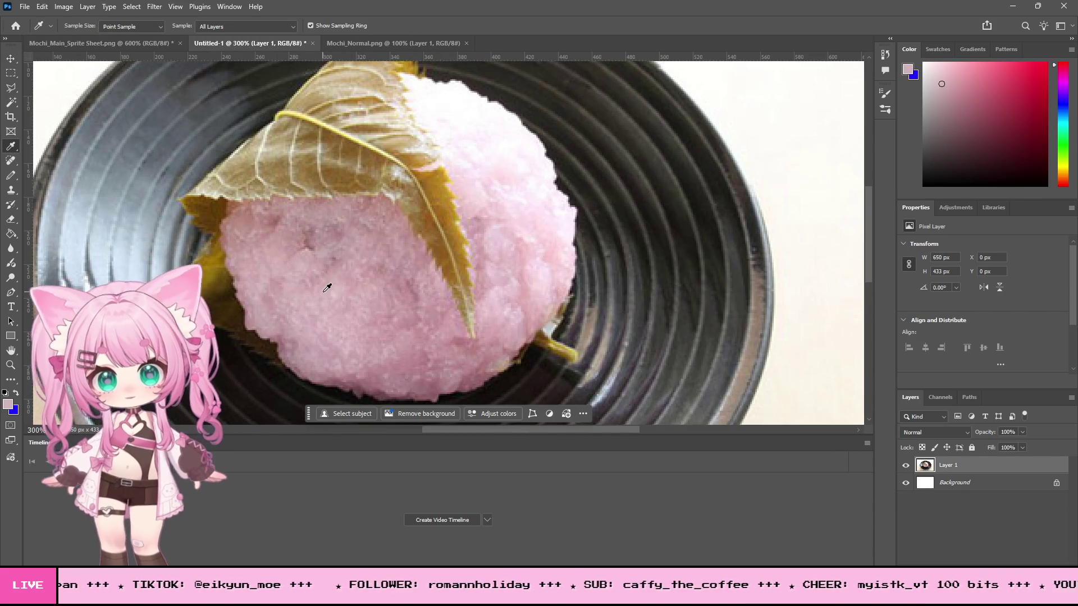
click(347, 277)
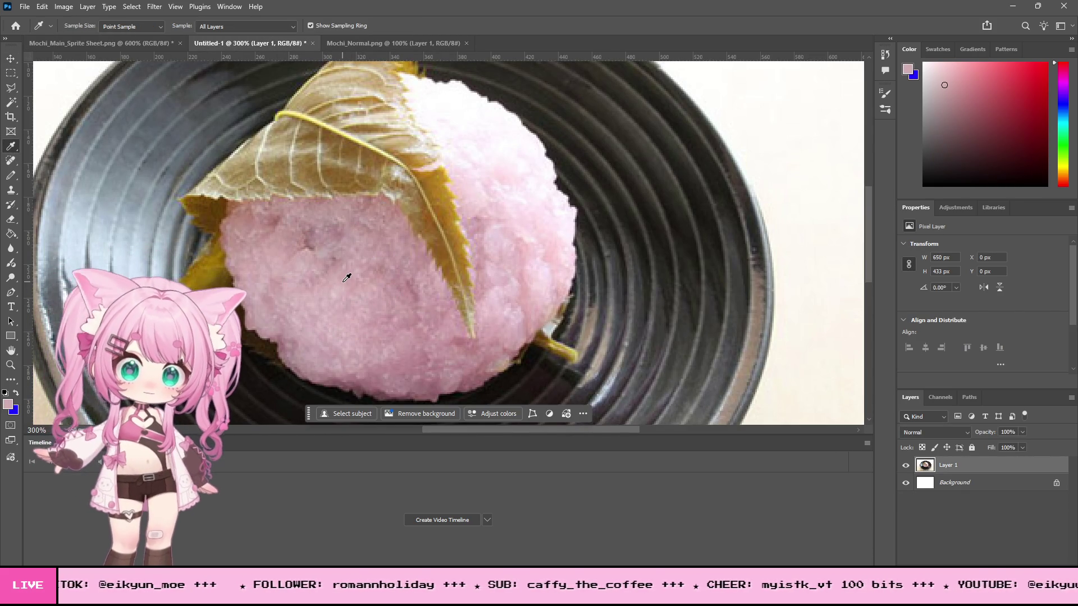
click(101, 43)
click(11, 366)
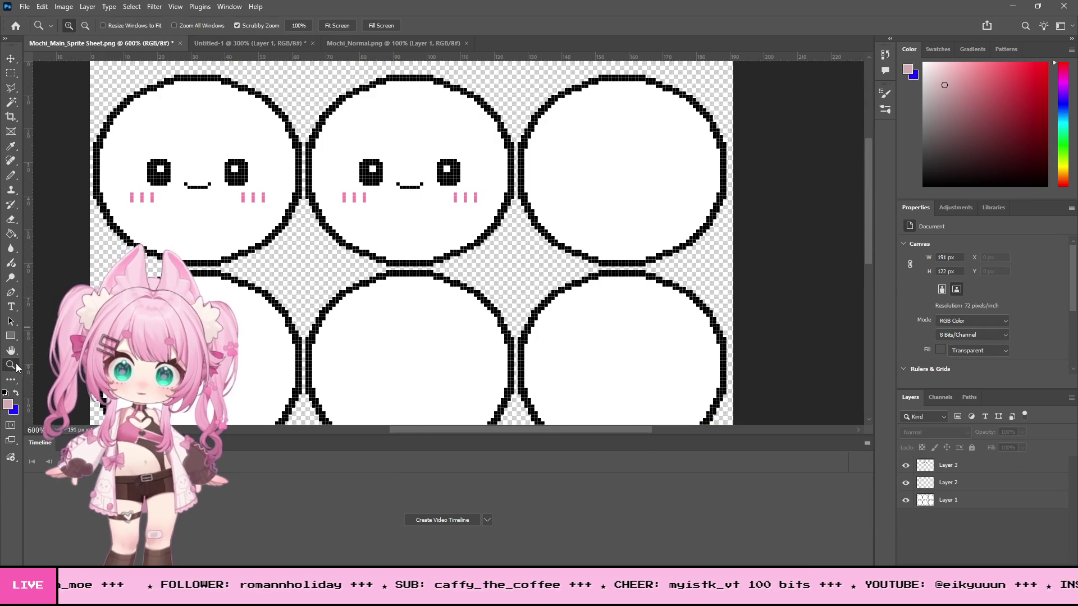
click(421, 108)
click(372, 108)
click(402, 79)
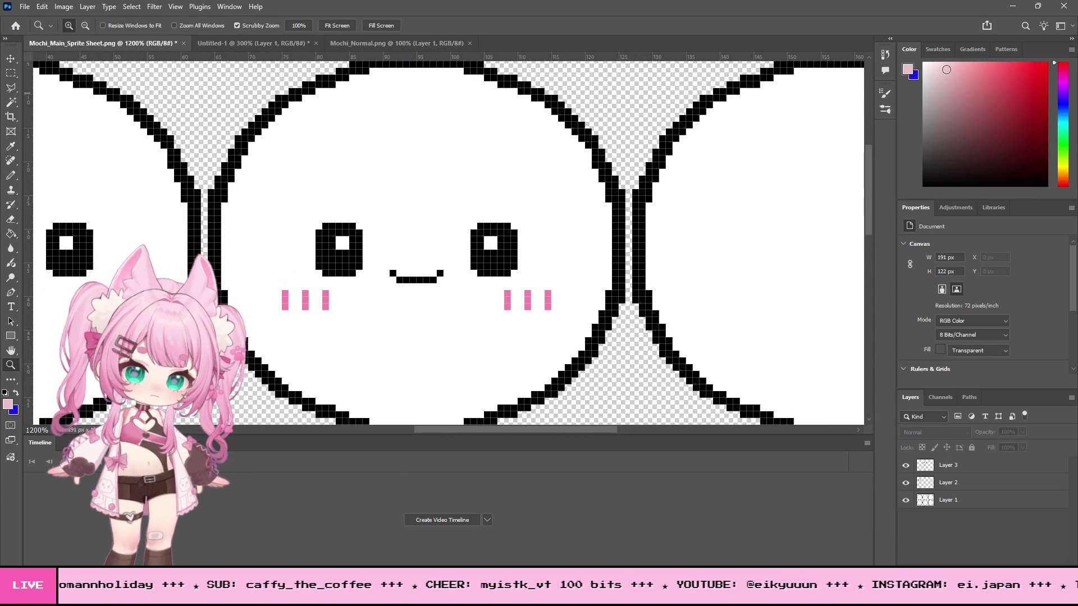
click(950, 68)
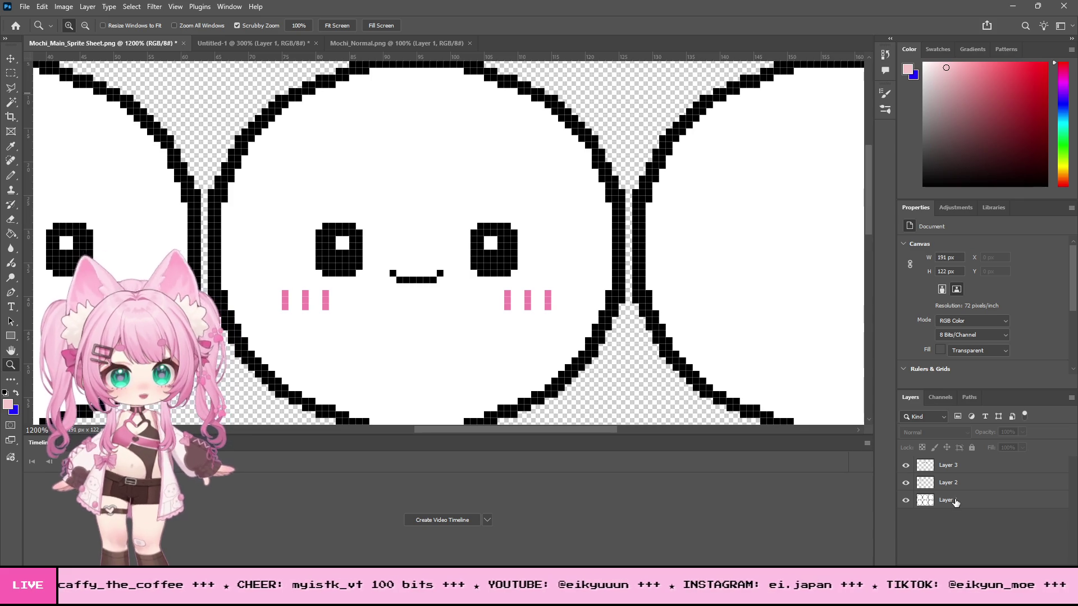
Step: On a new layer, Magic Wand the middle circle's interior, pencil it pink, and raise the face layer
key(ctrl+shift+alt+n)
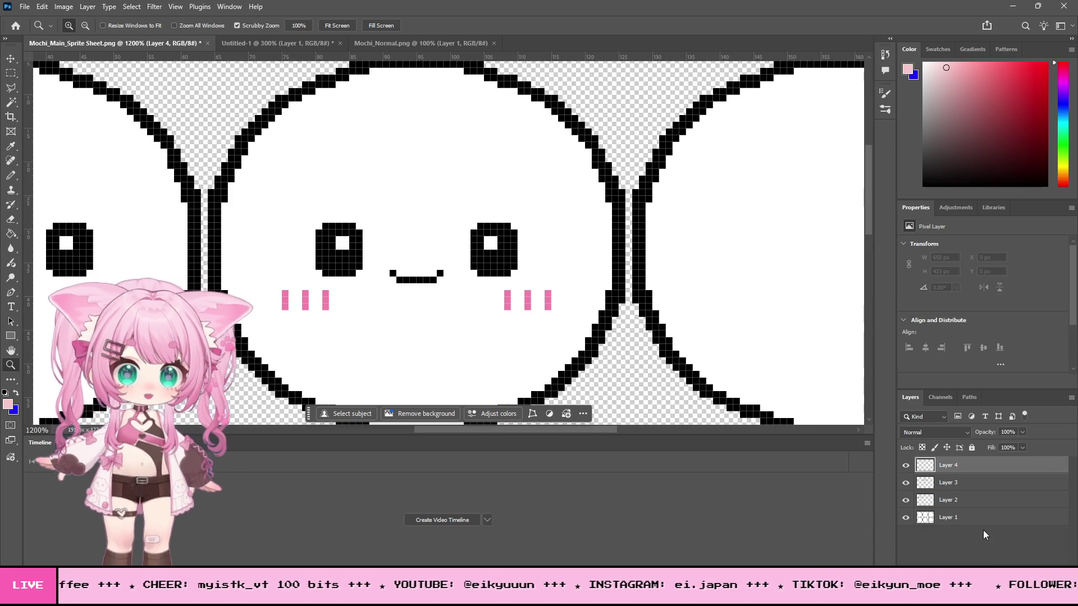
click(969, 518)
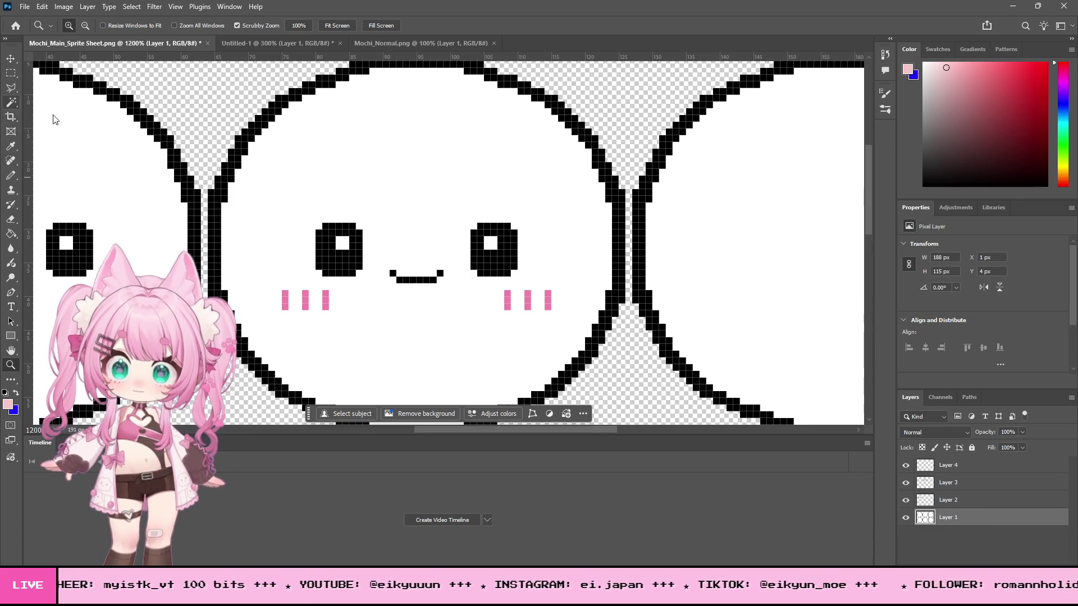
click(11, 102)
click(389, 139)
click(963, 469)
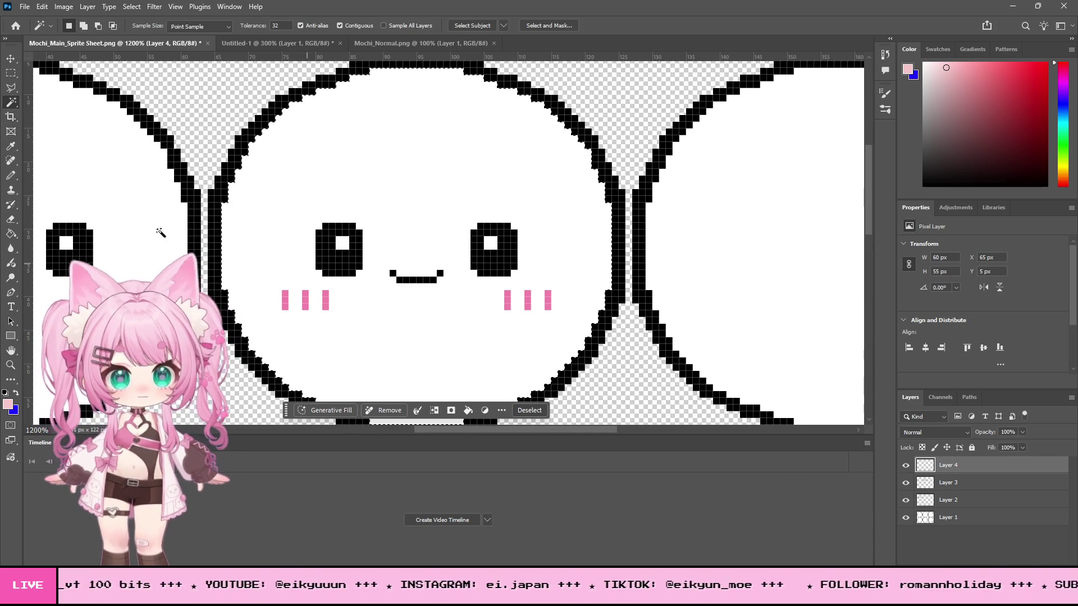
click(11, 176)
mouse_move(410, 180)
mouse_down()
mouse_move(140, 141)
mouse_move(588, 311)
mouse_move(427, 387)
mouse_up()
key(ctrl+d)
key(m)
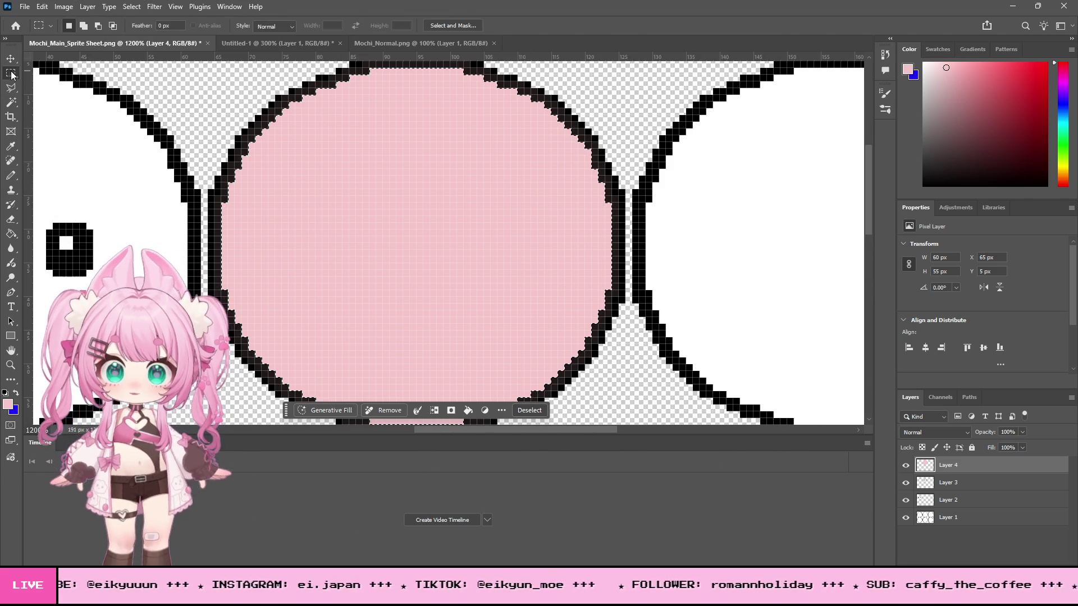
drag(949, 492, 948, 459)
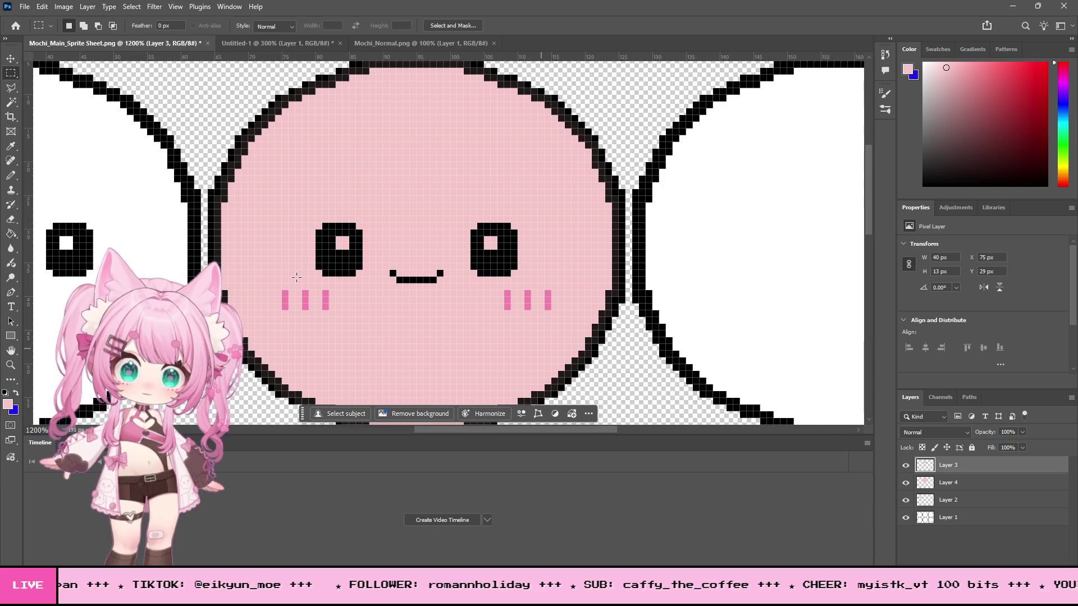
scroll(567, 340, down, 2)
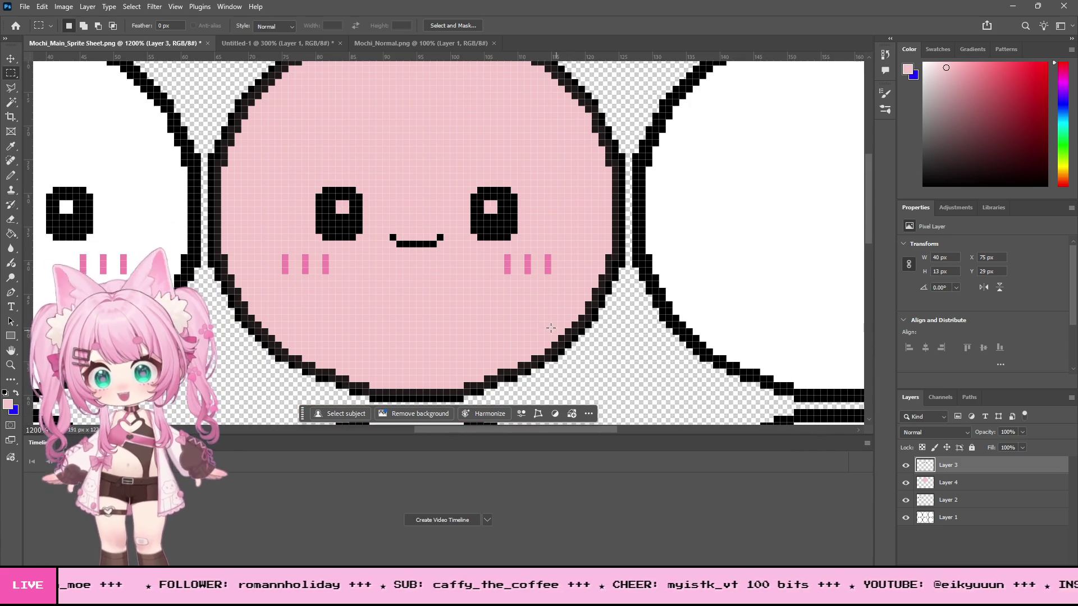
Step: Set the Pencil to 1 px black and place a vertical guide at X 95 px
click(10, 175)
right_click(635, 208)
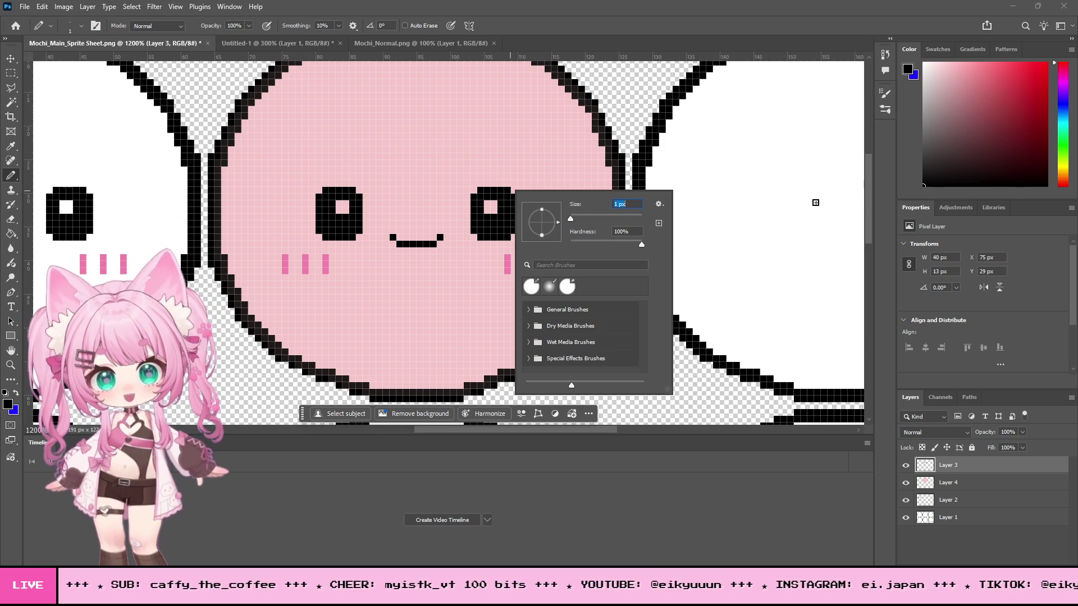
key(Escape)
scroll(122, 167, up, 2)
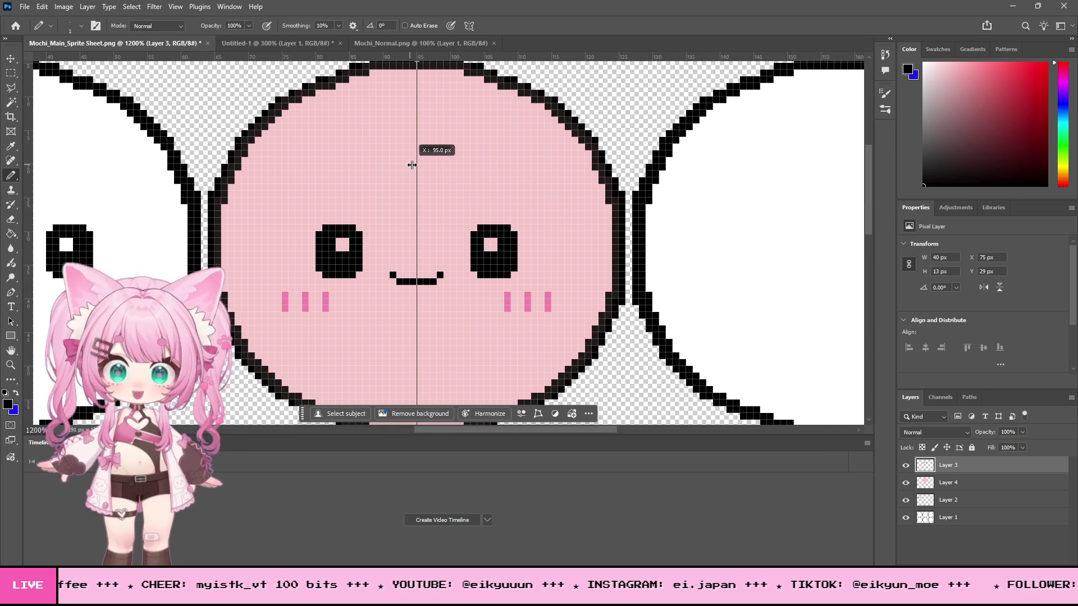
drag(412, 164, 412, 164)
scroll(454, 211, up, 3)
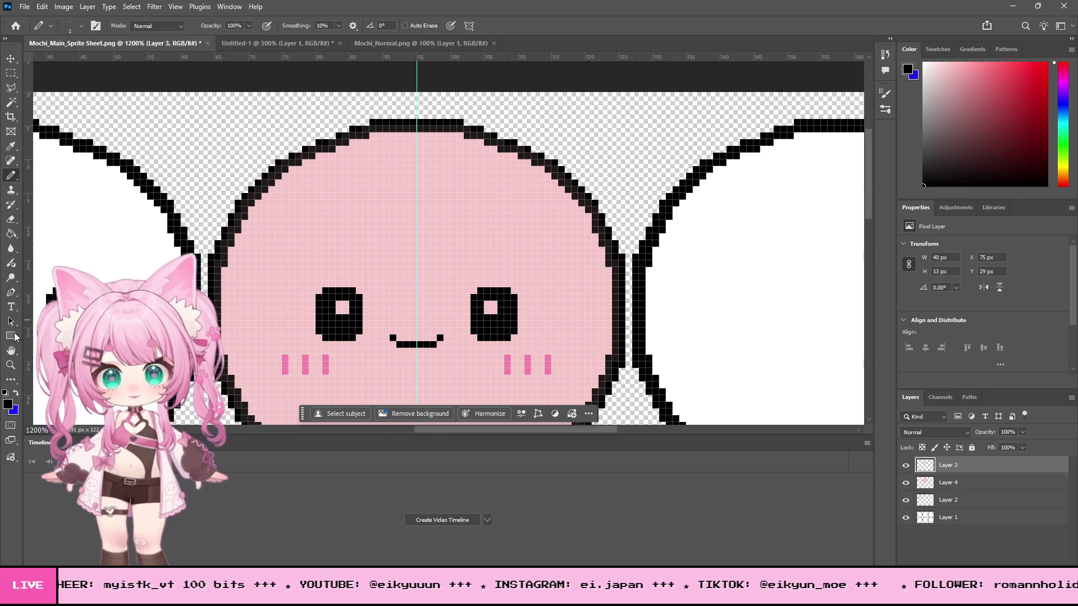
Step: Zoom in on the head's top outline and send the face layer below the pink fill
click(555, 167)
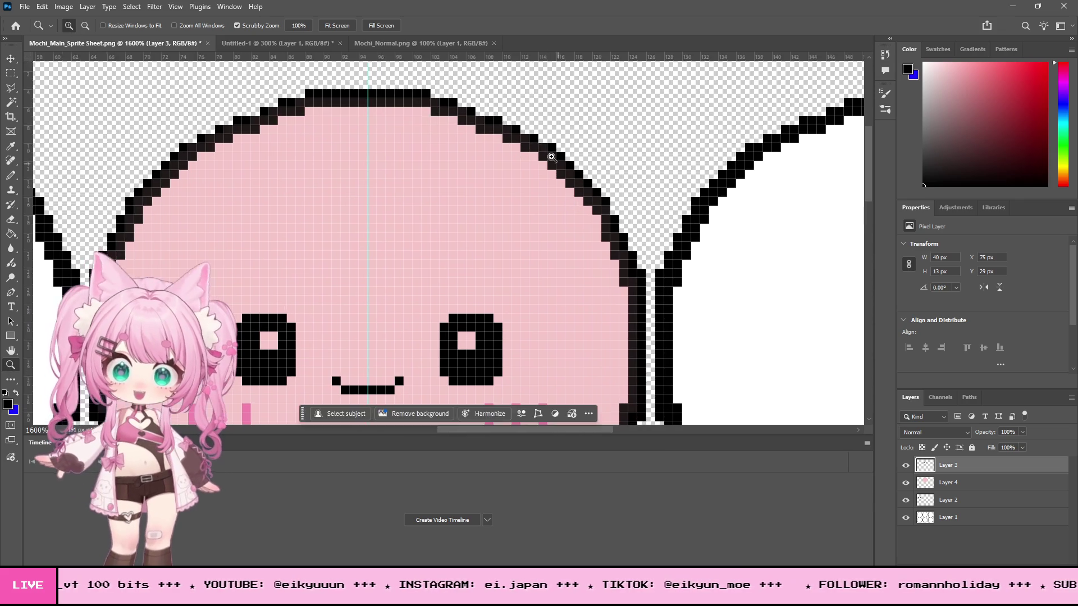
click(560, 166)
click(503, 125)
click(508, 200)
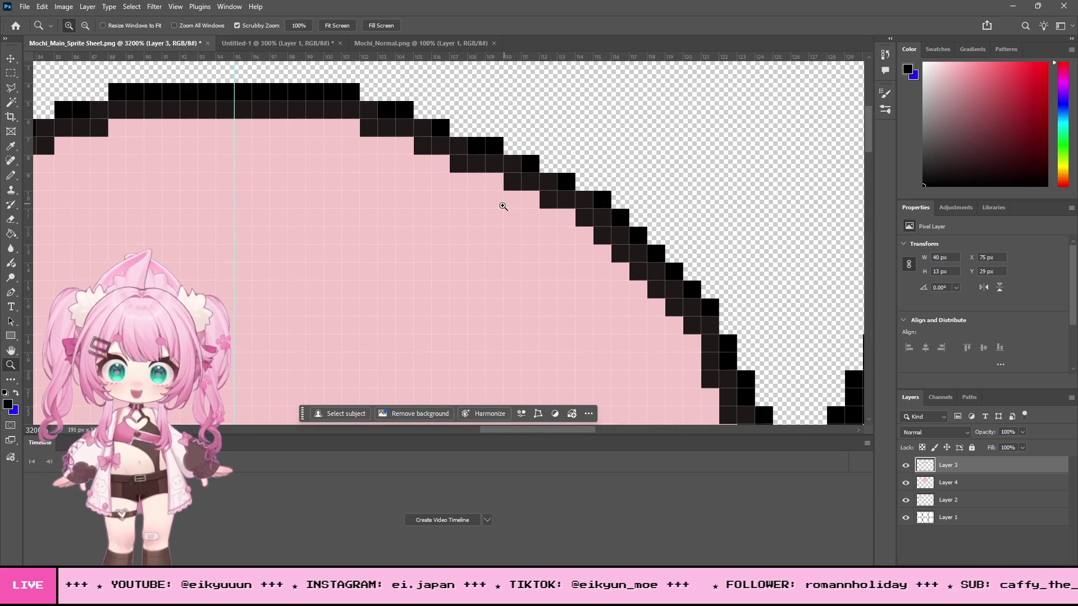
mouse_move(499, 431)
mouse_down()
mouse_move(382, 414)
mouse_move(492, 418)
mouse_up()
scroll(446, 265, up, 2)
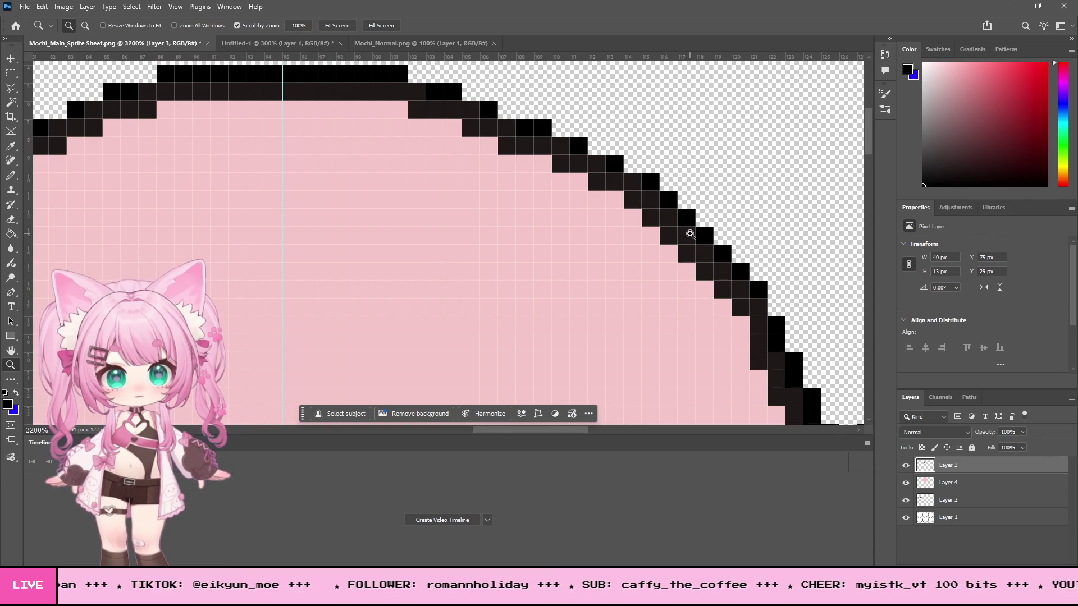
scroll(674, 320, down, 5)
mouse_move(869, 157)
mouse_down()
mouse_move(868, 188)
mouse_move(846, 135)
mouse_up()
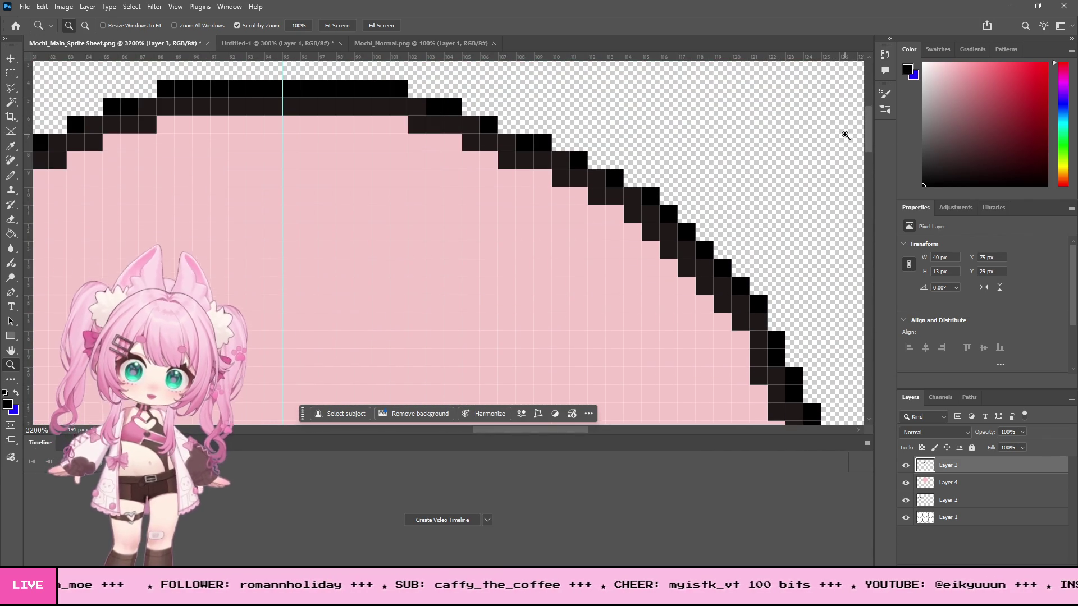
key(ctrl+bracketleft)
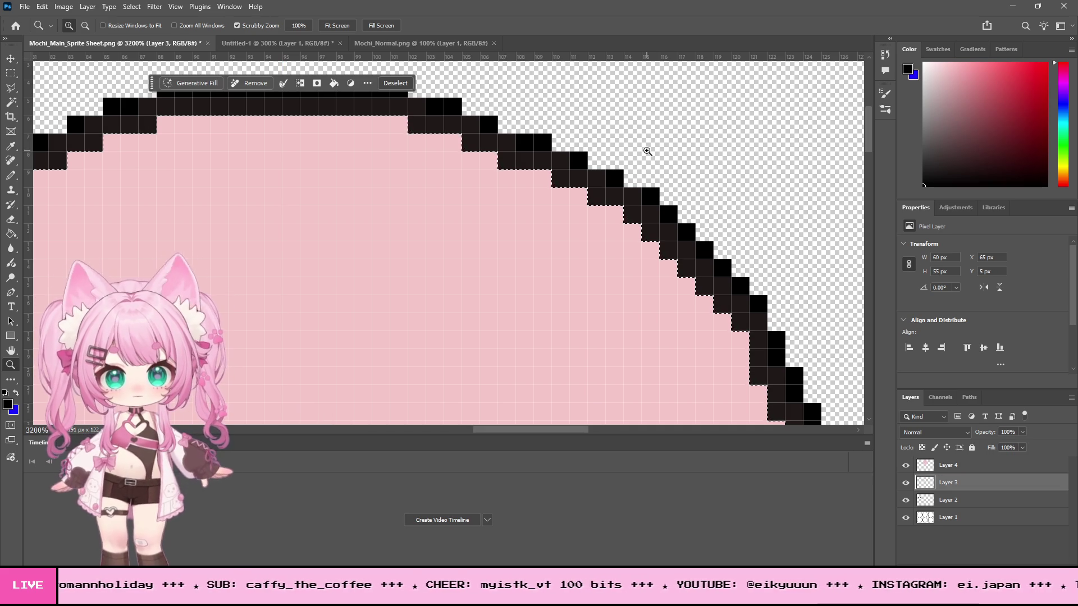
Step: Remove the pink fill inside the face outline, drop the selection, and zoom out to the whole face
key(Delete)
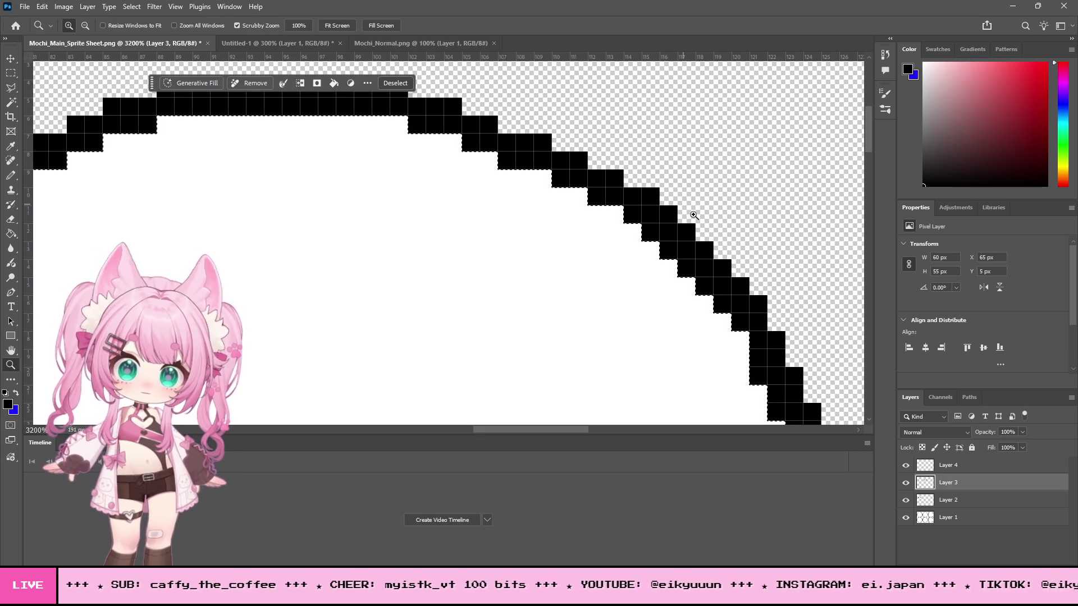
click(10, 73)
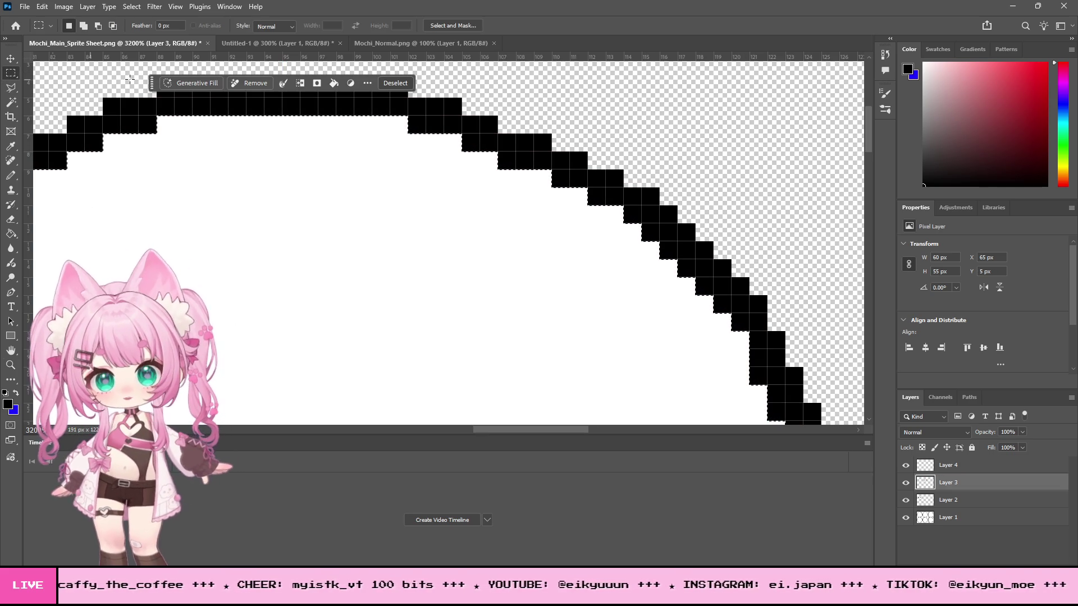
click(140, 125)
click(6, 368)
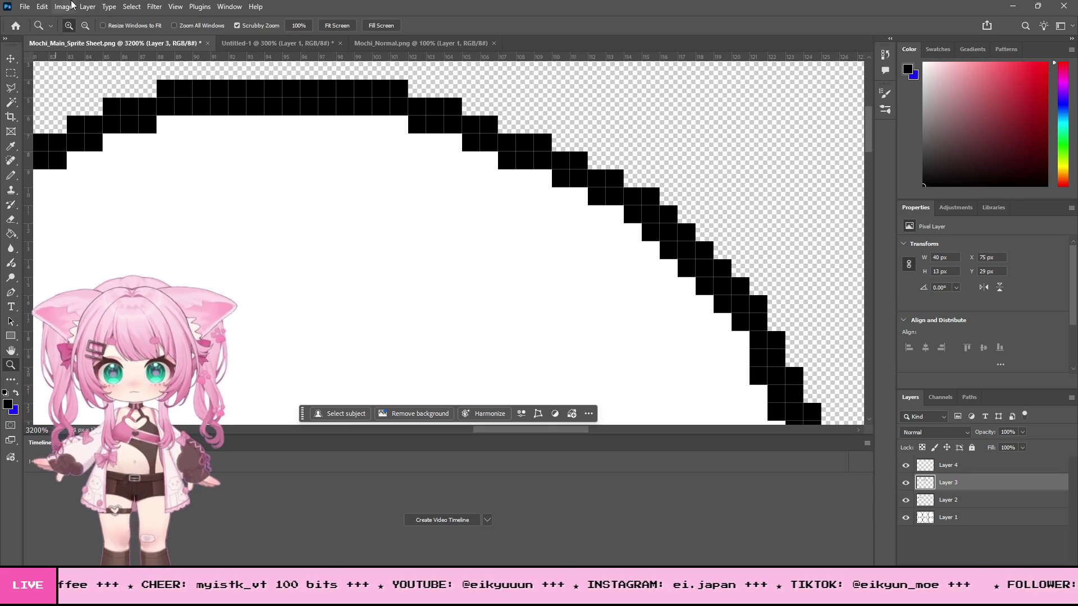
click(85, 26)
scroll(464, 133, down, 3)
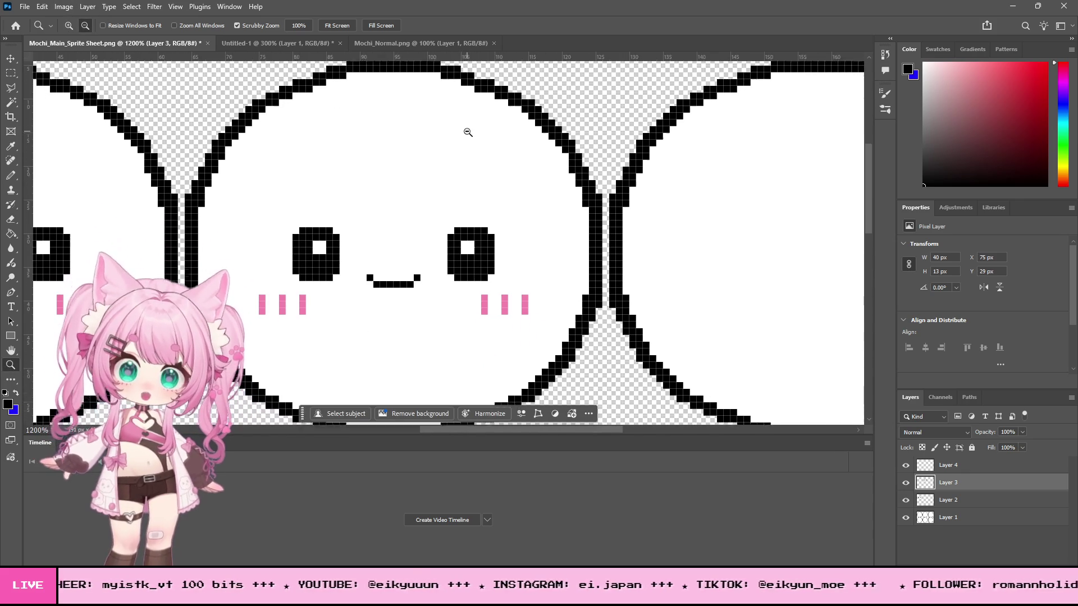
Step: Magic Wand the white face interior on Layer 1 with point sampling, then ready the Pencil
click(11, 102)
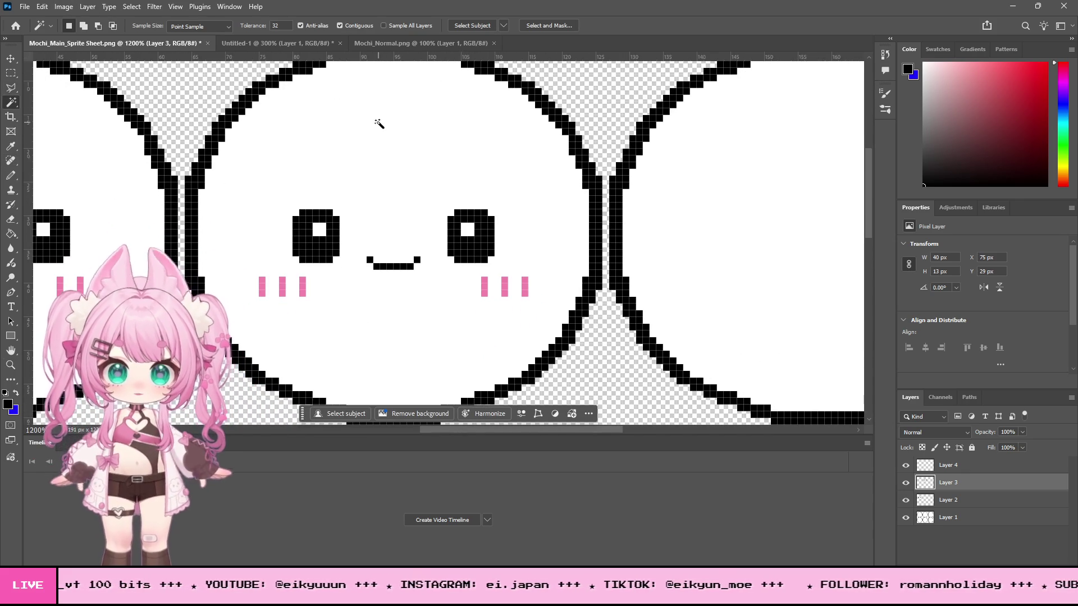
click(960, 517)
click(382, 164)
scroll(421, 172, up, 2)
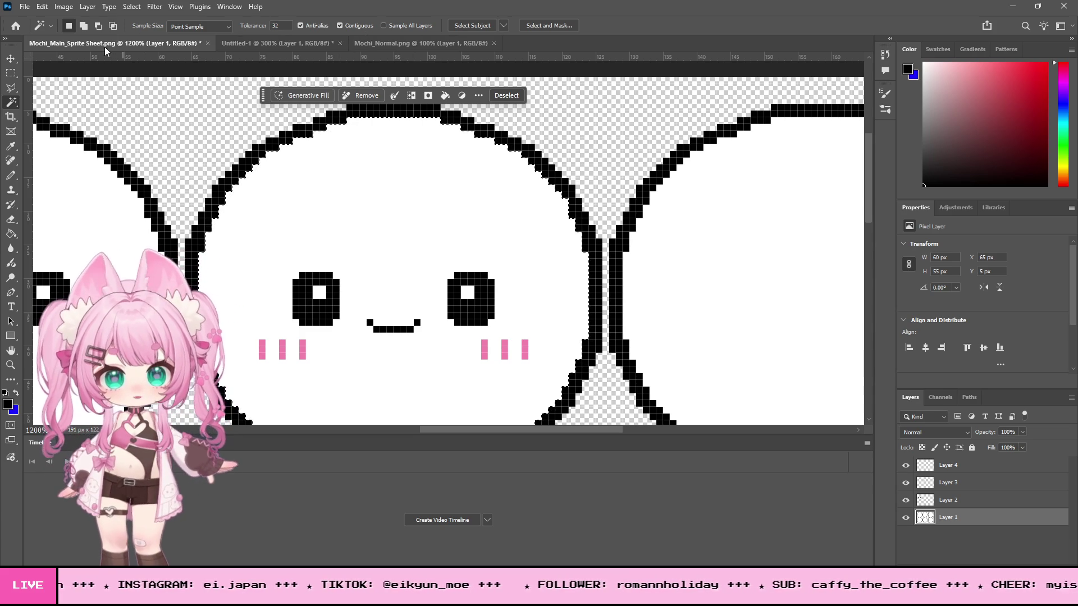
click(226, 26)
click(230, 26)
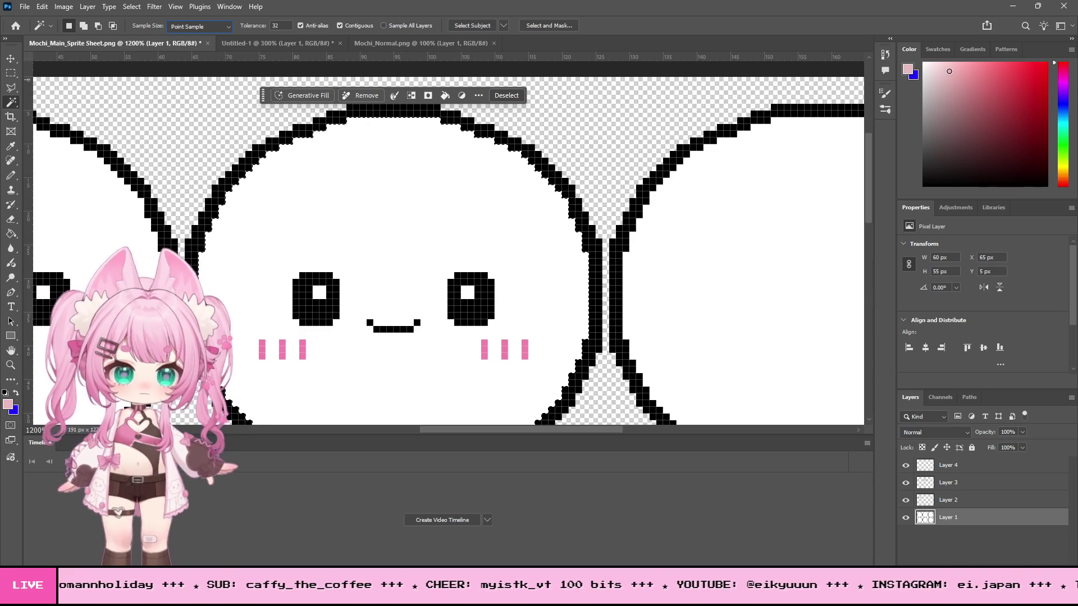
click(20, 177)
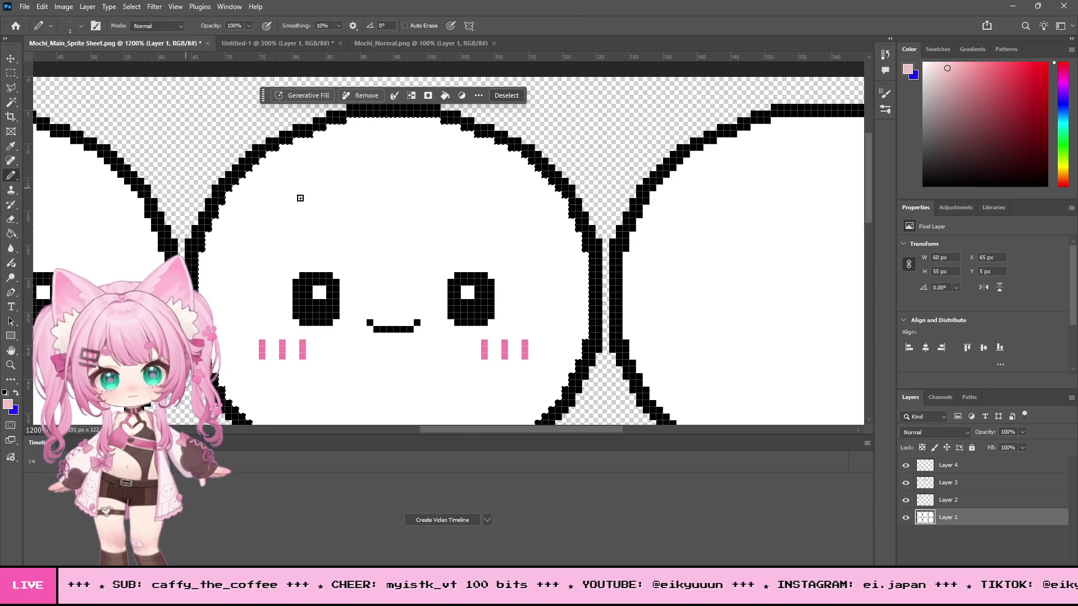
right_click(449, 211)
key(Return)
key(alt+BackSpace)
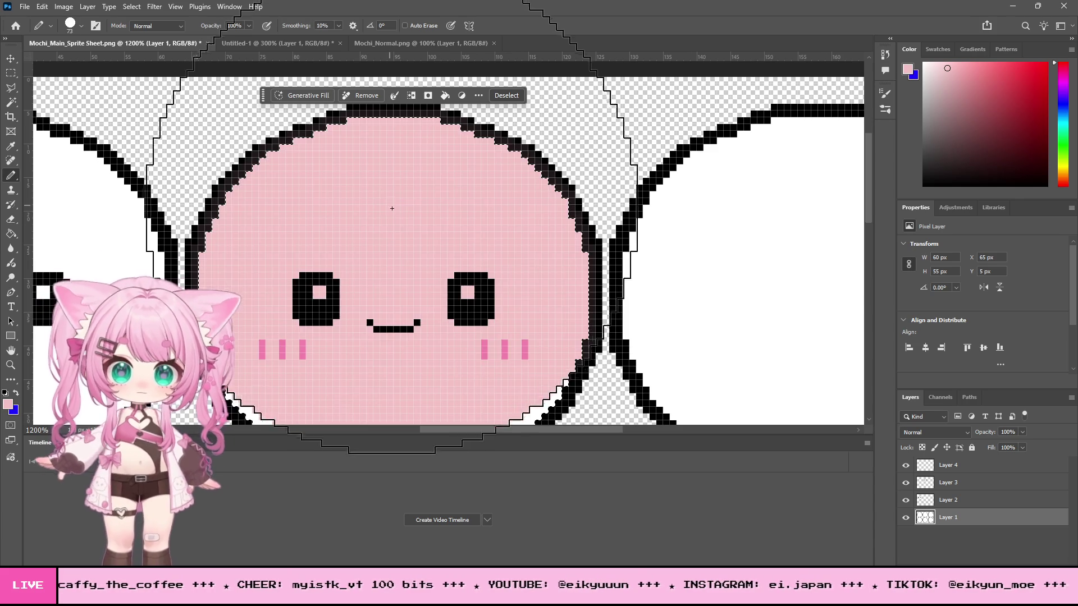
scroll(664, 207, down, 1)
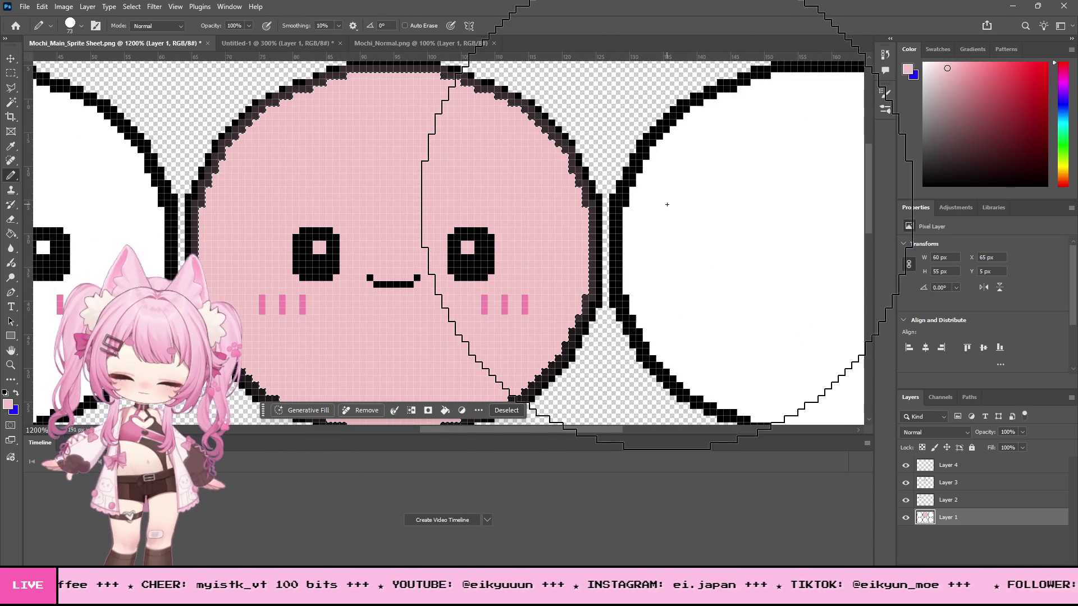
scroll(674, 207, down, 1)
scroll(689, 208, down, 1)
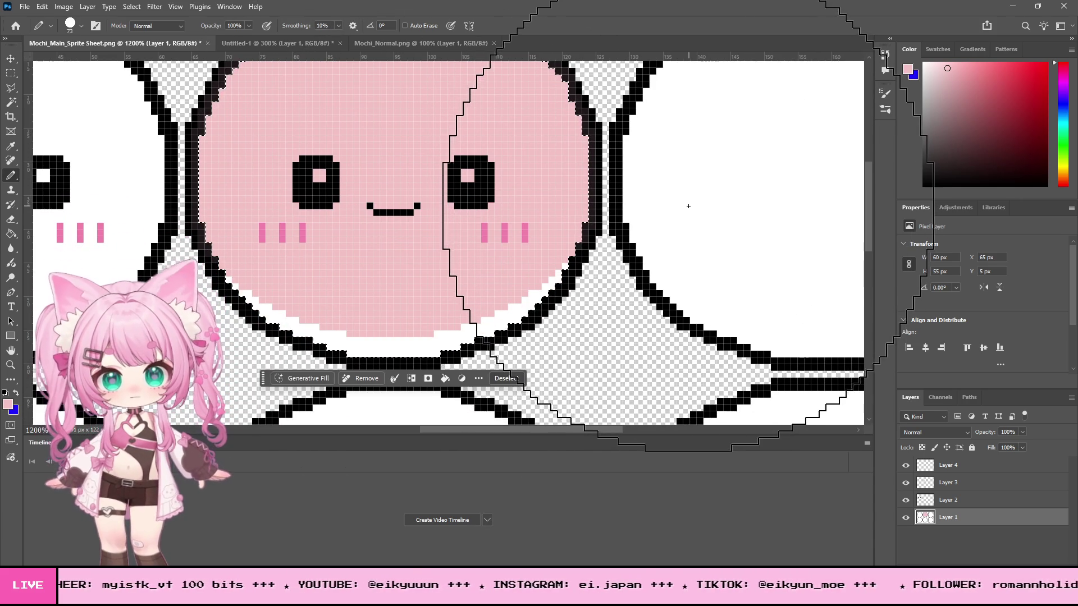
key(ctrl+z)
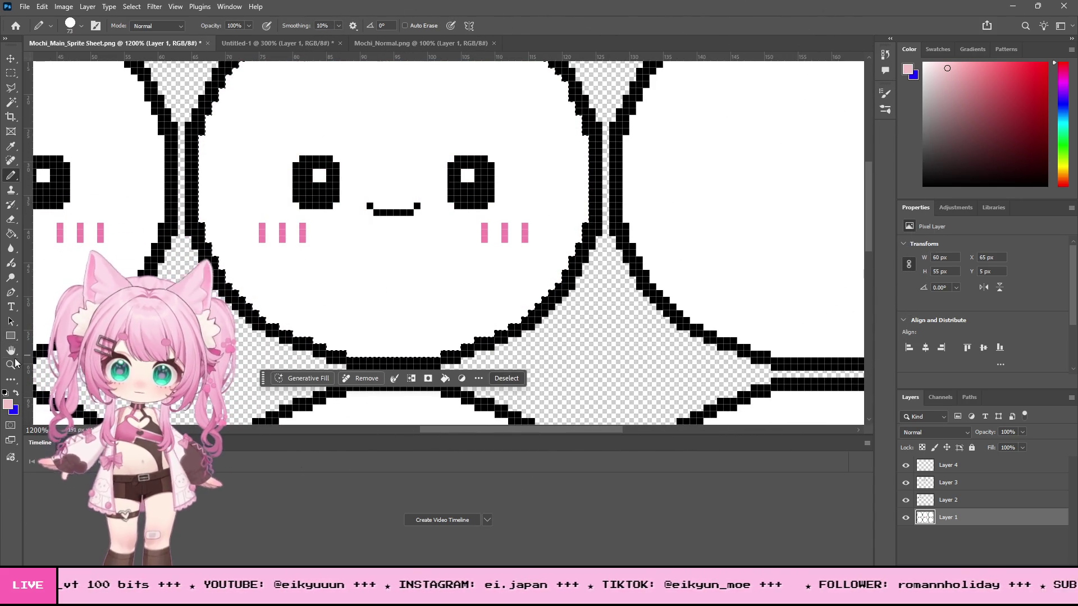
key(z)
alt+click(215, 115)
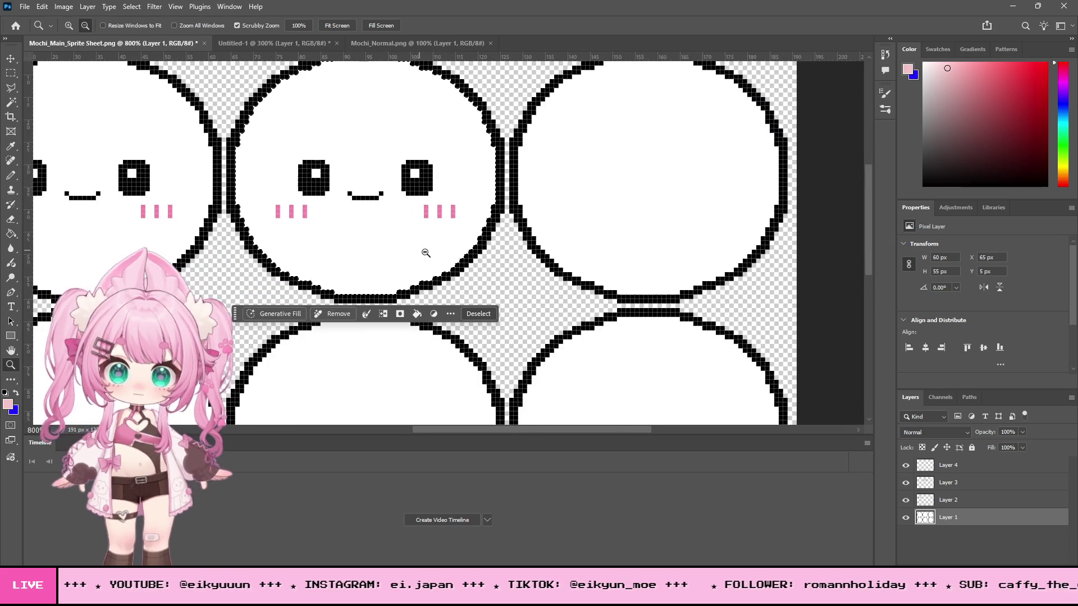
scroll(427, 247, up, 1)
click(12, 181)
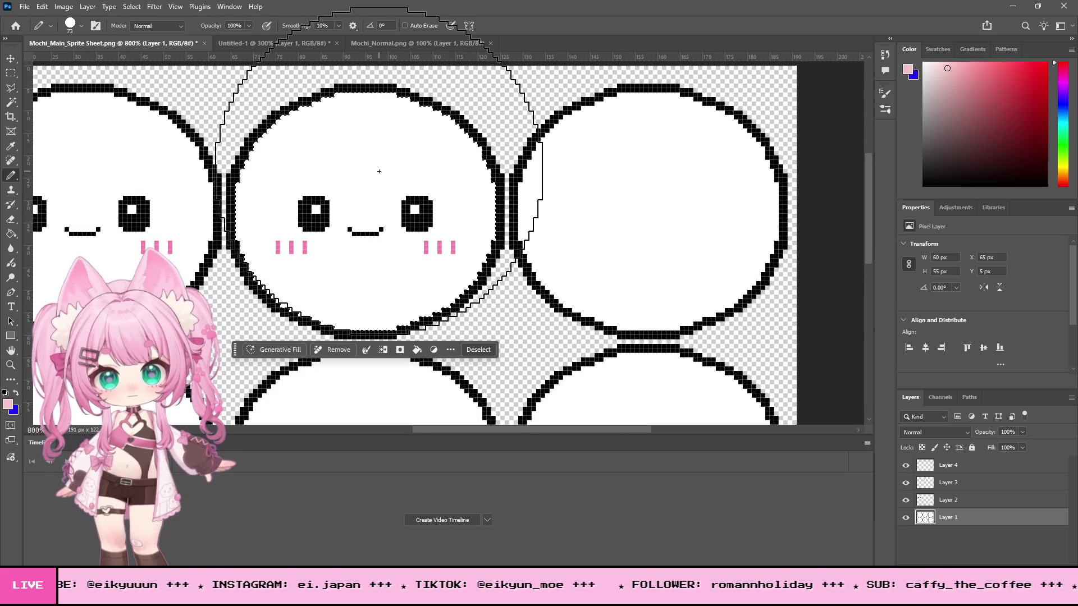
click(362, 206)
key(m)
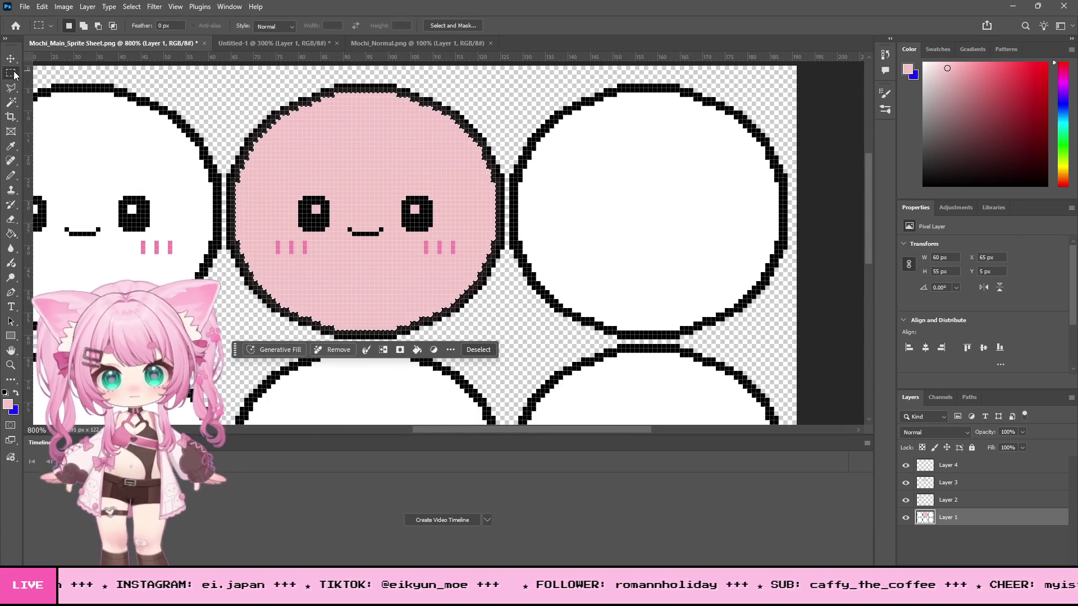
key(ctrl+d)
scroll(230, 140, up, 2)
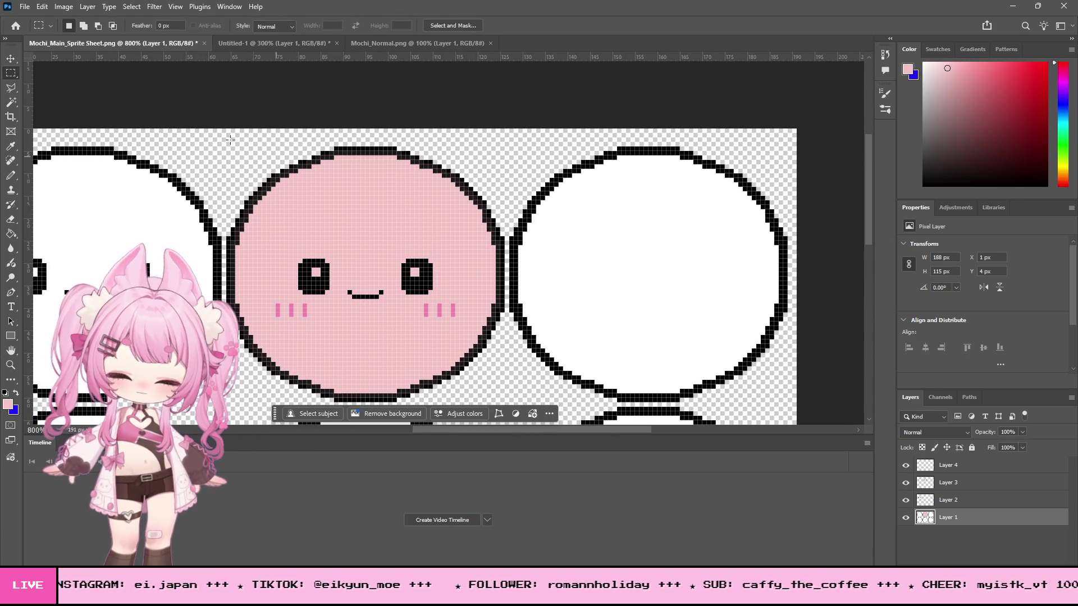
click(10, 102)
click(368, 154)
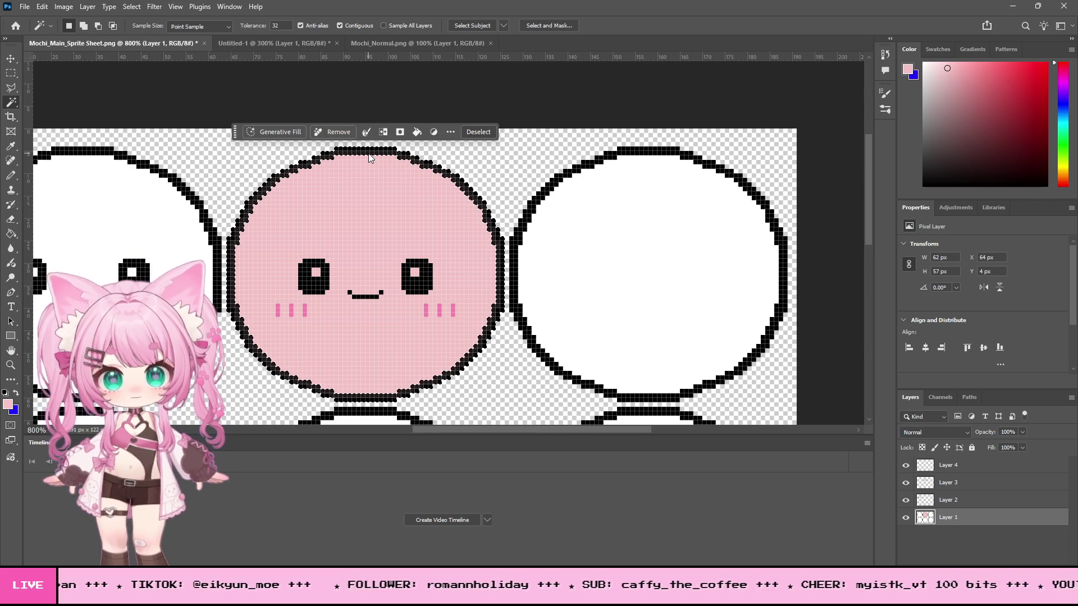
scroll(392, 186, up, 1)
scroll(402, 192, up, 1)
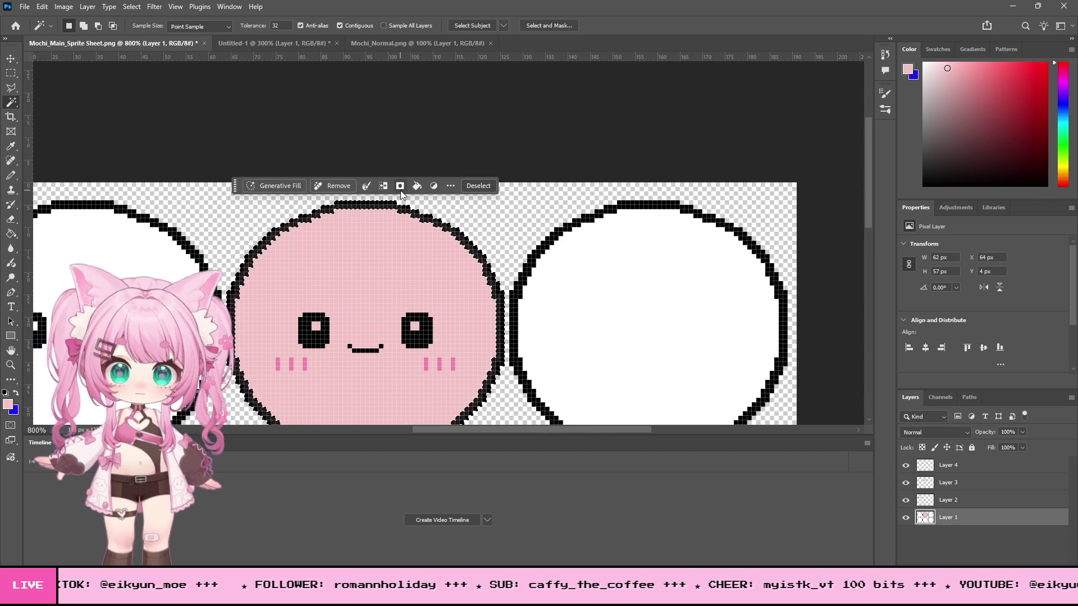
key(z)
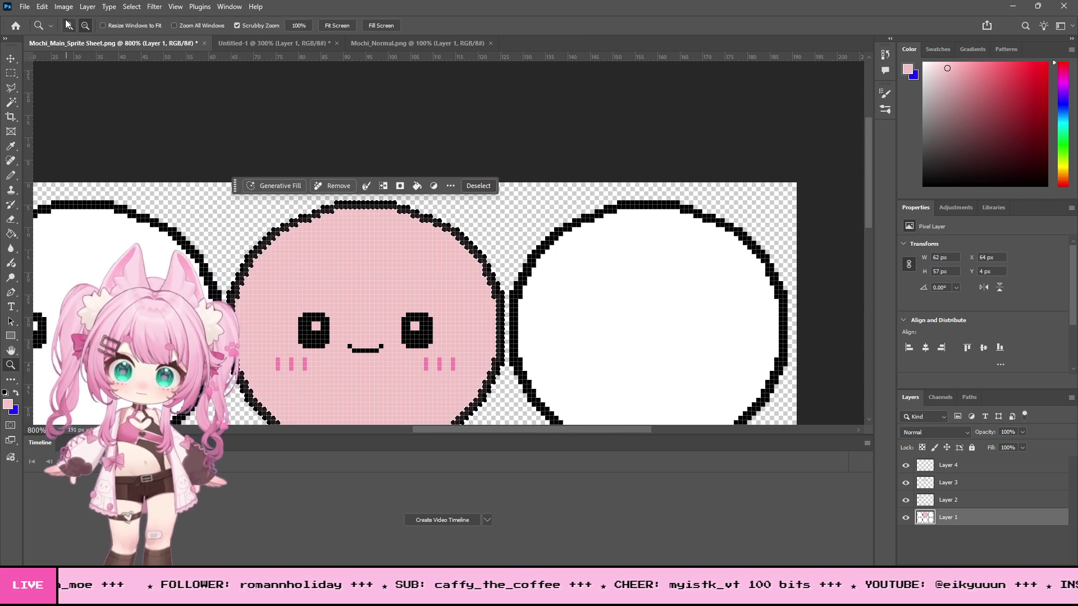
click(390, 208)
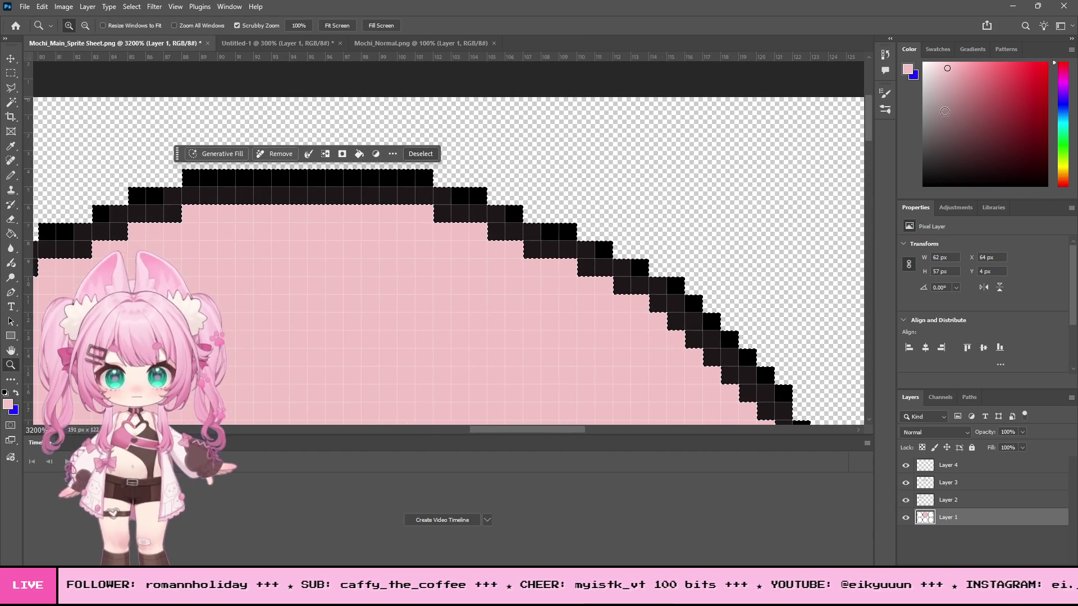
key(b)
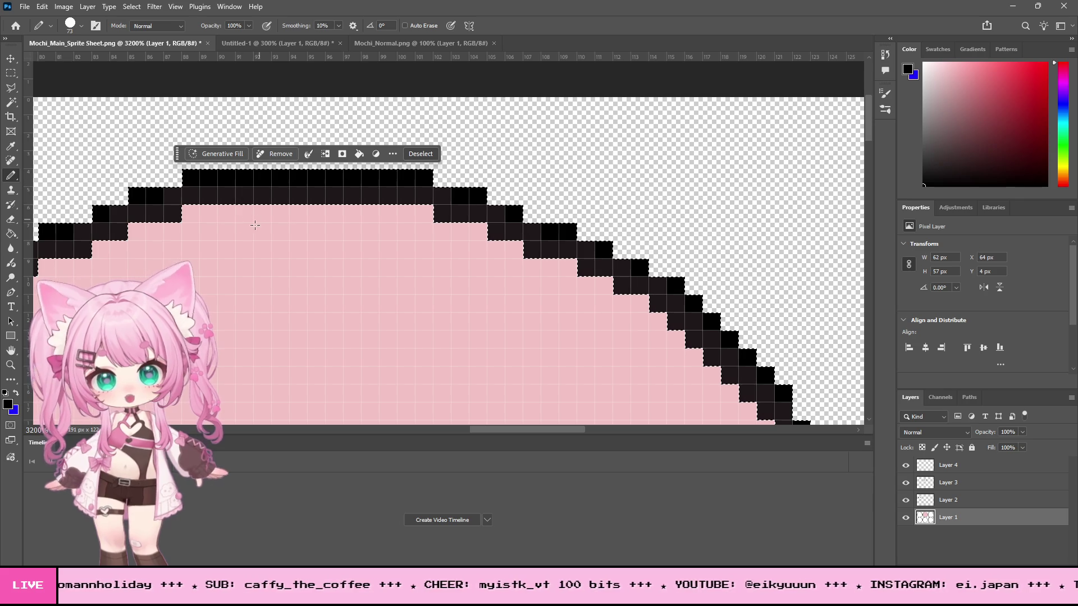
key(z)
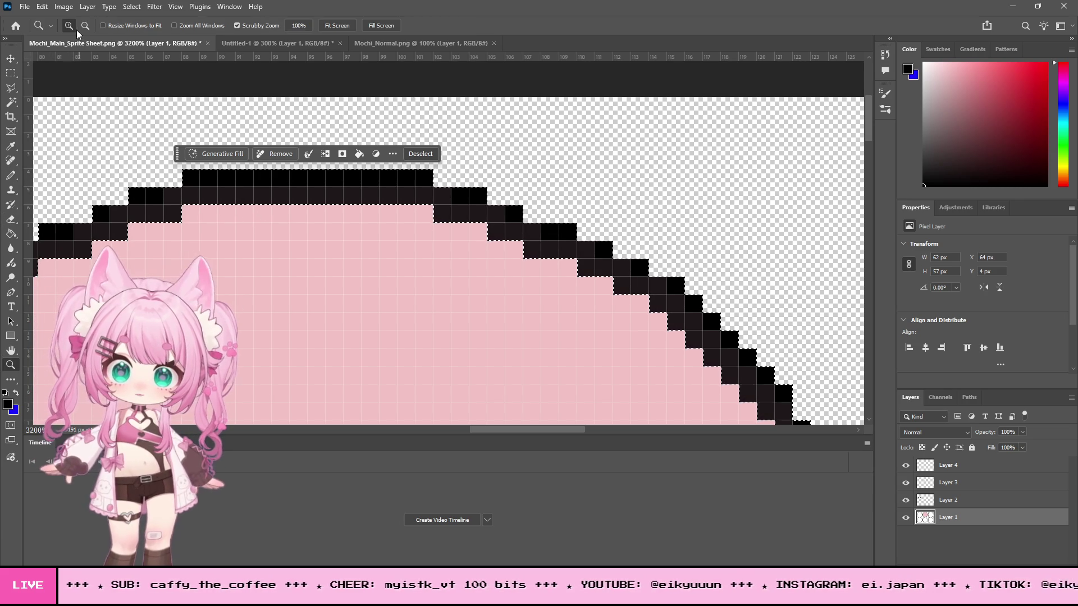
alt+click(442, 230)
alt+click(364, 183)
scroll(339, 257, down, 2)
click(11, 175)
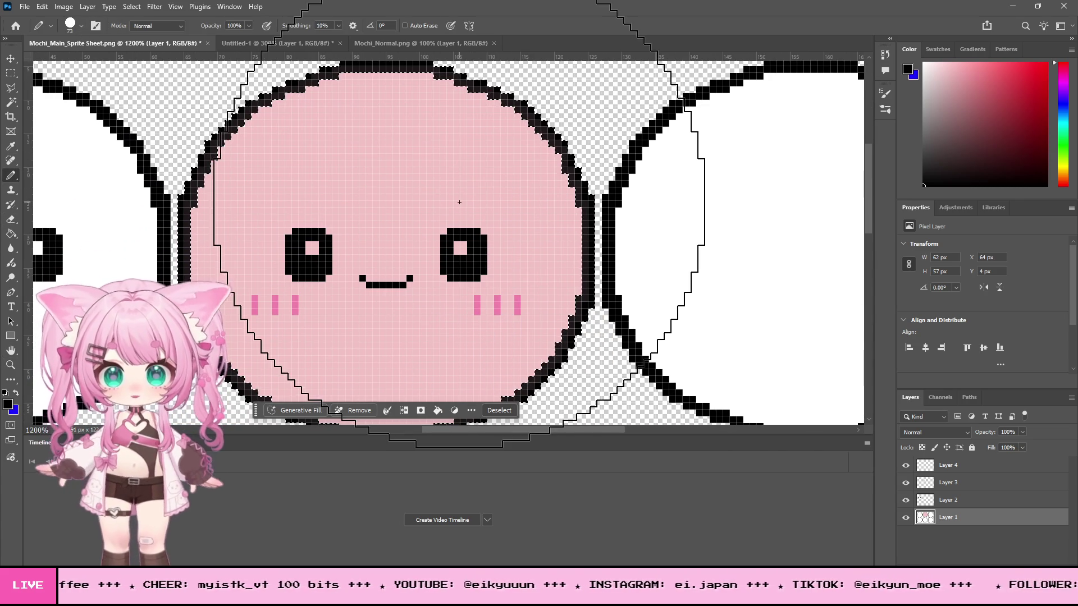
right_click(466, 204)
drag(536, 228, 532, 228)
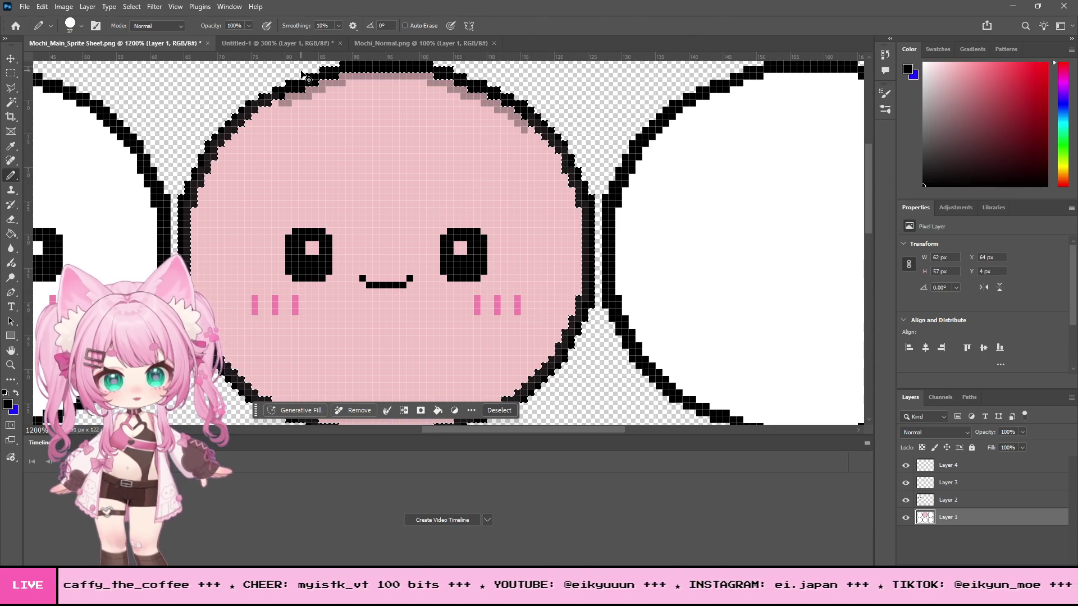
scroll(259, 115, up, 2)
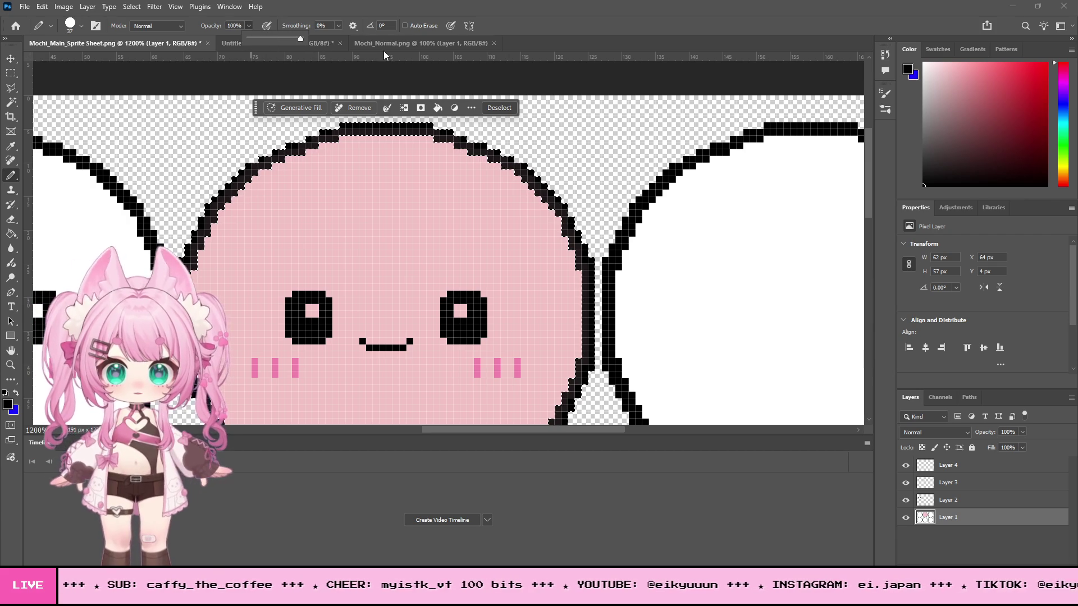
drag(666, 182, 393, 188)
scroll(595, 242, down, 2)
scroll(628, 258, up, 2)
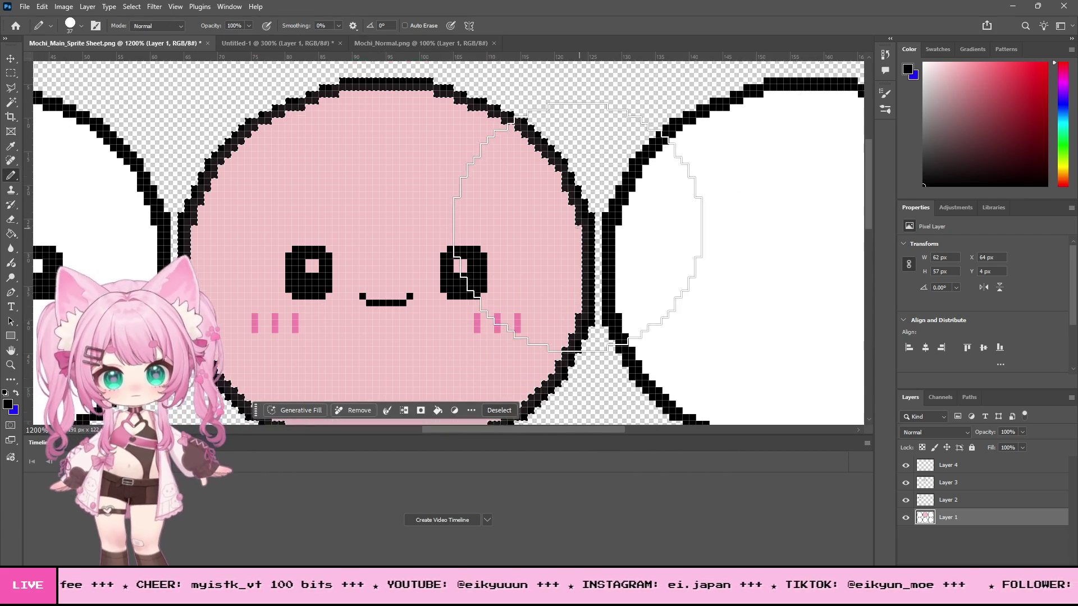
key(ctrl+z)
key(ctrl+z)
key(ctrl+z)
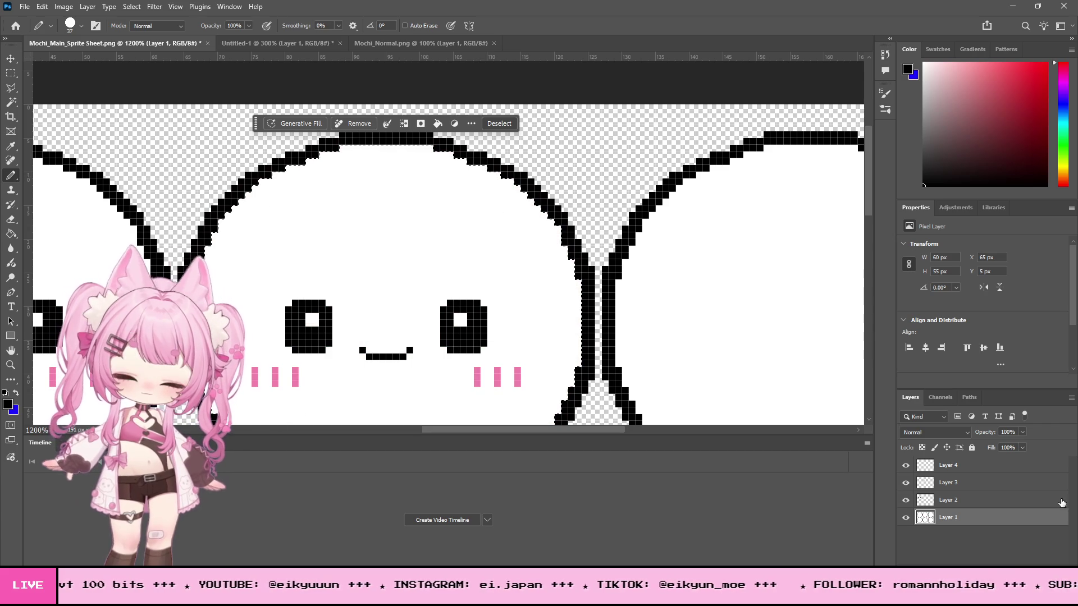
Step: With a 12 px light-pink Pencil, draw pink along the face's top outline and upper right edge
click(945, 68)
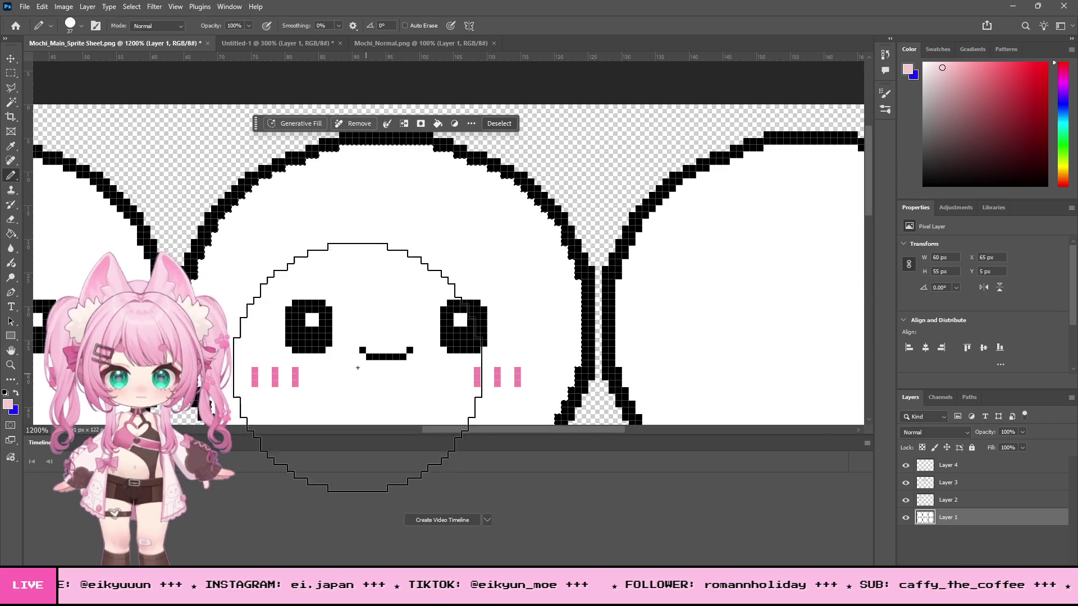
scroll(365, 373, down, 3)
scroll(365, 337, up, 1)
right_click(465, 221)
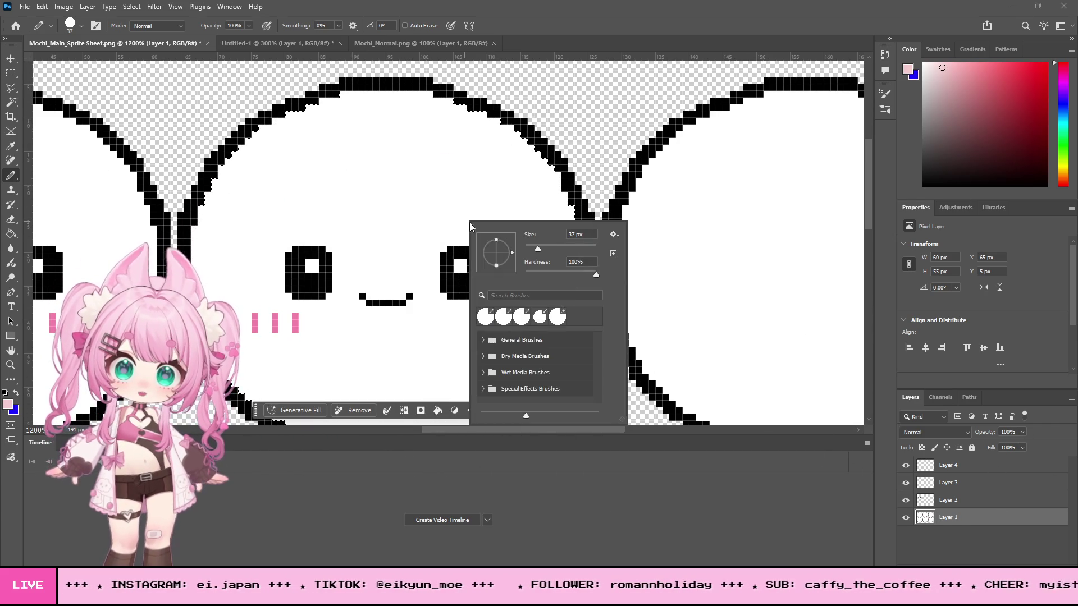
drag(534, 254, 522, 248)
drag(343, 94, 378, 96)
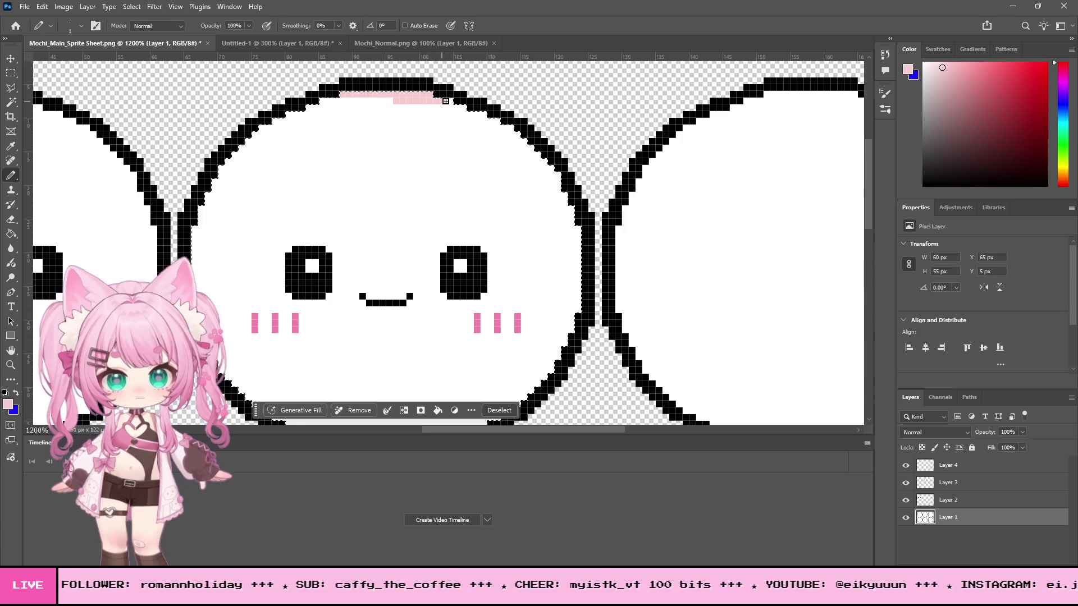
mouse_move(485, 122)
mouse_down()
mouse_move(511, 128)
mouse_move(549, 173)
mouse_move(570, 214)
mouse_move(576, 287)
mouse_up()
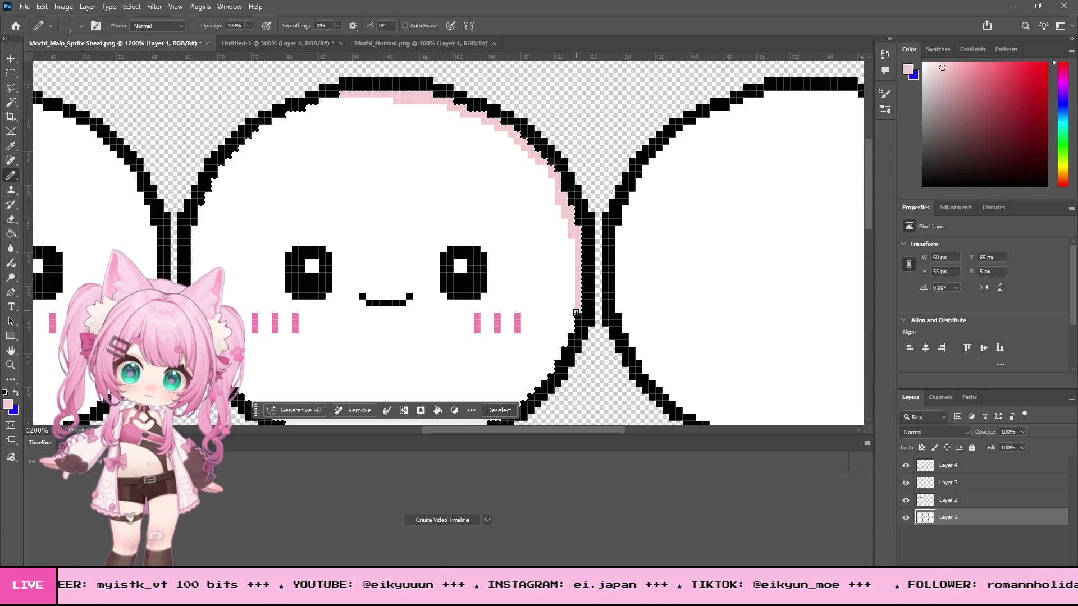
Step: At 4 px, paint a pink band along the inner right, bottom and left edges of the outline
right_click(623, 227)
text(4)
key(Return)
mouse_move(556, 225)
mouse_down()
mouse_move(563, 308)
mouse_move(519, 396)
mouse_up()
scroll(542, 282, down, 1)
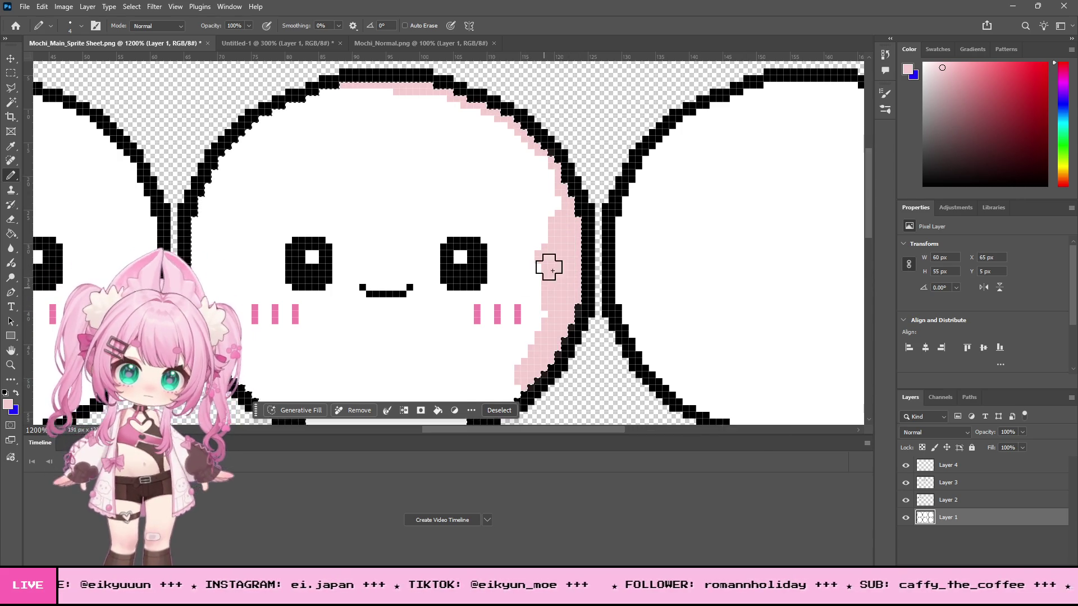
scroll(542, 281, down, 3)
mouse_move(505, 284)
mouse_down()
mouse_move(515, 298)
mouse_move(494, 315)
mouse_move(421, 344)
mouse_move(368, 345)
mouse_move(287, 321)
mouse_up()
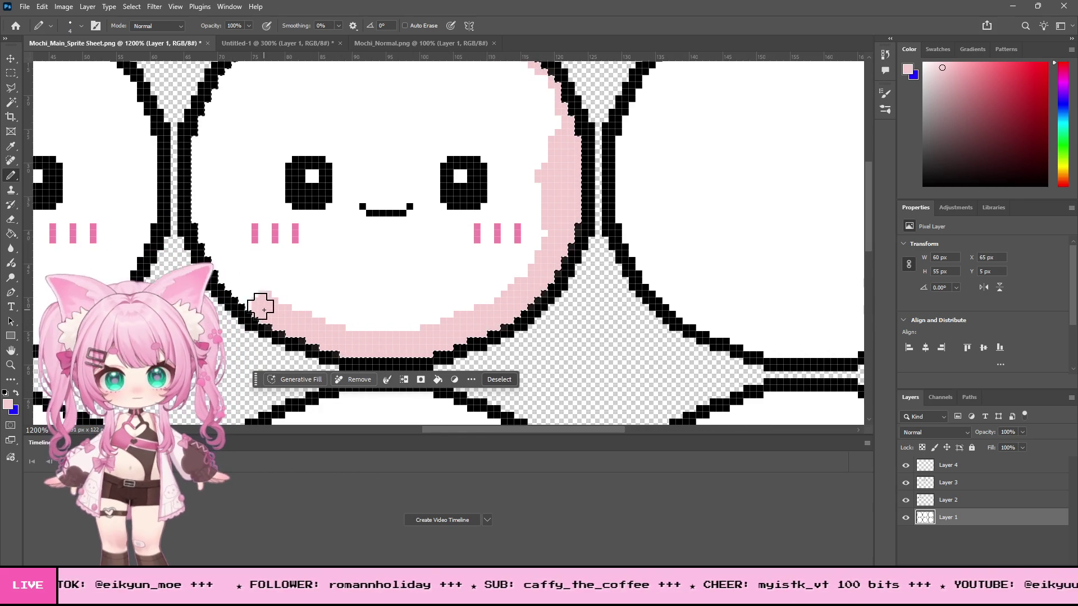
drag(252, 296, 218, 236)
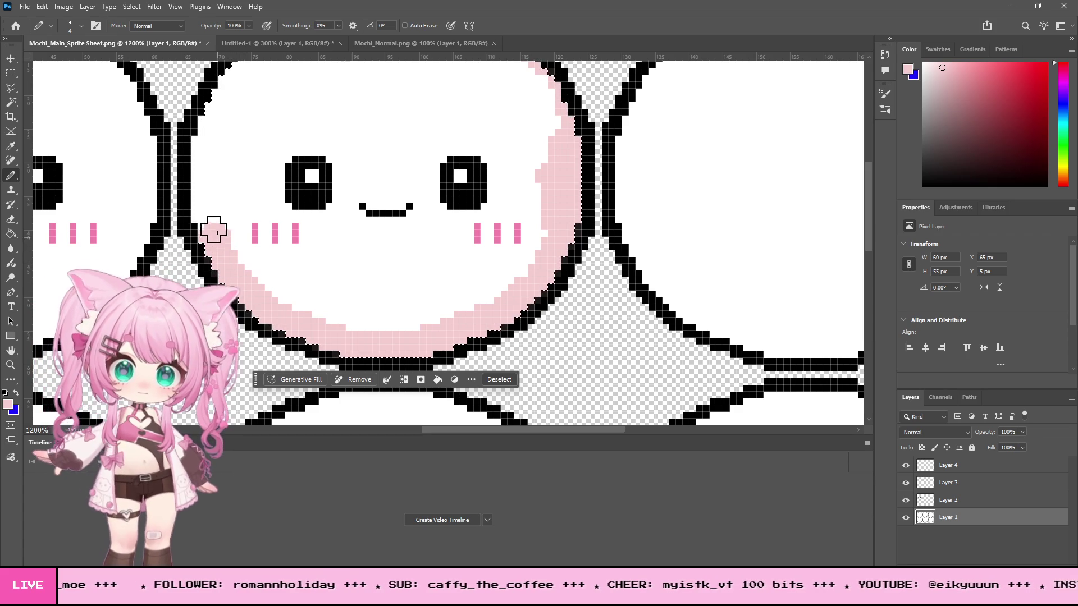
drag(211, 183, 204, 137)
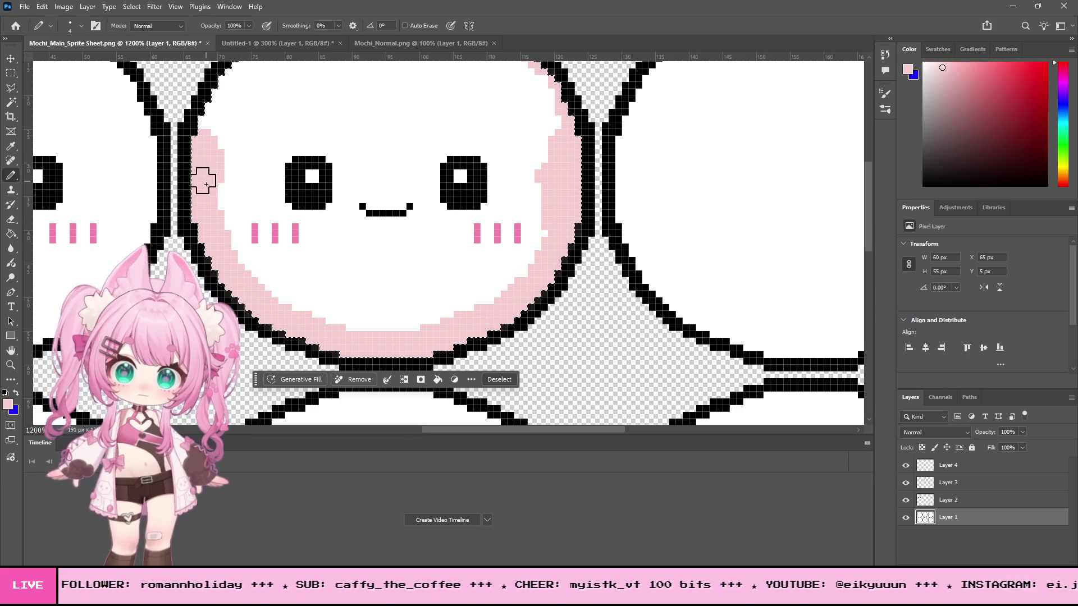
scroll(282, 209, up, 3)
mouse_move(220, 228)
mouse_down()
mouse_move(224, 197)
mouse_move(329, 128)
mouse_move(438, 128)
mouse_move(477, 145)
mouse_move(541, 203)
mouse_move(549, 251)
mouse_move(533, 185)
mouse_up()
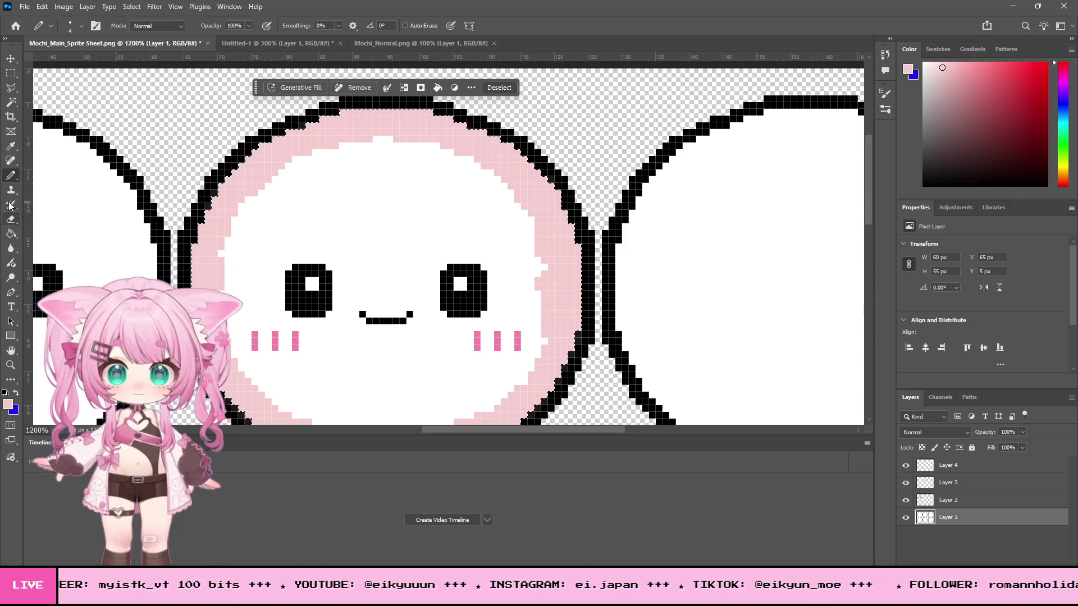
Step: Fill the white face interior with pink using the Paint Bucket
click(11, 233)
click(433, 226)
scroll(421, 222, down, 2)
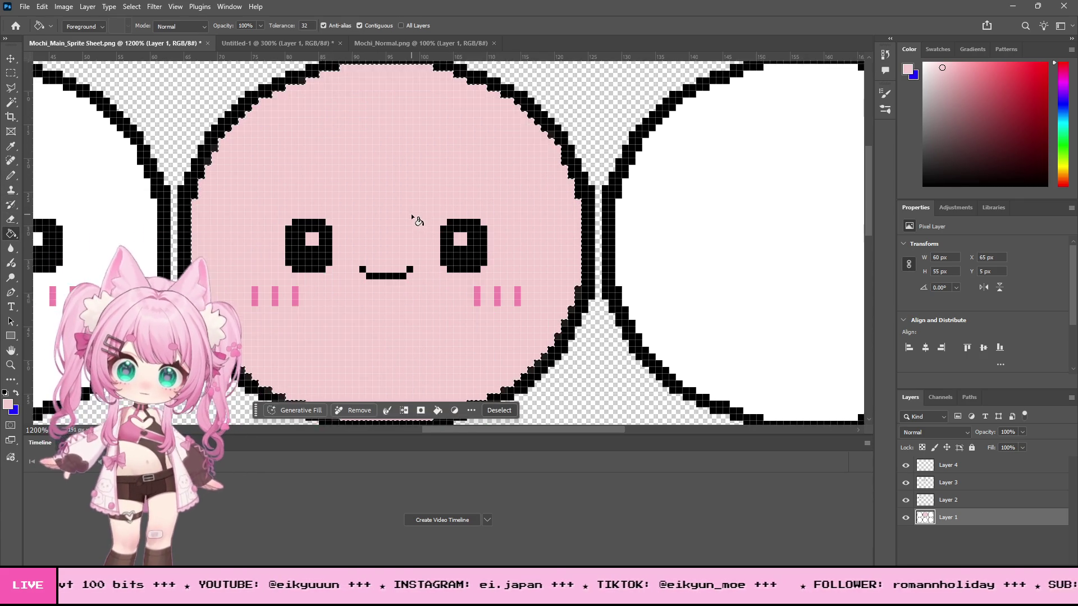
scroll(298, 161, up, 2)
Step: Deselect and place a vertical guide at X 95 px
key(m)
click(167, 90)
scroll(180, 135, up, 2)
drag(28, 202, 388, 196)
scroll(387, 196, up, 1)
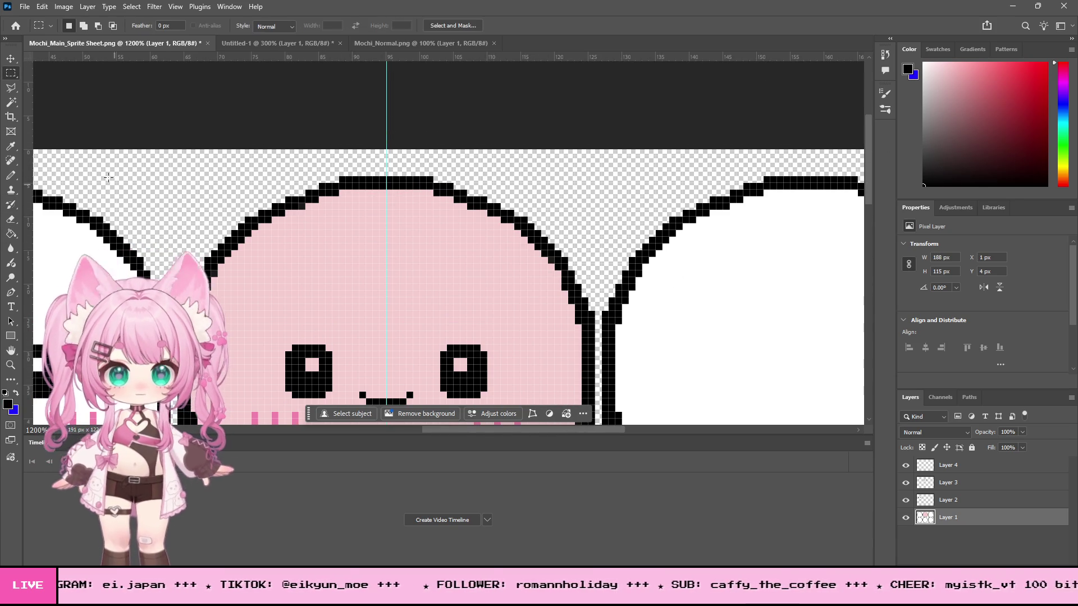
Step: Check the Pencil's size and hardness, then draw a trial black arc across the face and undo it
key(b)
right_click(561, 238)
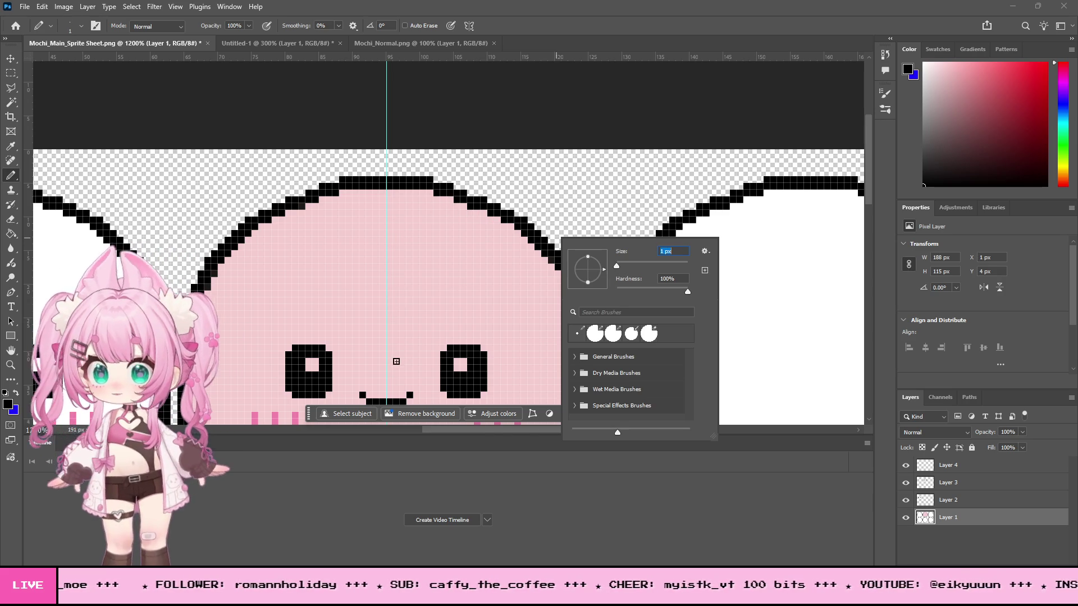
key(Return)
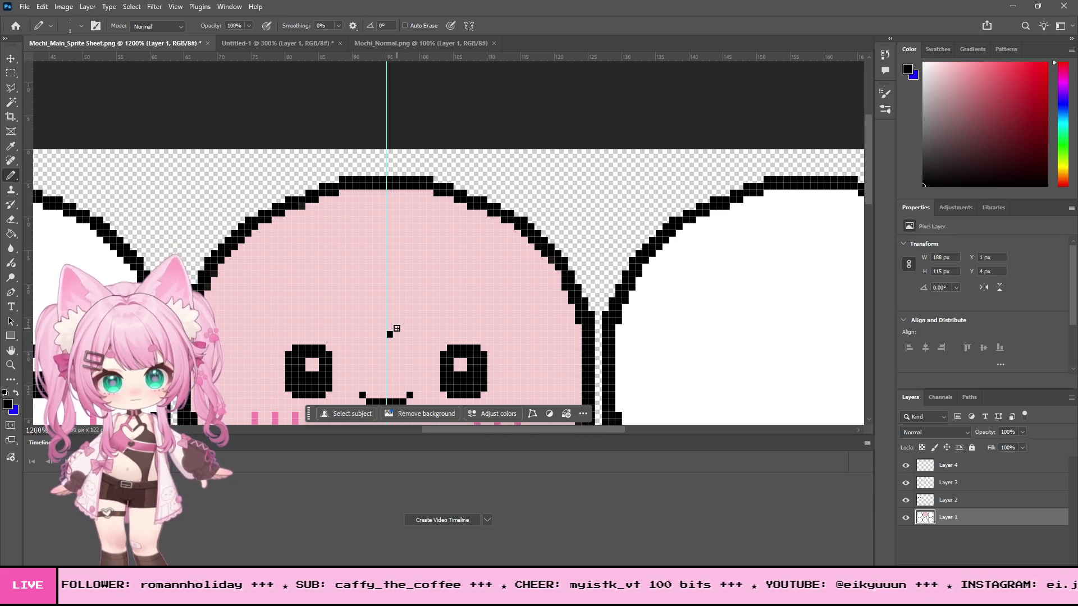
mouse_move(403, 324)
mouse_down()
mouse_move(508, 276)
mouse_move(528, 253)
mouse_up()
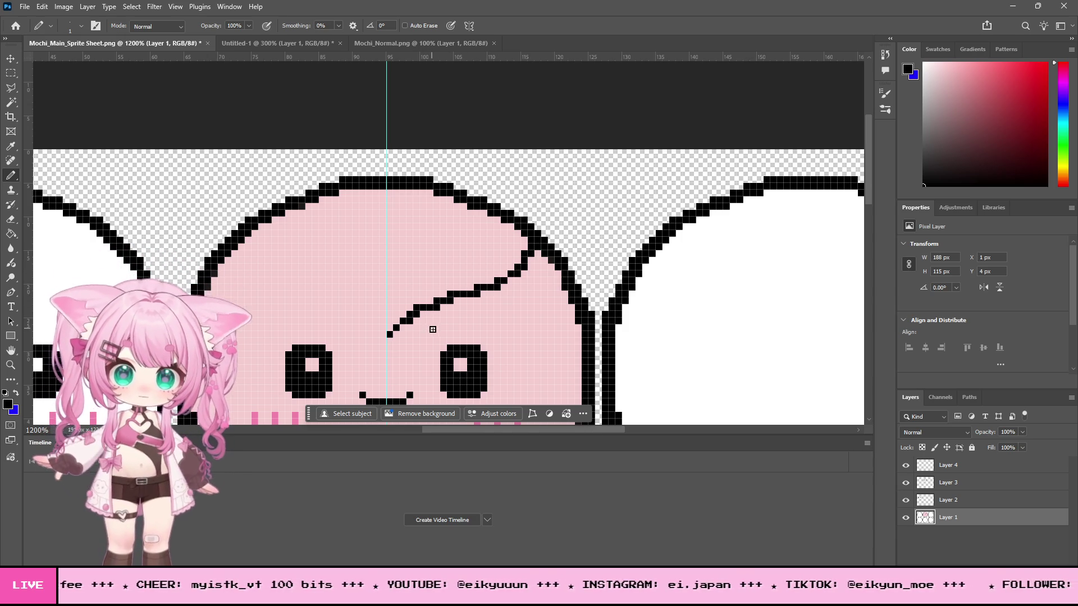
key(ctrl+z)
key(ctrl+z)
key(ctrl+z)
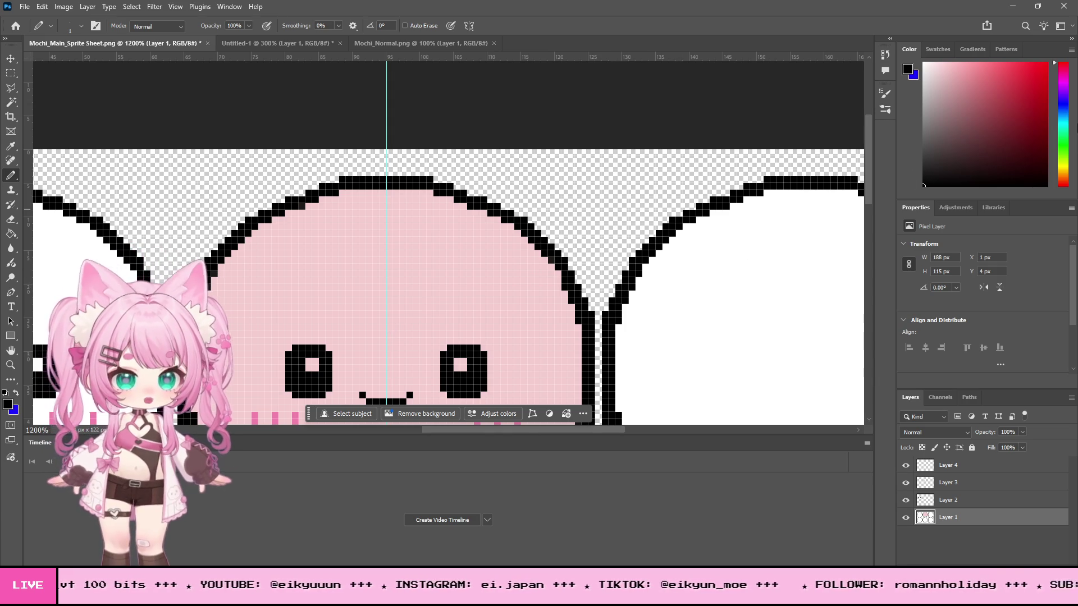
Step: Pick a muted green and draw the leaf line curving from the upper right toward the centre
click(1063, 152)
drag(983, 135, 969, 122)
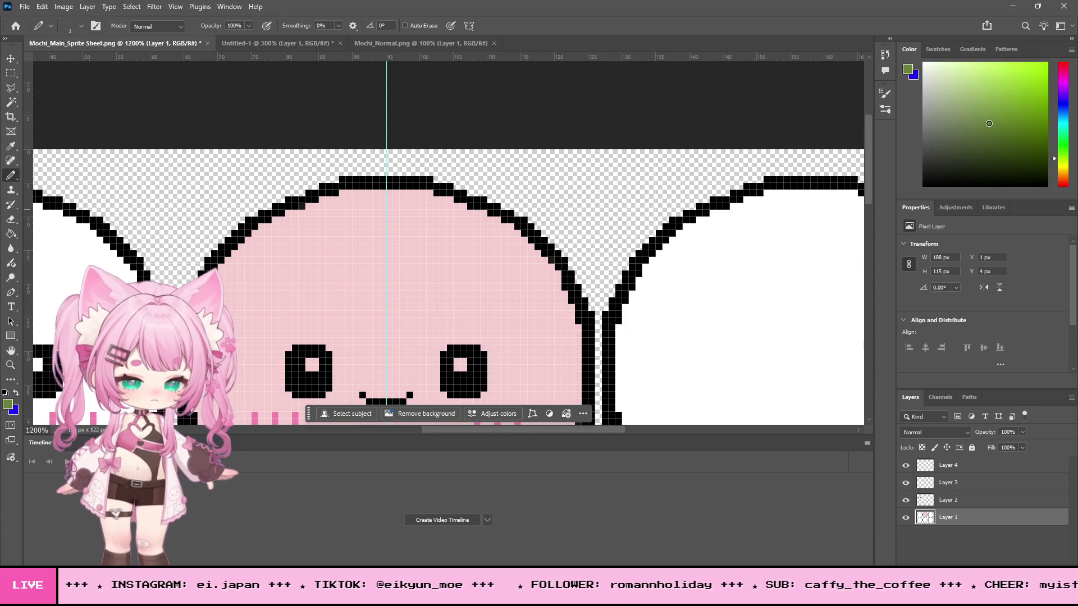
mouse_move(391, 335)
mouse_down()
mouse_move(491, 306)
mouse_move(550, 273)
mouse_up()
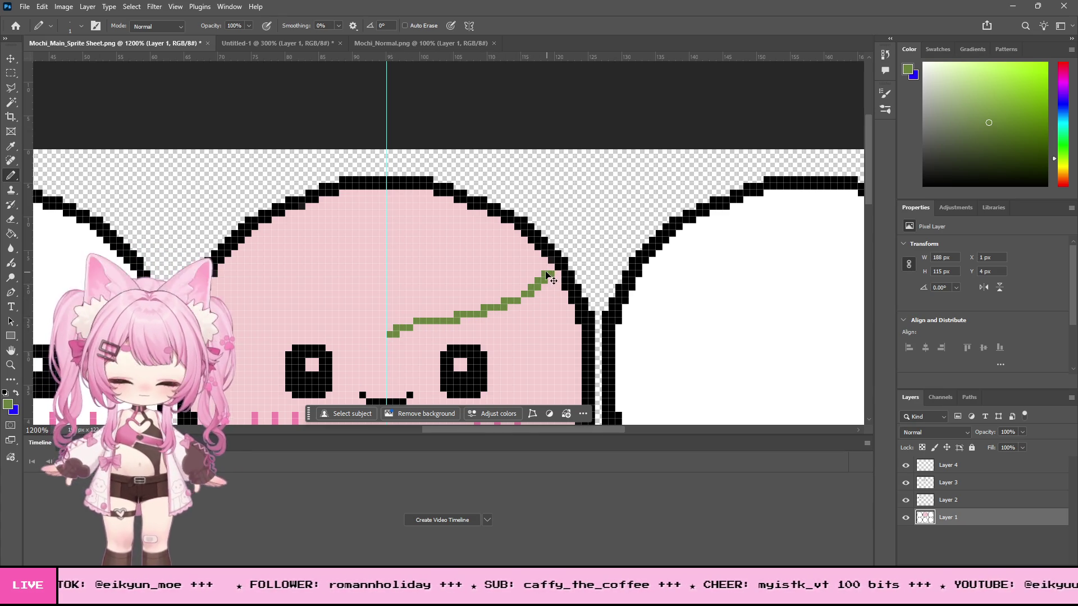
key(ctrl+z)
mouse_move(529, 248)
mouse_down()
mouse_move(531, 265)
mouse_move(415, 307)
mouse_move(390, 344)
mouse_up()
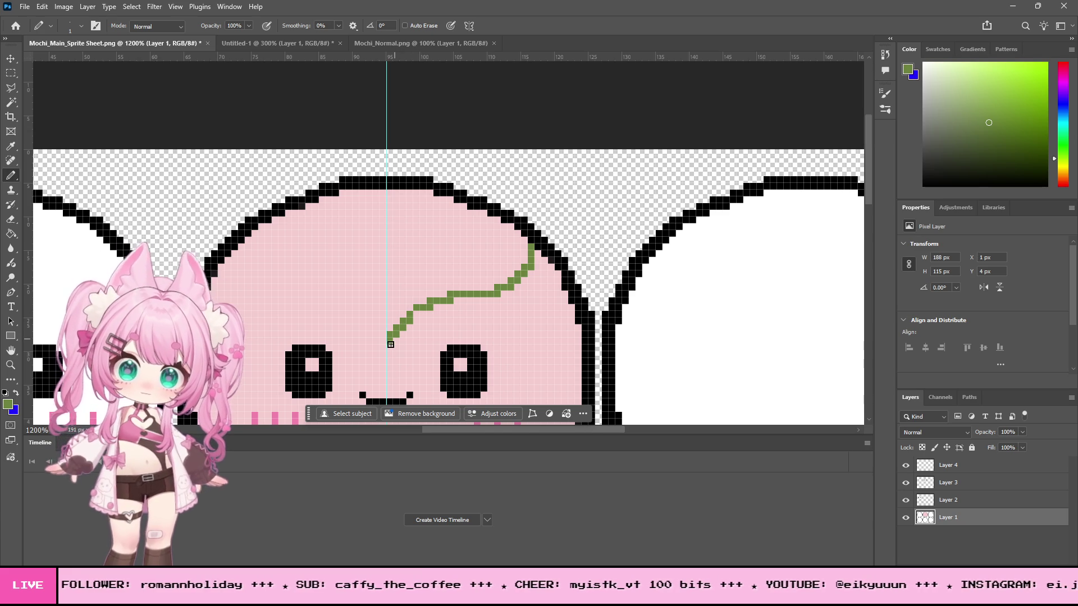
scroll(511, 297, down, 2)
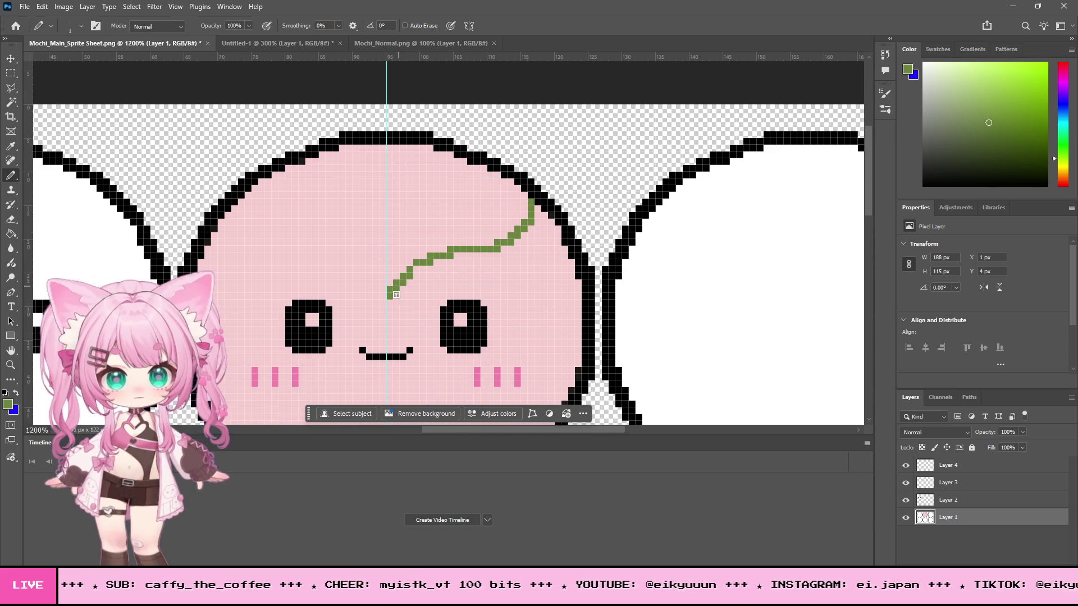
click(11, 73)
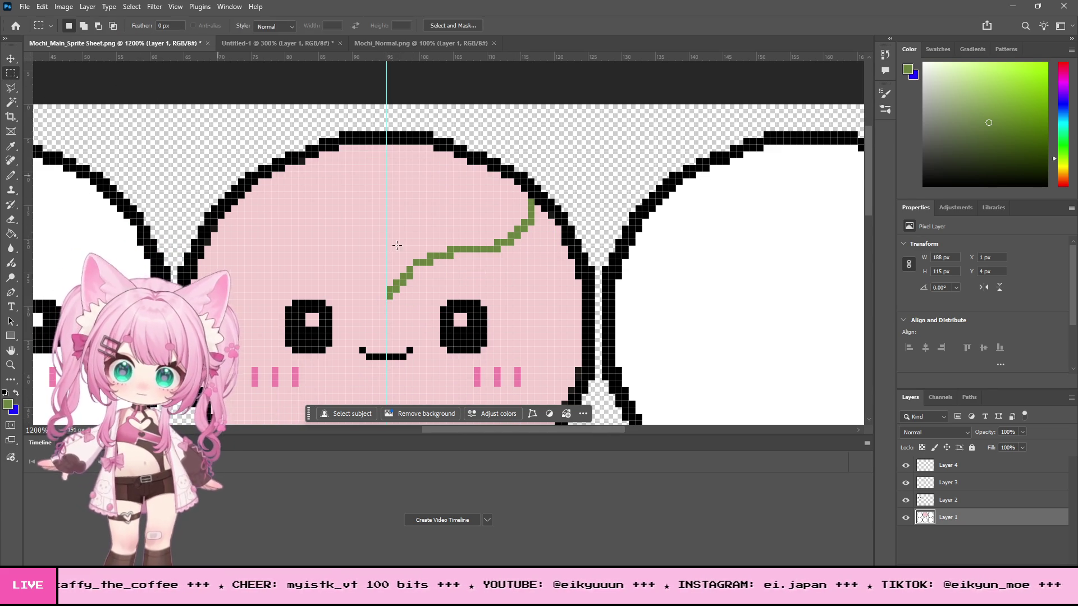
Step: Remove the line from the base layer and redraw the green leaf stroke on Layer 4
key(ctrl+z)
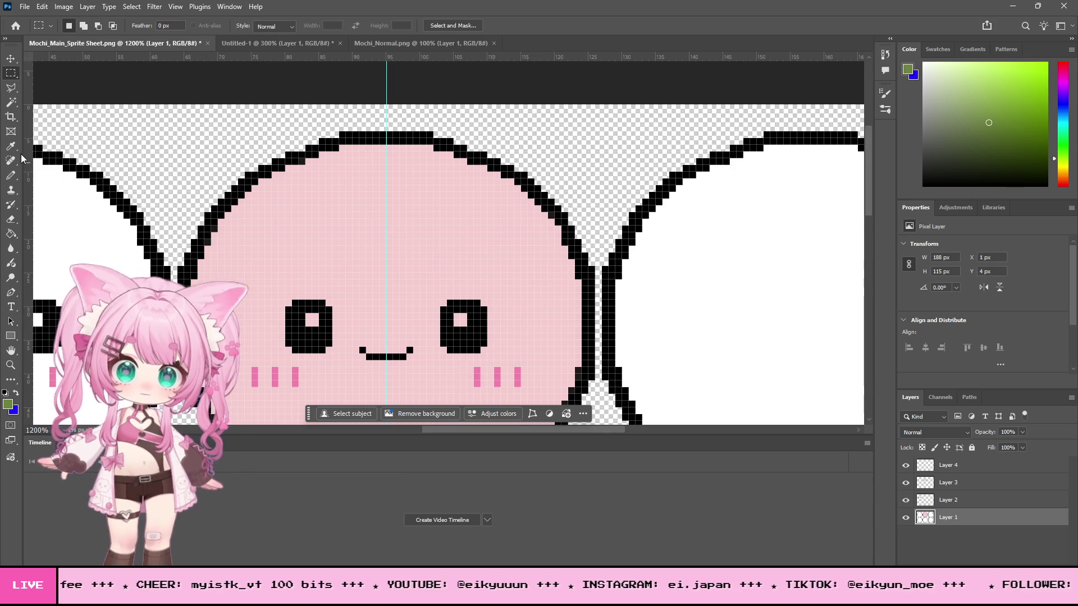
key(b)
click(967, 466)
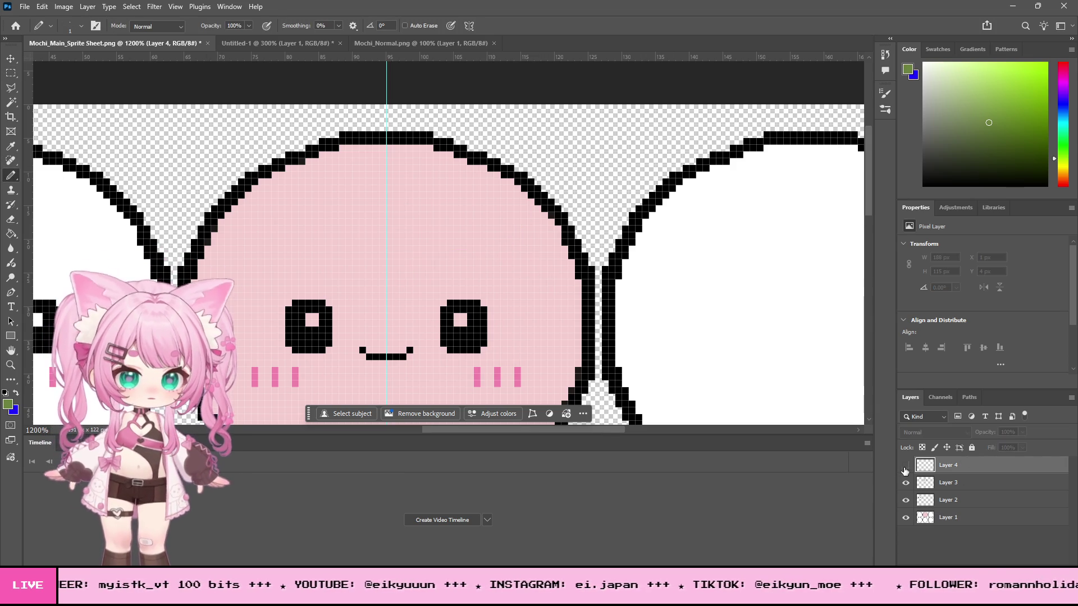
mouse_move(522, 193)
mouse_down()
mouse_move(496, 236)
mouse_move(428, 247)
mouse_move(391, 280)
mouse_up()
key(ctrl+z)
mouse_move(521, 193)
mouse_down()
mouse_move(508, 222)
mouse_move(416, 263)
mouse_move(396, 291)
mouse_move(430, 267)
mouse_move(505, 256)
mouse_move(530, 230)
mouse_move(532, 204)
mouse_up()
key(ctrl+z)
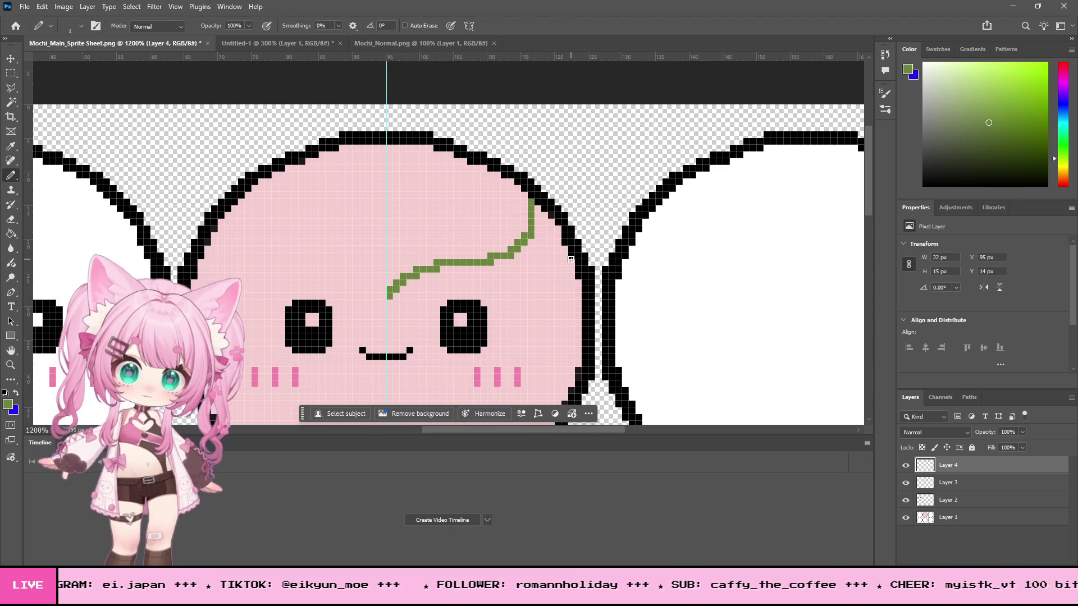
click(11, 73)
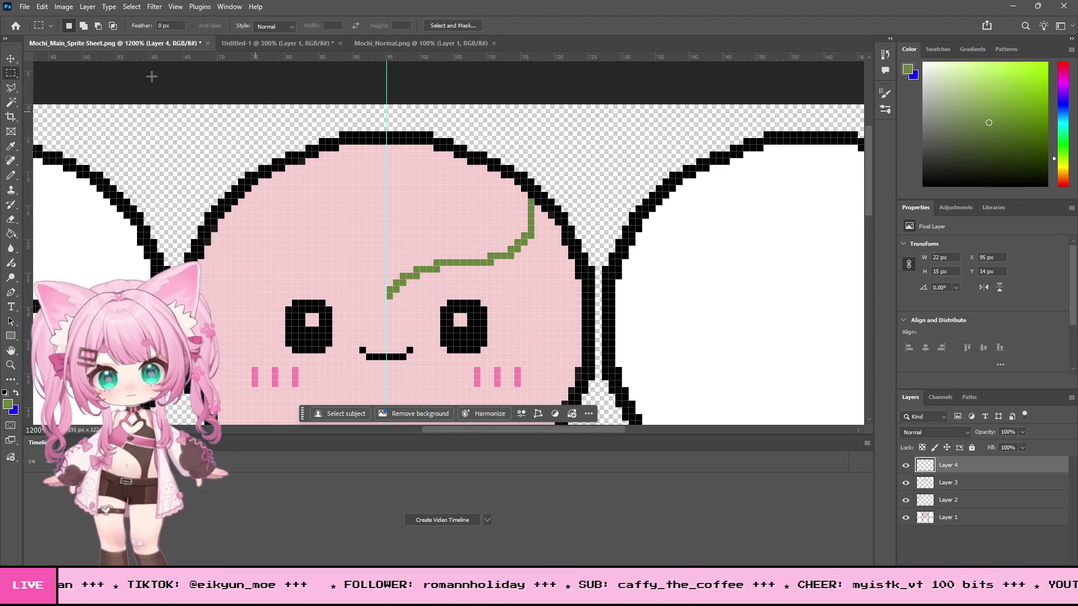
Step: Copy the leaf line, flip it horizontally, and move it left to mirror the other half
click(42, 6)
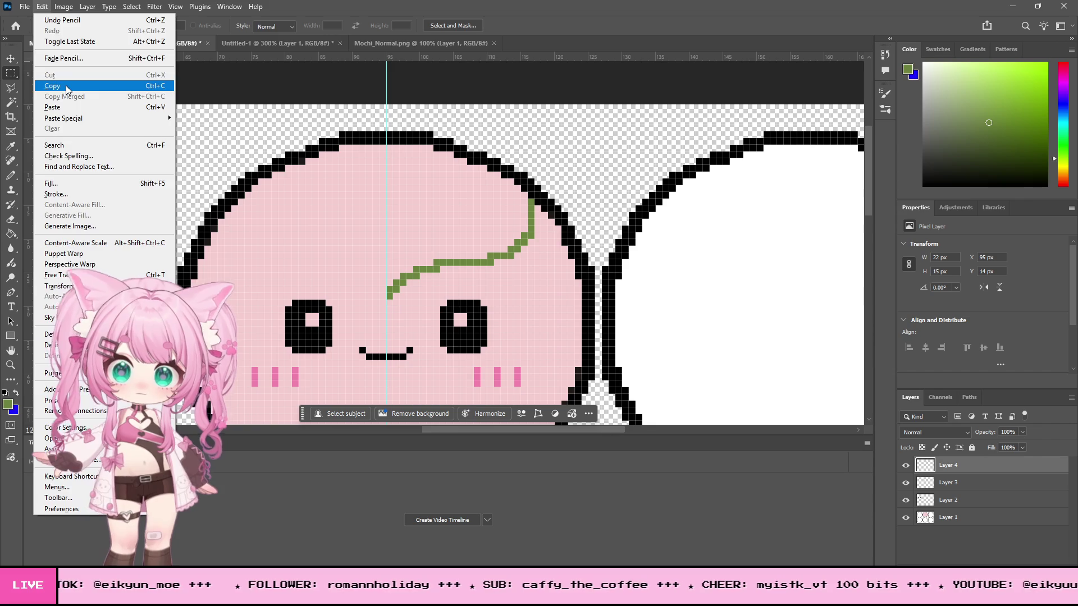
click(56, 88)
drag(340, 152, 327, 165)
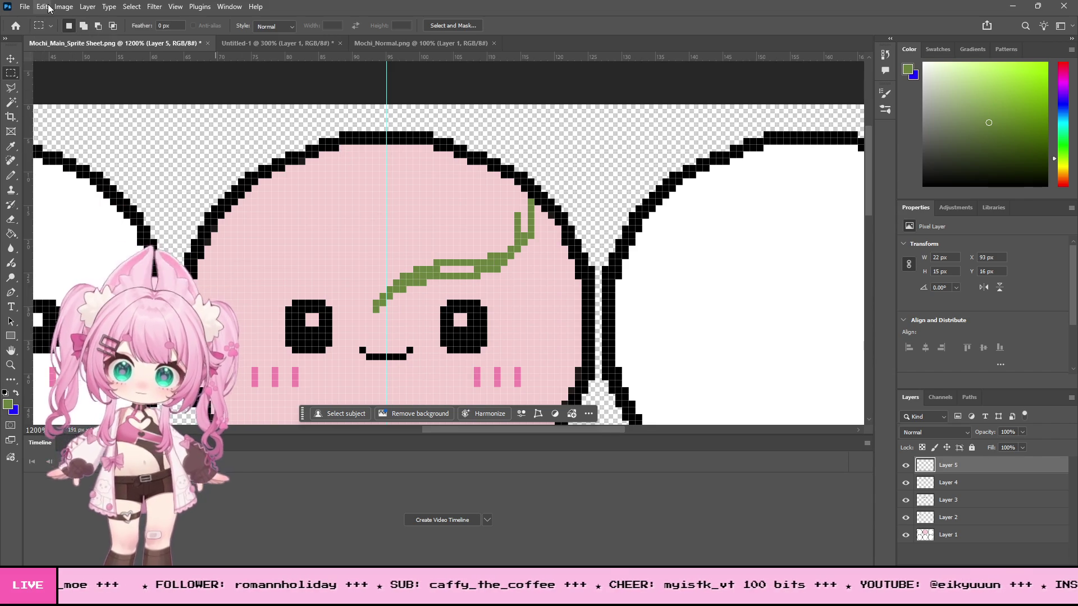
click(42, 6)
mouse_move(62, 286)
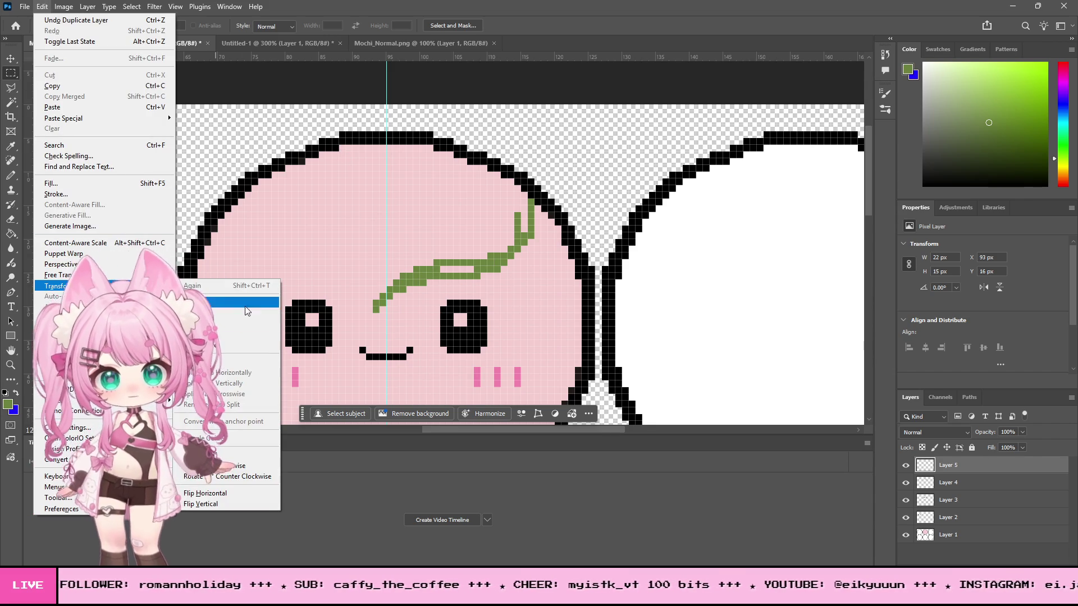
click(218, 491)
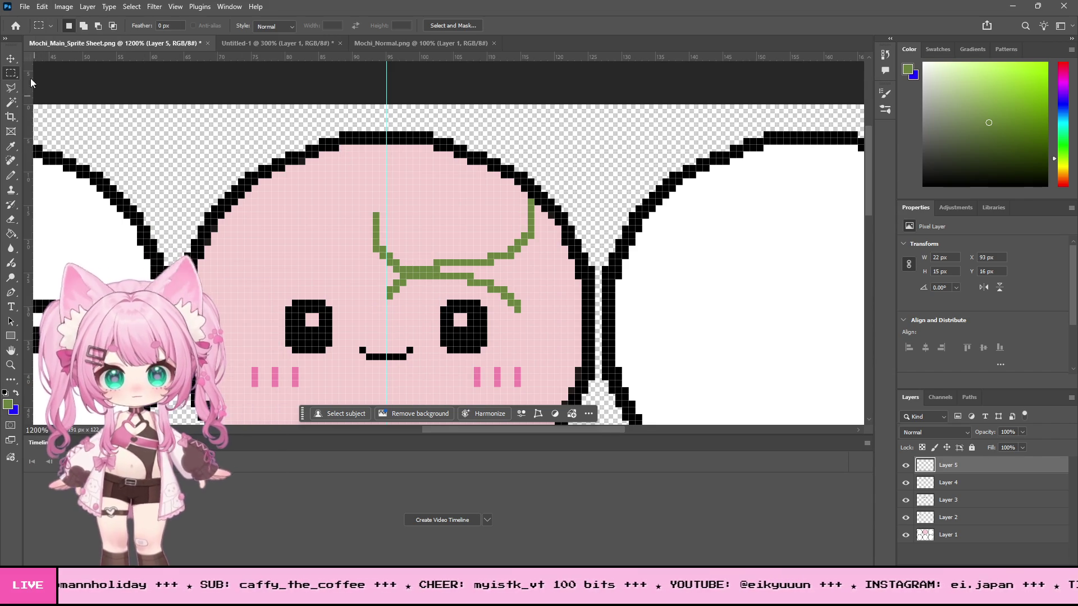
click(11, 58)
mouse_move(410, 252)
mouse_down()
mouse_move(246, 252)
mouse_move(272, 252)
mouse_up()
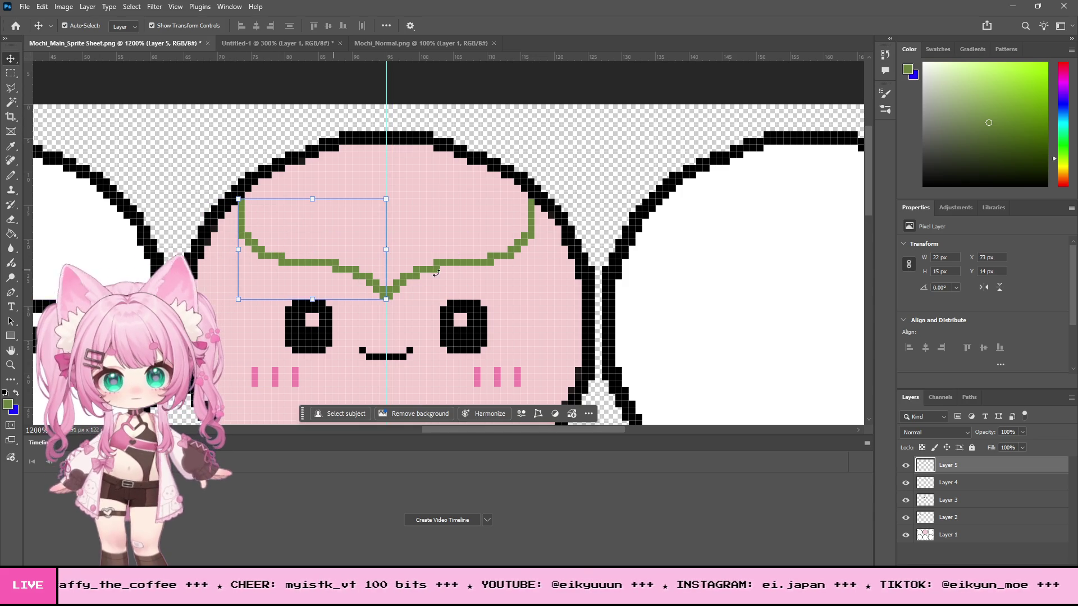
click(6, 76)
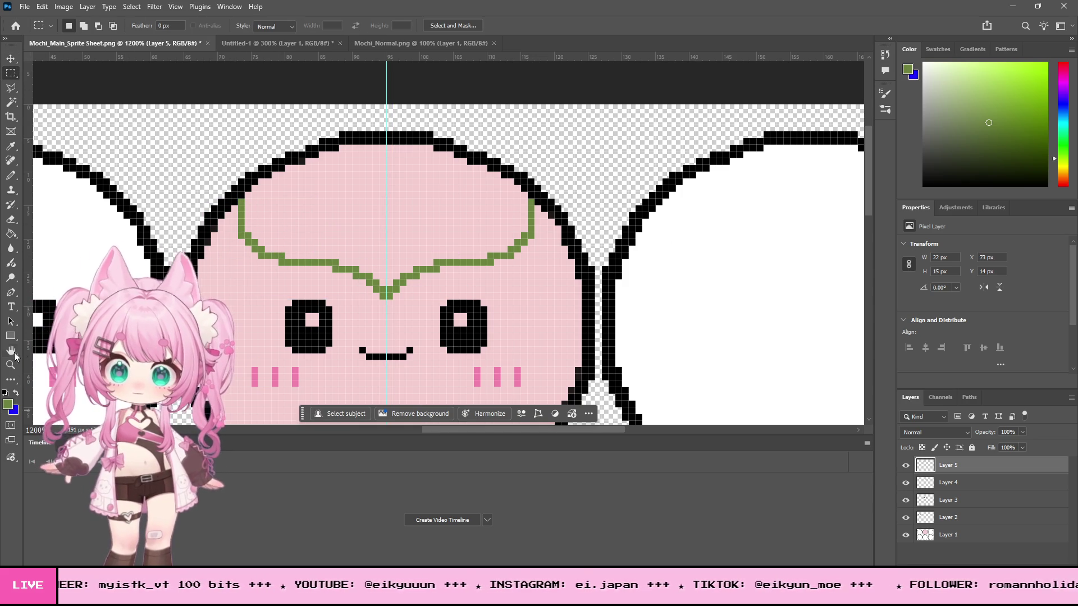
key(z)
click(458, 230)
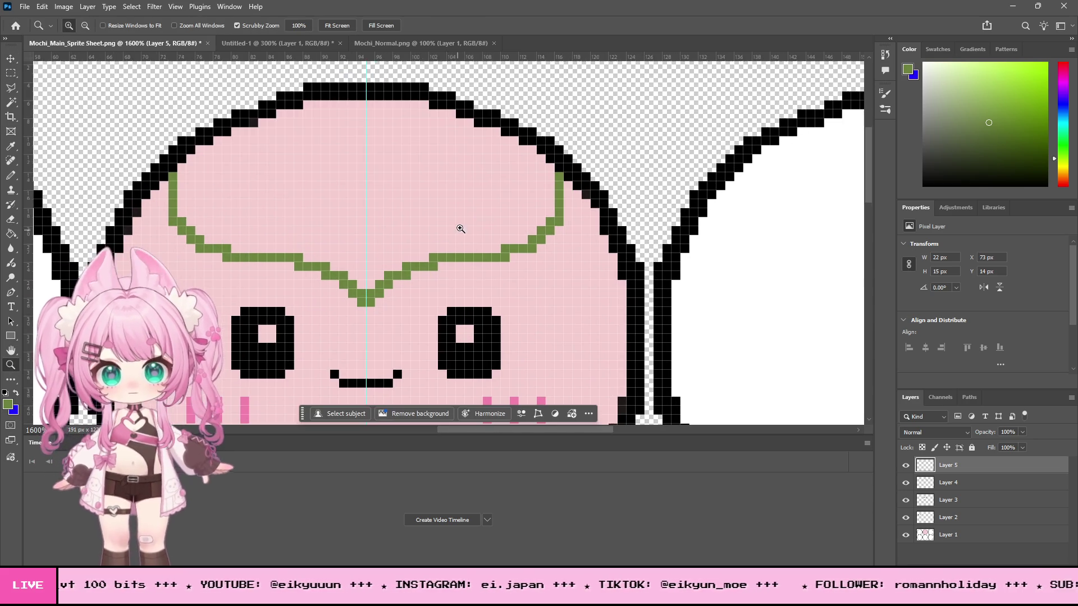
Step: Zoom in closely on the leaf and pick a lighter green for the Pencil
click(494, 227)
click(492, 229)
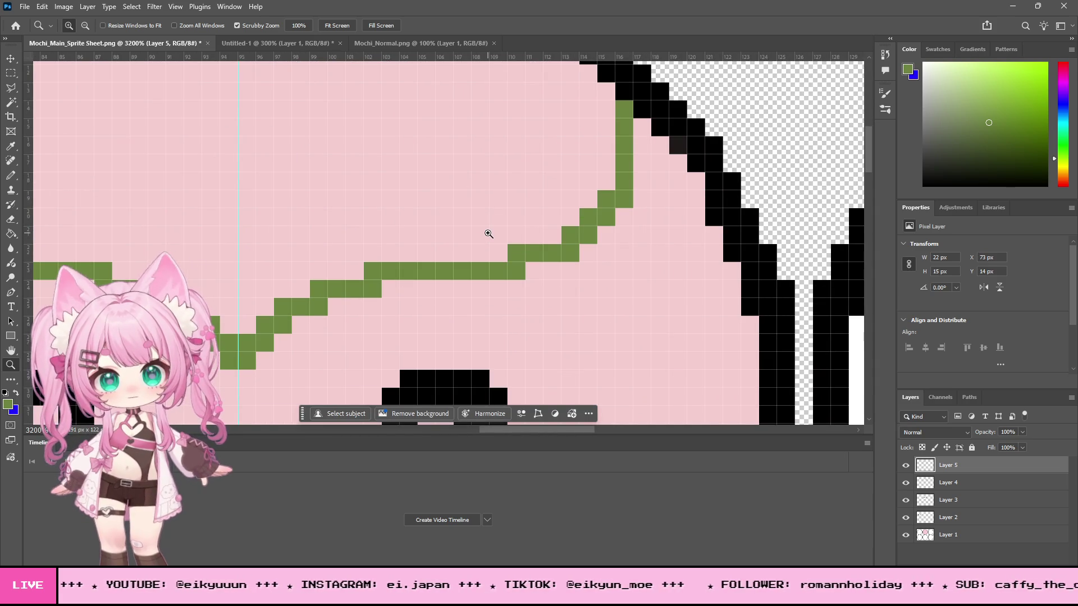
scroll(497, 237, up, 1)
scroll(618, 230, down, 2)
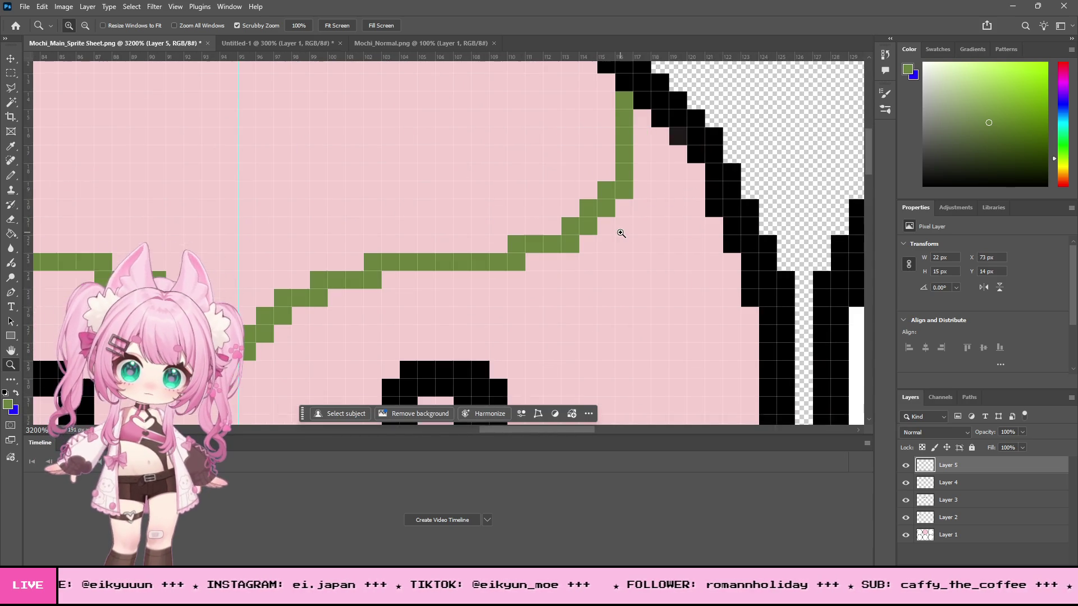
click(10, 175)
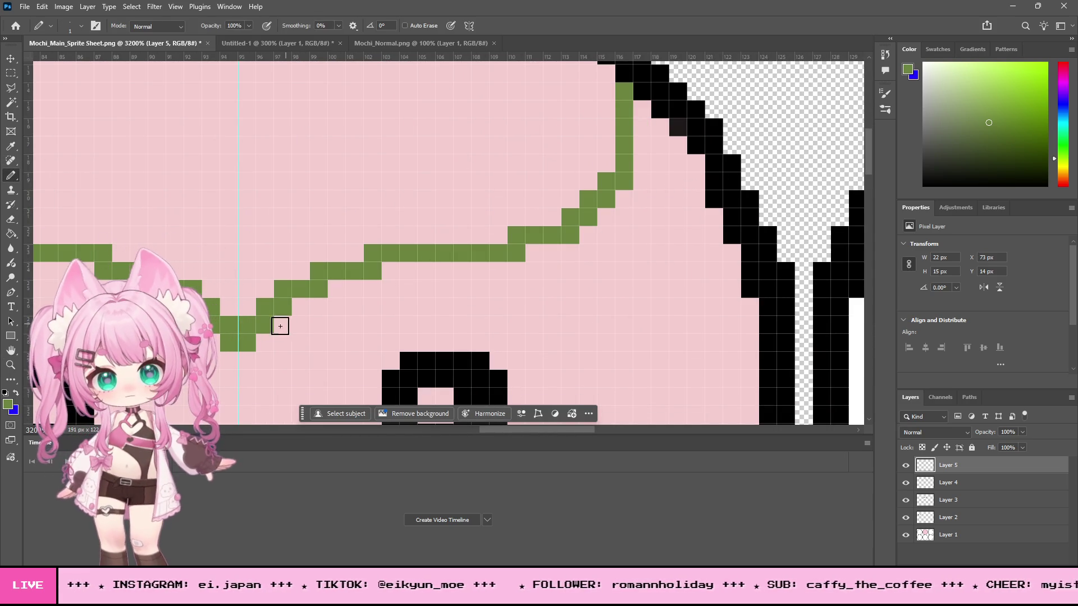
scroll(481, 359, up, 2)
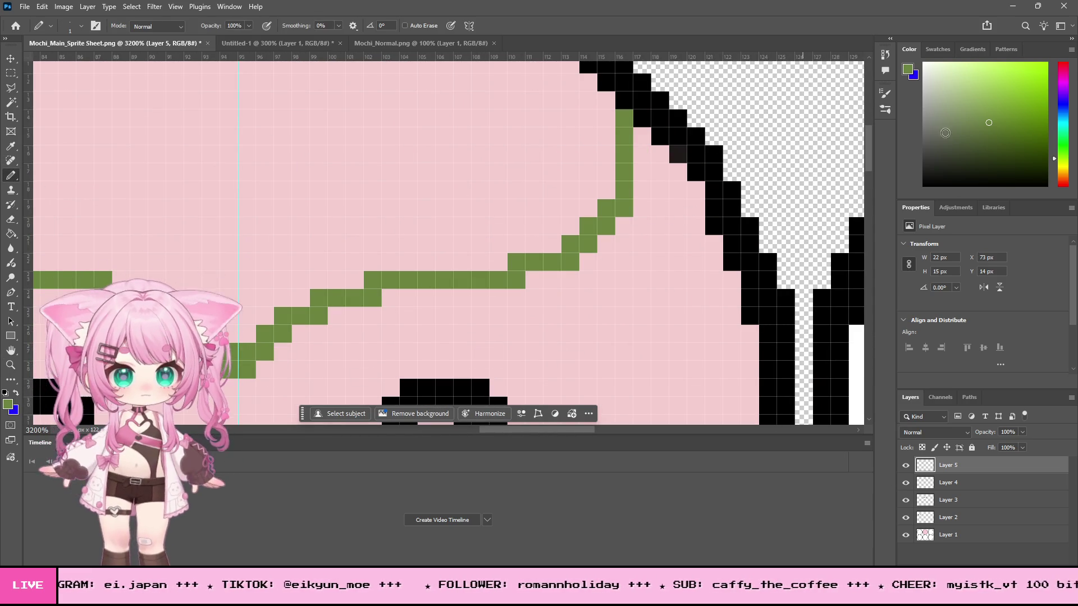
mouse_move(988, 123)
mouse_down()
mouse_move(962, 73)
mouse_move(978, 97)
mouse_up()
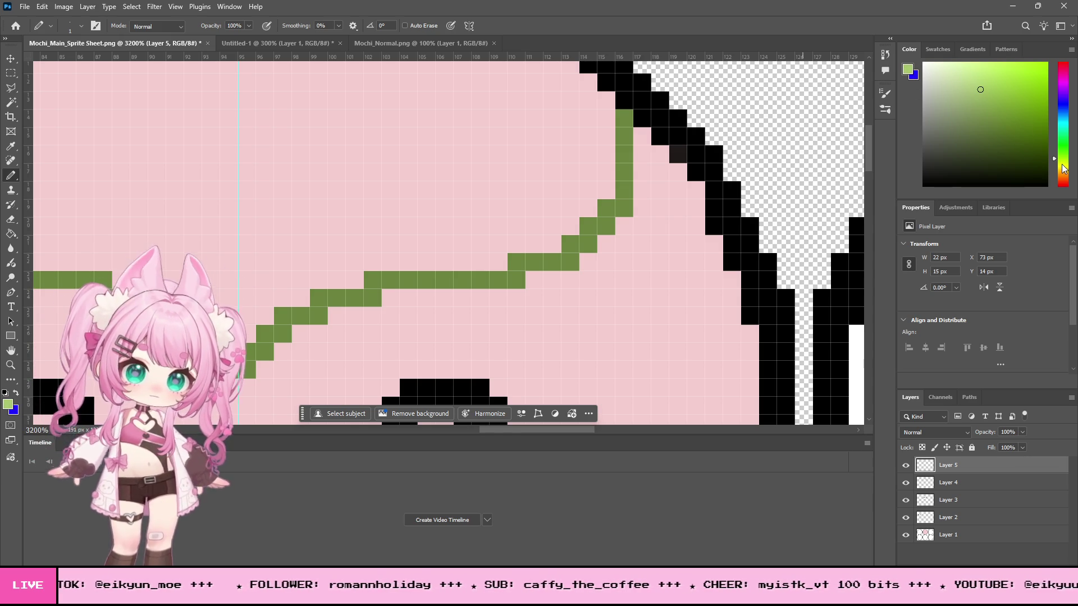
click(11, 365)
scroll(426, 202, down, 3)
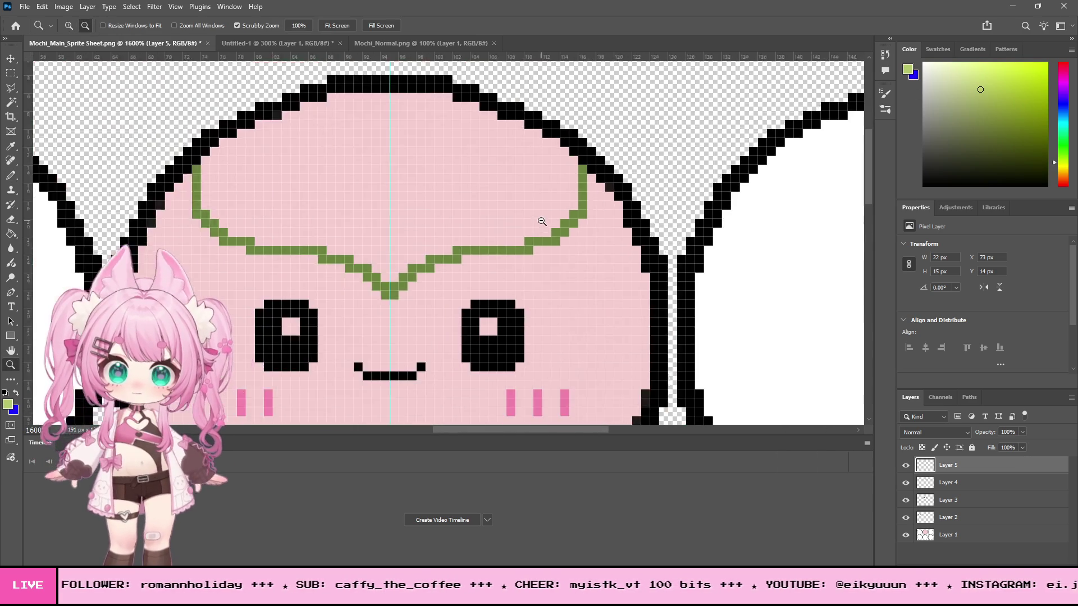
click(11, 175)
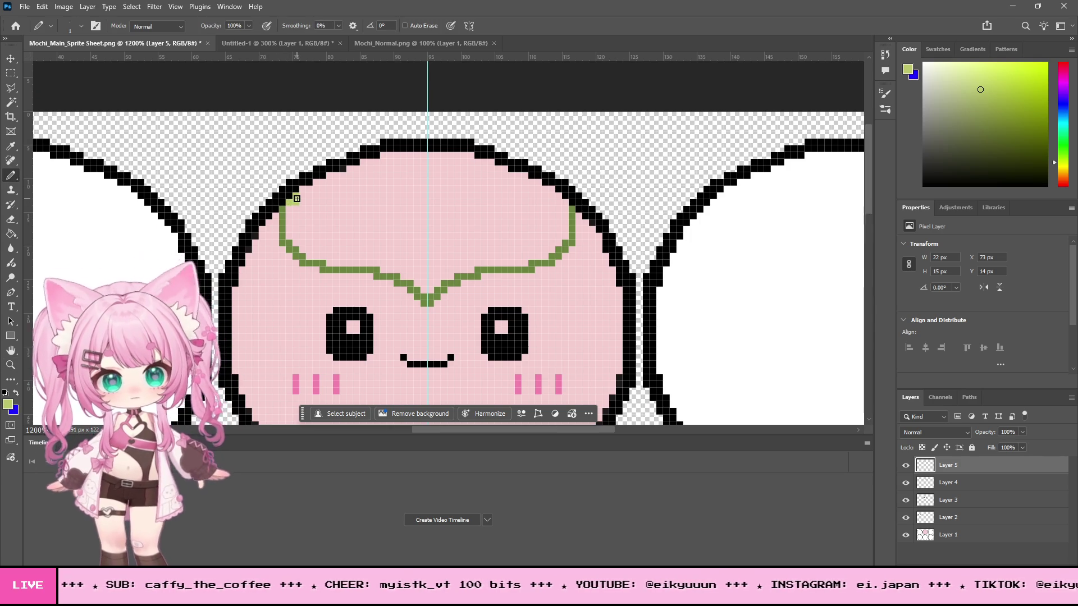
Step: Undo stray pixels and draw a light-green highlight band inside the leaf outline on a new layer
key(ctrl+z)
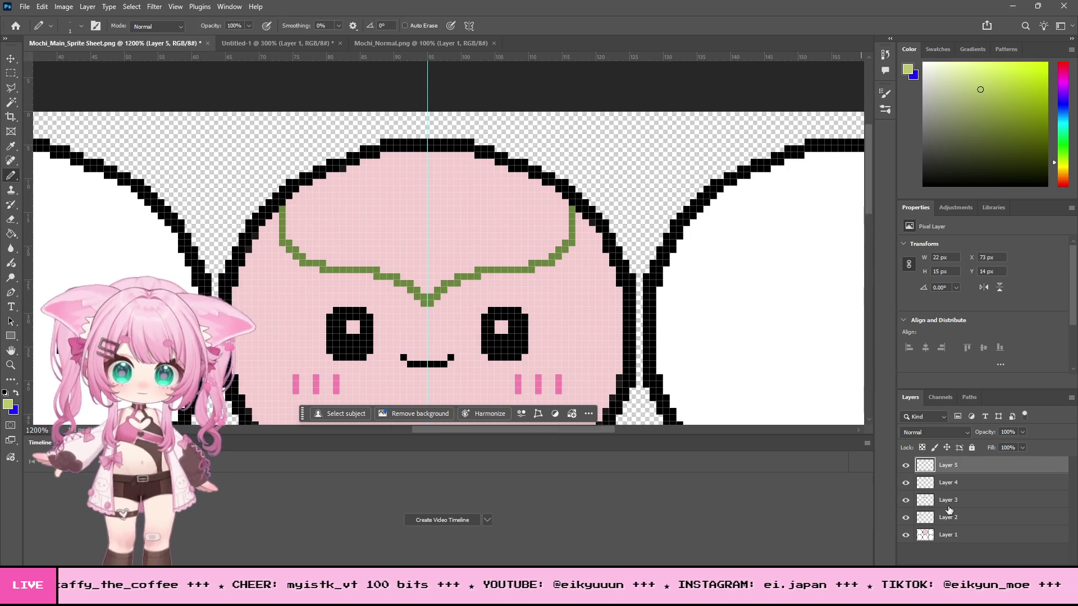
key(ctrl+shift+alt+n)
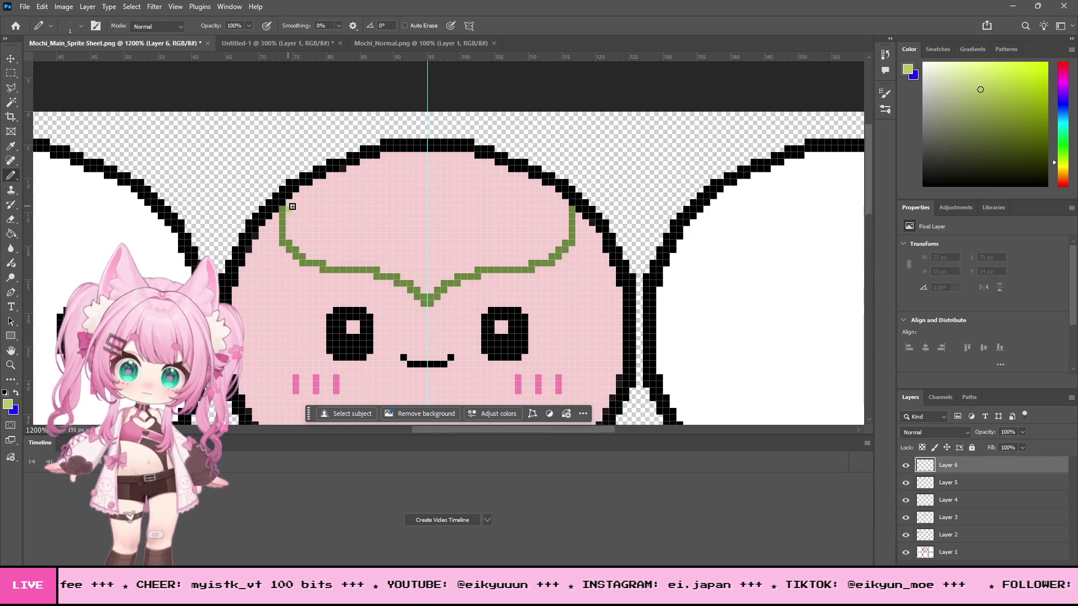
mouse_move(302, 192)
mouse_down()
mouse_move(388, 159)
mouse_move(464, 156)
mouse_move(562, 202)
mouse_move(562, 227)
mouse_move(542, 257)
mouse_move(420, 276)
mouse_move(434, 280)
mouse_up()
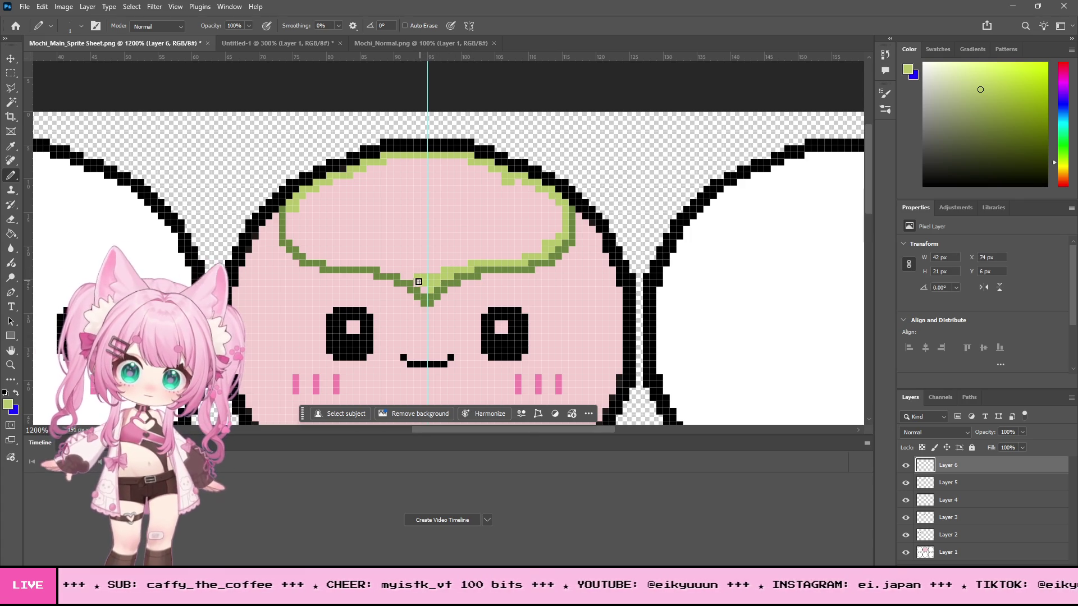
click(11, 73)
click(11, 59)
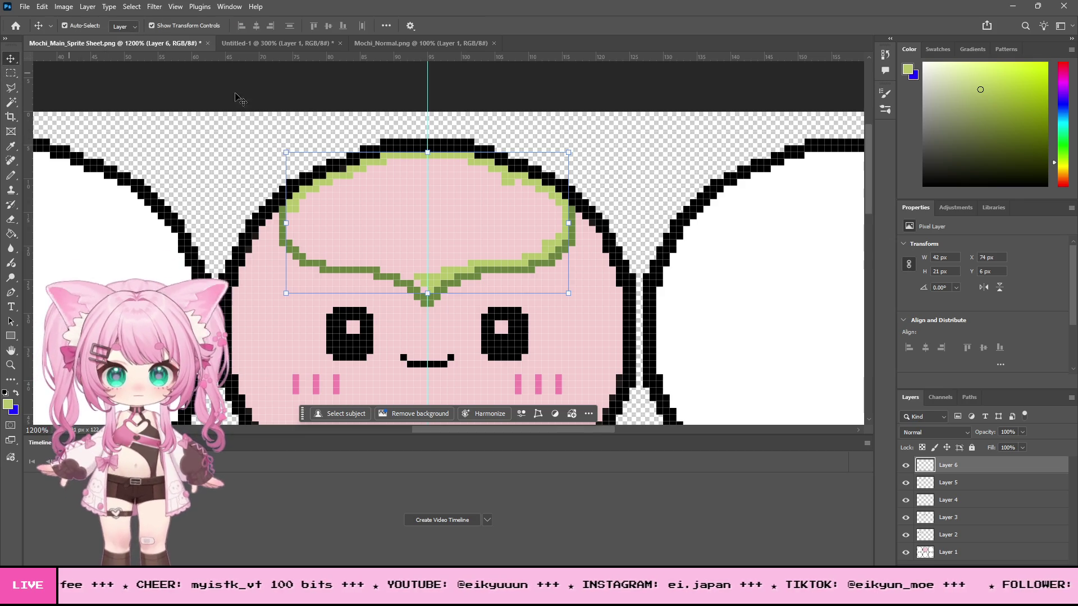
Step: Place a vertical guide and Paint Bucket the leaf's interior with light green
drag(326, 104, 220, 105)
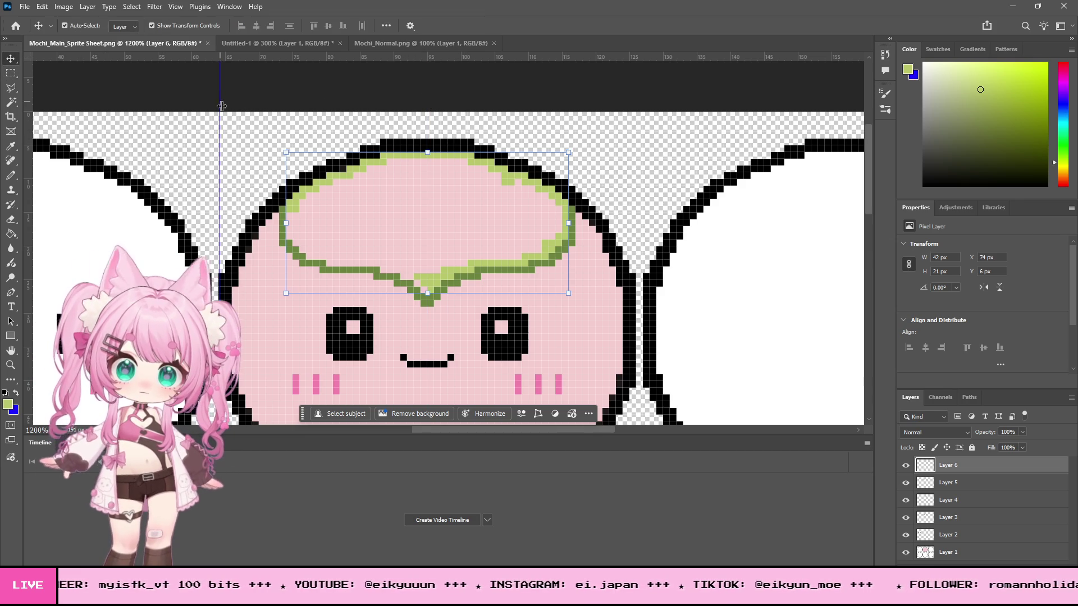
click(11, 175)
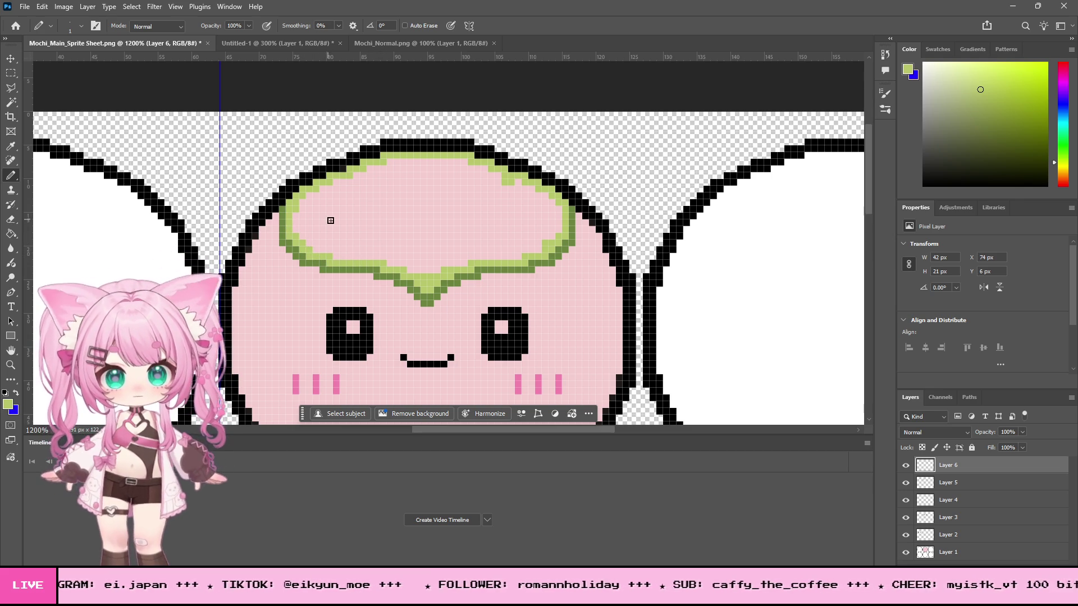
click(11, 234)
click(476, 229)
scroll(606, 273, down, 3)
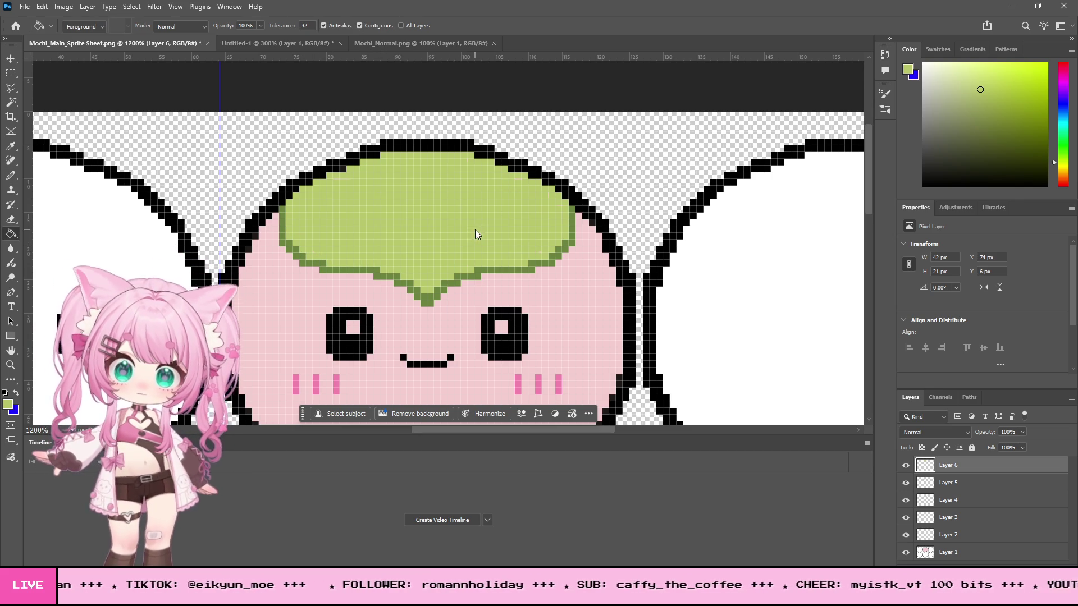
scroll(629, 263, up, 2)
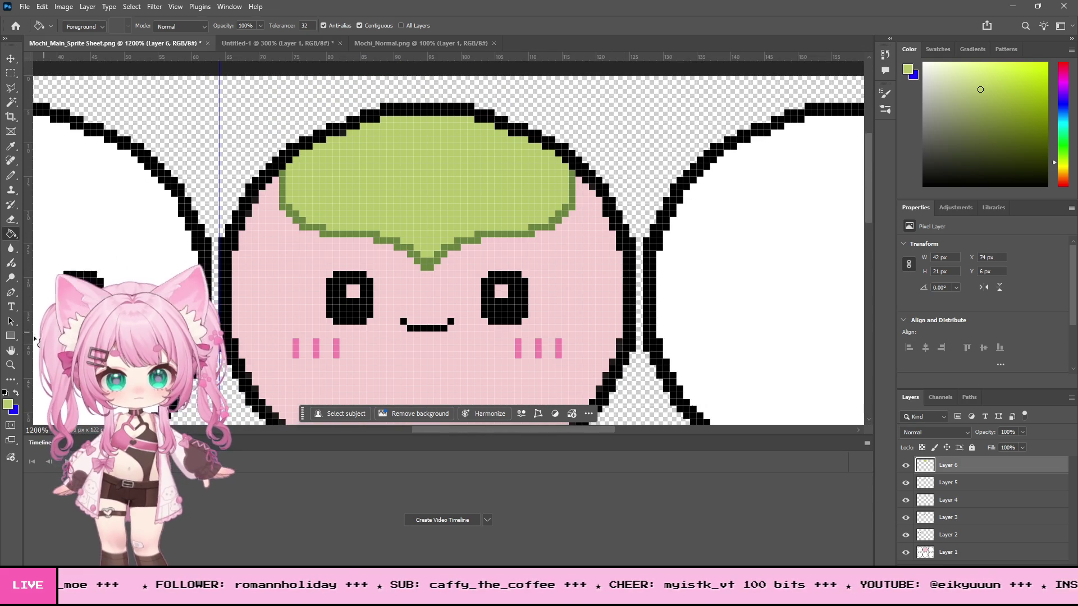
Step: Zoom out to view the whole sprite sheet, then zoom back in closely on the leaf
click(10, 365)
alt+click(463, 248)
alt+click(488, 247)
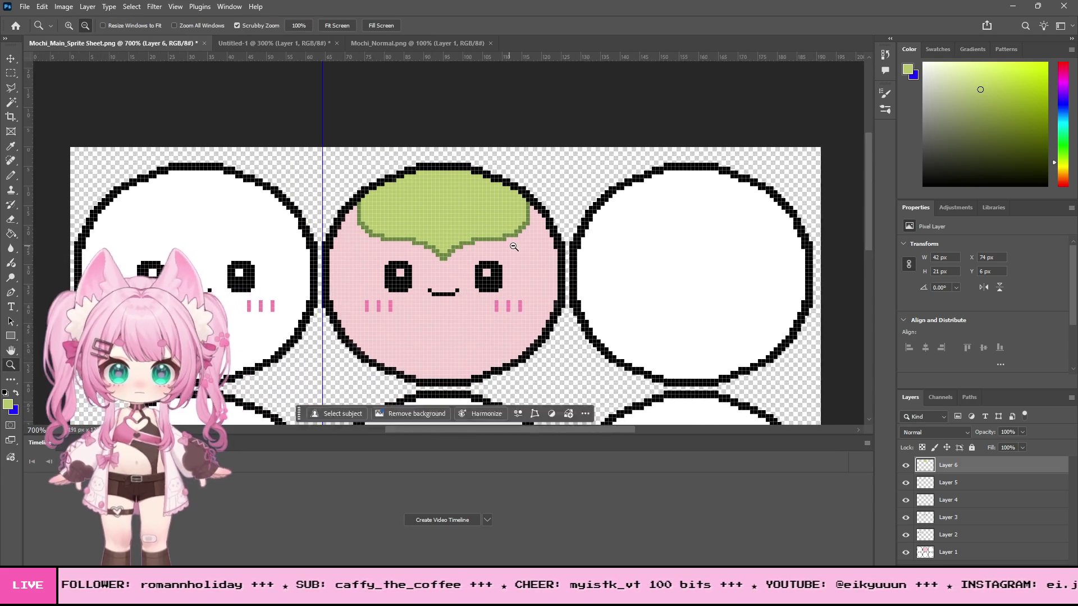
alt+click(513, 247)
alt+click(525, 258)
alt+click(545, 276)
alt+click(563, 292)
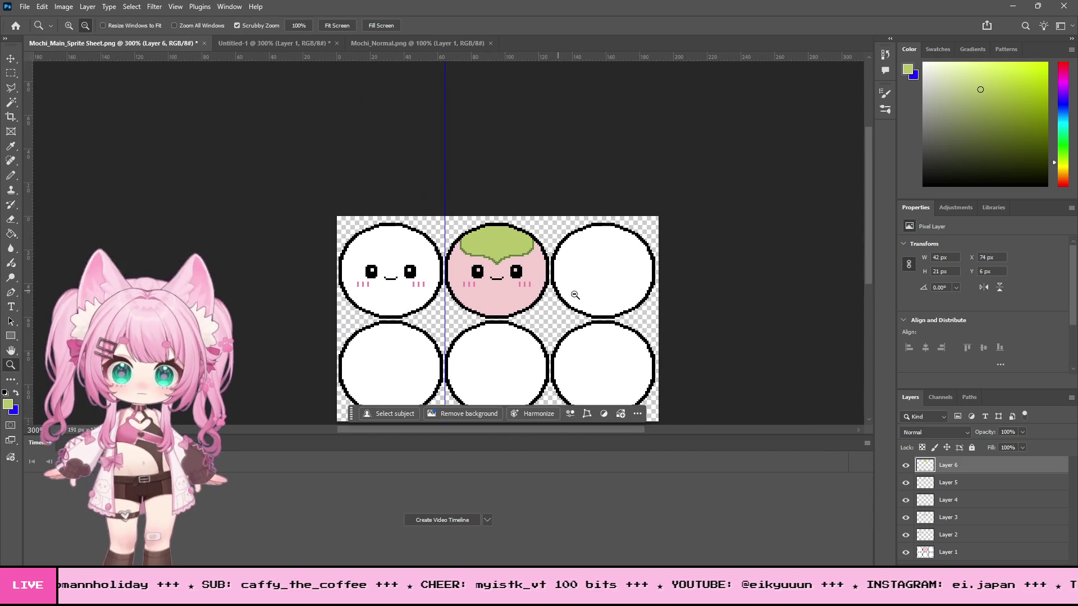
alt+click(520, 302)
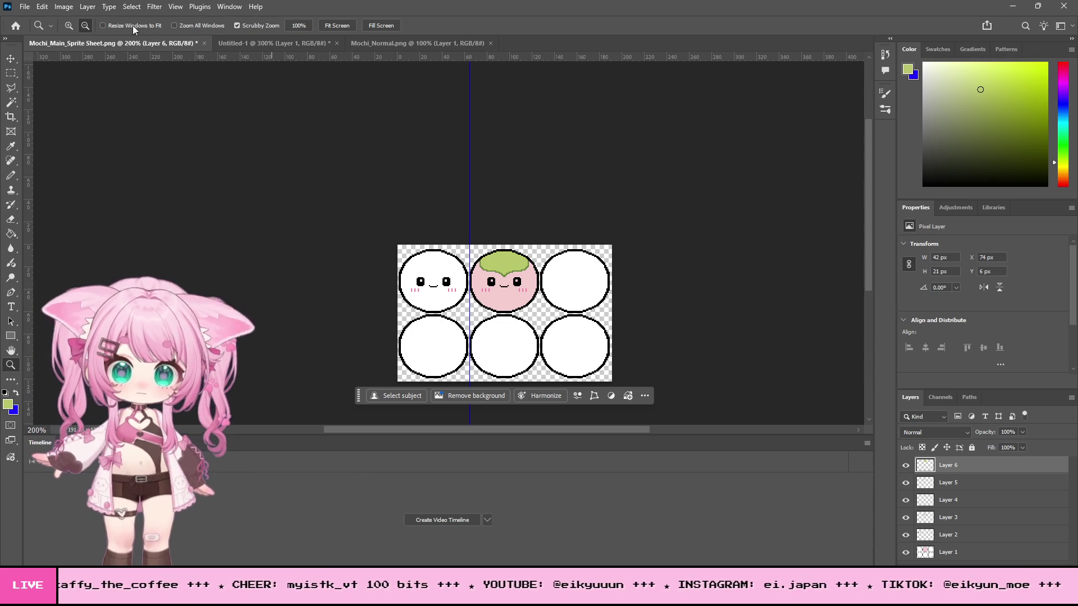
click(71, 25)
click(542, 295)
click(505, 289)
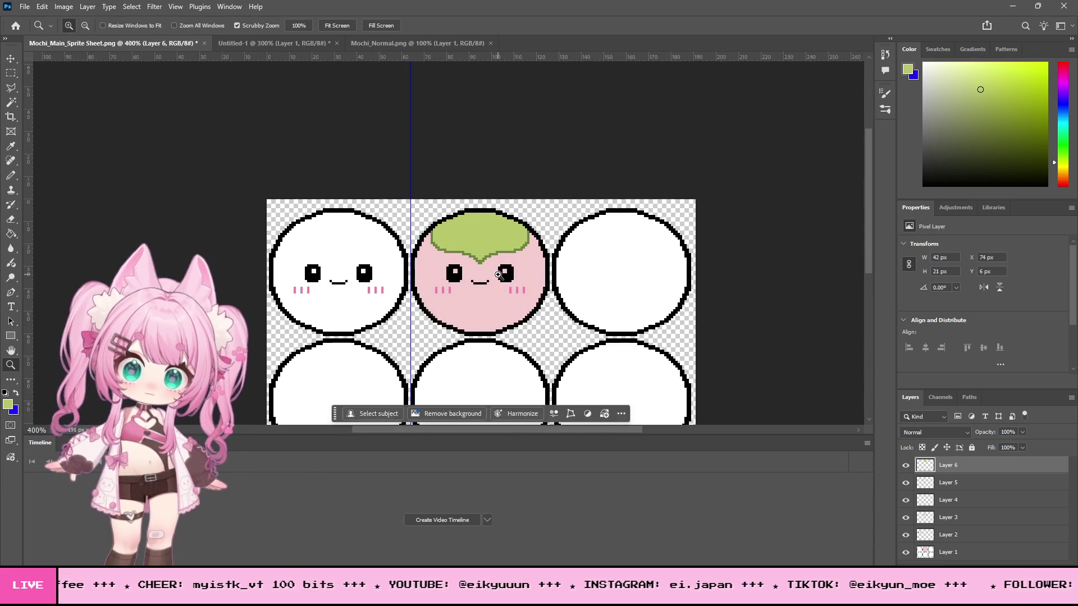
click(497, 272)
drag(497, 273, 509, 201)
key(b)
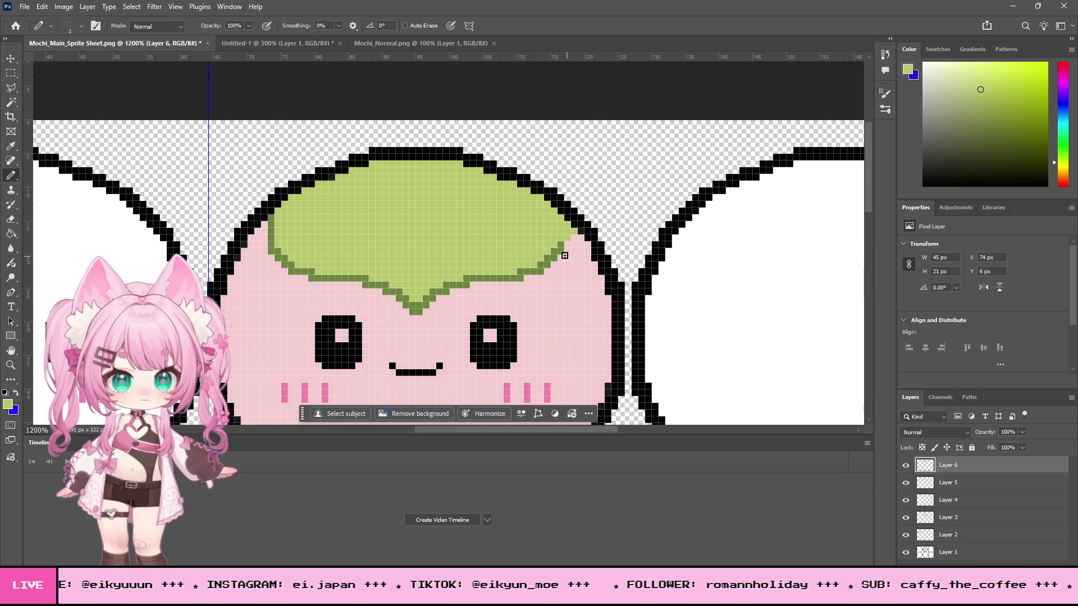
Step: Sample the dark outline green and thicken the leaf's right and lower outline down to its bottom tip
click(10, 147)
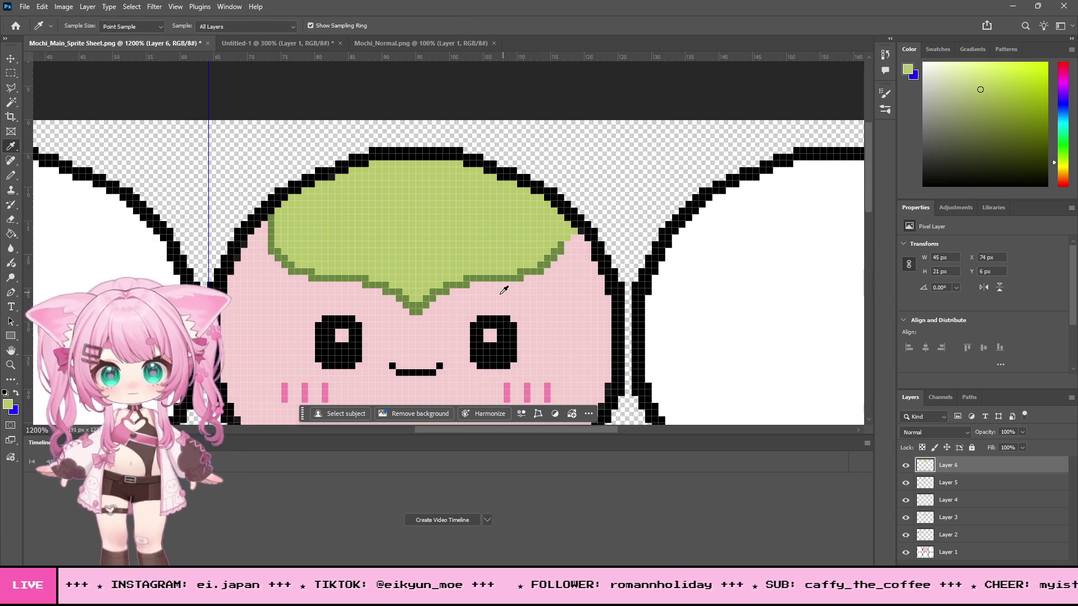
click(493, 275)
key(b)
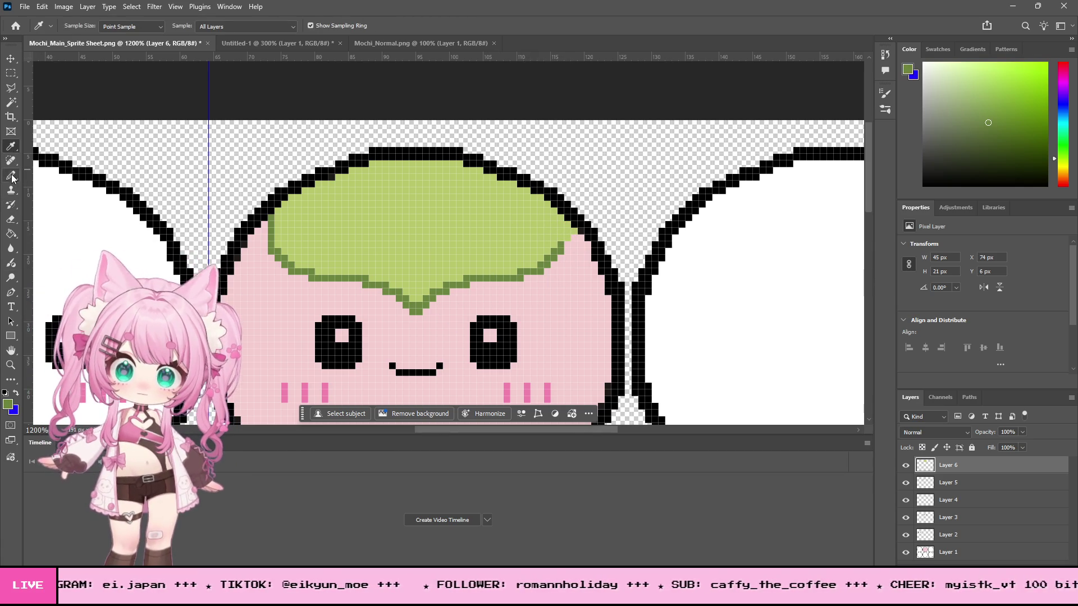
click(574, 241)
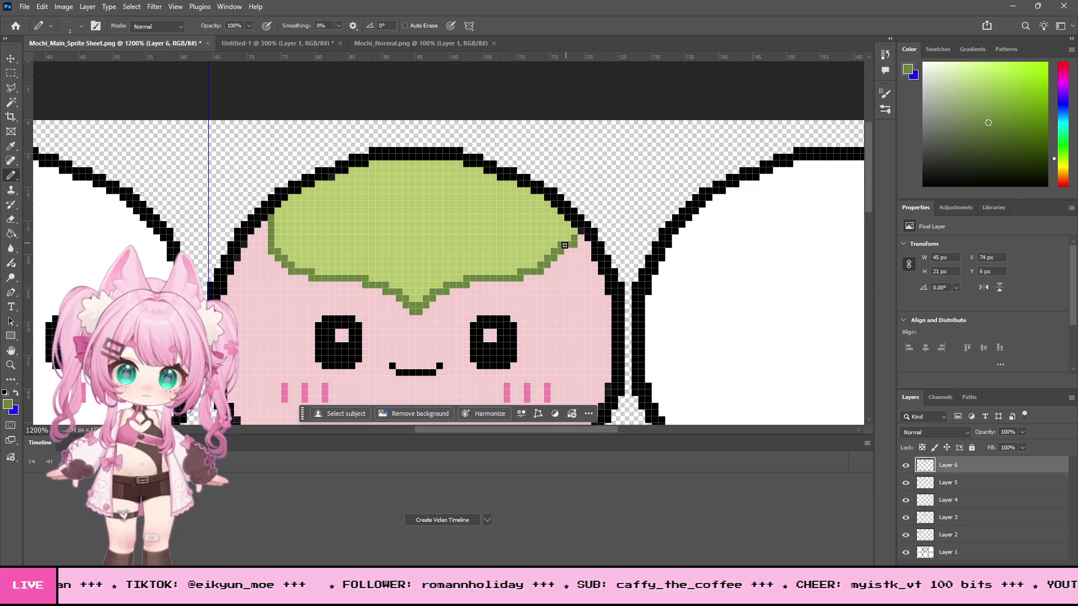
click(581, 234)
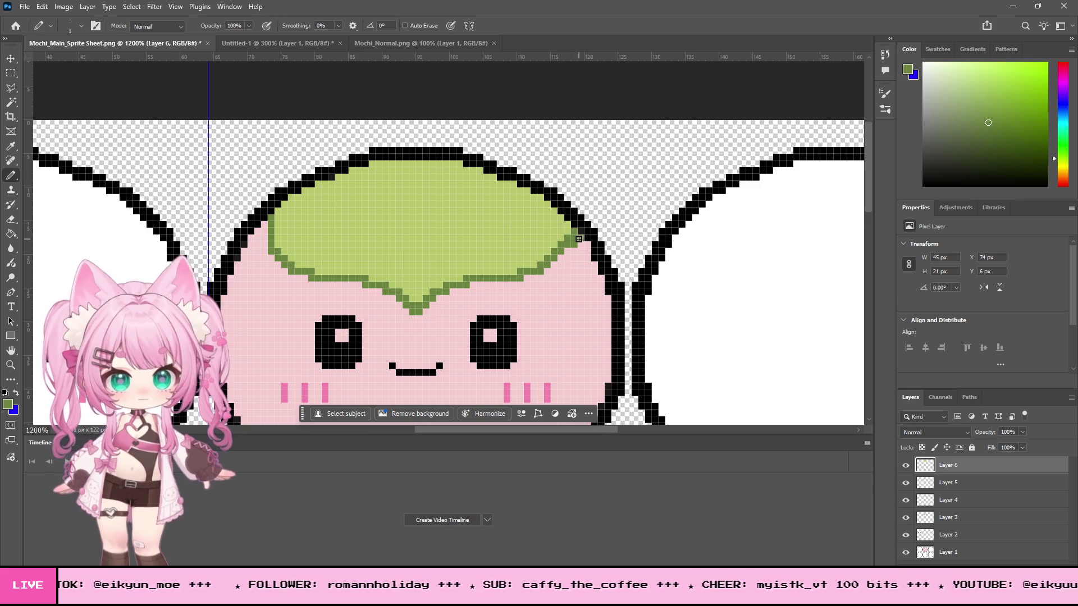
click(545, 272)
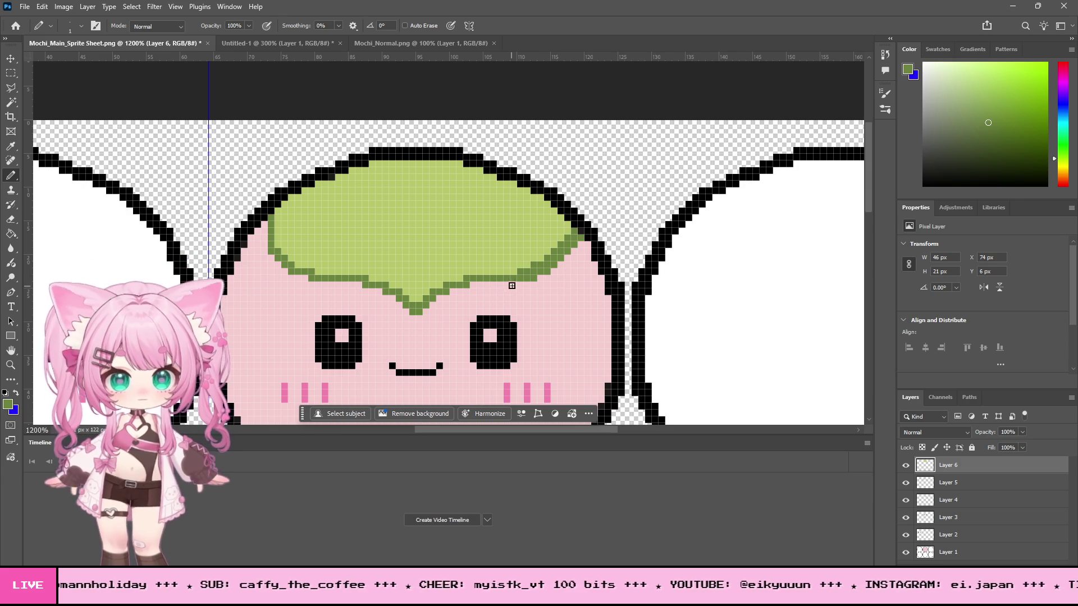
drag(513, 284, 453, 291)
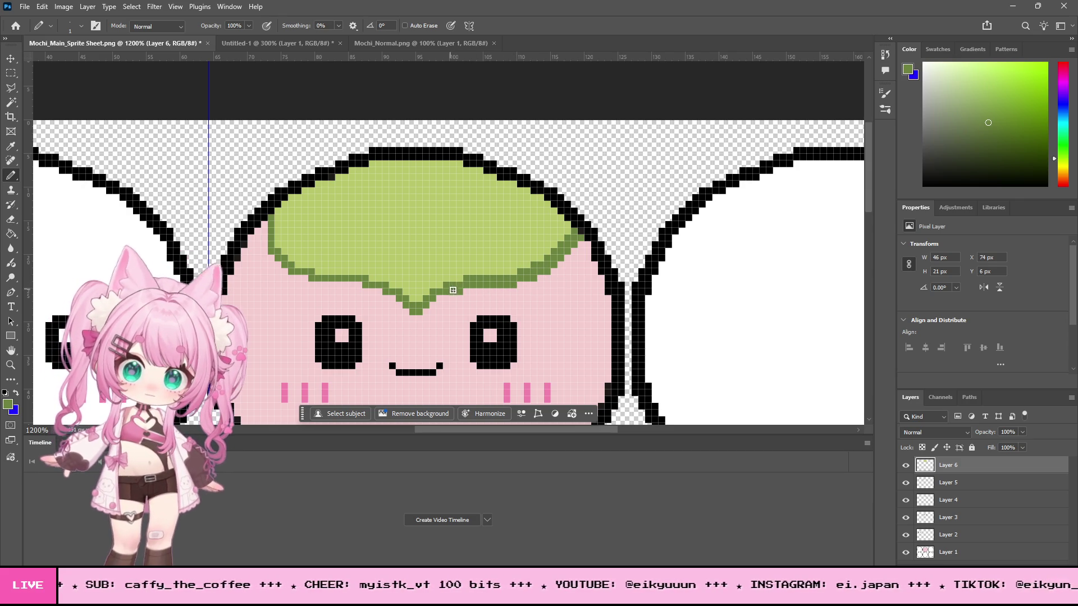
click(425, 311)
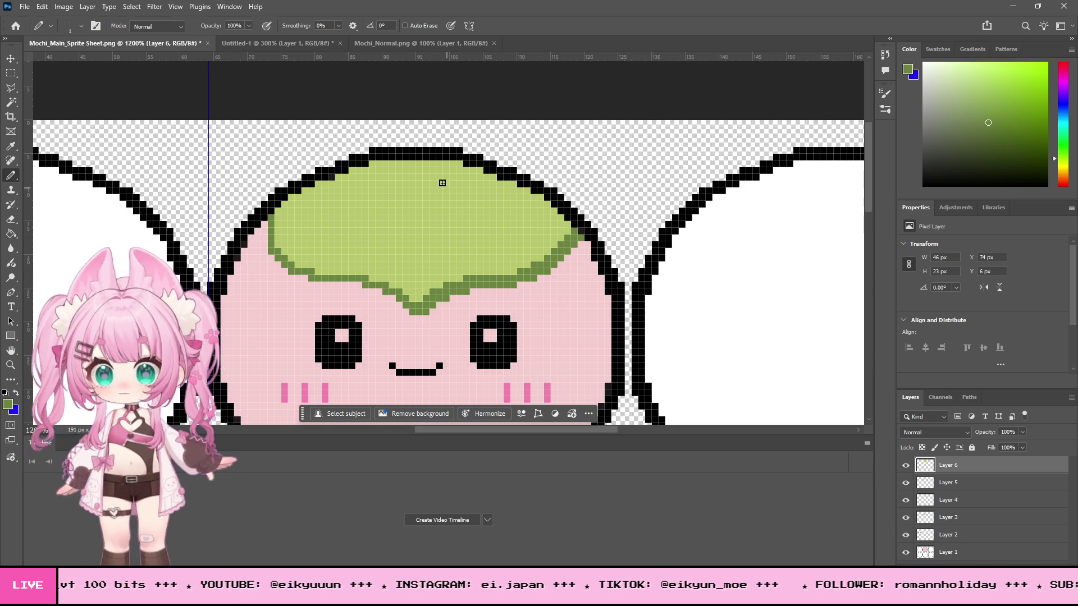
mouse_move(1061, 156)
mouse_down()
mouse_move(1055, 167)
mouse_move(982, 68)
mouse_move(985, 83)
mouse_up()
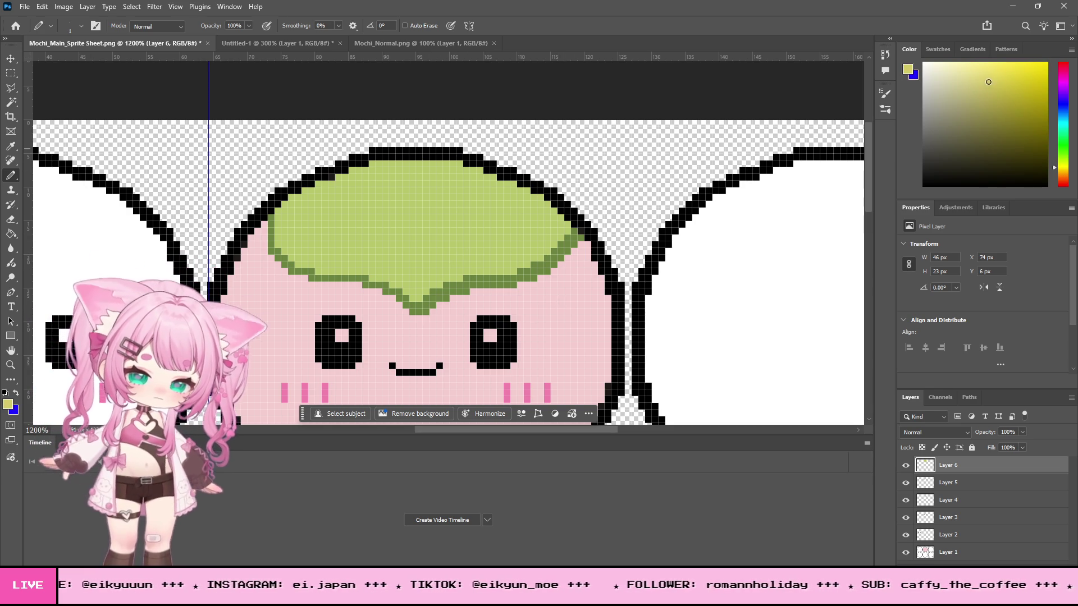
Step: Pick a vivid yellow-green and draw the central midrib with a right branch near its top
drag(1054, 170, 1054, 167)
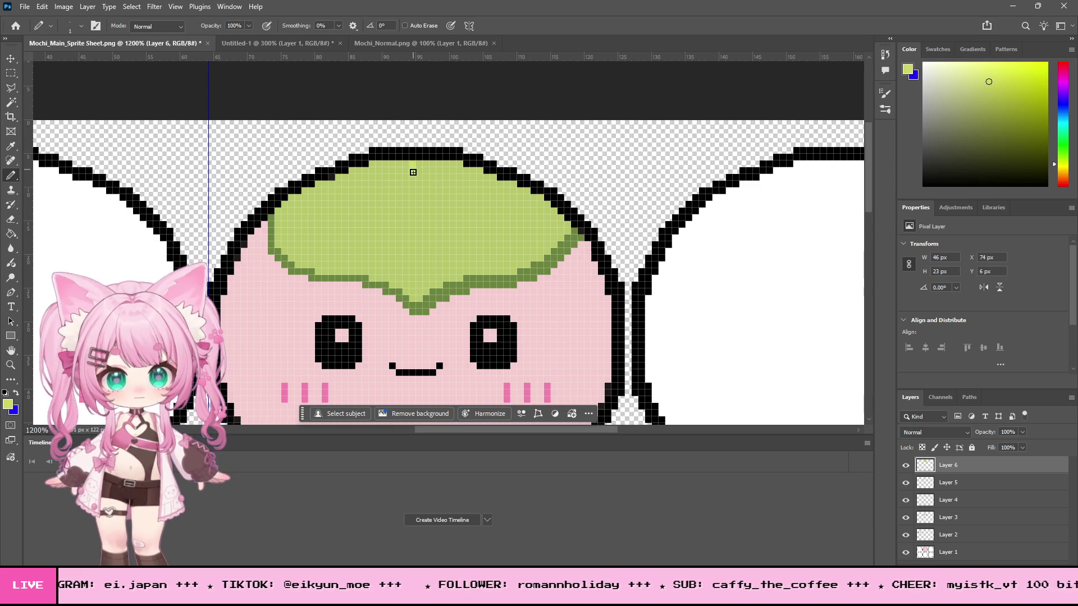
drag(413, 170, 411, 195)
drag(993, 83, 994, 69)
drag(412, 165, 411, 274)
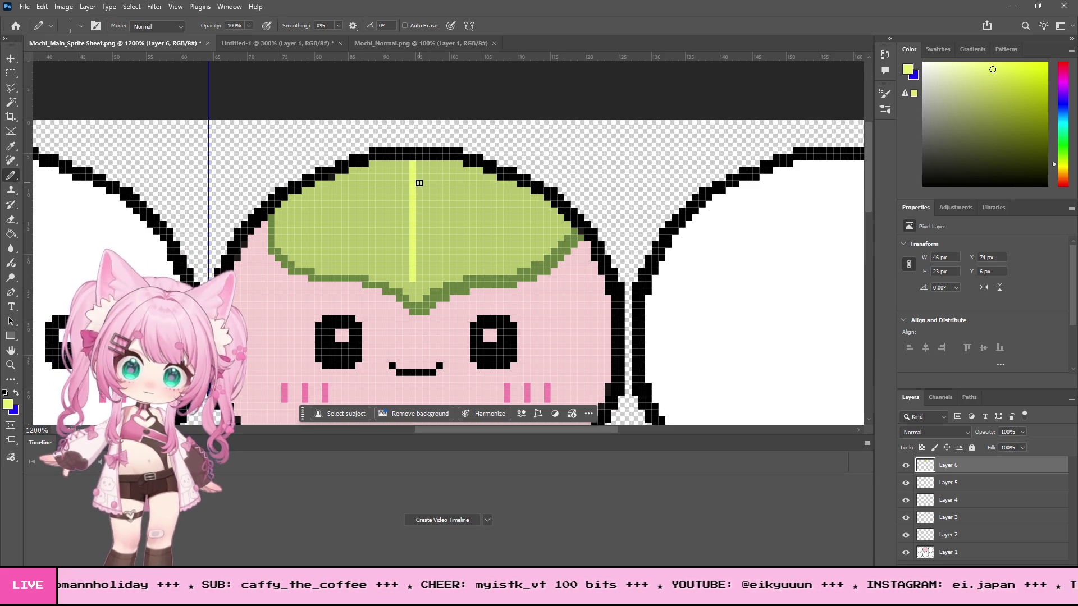
mouse_move(419, 182)
mouse_down()
mouse_move(440, 184)
mouse_move(387, 202)
mouse_move(435, 231)
mouse_up()
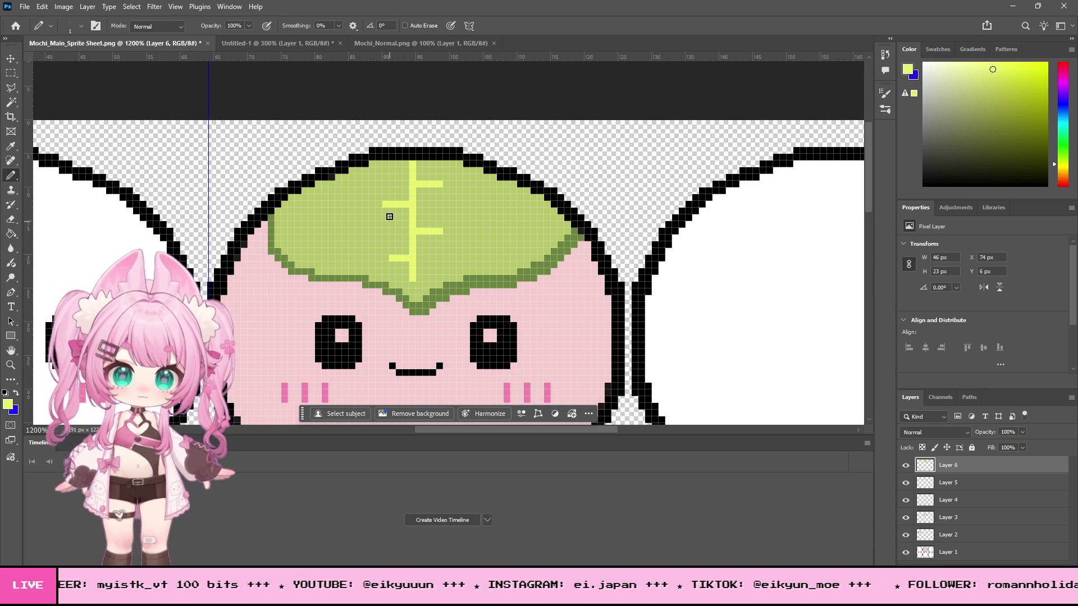
drag(385, 207, 329, 219)
key(ctrl+z)
Step: Add upper-right and lower-right vein branches and pull a vertical guide to the leaf's centre
drag(447, 186, 488, 197)
drag(446, 236, 495, 244)
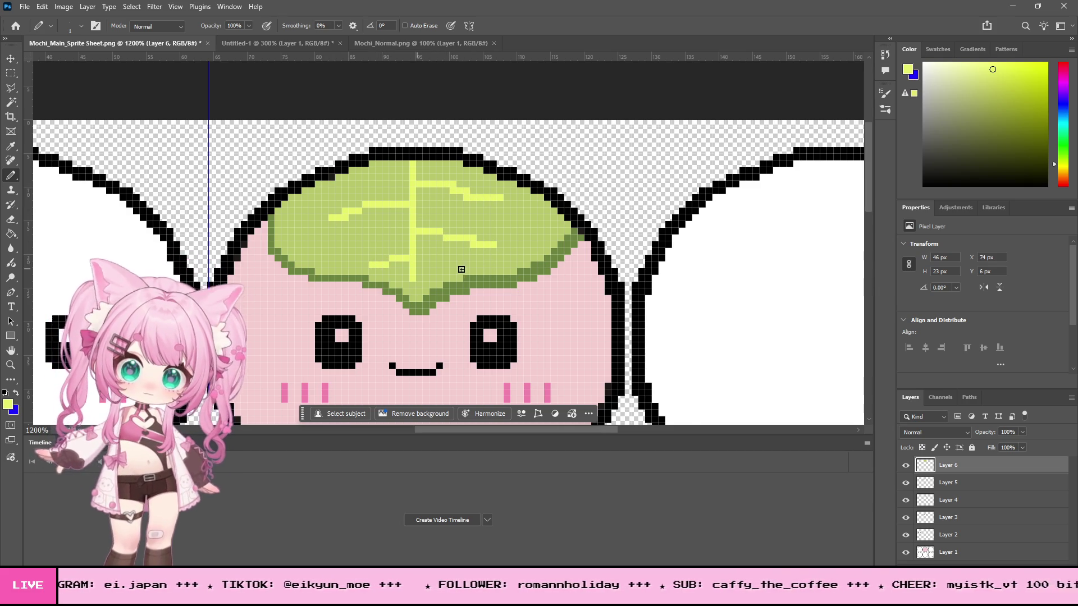
scroll(477, 242, down, 2)
scroll(522, 224, up, 1)
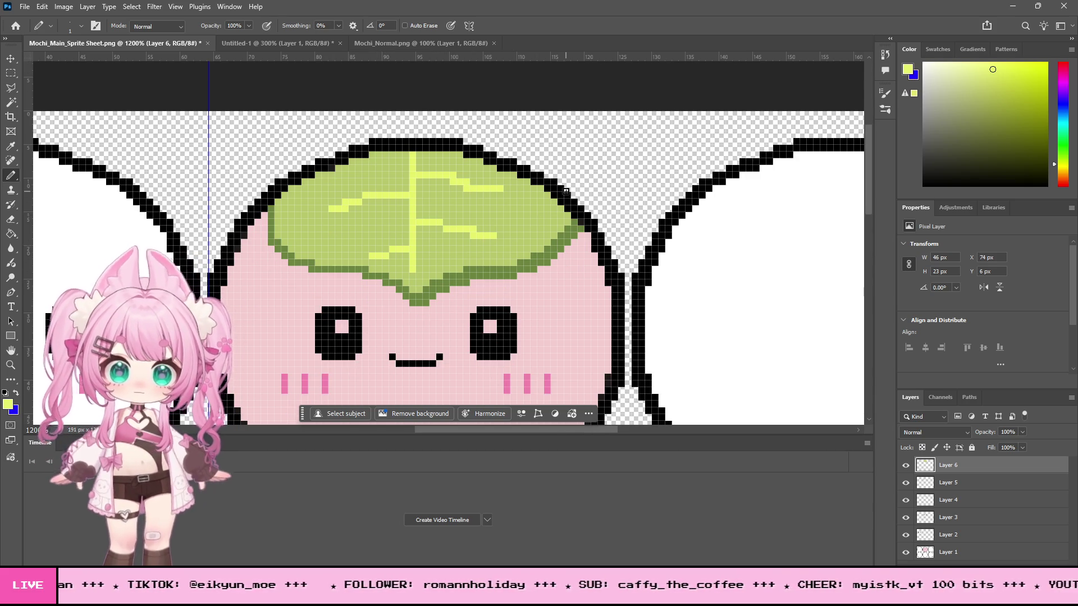
scroll(565, 192, up, 1)
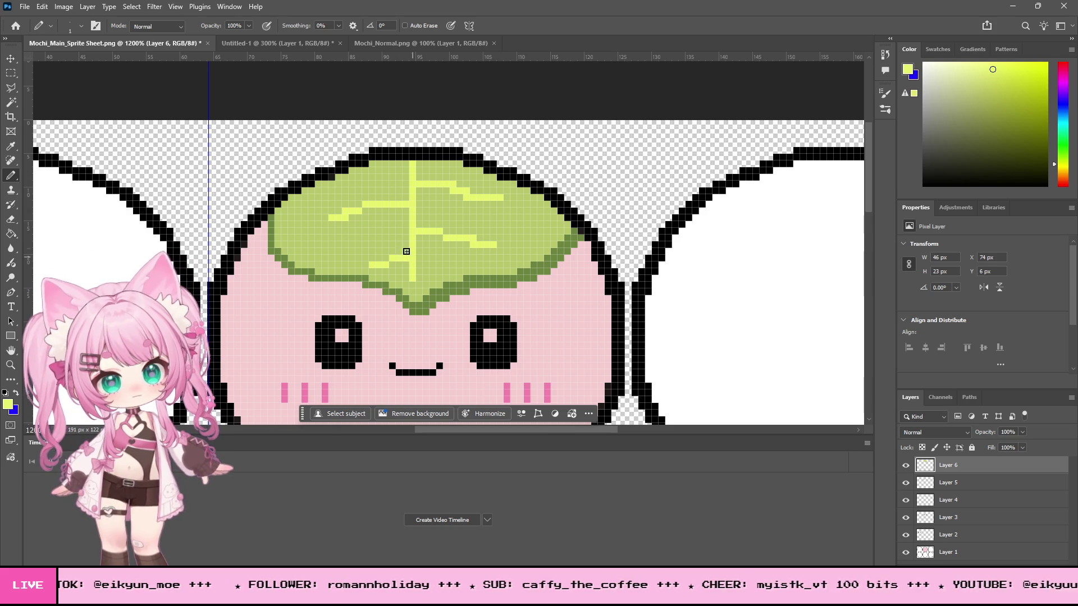
key(v)
mouse_move(208, 113)
mouse_down()
mouse_move(407, 145)
mouse_move(426, 161)
mouse_move(406, 175)
mouse_move(427, 186)
mouse_move(415, 189)
mouse_up()
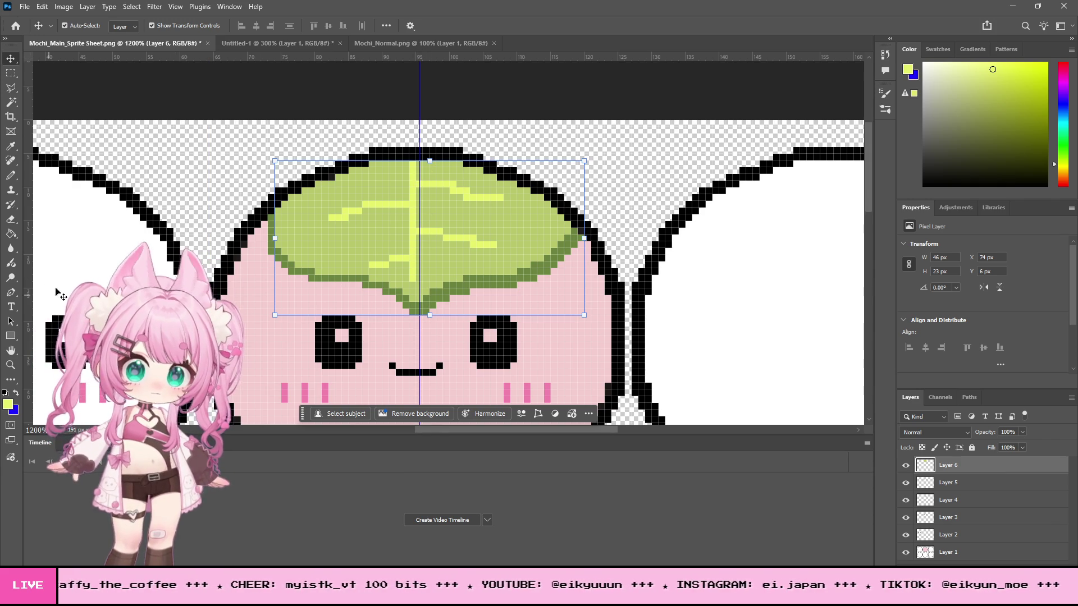
Step: Reposition the vertical guide at X 95 px and zoom the leaf to 1600%
click(10, 73)
scroll(364, 237, down, 2)
scroll(364, 236, up, 2)
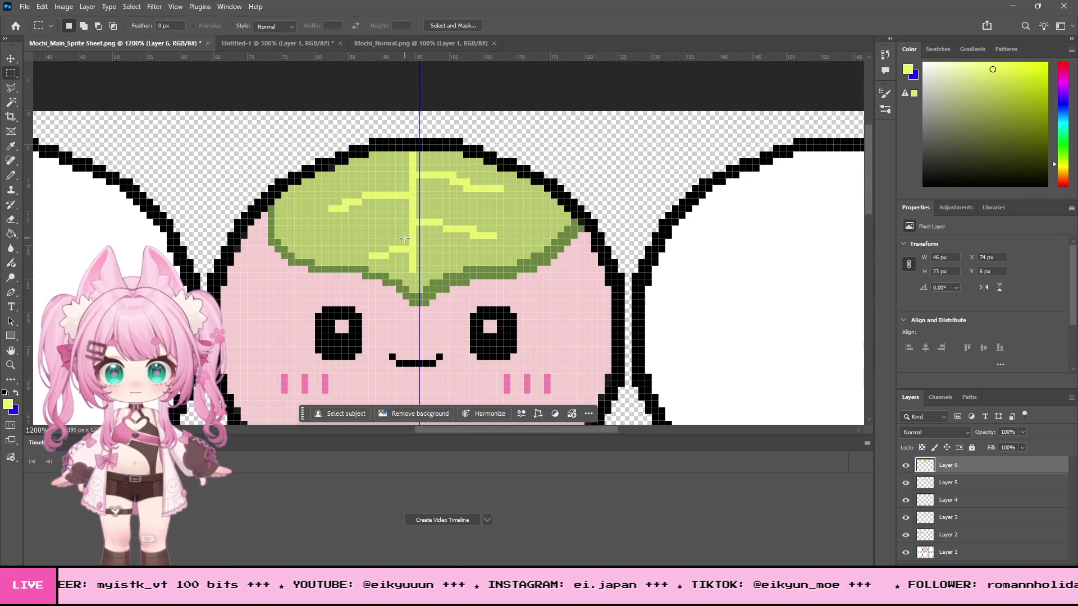
key(ctrl+z)
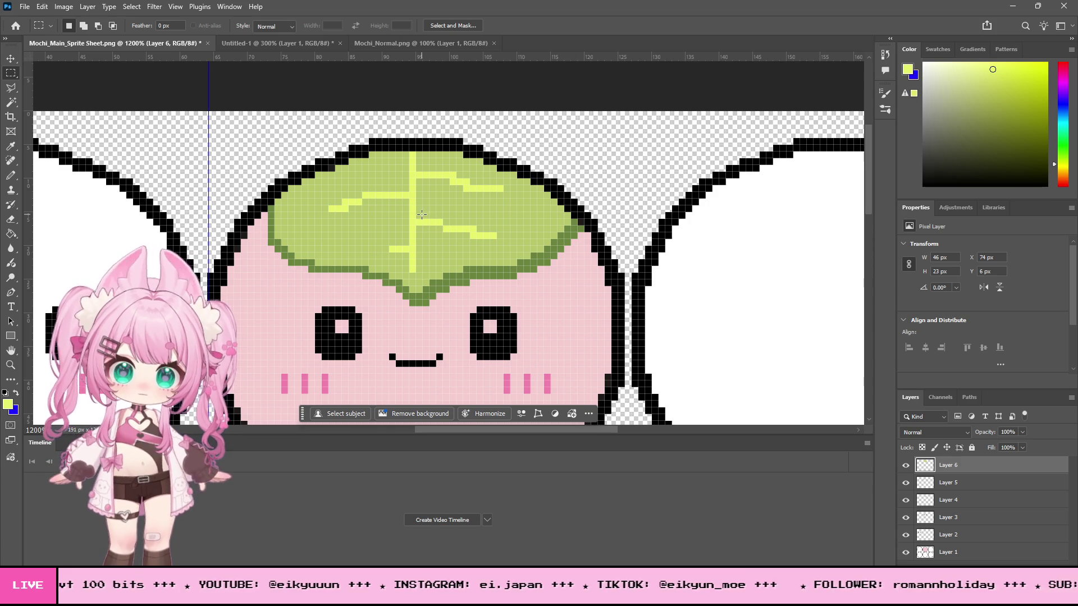
key(v)
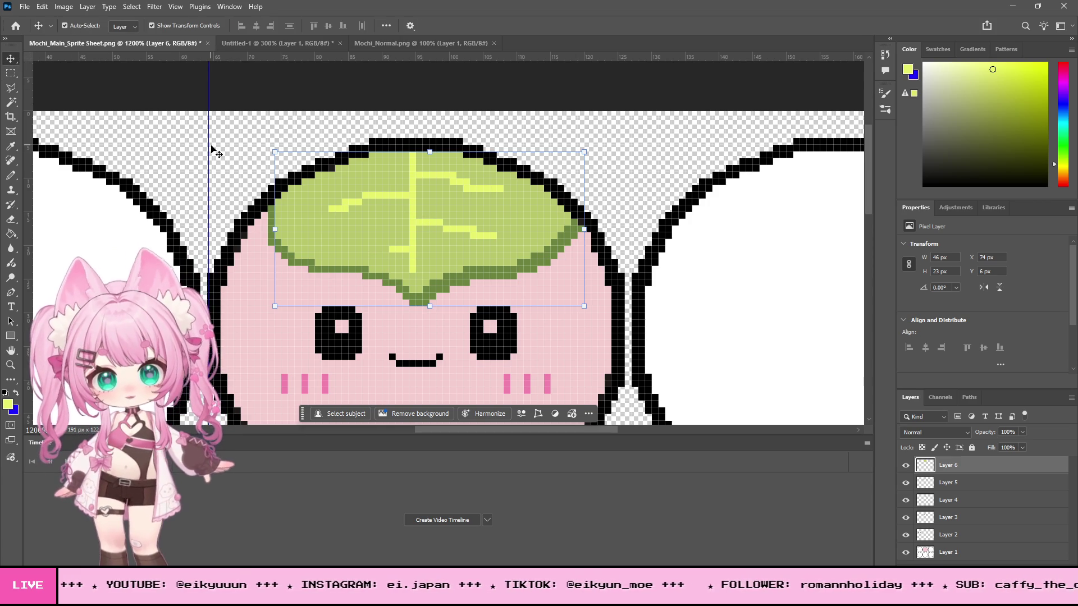
key(alt+bracketleft)
key(alt+bracketleft)
key(alt+bracketleft)
mouse_move(208, 165)
mouse_down()
mouse_move(457, 178)
mouse_move(416, 184)
mouse_up()
key(z)
click(503, 245)
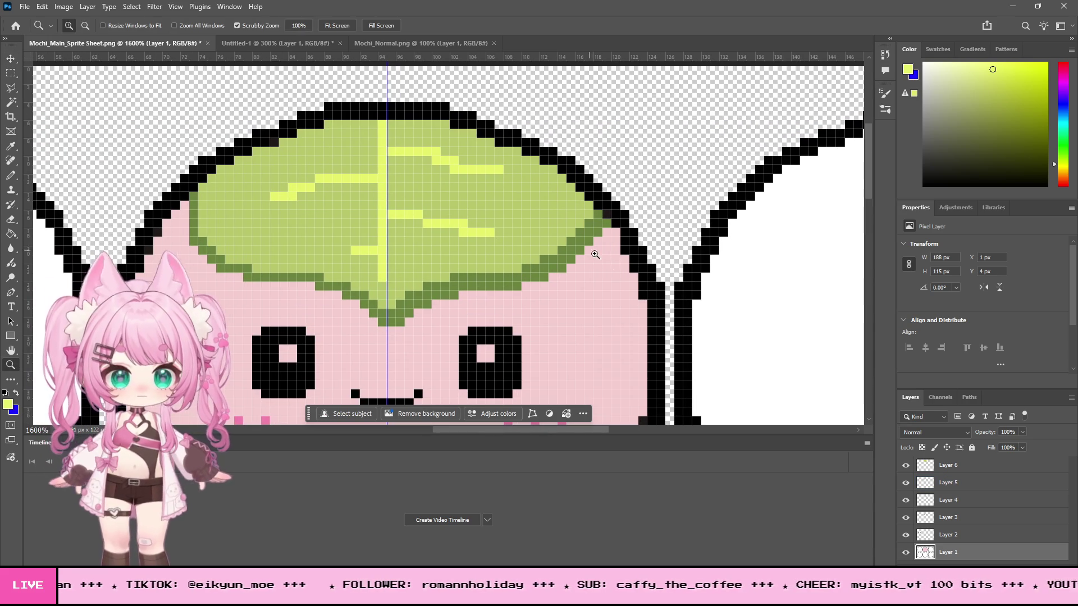
Step: Merge Layers 4, 5 and 6 into Layer 6, then sample the leaf green for the Pencil
click(905, 536)
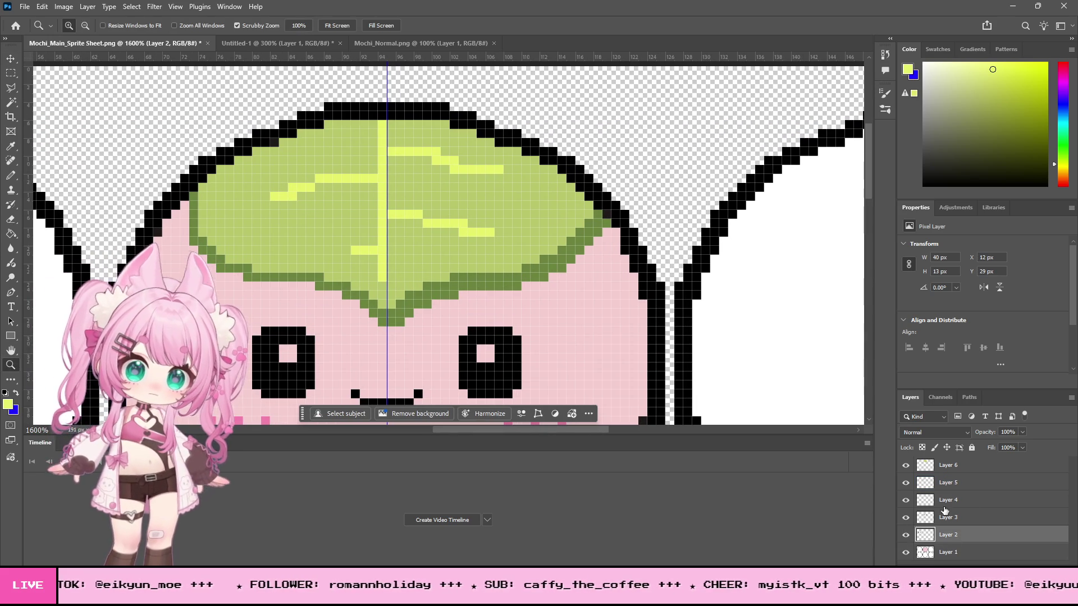
click(975, 501)
shift+click(988, 466)
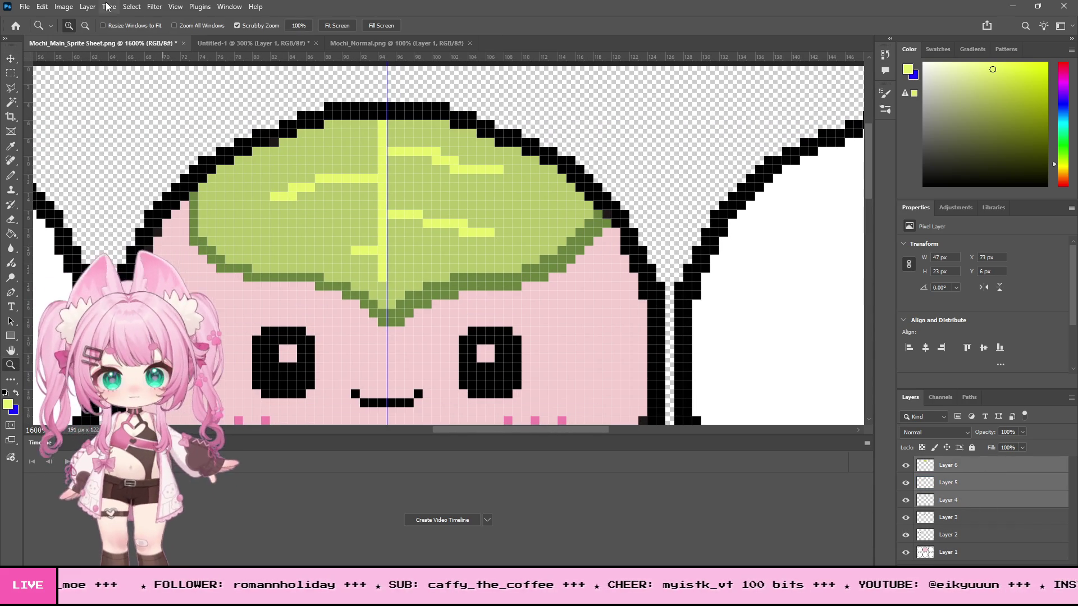
click(87, 7)
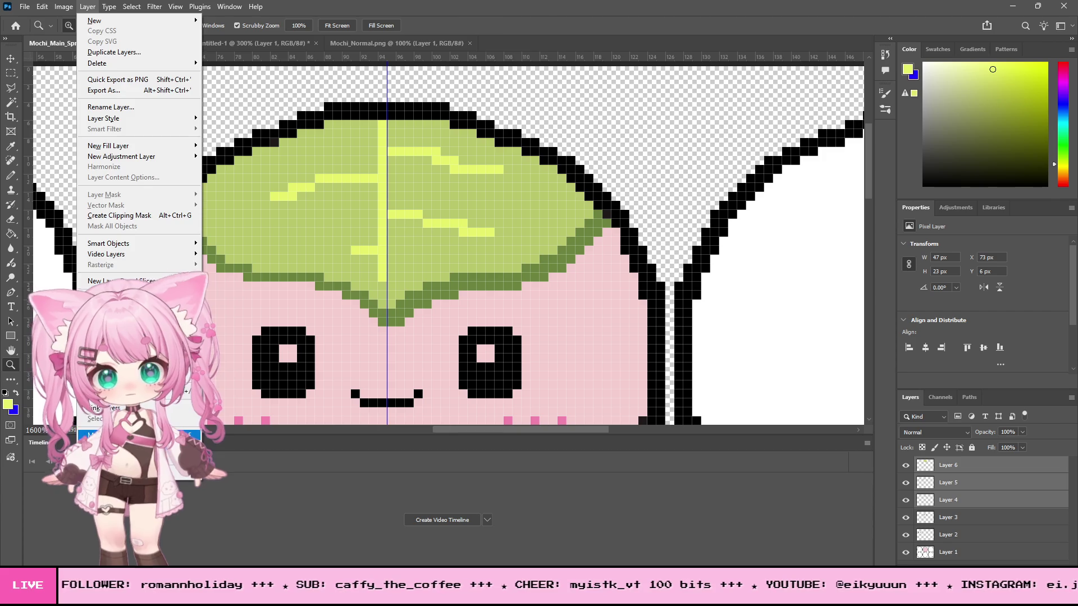
click(112, 435)
scroll(46, 152, down, 1)
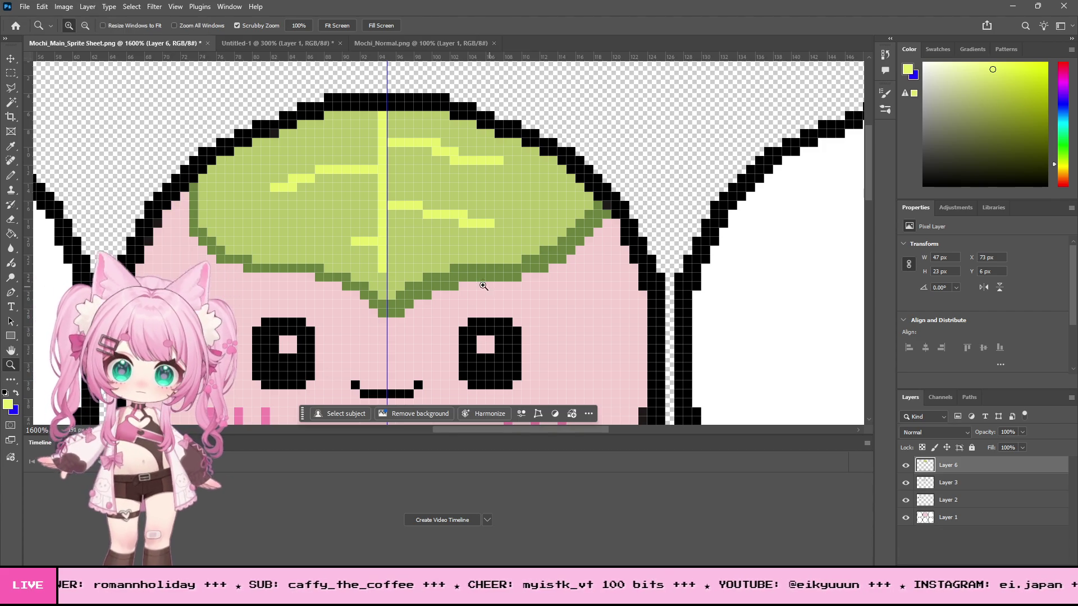
click(10, 146)
click(447, 251)
click(10, 175)
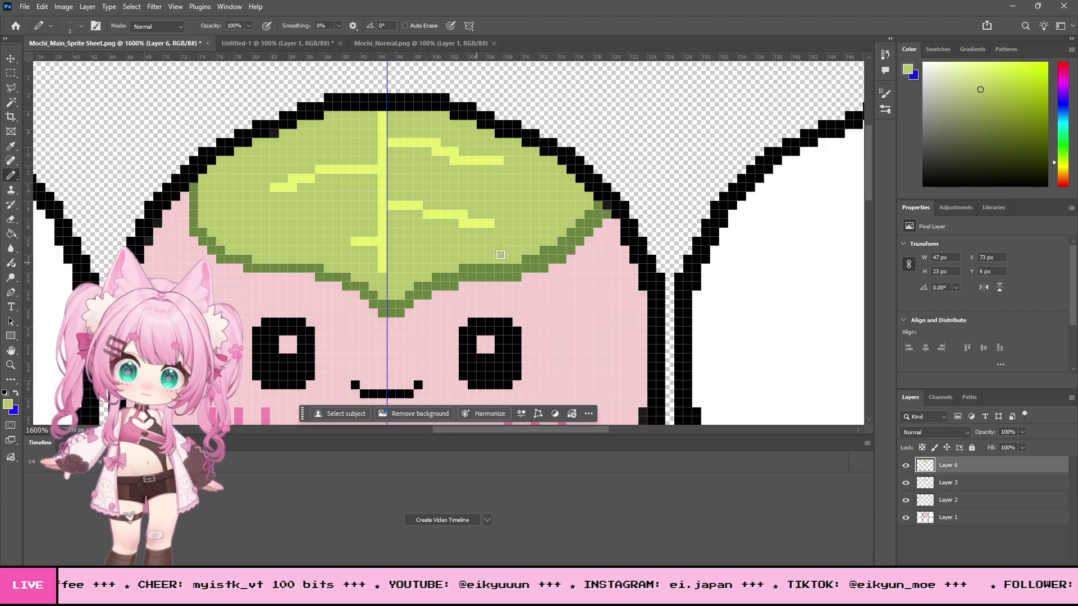
scroll(613, 195, down, 1)
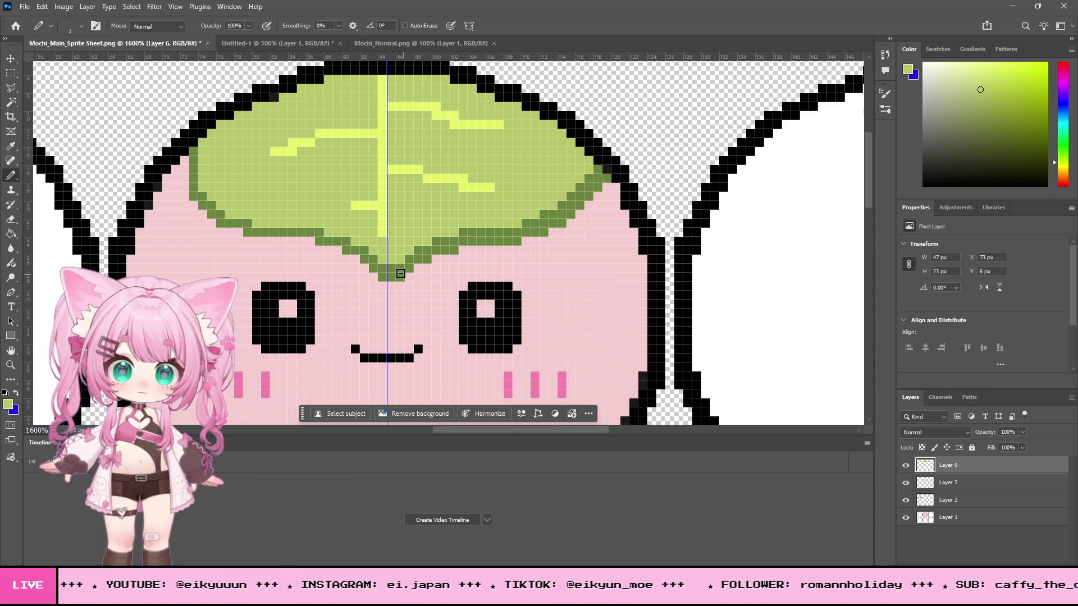
click(8, 148)
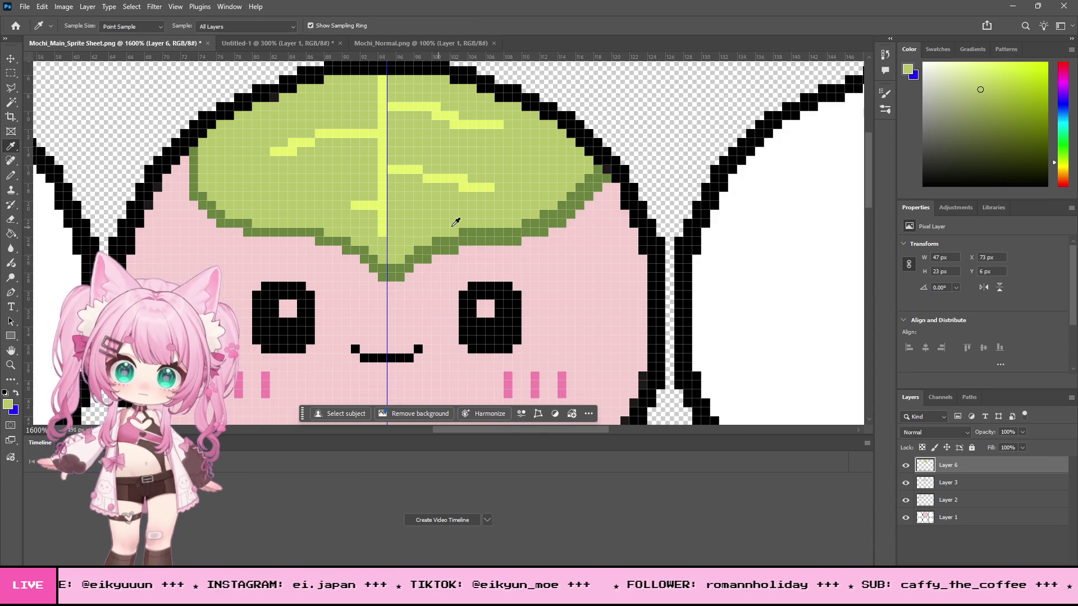
click(430, 246)
click(11, 176)
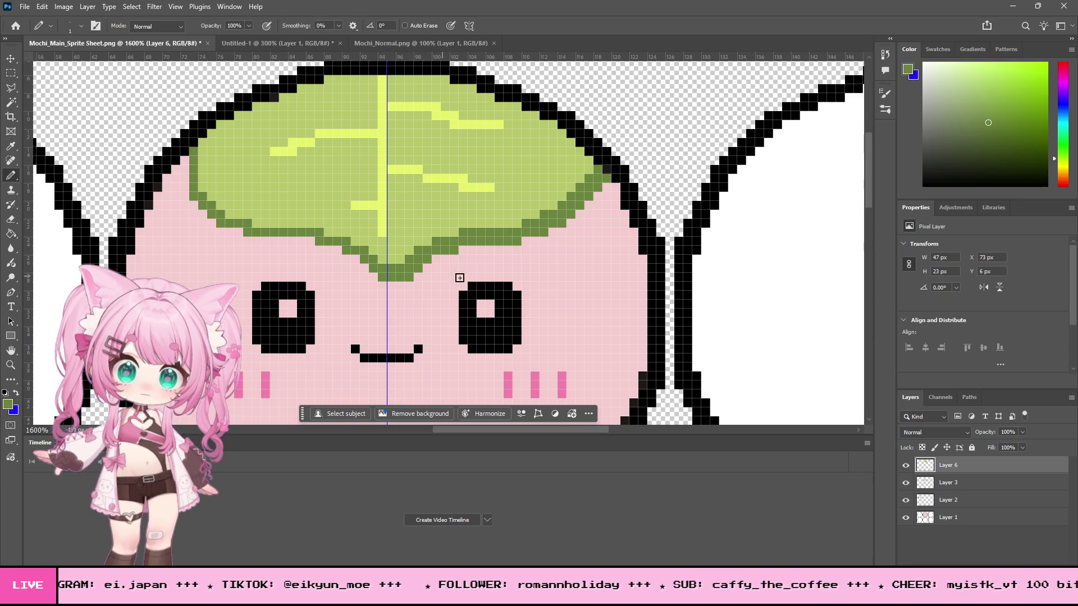
scroll(488, 279, up, 2)
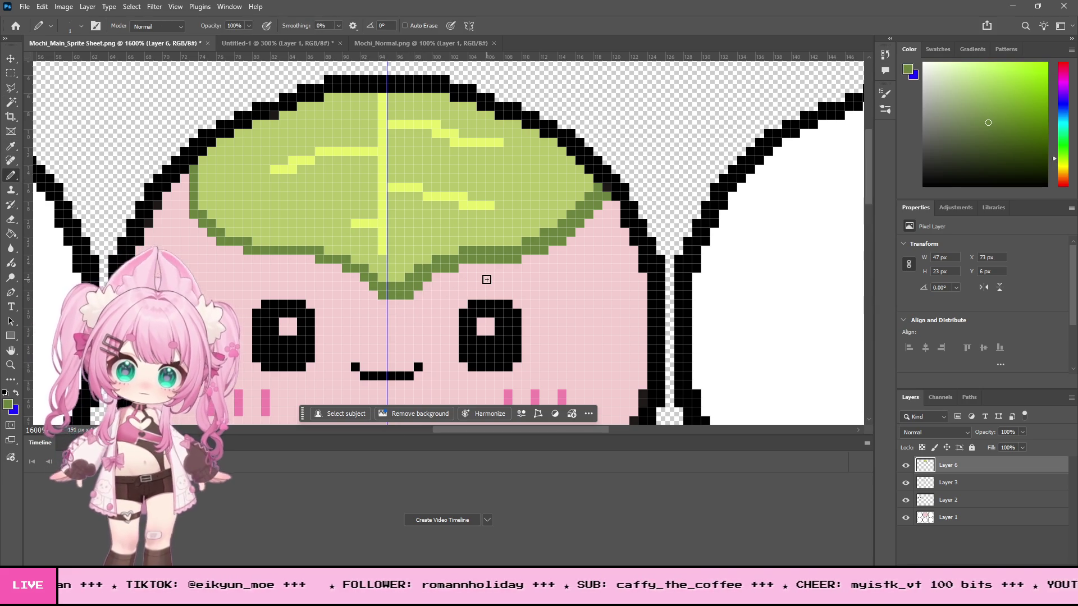
scroll(487, 279, up, 2)
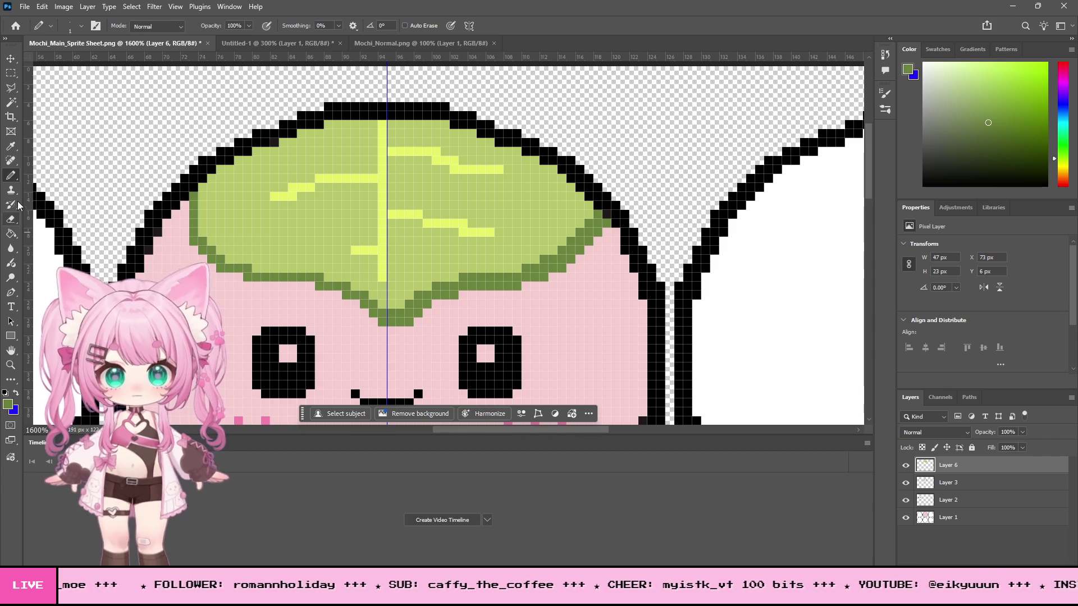
click(10, 219)
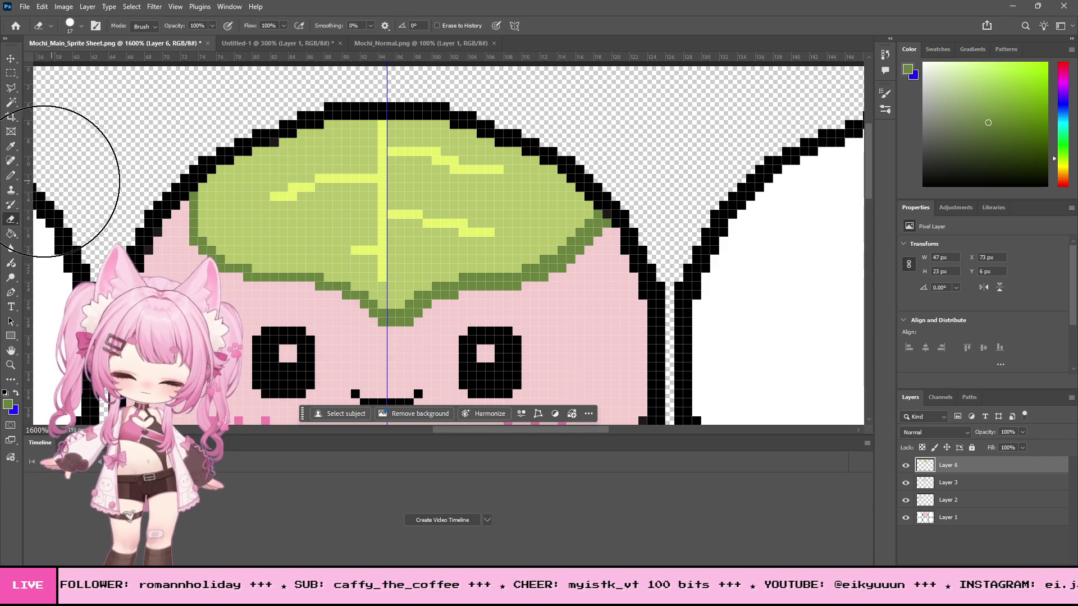
click(11, 175)
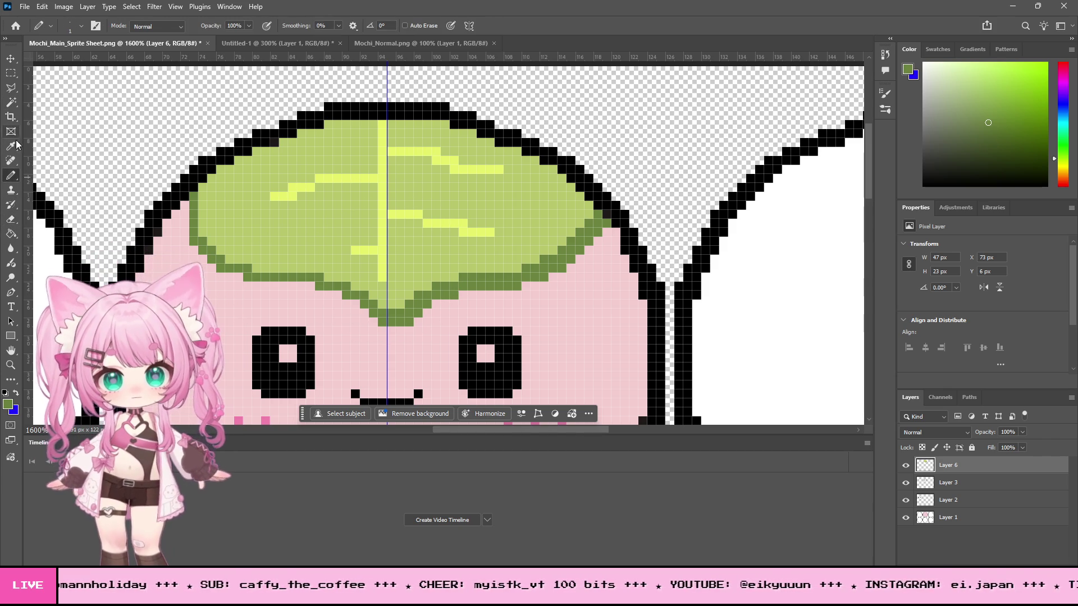
click(11, 146)
click(330, 240)
click(12, 176)
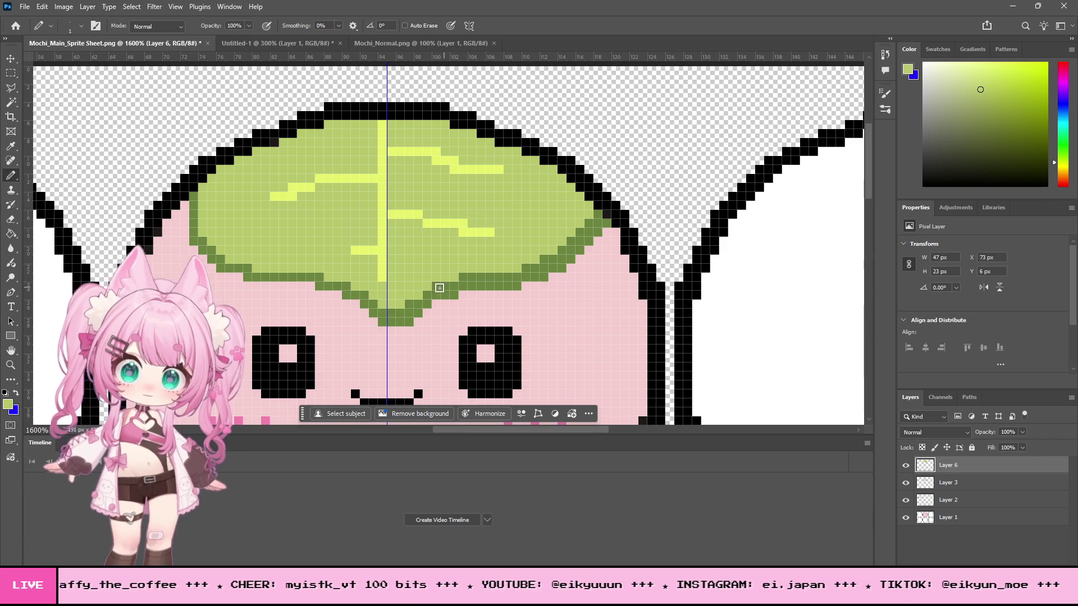
scroll(506, 253, down, 2)
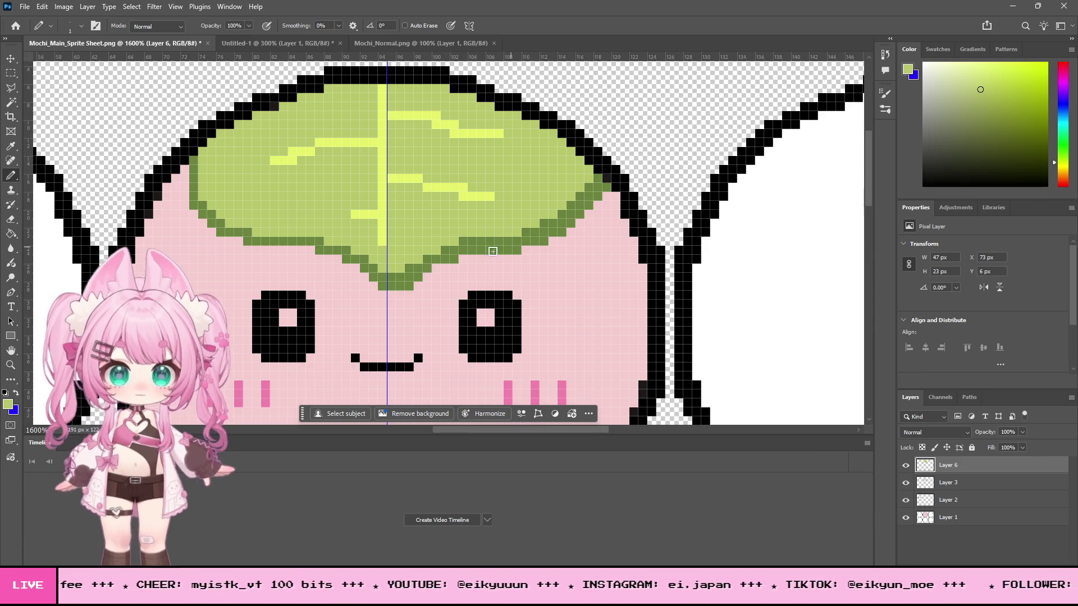
click(11, 146)
click(415, 267)
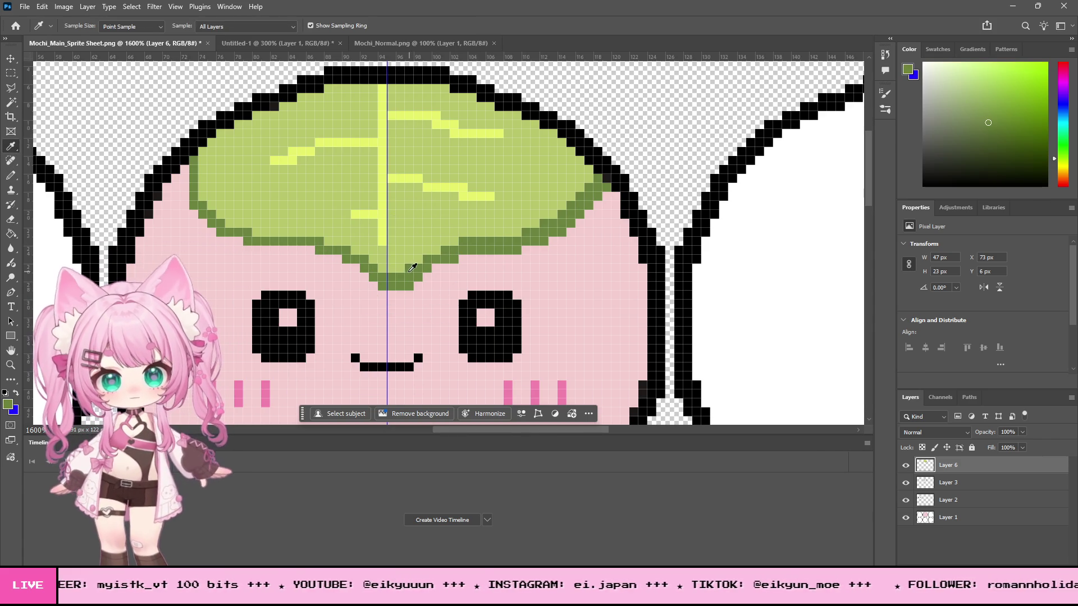
click(11, 176)
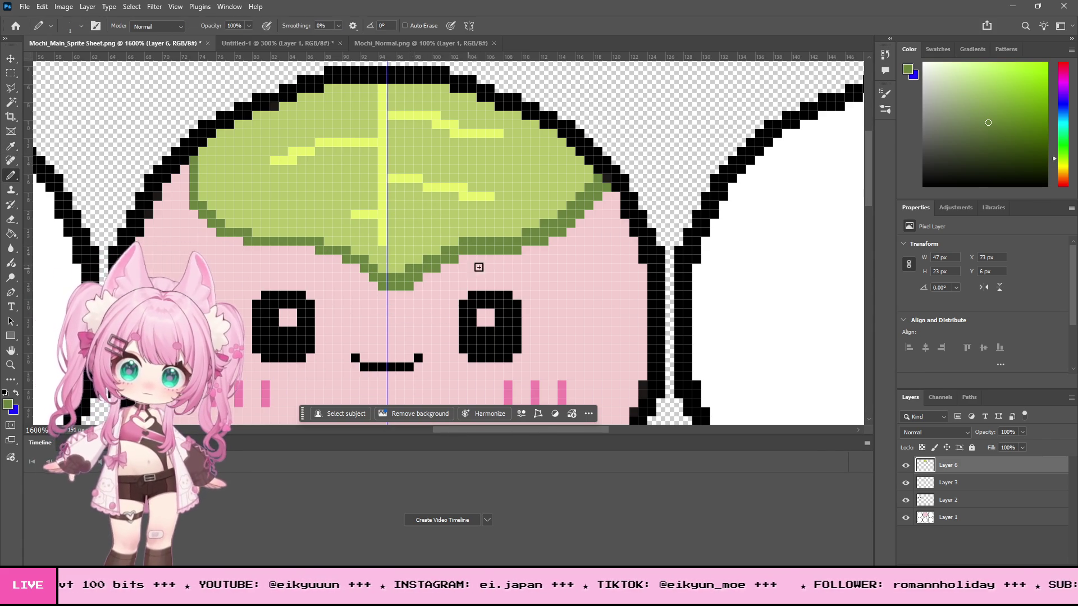
scroll(576, 269, up, 1)
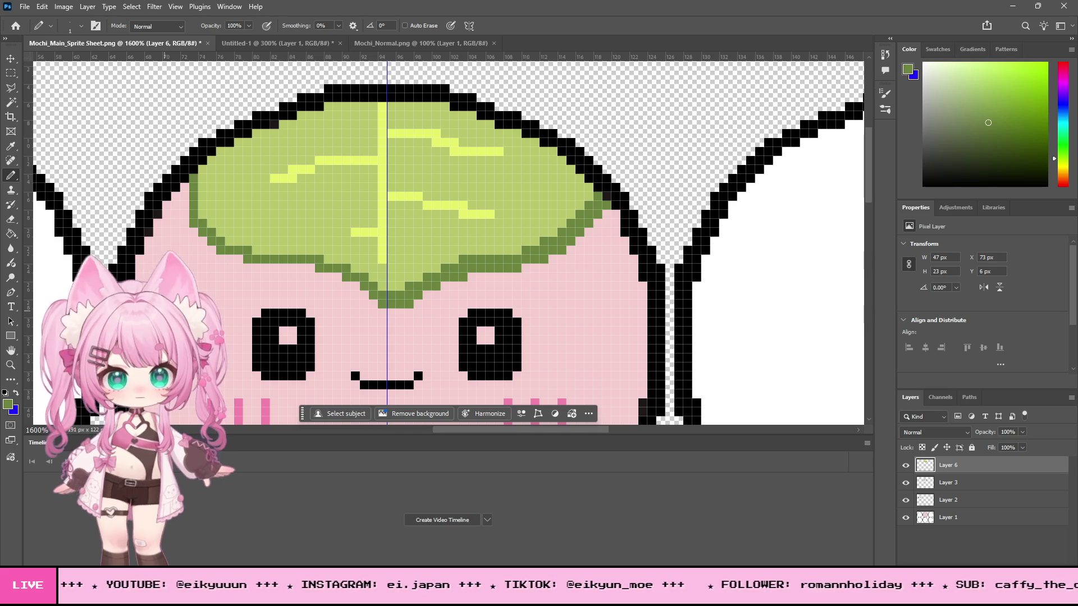
click(10, 363)
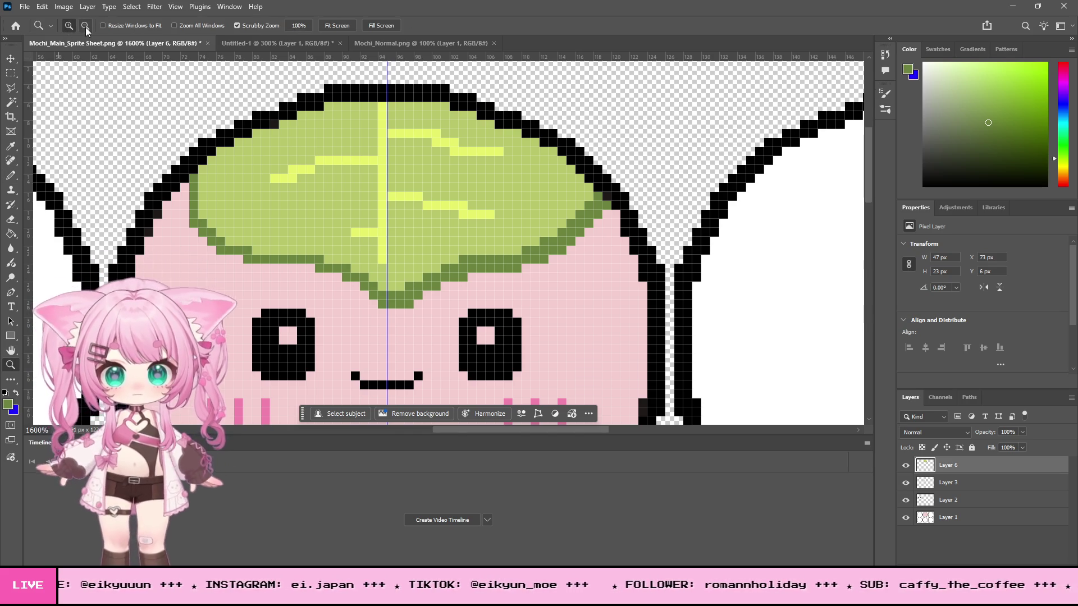
alt+click(482, 247)
alt+click(481, 247)
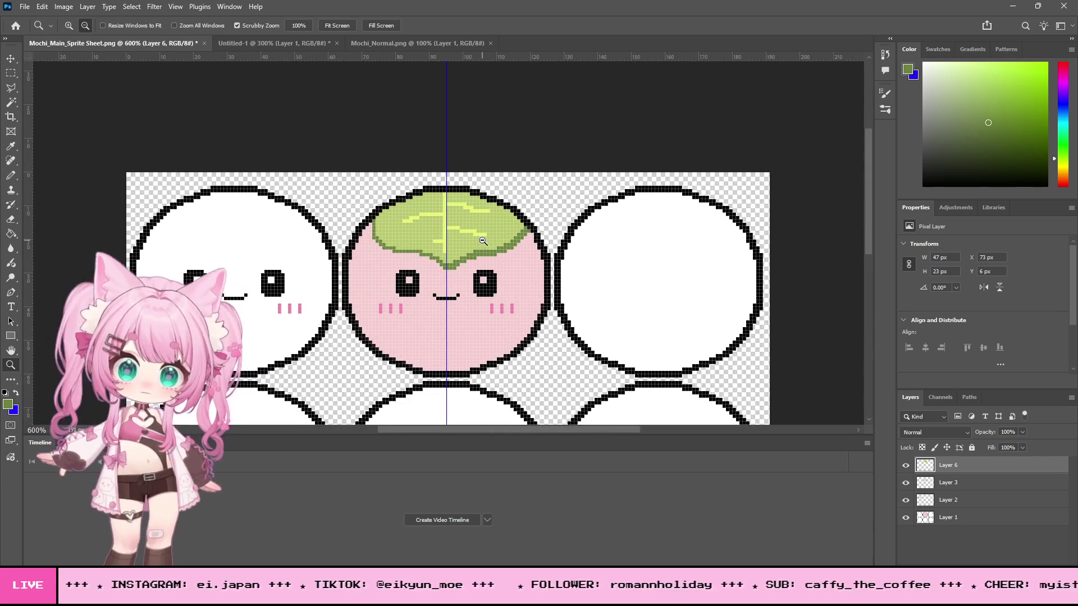
alt+click(482, 247)
alt+click(481, 247)
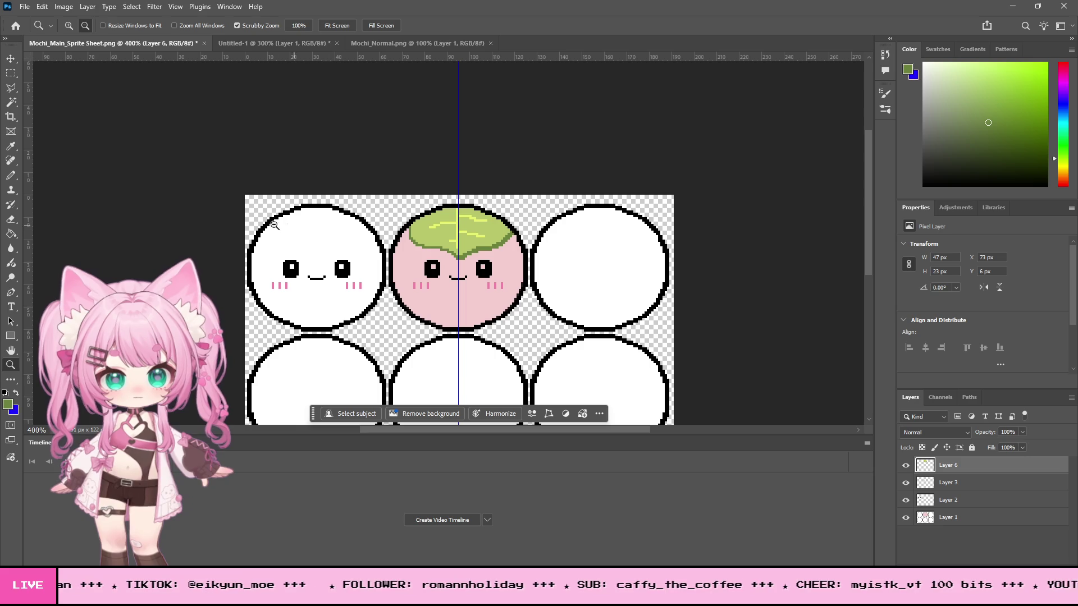
click(472, 217)
click(450, 247)
click(451, 248)
click(450, 248)
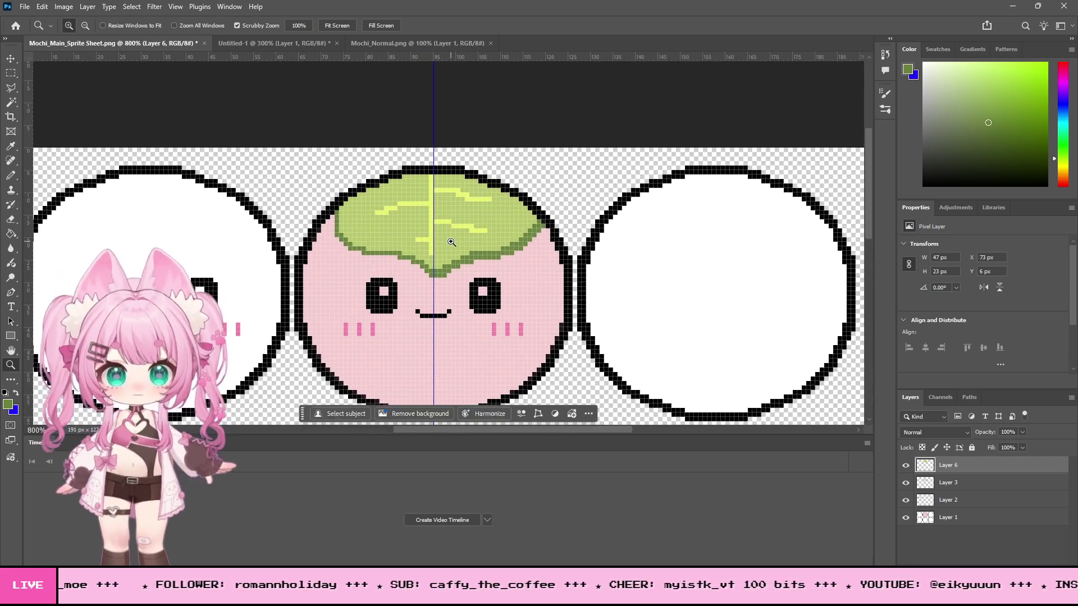
click(449, 239)
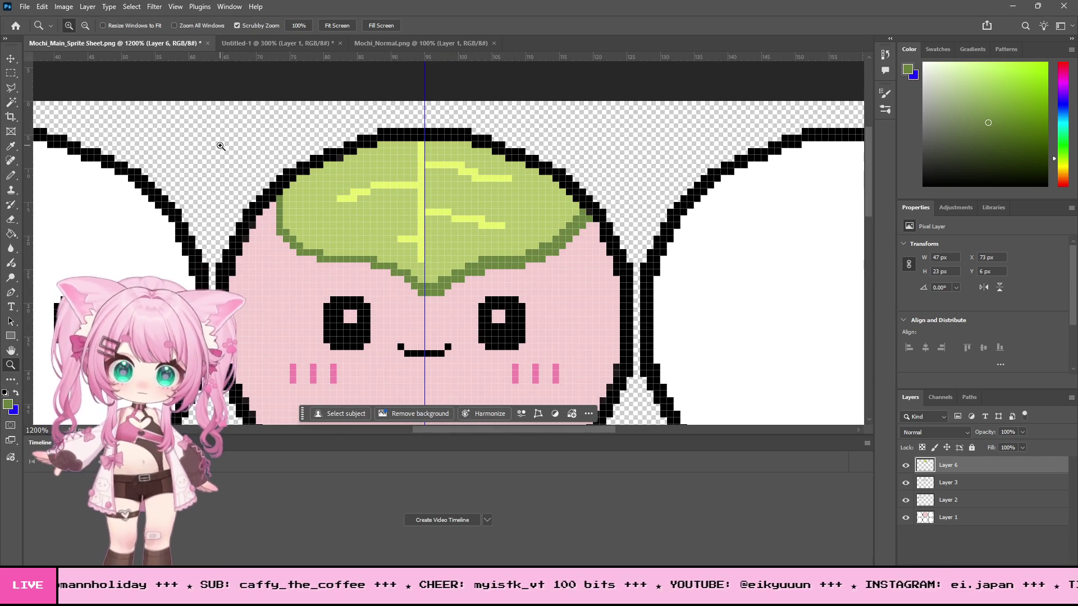
click(10, 179)
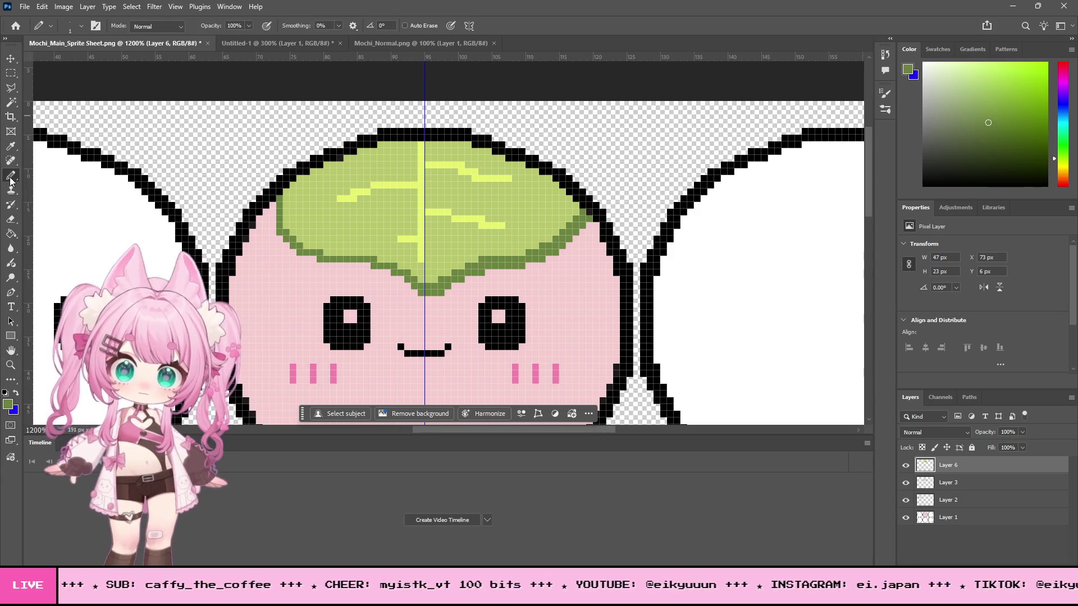
click(16, 148)
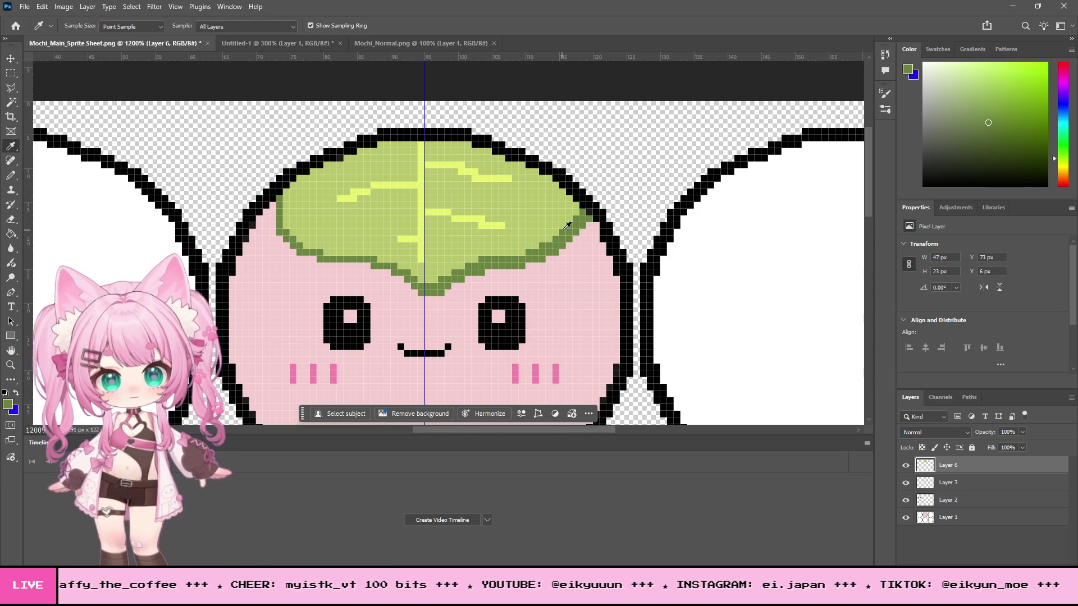
click(15, 364)
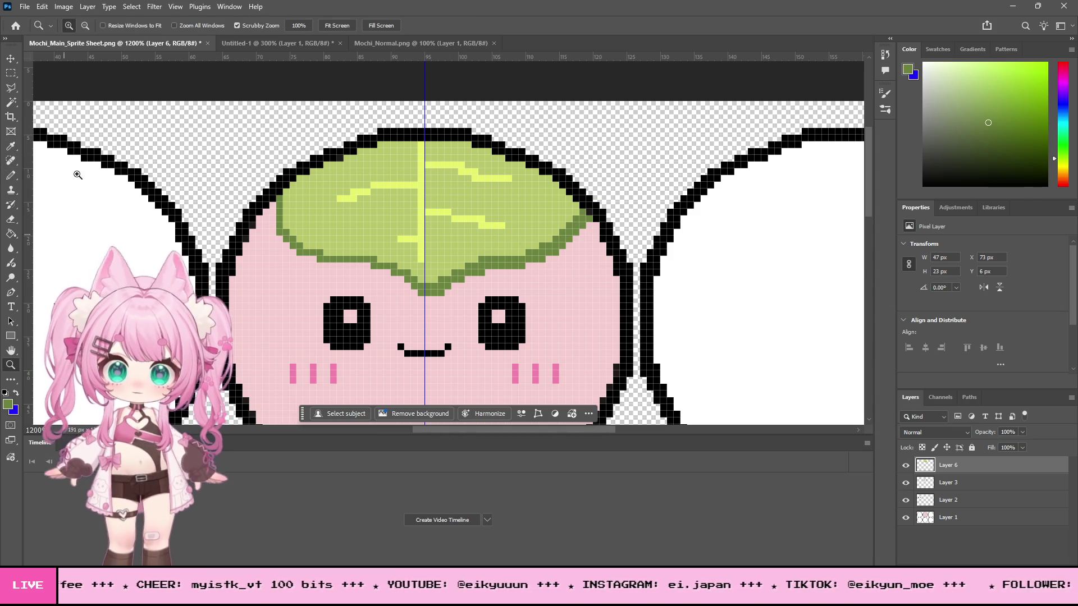
click(607, 179)
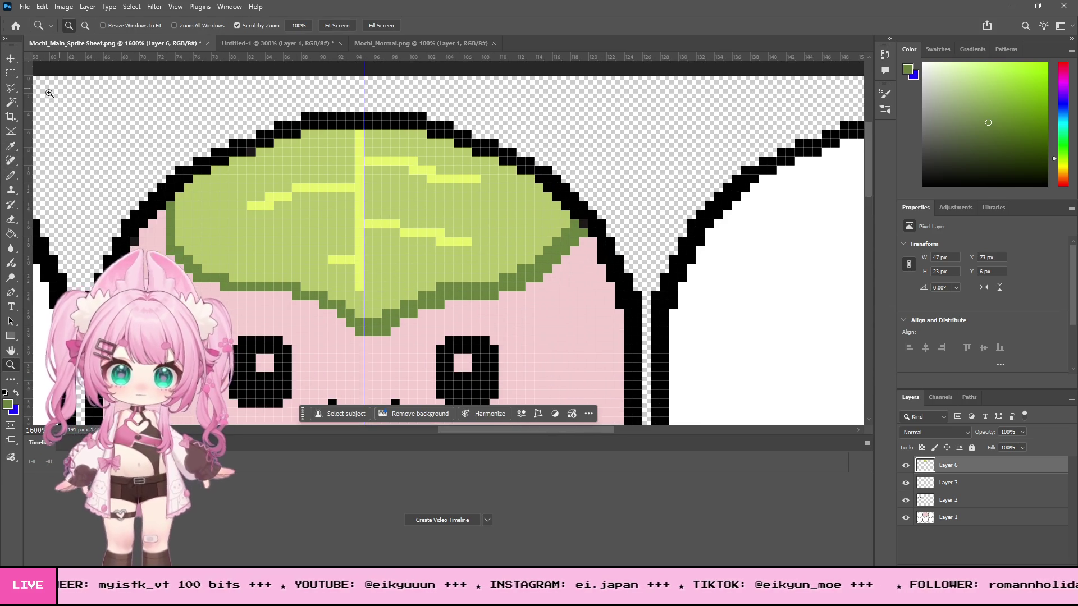
click(13, 178)
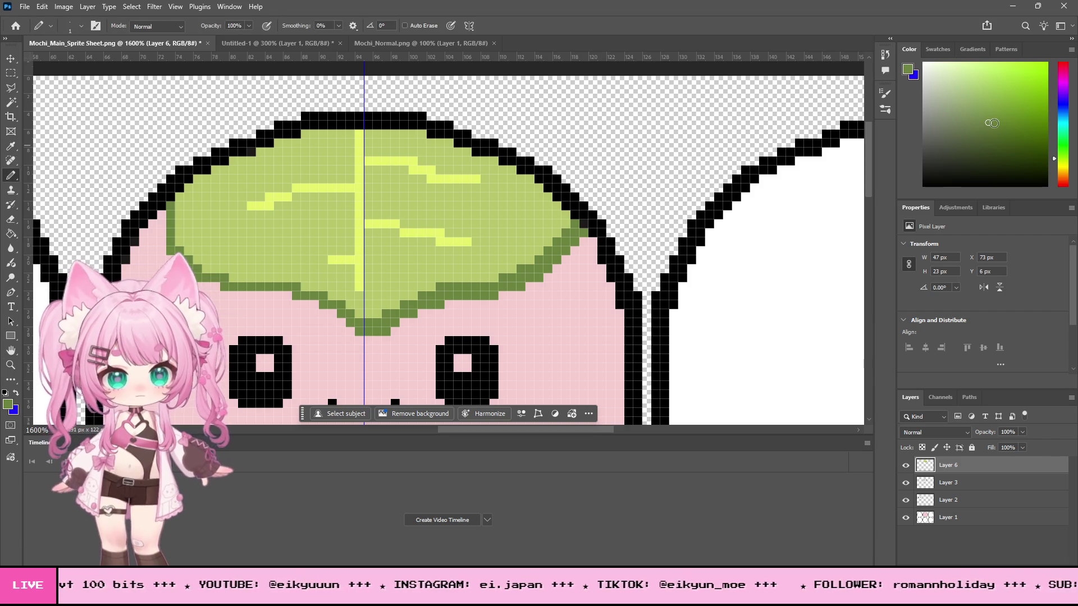
click(989, 144)
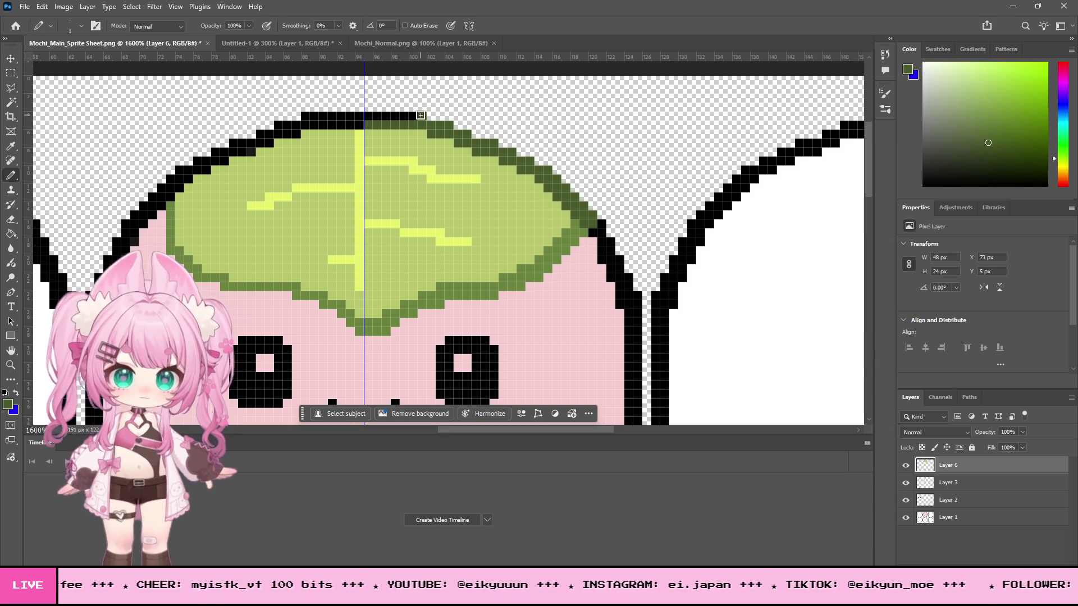
scroll(298, 279, down, 3)
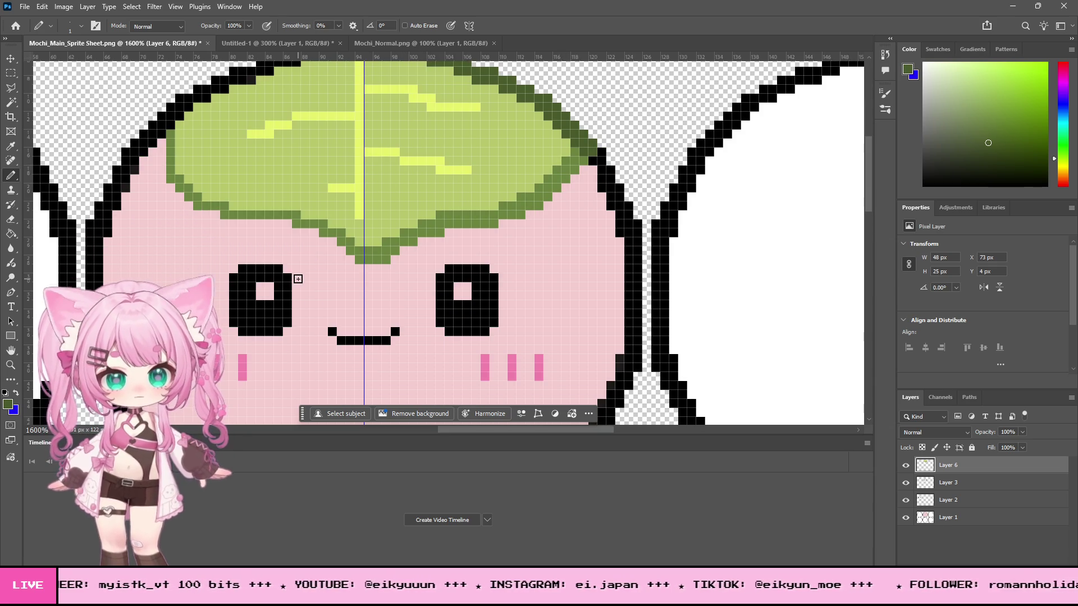
click(14, 366)
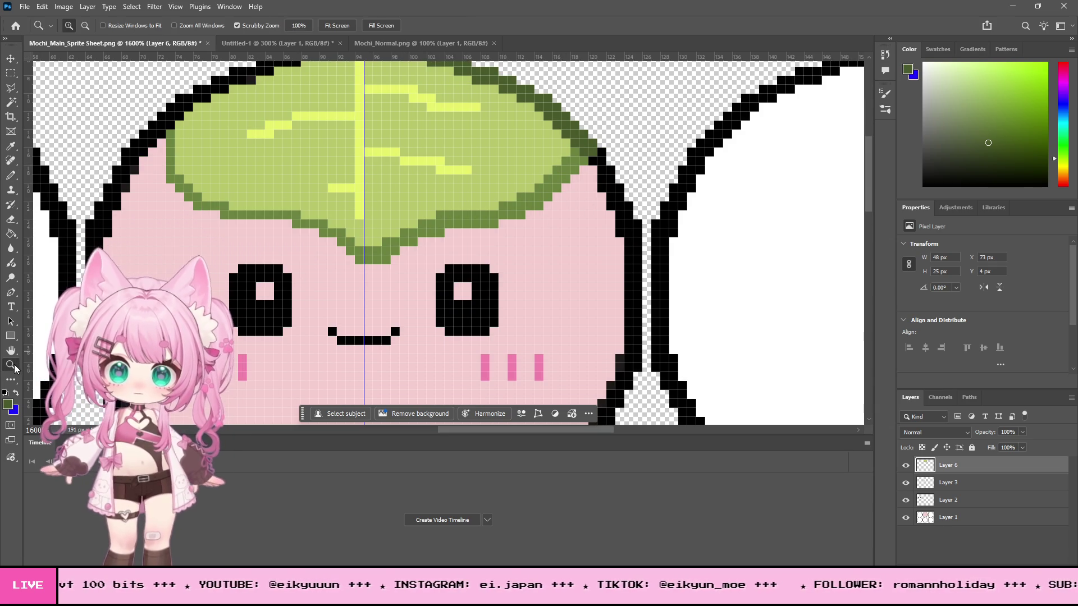
click(439, 196)
click(439, 196)
click(449, 194)
click(499, 217)
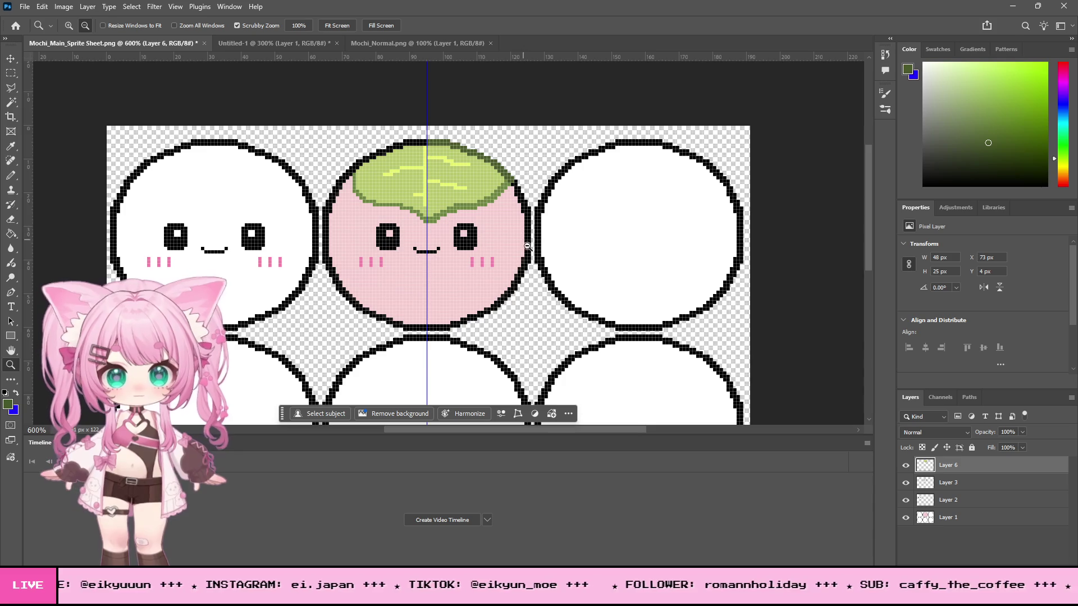
scroll(524, 241, up, 3)
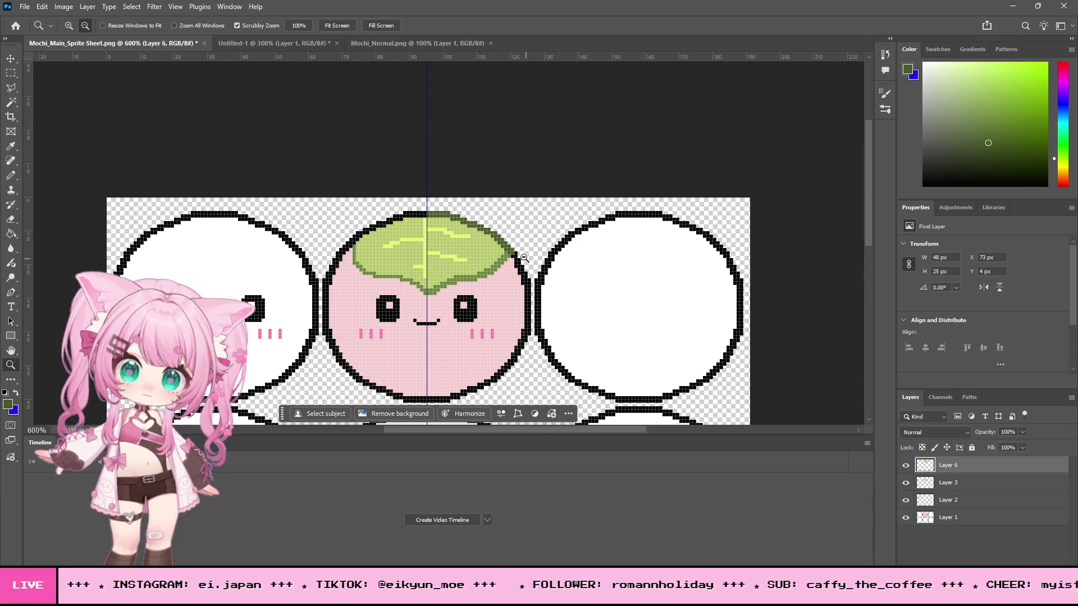
scroll(526, 258, down, 3)
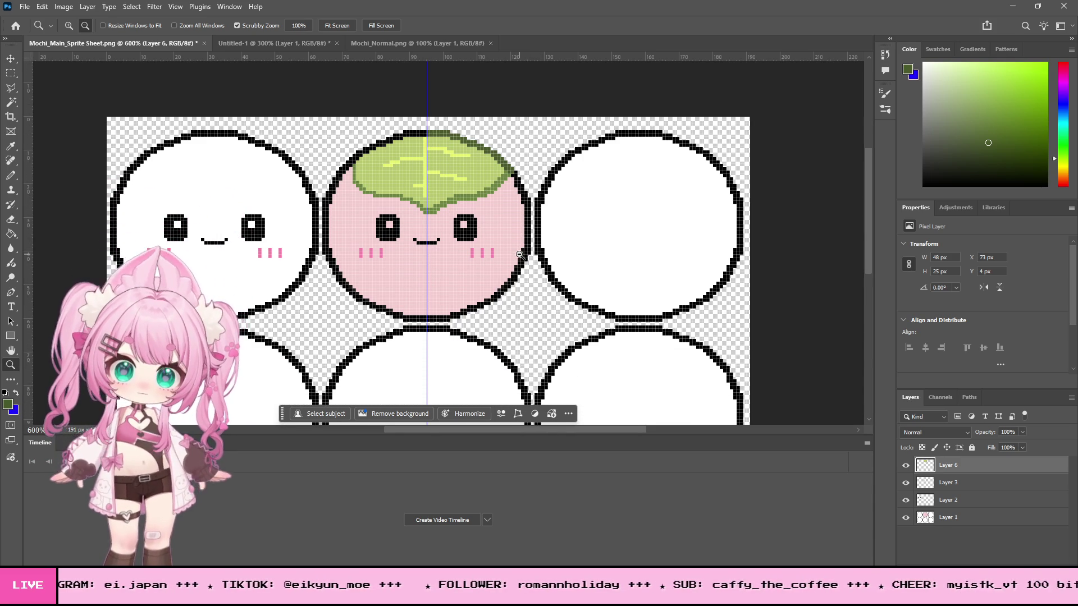
scroll(519, 254, down, 2)
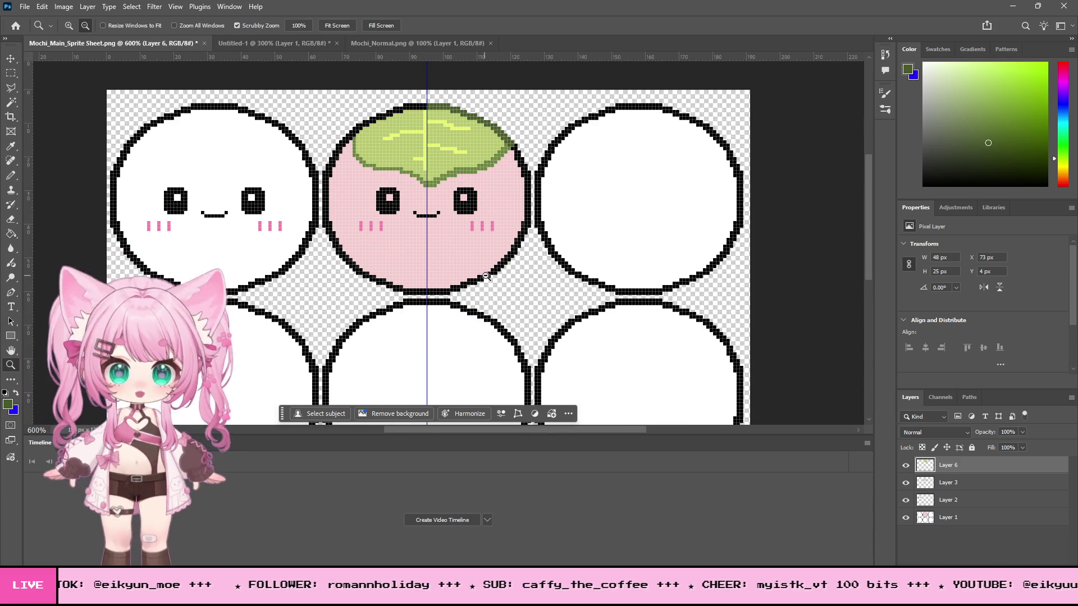
scroll(486, 276, up, 1)
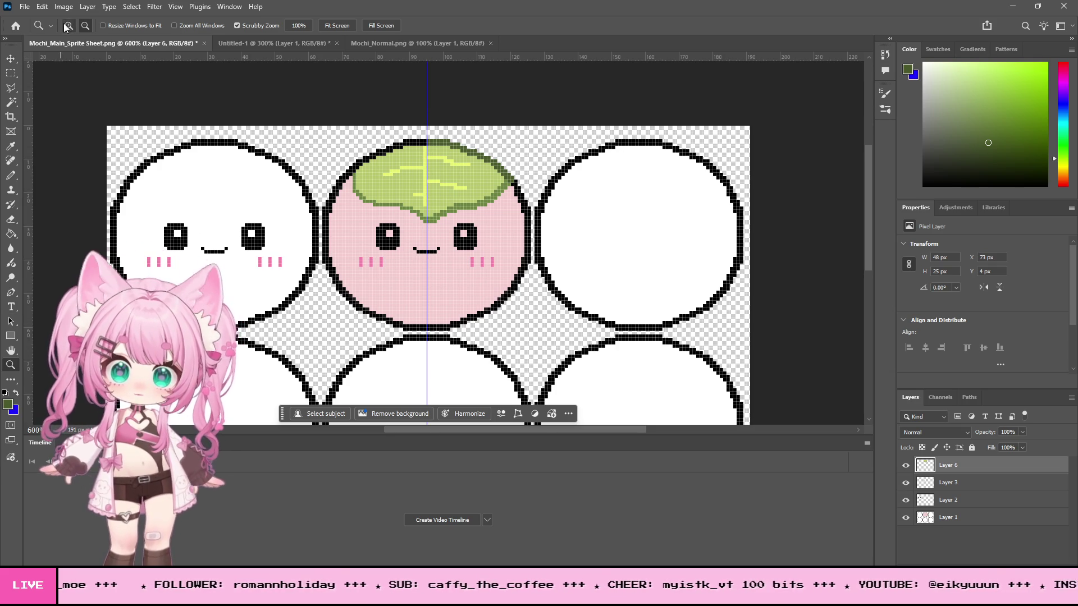
scroll(458, 270, up, 4)
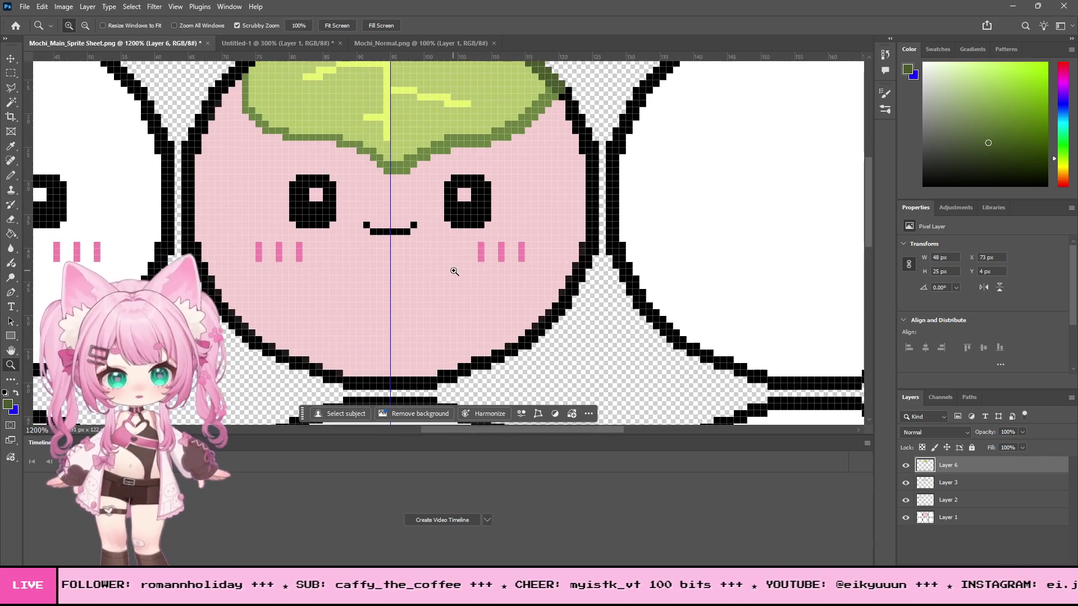
click(905, 466)
click(905, 466)
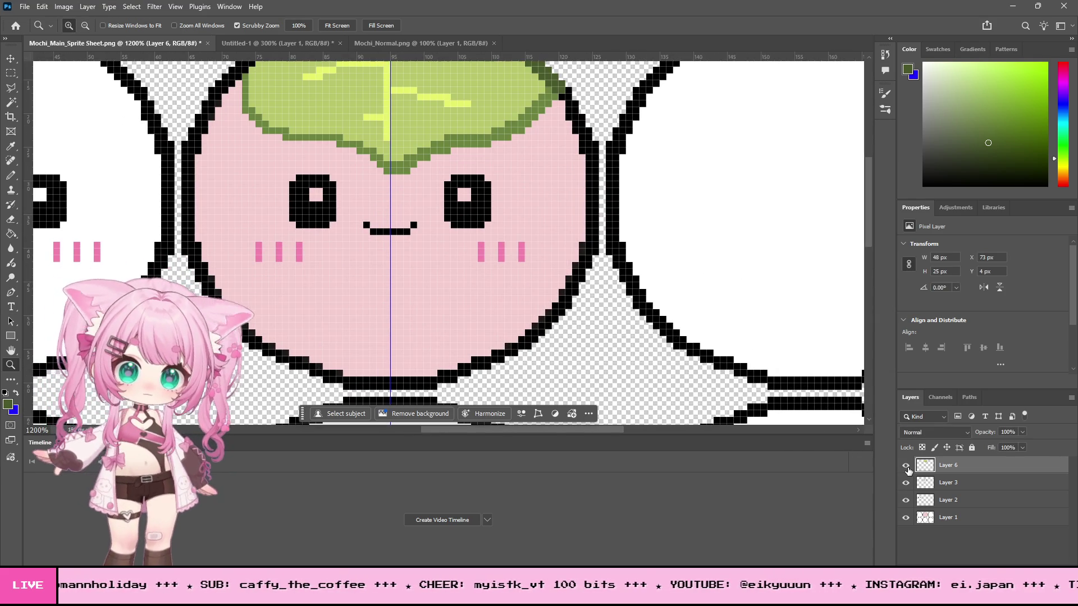
click(15, 148)
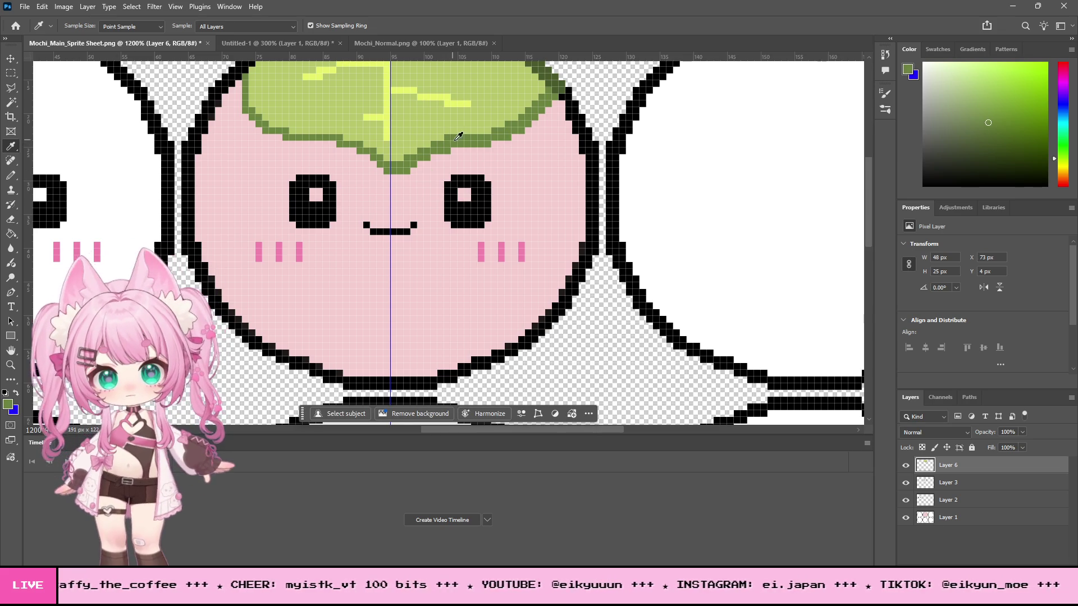
click(13, 175)
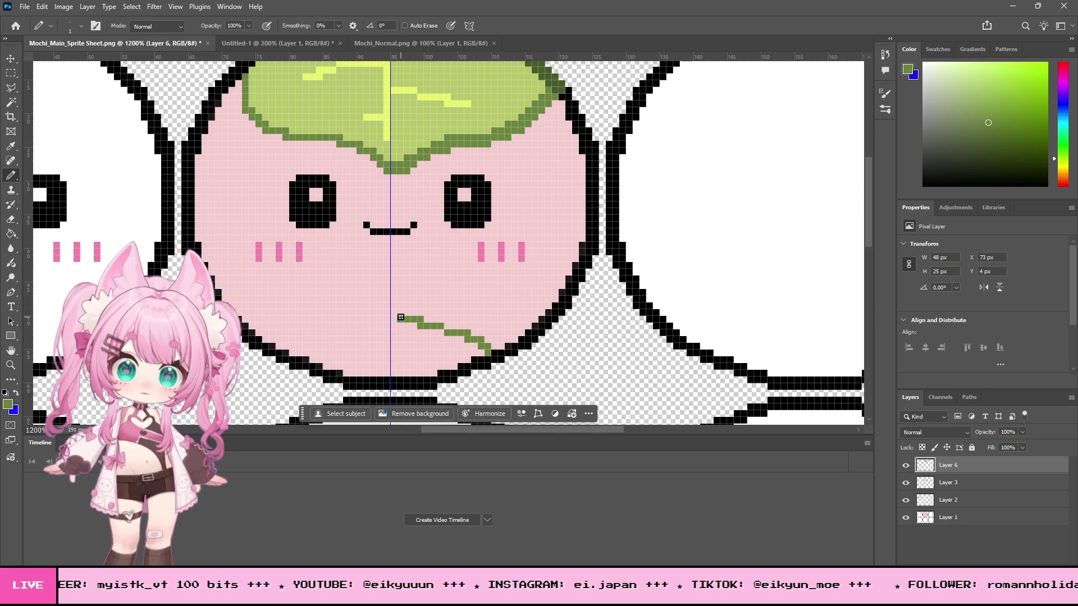
Step: Undo the stray green stroke and return to the Pencil
key(ctrl+z)
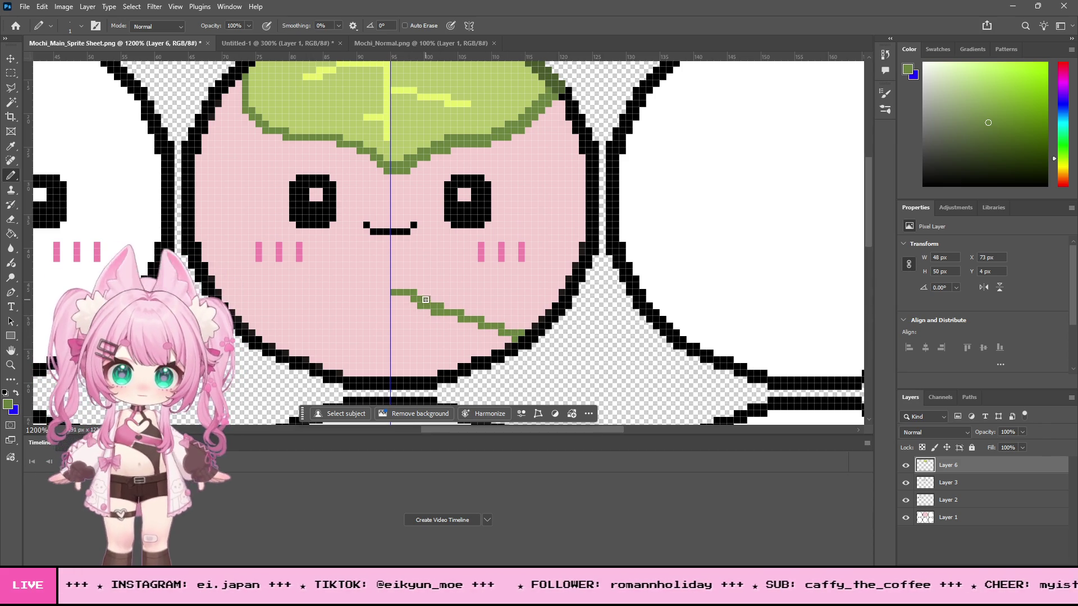
scroll(536, 320, down, 1)
scroll(540, 319, up, 2)
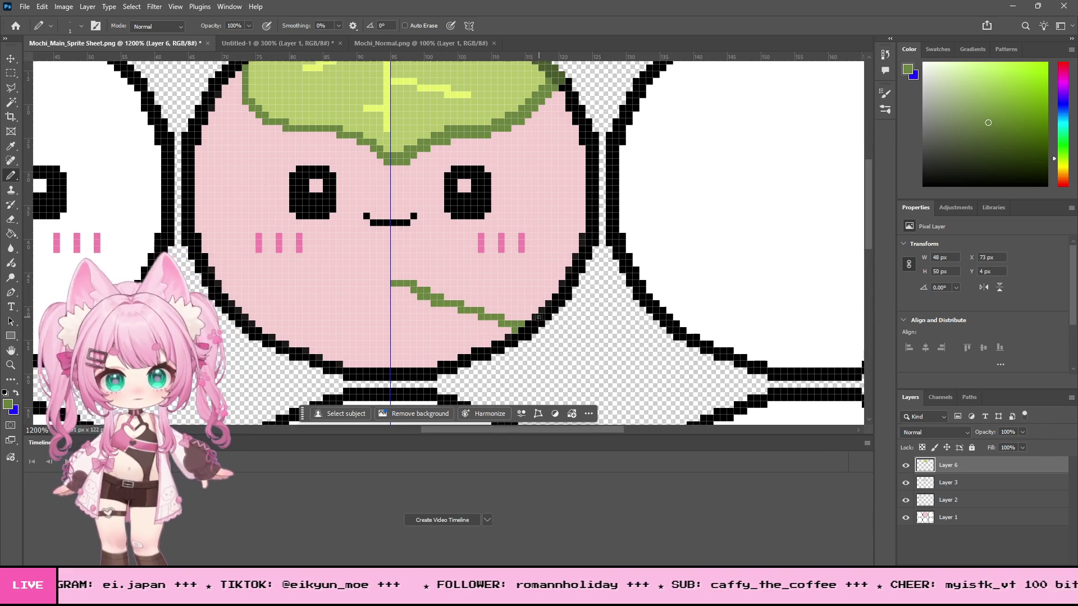
scroll(538, 317, down, 1)
scroll(539, 317, up, 1)
click(11, 146)
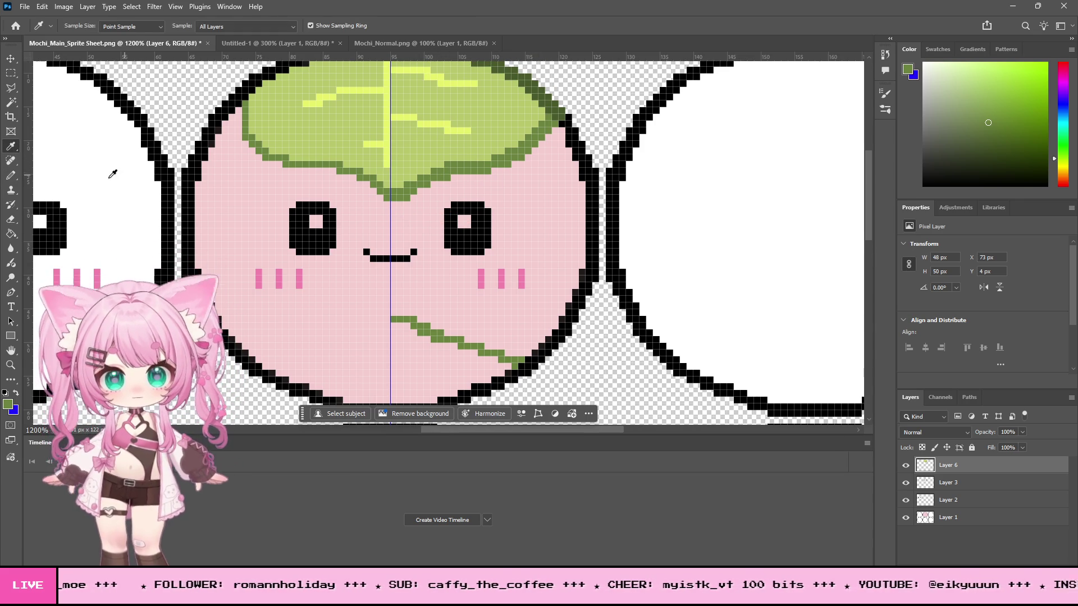
click(11, 178)
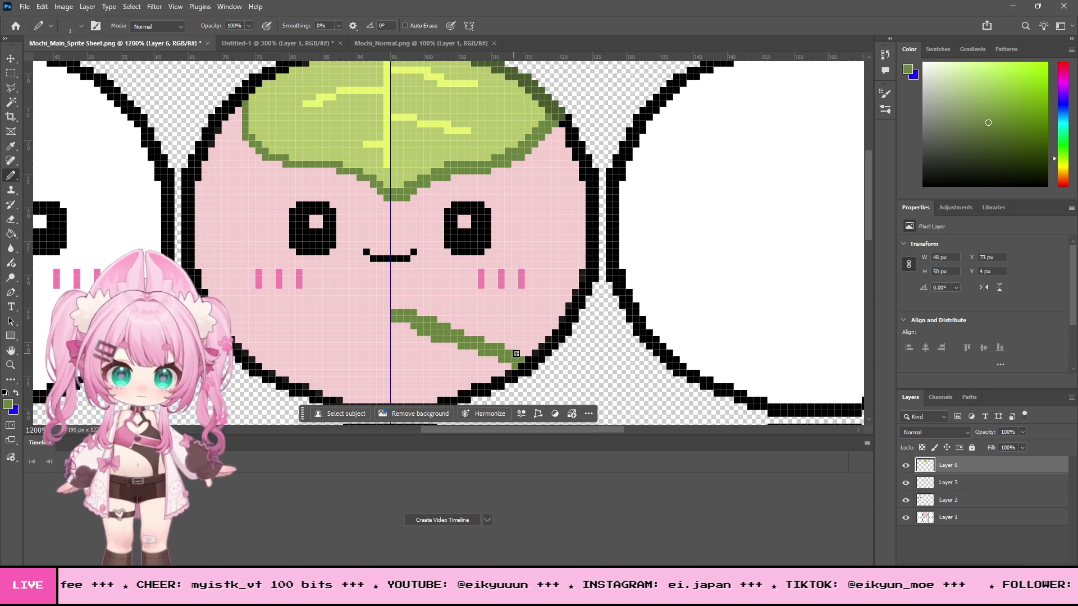
Step: Set the Eraser to hard-edged Pencil mode at 1 px
click(13, 222)
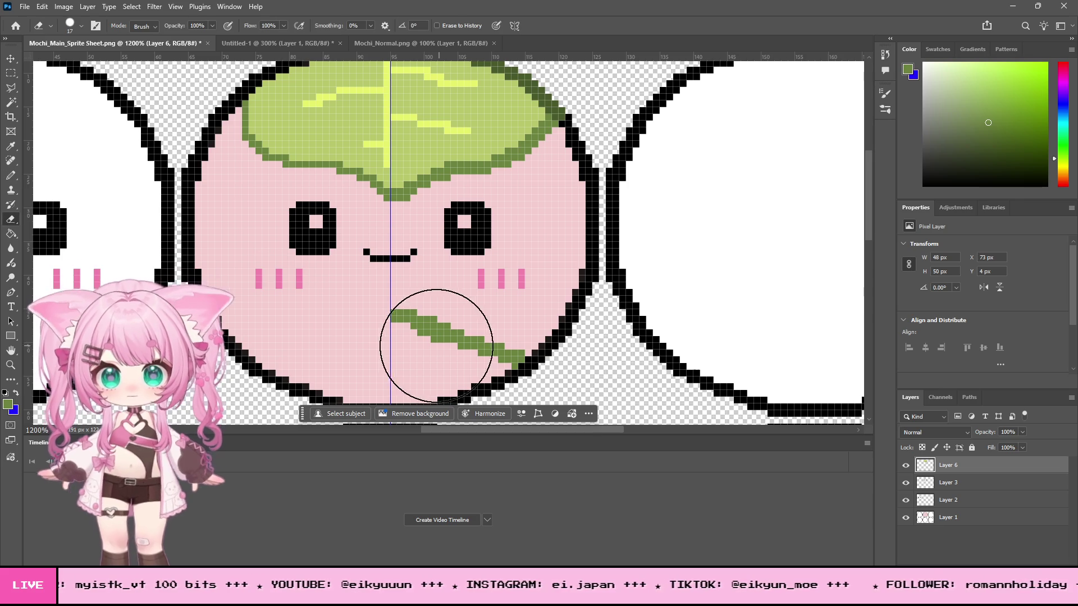
click(144, 26)
click(143, 40)
right_click(503, 232)
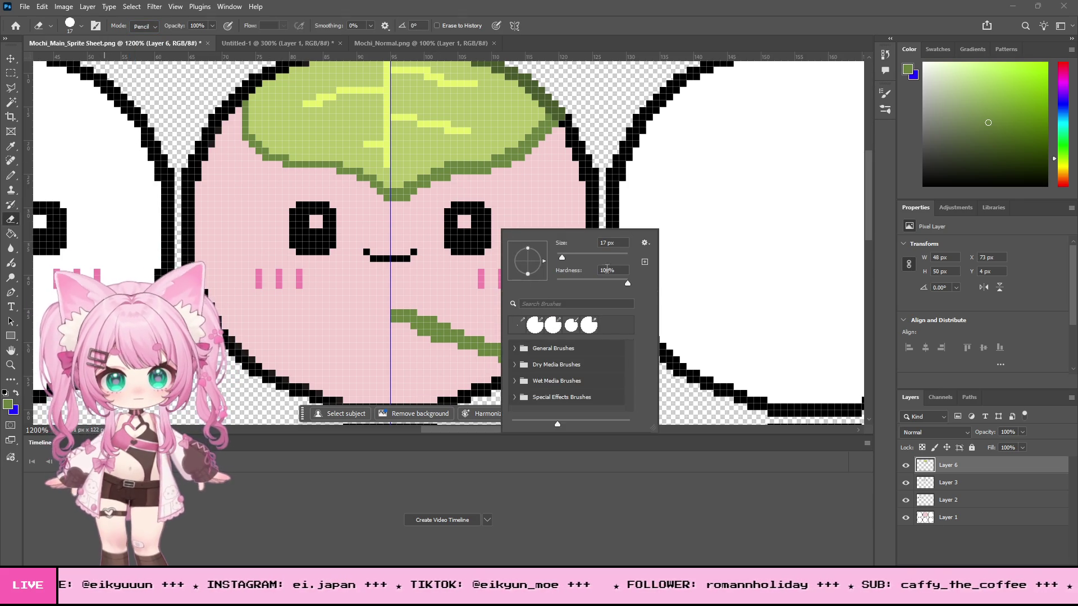
drag(561, 259, 554, 259)
key(Return)
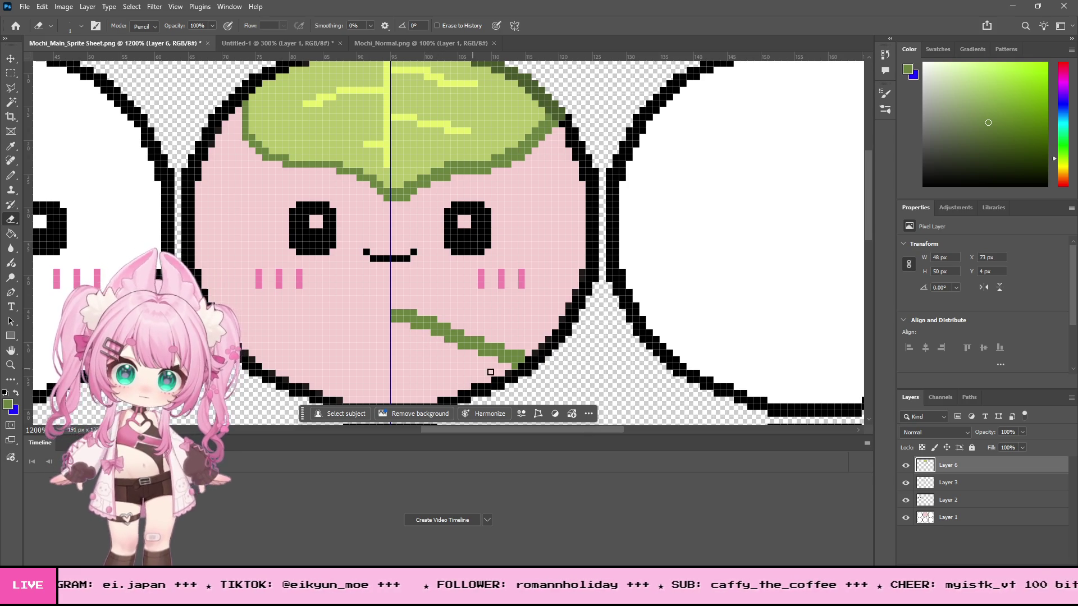
Step: Eyedrop the leaf's light green colour from the canvas
scroll(558, 335, down, 2)
scroll(514, 289, up, 1)
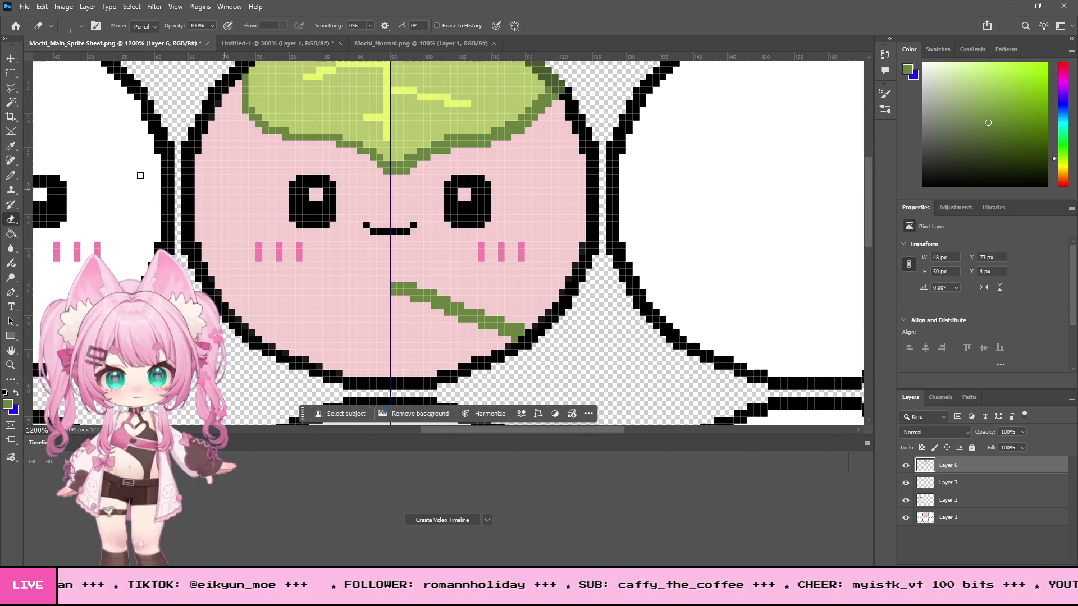
click(11, 149)
click(408, 121)
scroll(561, 204, down, 3)
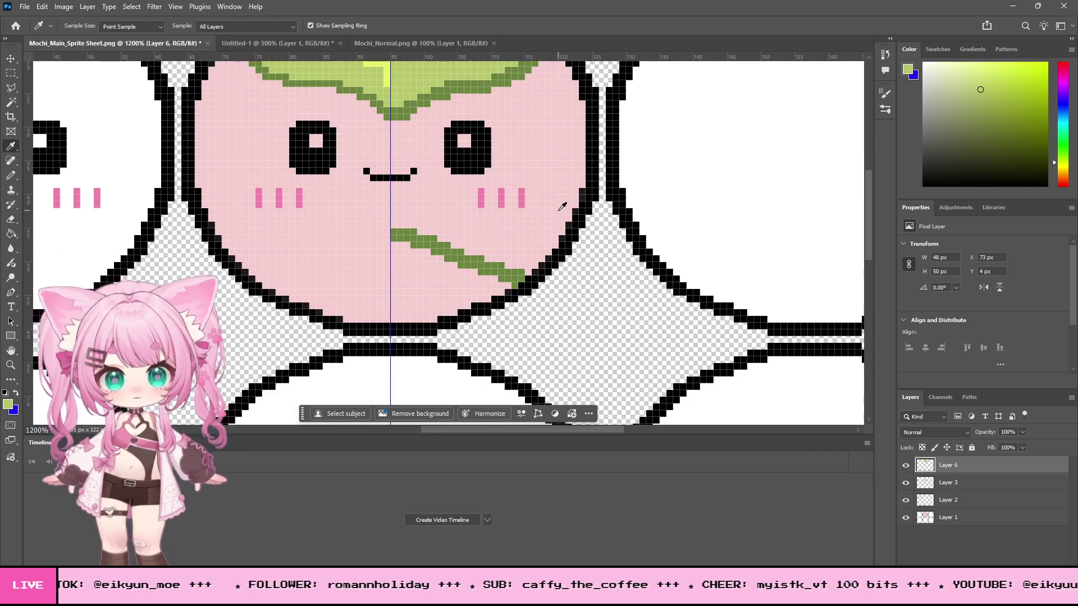
Step: Close the lower leaf's top edge with a light-green pencil line and bucket-fill it light green
click(11, 178)
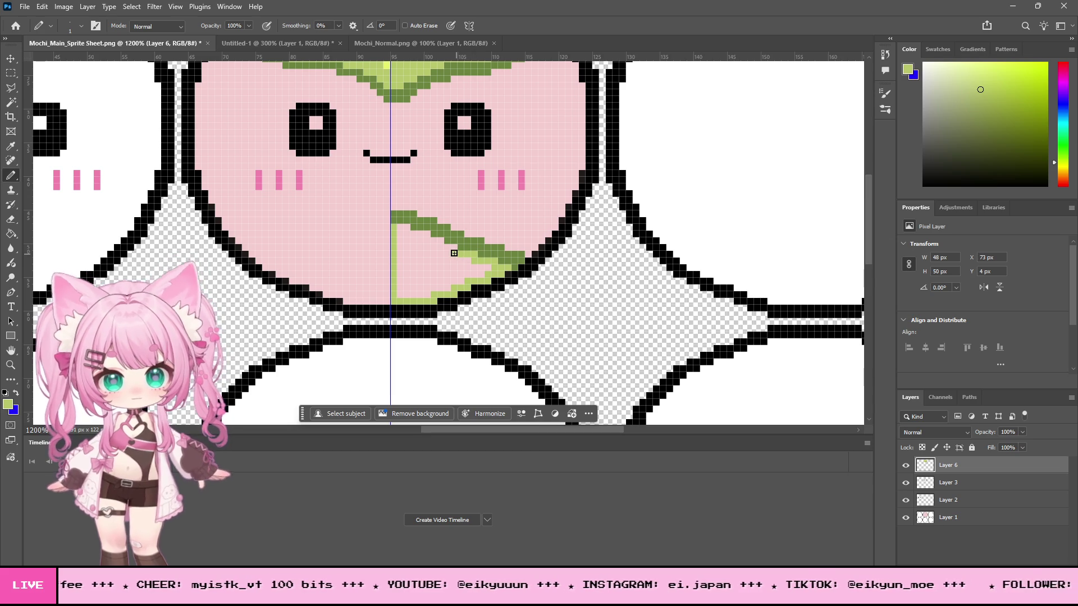
drag(428, 241, 396, 227)
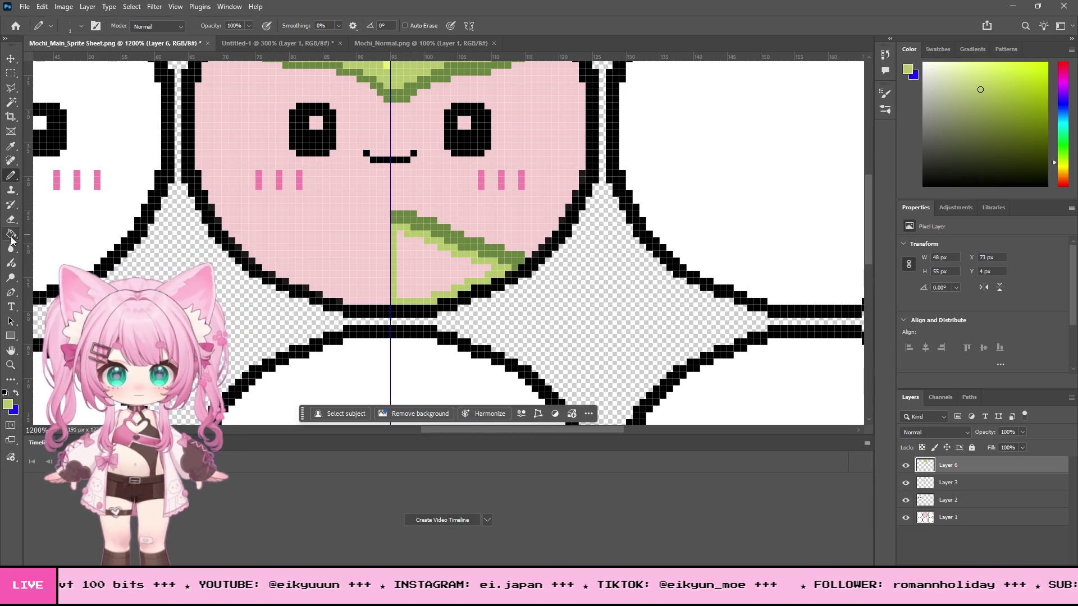
key(g)
click(406, 253)
Step: Eyedrop the leaf's dark green outline colour
scroll(567, 295, up, 3)
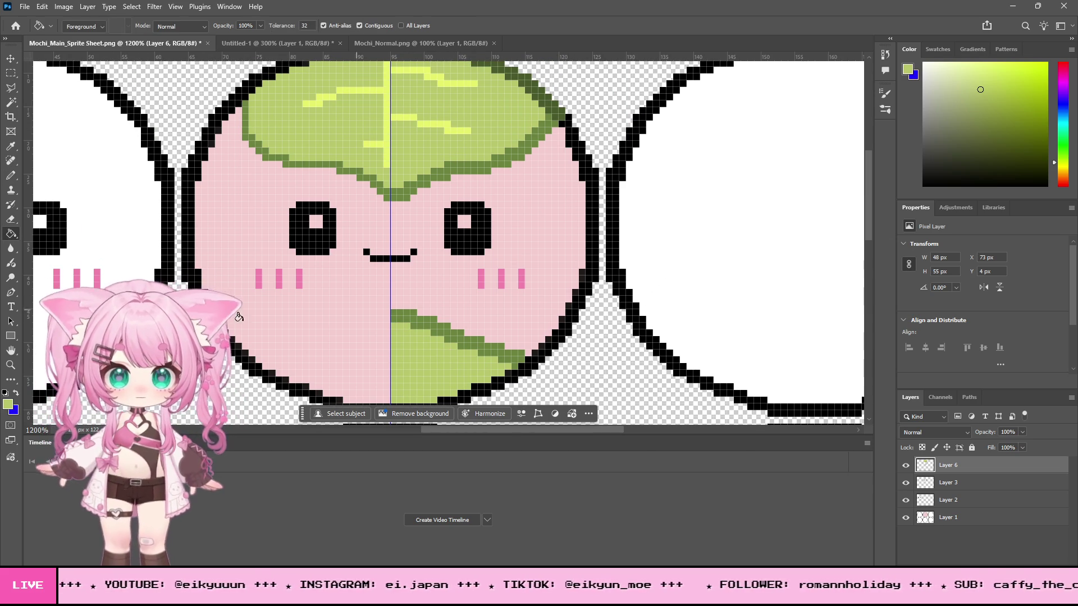
scroll(48, 277, down, 2)
click(10, 146)
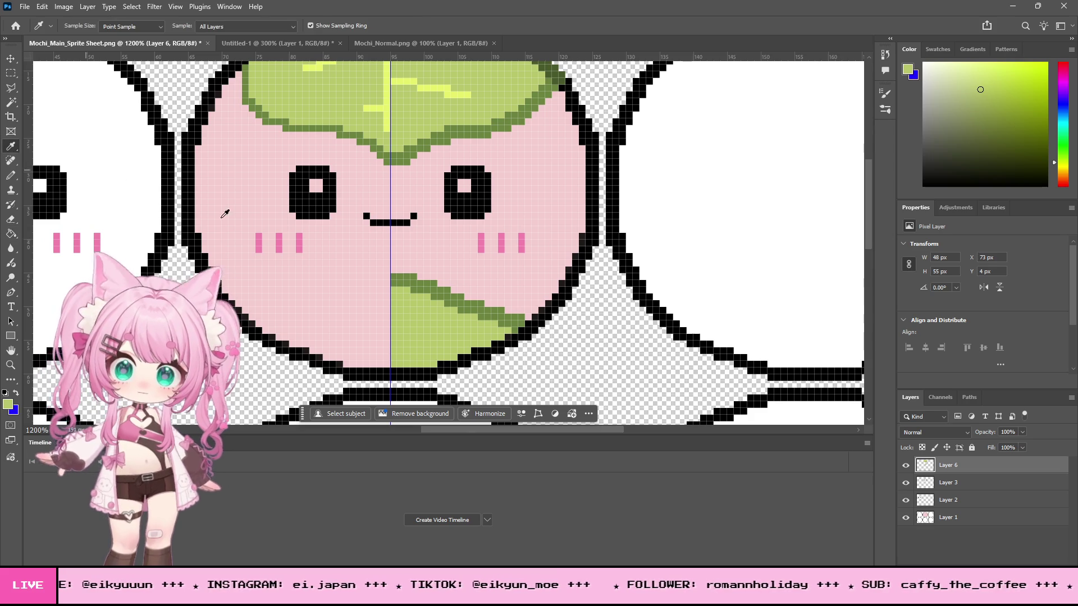
scroll(505, 146, up, 3)
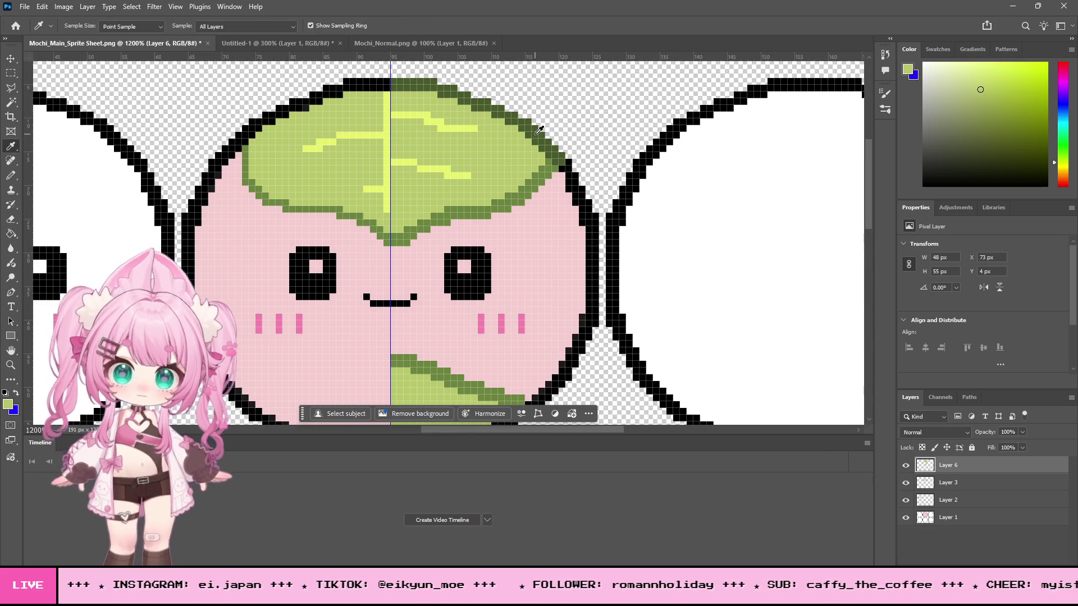
click(538, 132)
scroll(85, 225, down, 2)
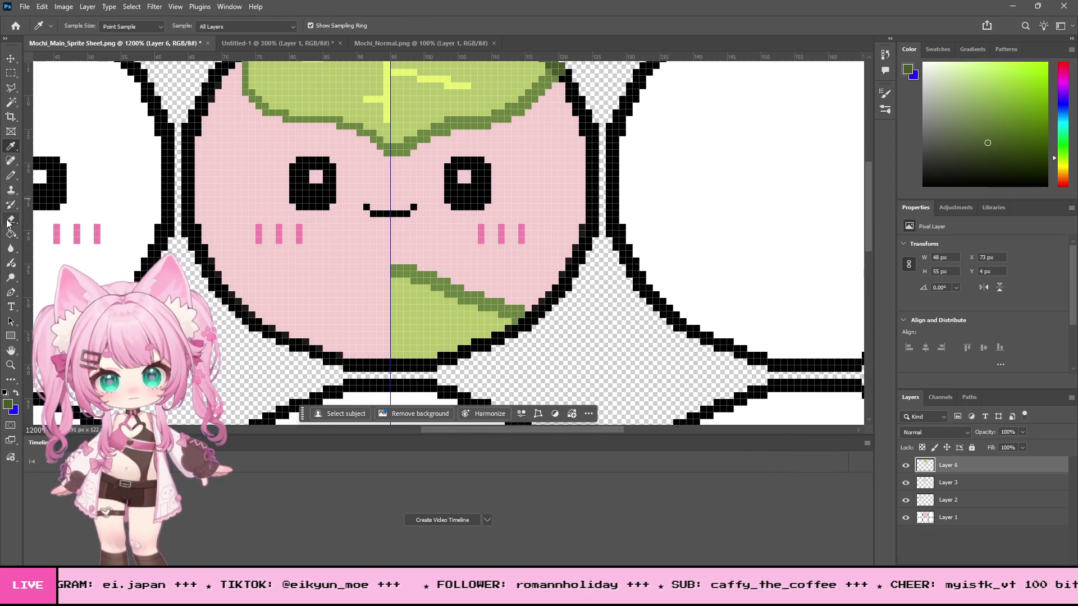
Step: Pencil dark green over the black body outline along the lower leaf's bottom edge
click(11, 175)
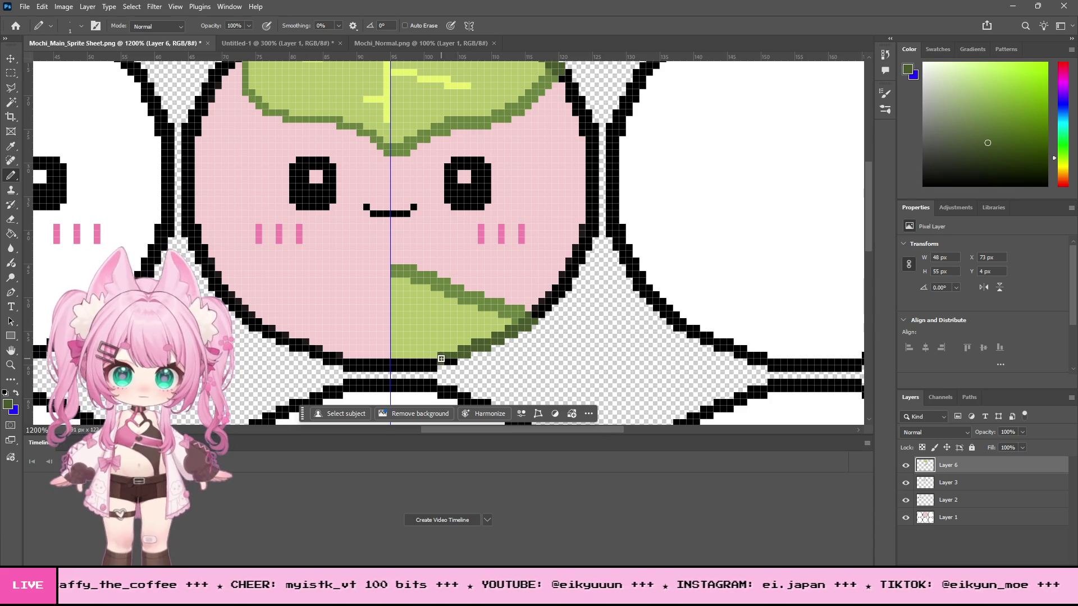
scroll(449, 360, down, 2)
mouse_move(436, 318)
mouse_down()
mouse_move(393, 319)
mouse_move(421, 324)
mouse_up()
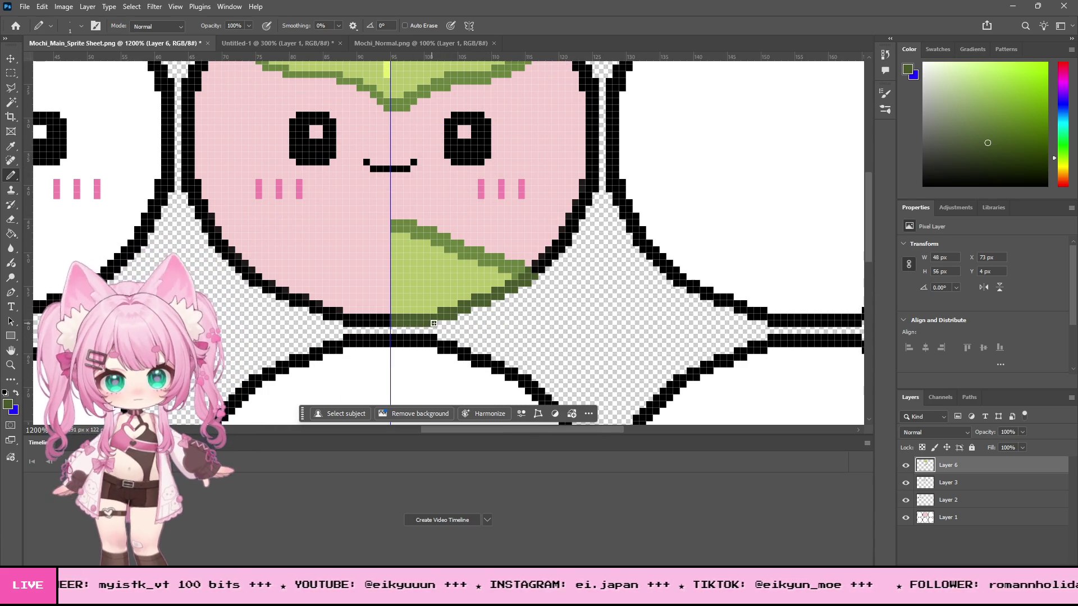
scroll(499, 335, up, 4)
scroll(510, 327, down, 3)
click(10, 74)
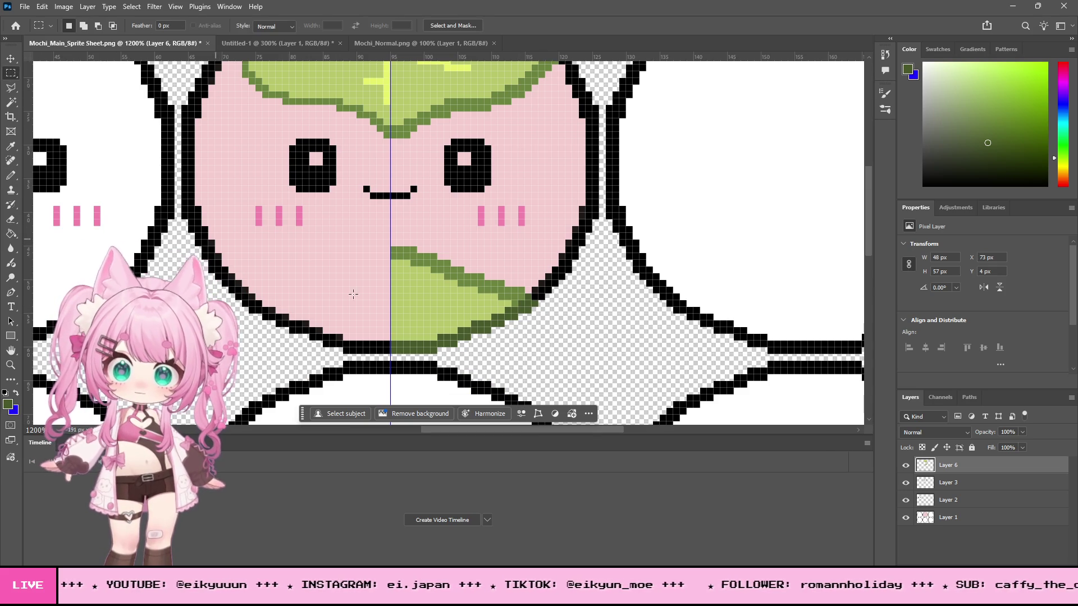
Step: Copy the lower-right leaf to a new layer, flip it horizontally and move it onto the left half
mouse_move(578, 373)
mouse_down()
mouse_move(481, 330)
mouse_move(560, 346)
mouse_move(393, 286)
mouse_move(391, 249)
mouse_up()
key(ctrl+j)
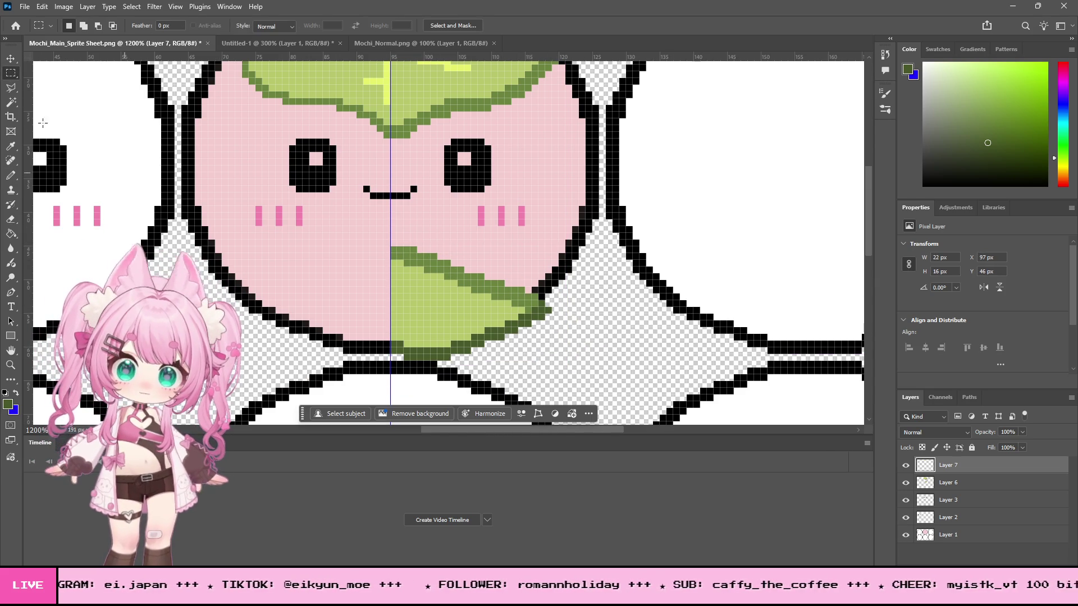
click(42, 7)
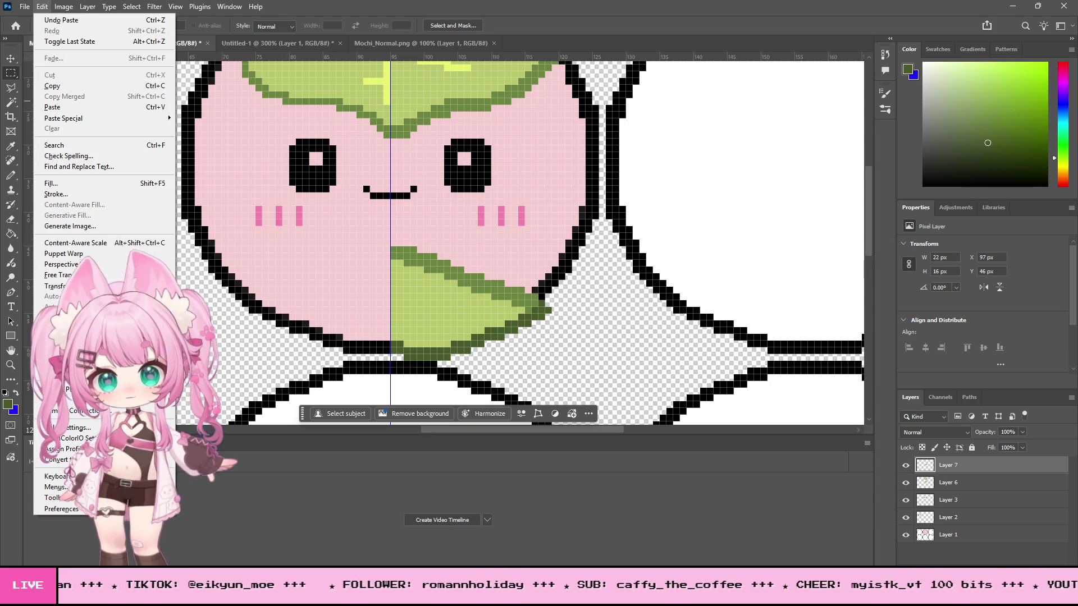
mouse_move(85, 286)
click(222, 492)
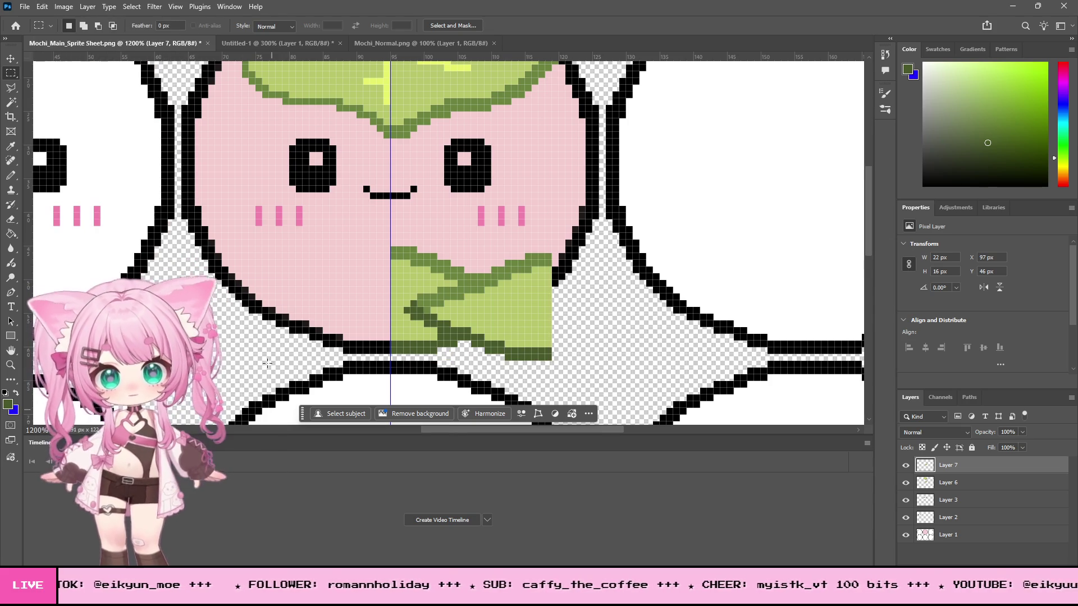
key(v)
mouse_move(503, 321)
mouse_down()
mouse_move(315, 305)
mouse_move(356, 308)
mouse_move(342, 300)
mouse_up()
scroll(564, 340, up, 3)
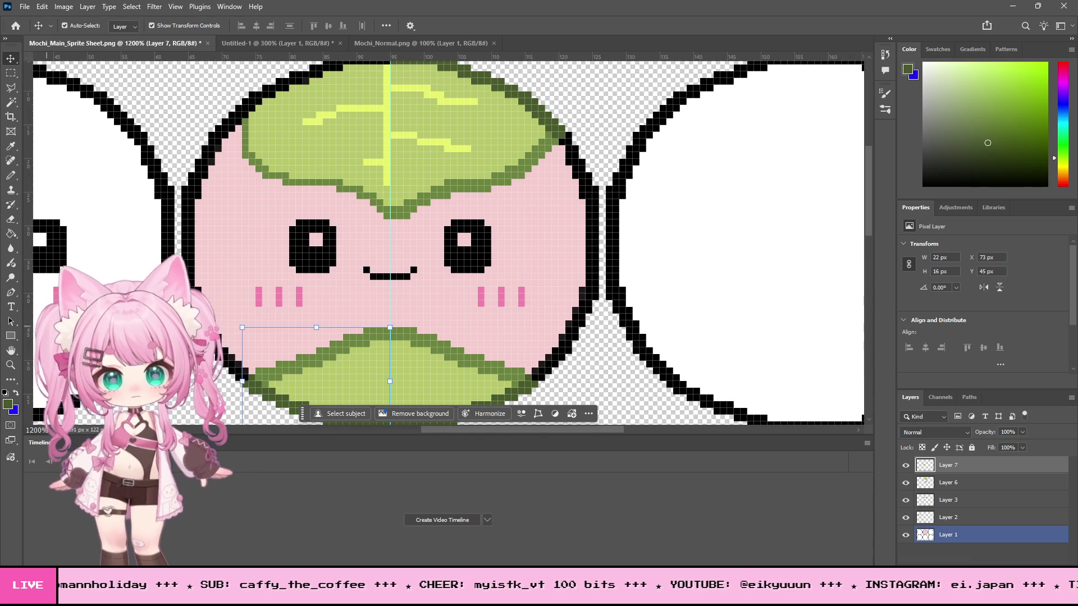
key(z)
scroll(468, 296, down, 5)
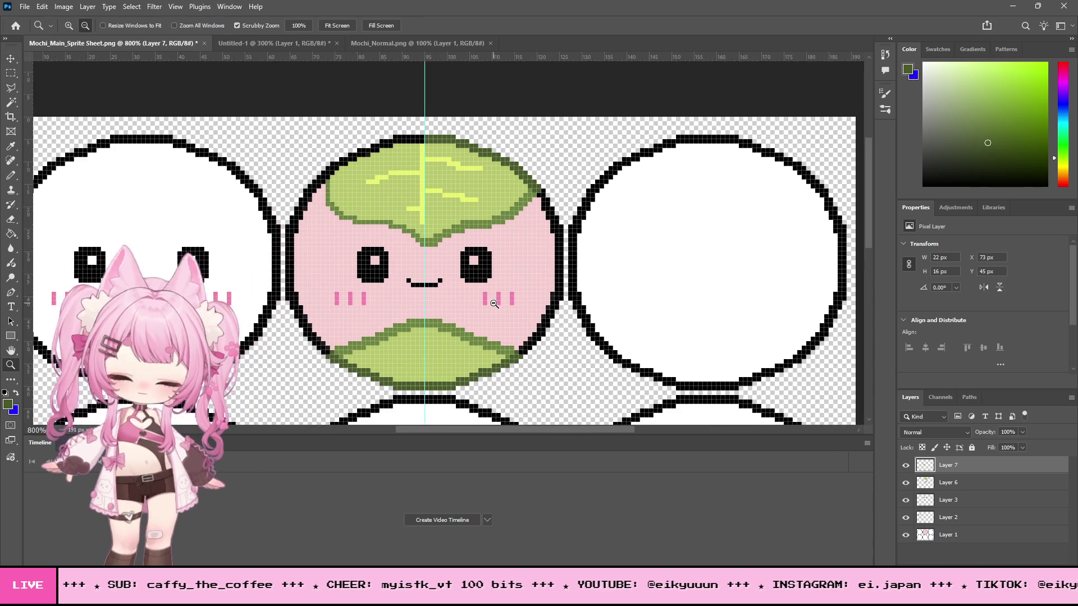
Step: Zoom from 300% to 800% on the middle mochi sprite
scroll(538, 315, down, 3)
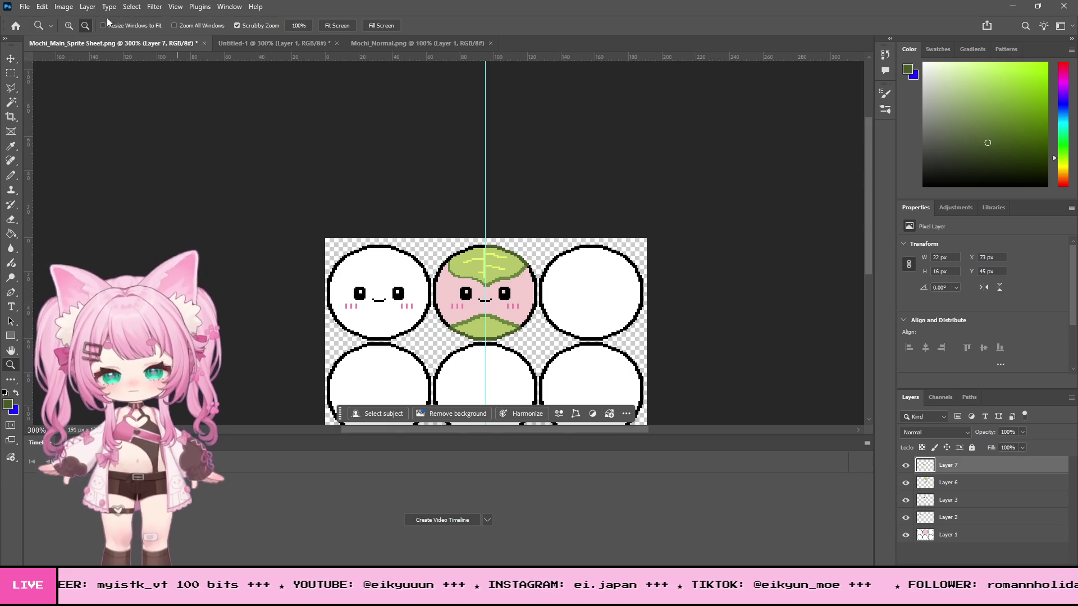
click(497, 356)
scroll(536, 339, up, 4)
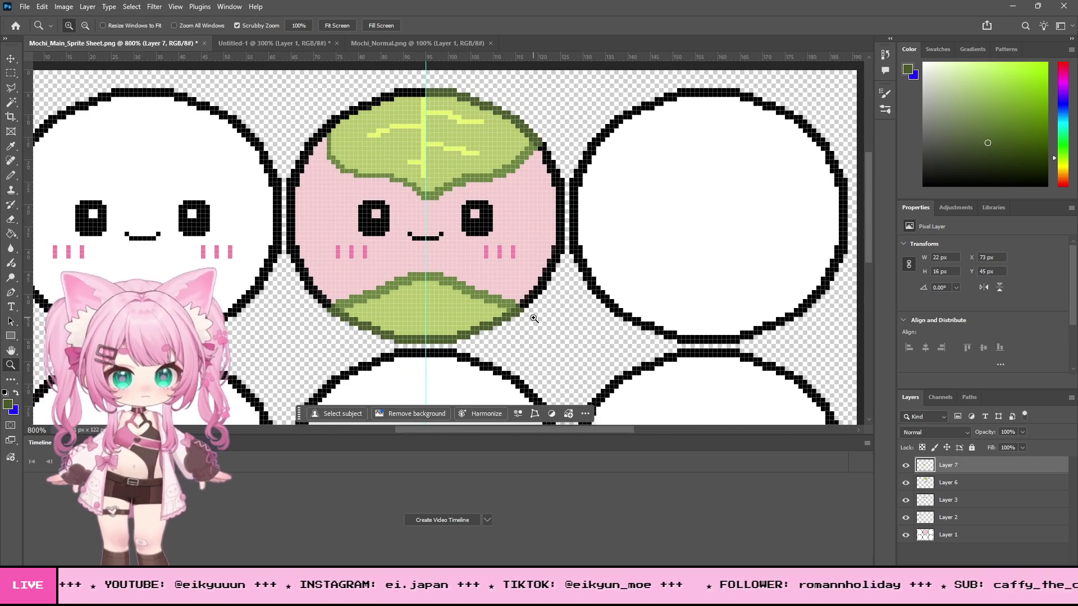
scroll(535, 323, up, 1)
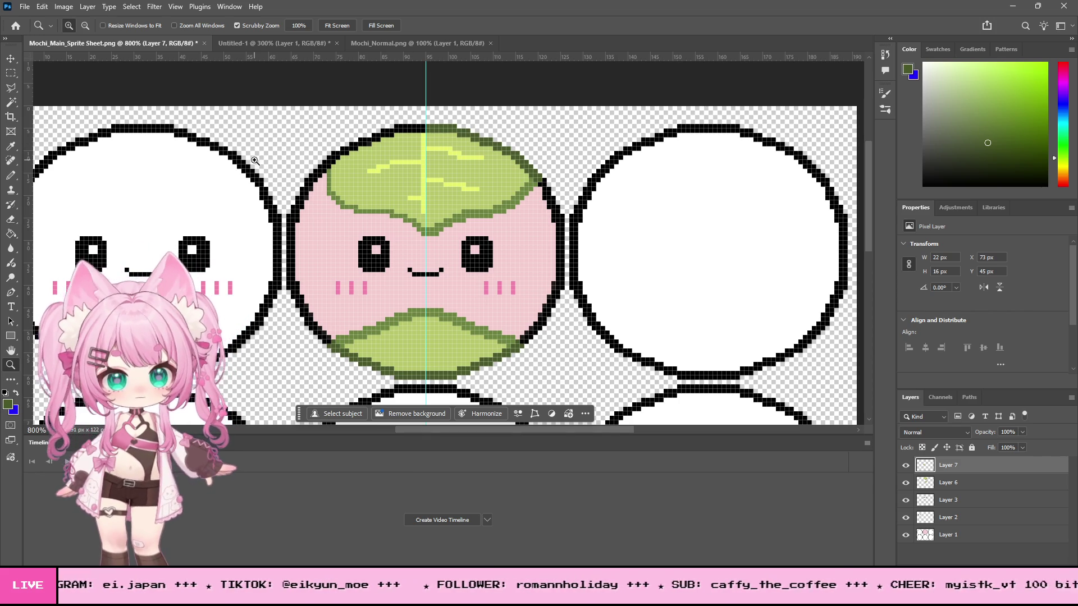
click(12, 71)
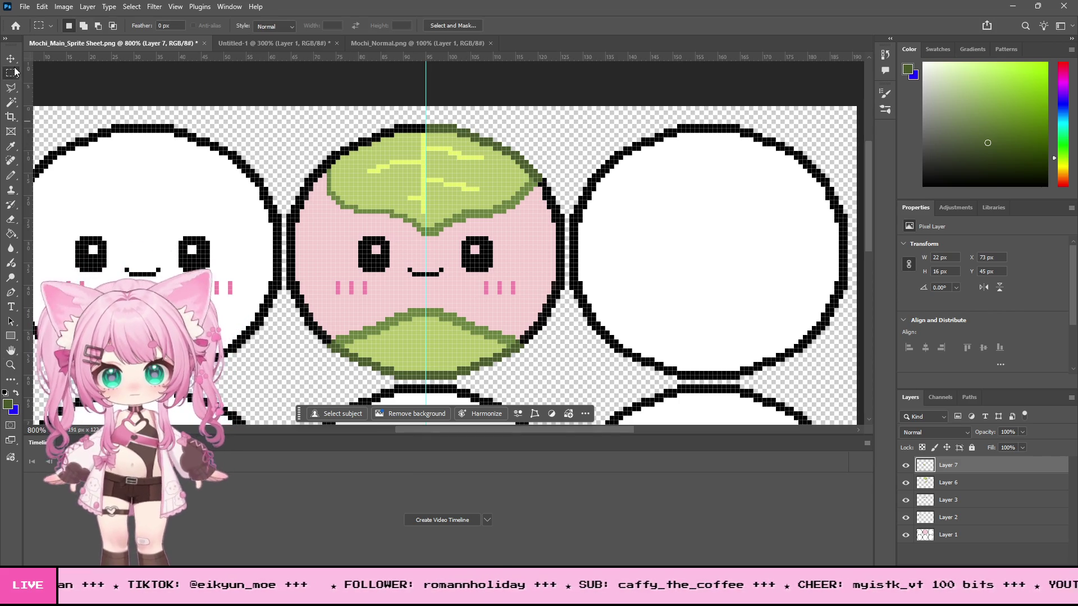
Step: Outline the top leaf with a Polygonal Lasso selection
click(10, 87)
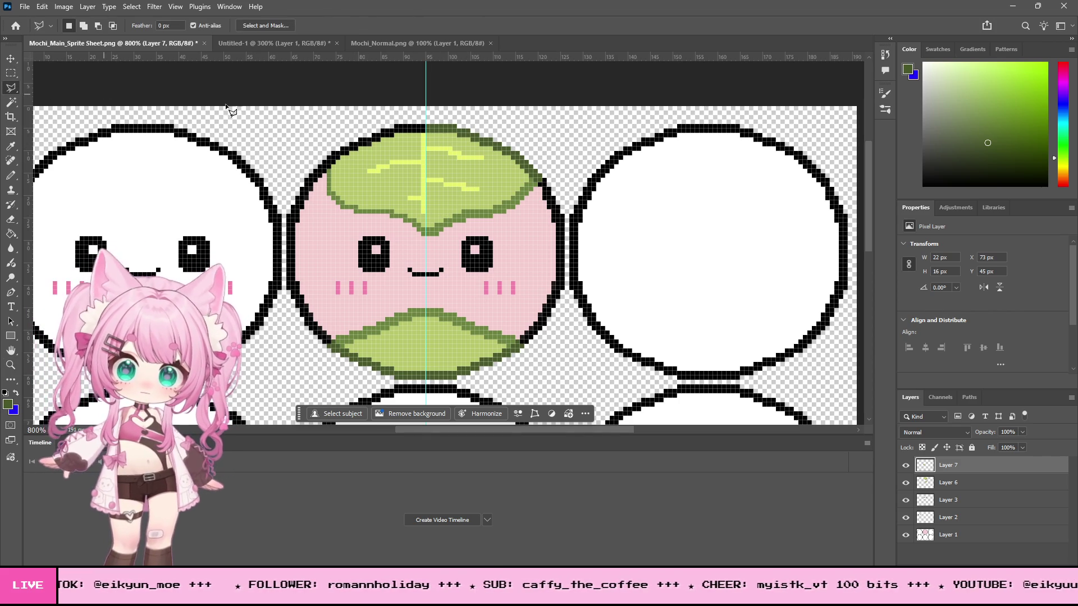
click(469, 112)
click(347, 114)
click(358, 185)
click(426, 220)
click(497, 195)
click(506, 129)
click(478, 109)
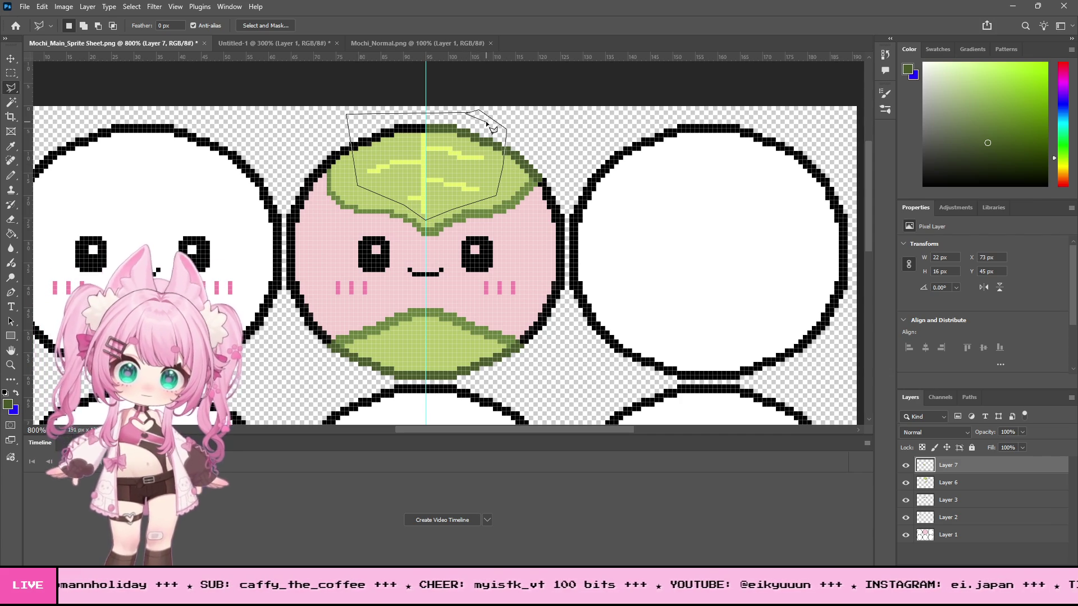
click(488, 125)
Step: Cut the top leaf from Layer 6 onto new Layer 8, nudge it down 2 px, and hide it
click(42, 6)
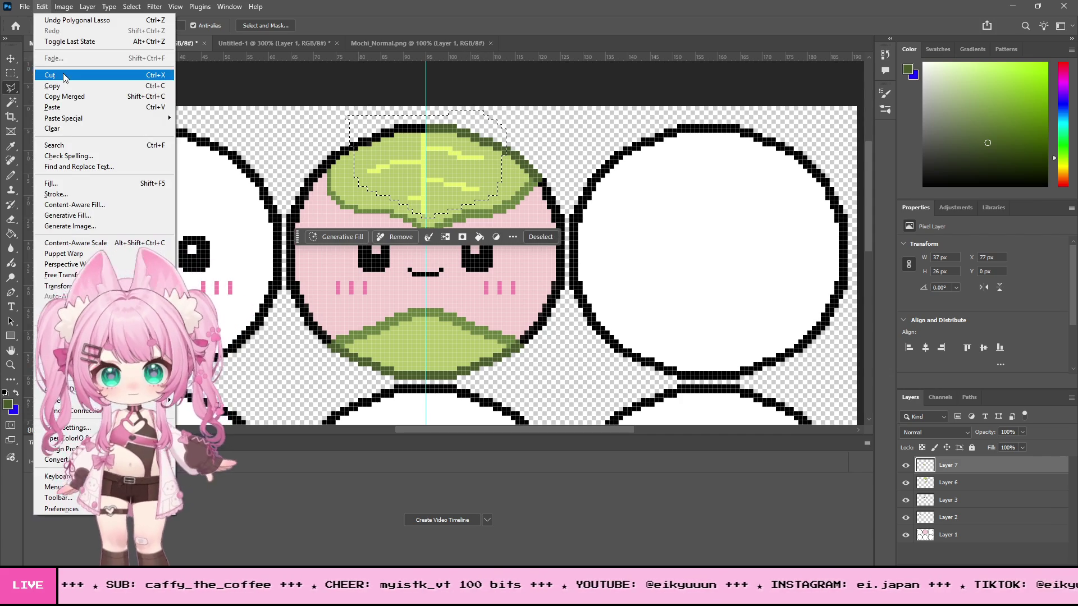
click(64, 97)
key(Return)
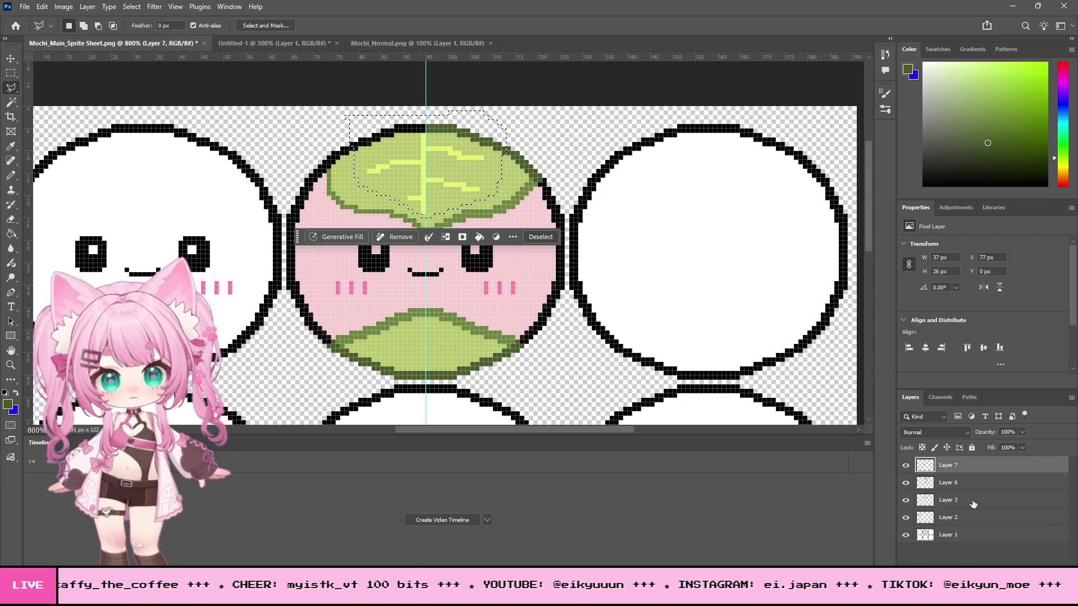
click(954, 483)
click(42, 6)
click(50, 75)
key(ctrl+v)
key(ctrl+d)
key(v)
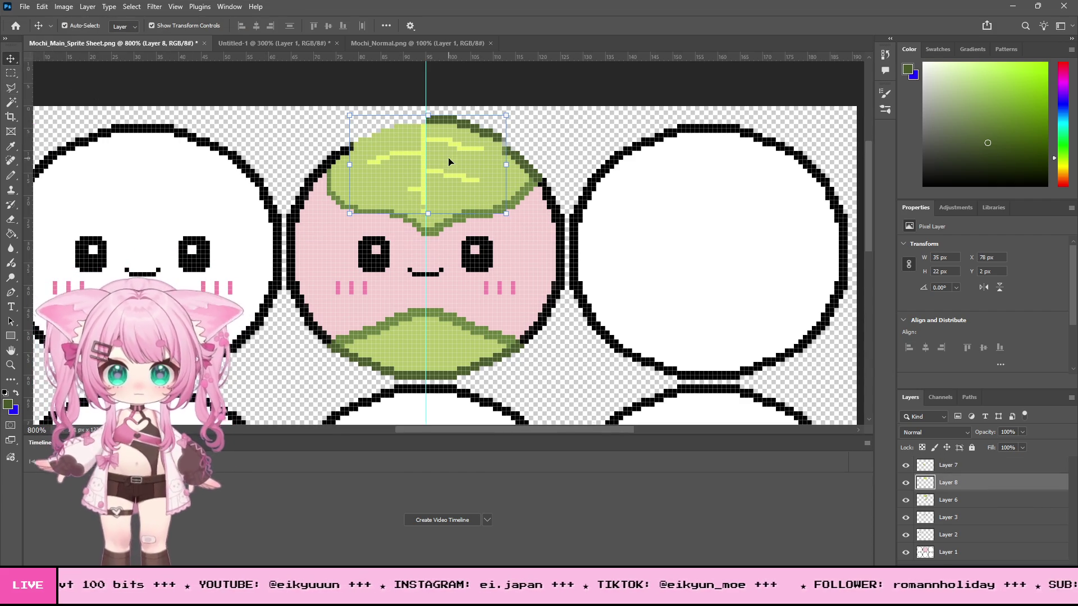
drag(449, 162, 450, 167)
click(905, 483)
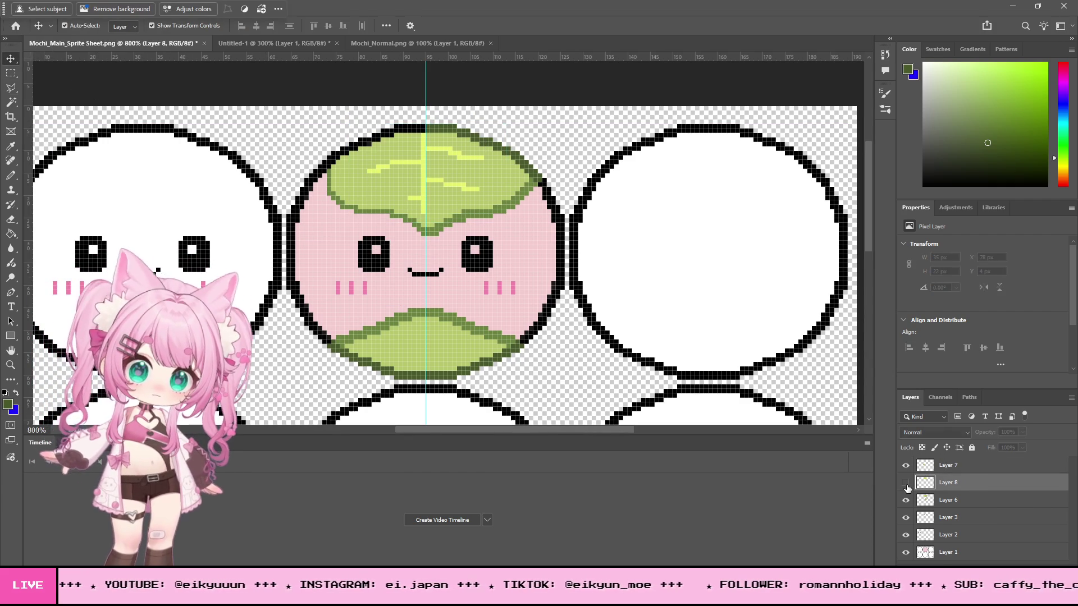
Step: Paste and flip a trial copy of the leaf's right half, then delete it
click(11, 73)
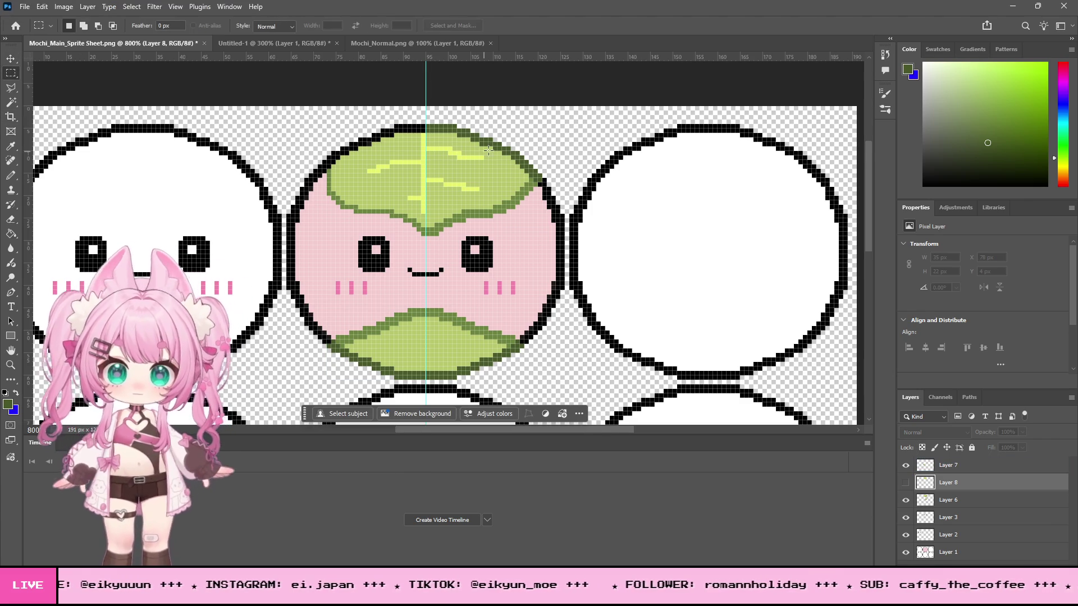
drag(497, 241, 552, 233)
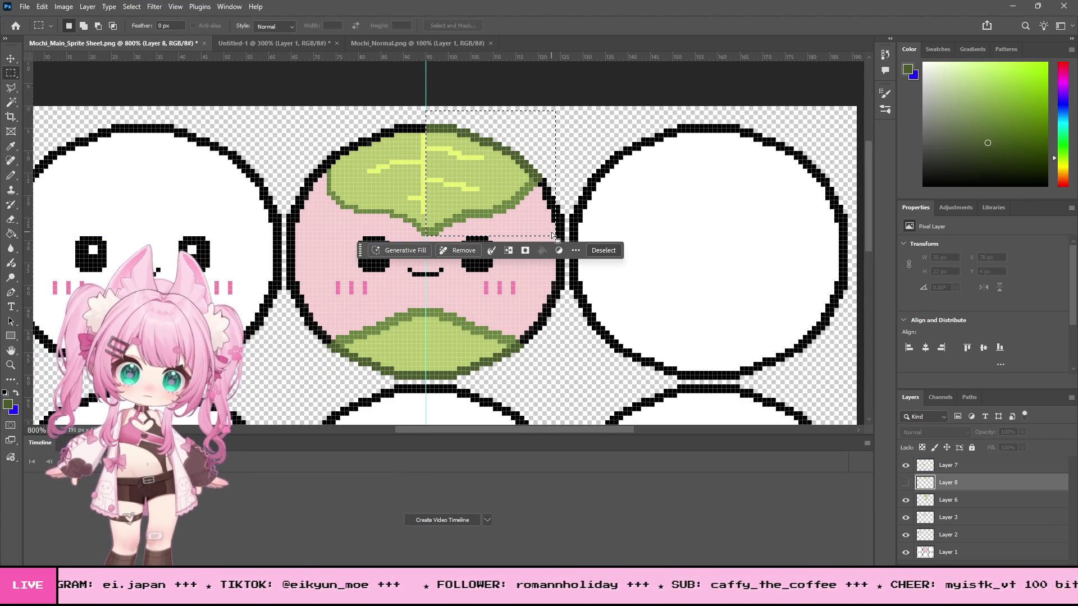
key(alt+bracketleft)
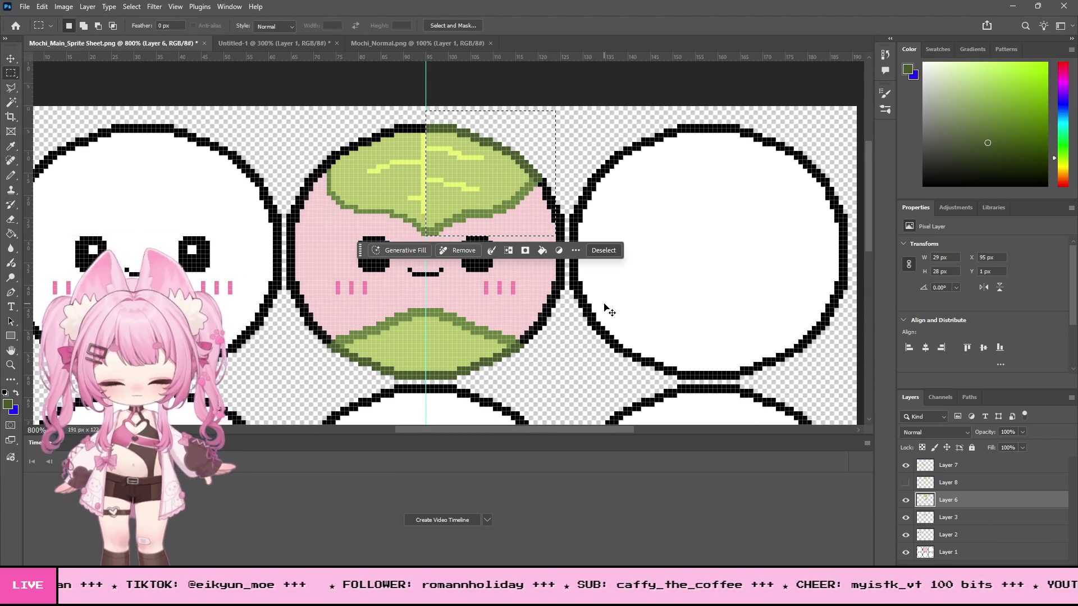
key(ctrl+v)
click(45, 7)
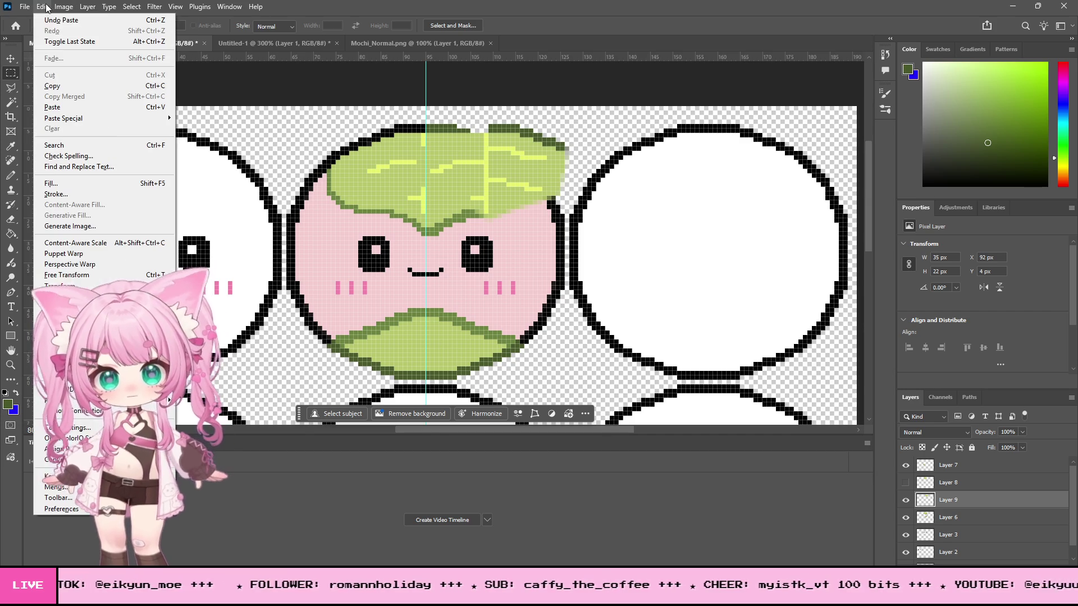
mouse_move(84, 285)
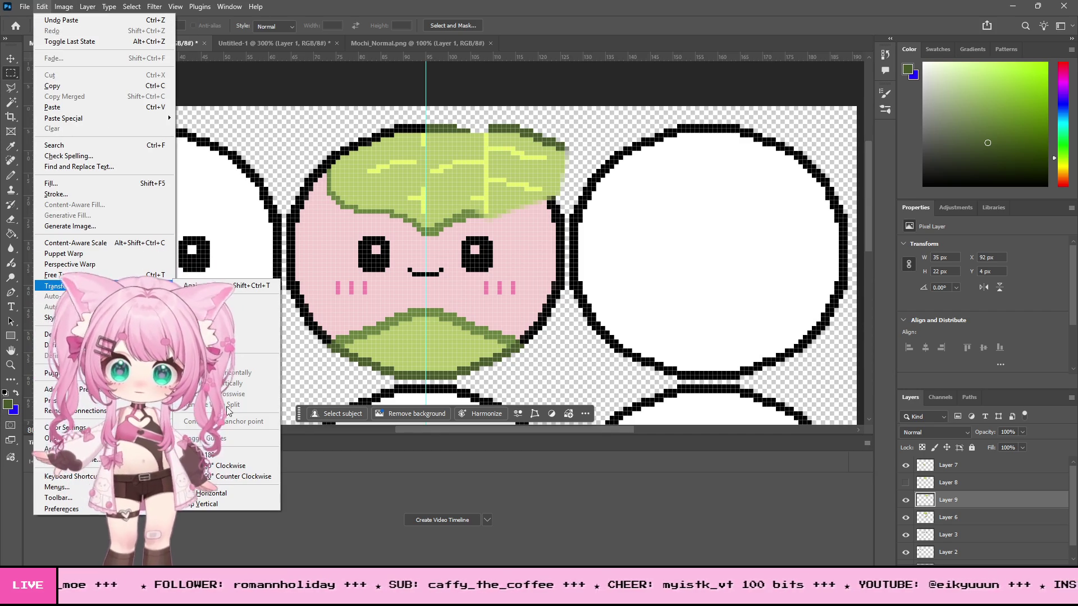
click(211, 493)
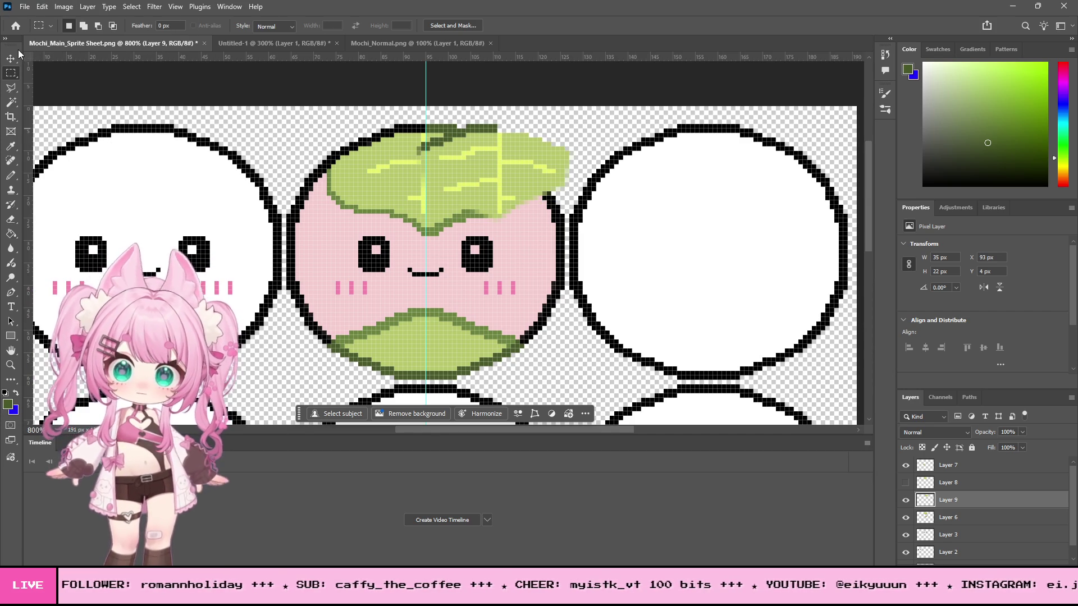
key(v)
mouse_move(450, 174)
mouse_down()
mouse_move(361, 178)
mouse_move(503, 167)
mouse_up()
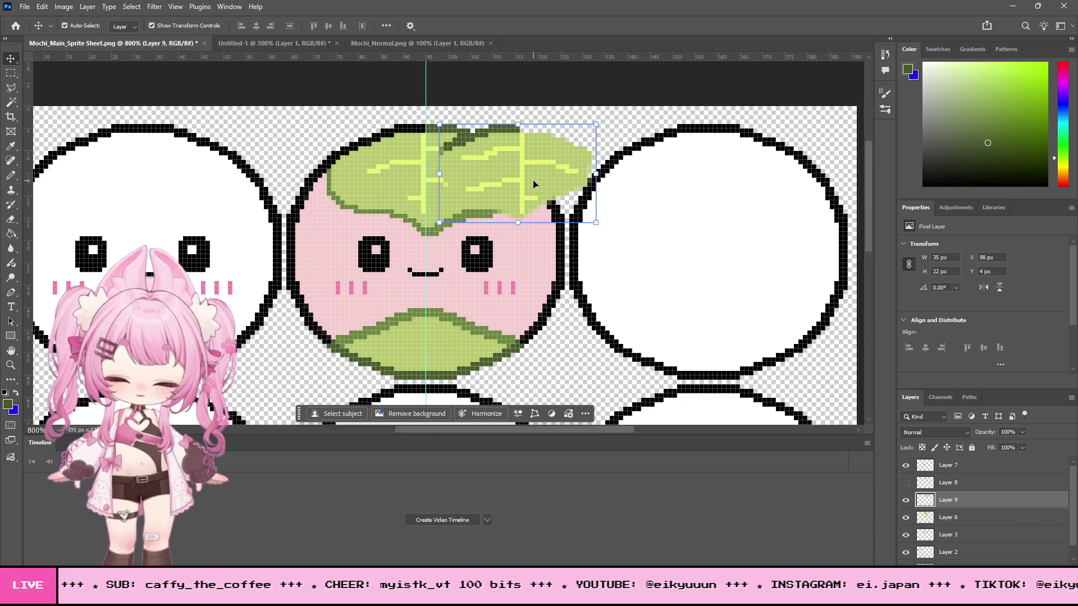
key(Delete)
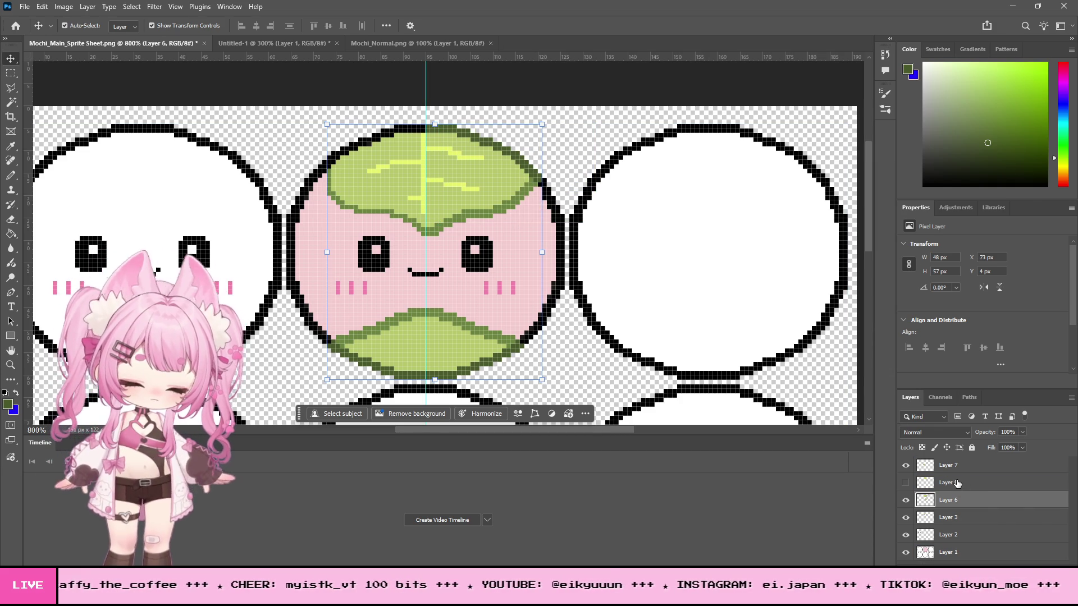
Step: Move Layer 8 lower in the stack and select Layers 6 and 7 together
drag(952, 483, 954, 544)
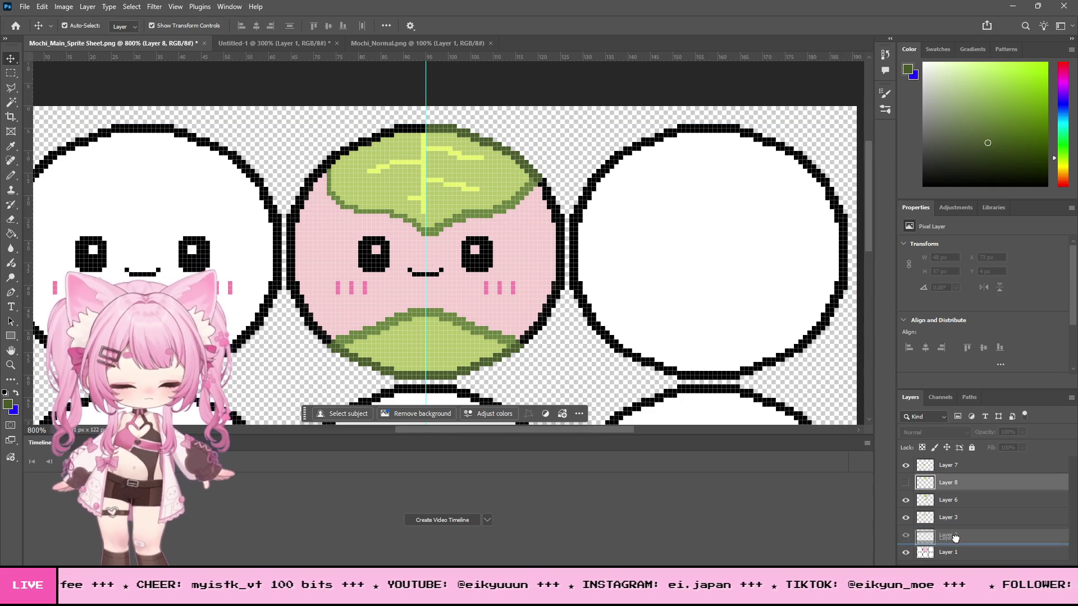
click(949, 465)
shift+click(962, 483)
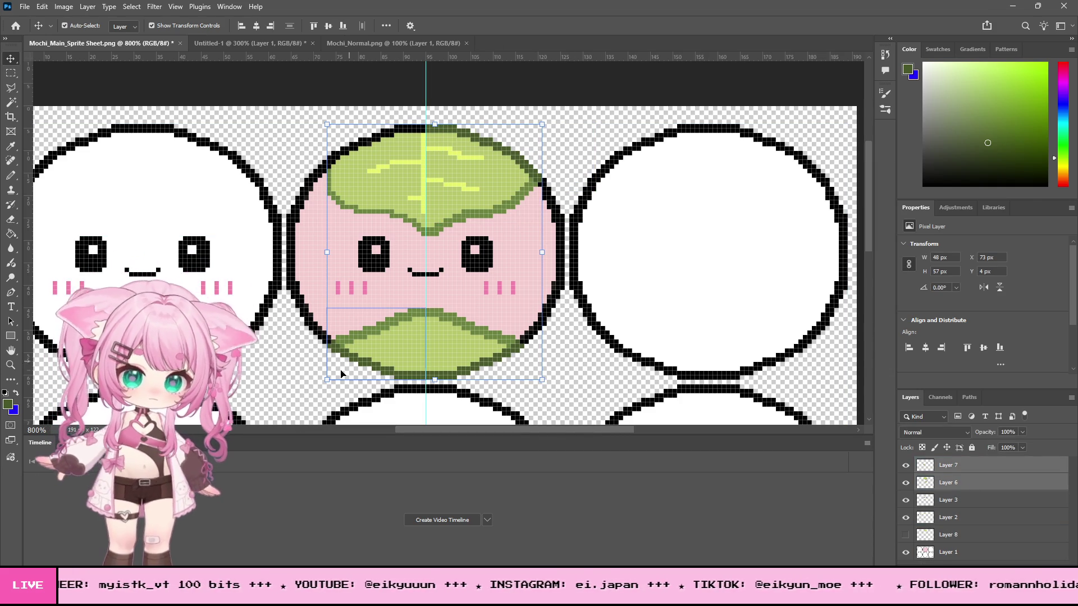
Step: Merge Layers 6 and 7, then copy and paste the top leaf's right half
click(87, 6)
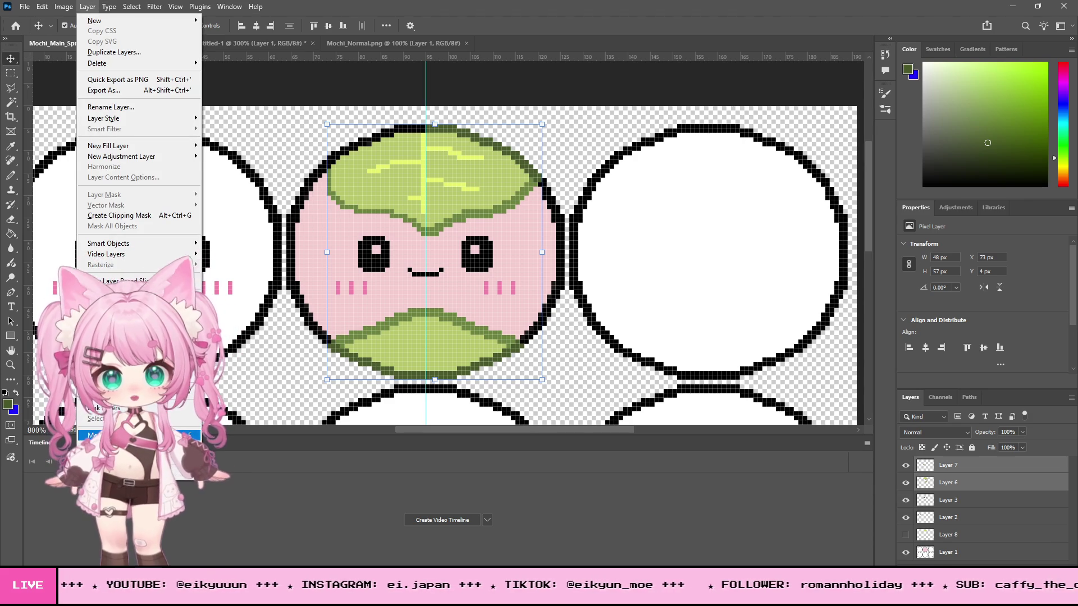
click(112, 435)
click(12, 73)
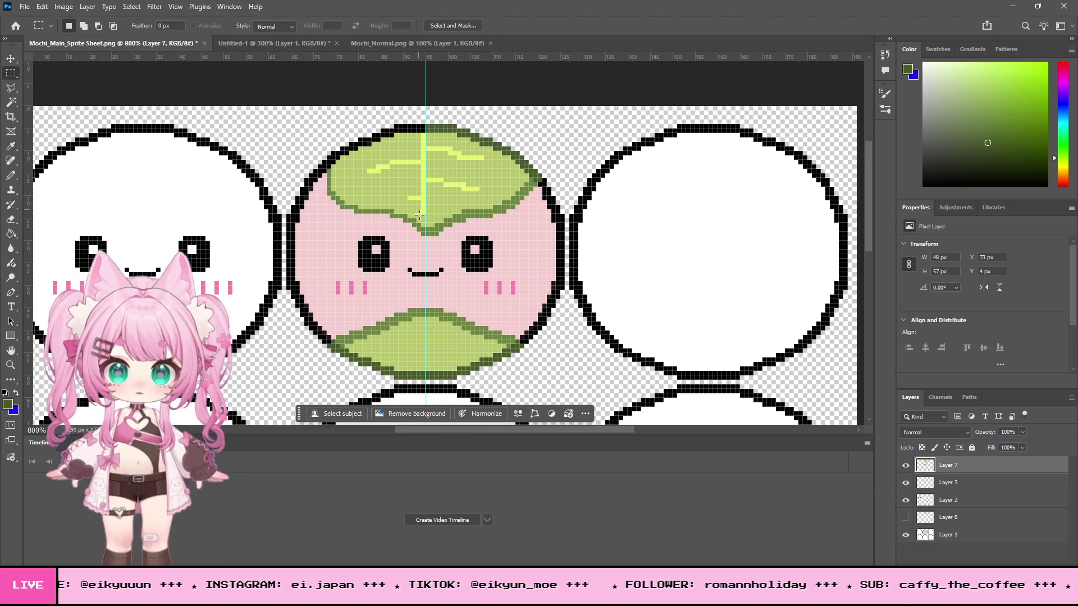
mouse_move(426, 239)
mouse_down()
mouse_move(487, 207)
mouse_move(543, 109)
mouse_up()
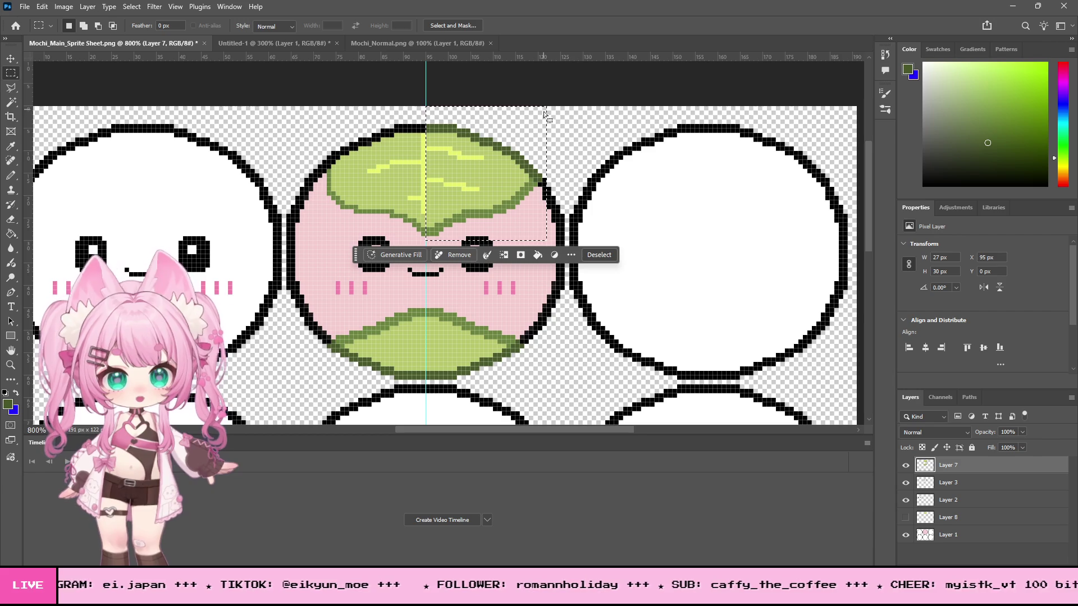
key(ctrl+c)
key(ctrl+v)
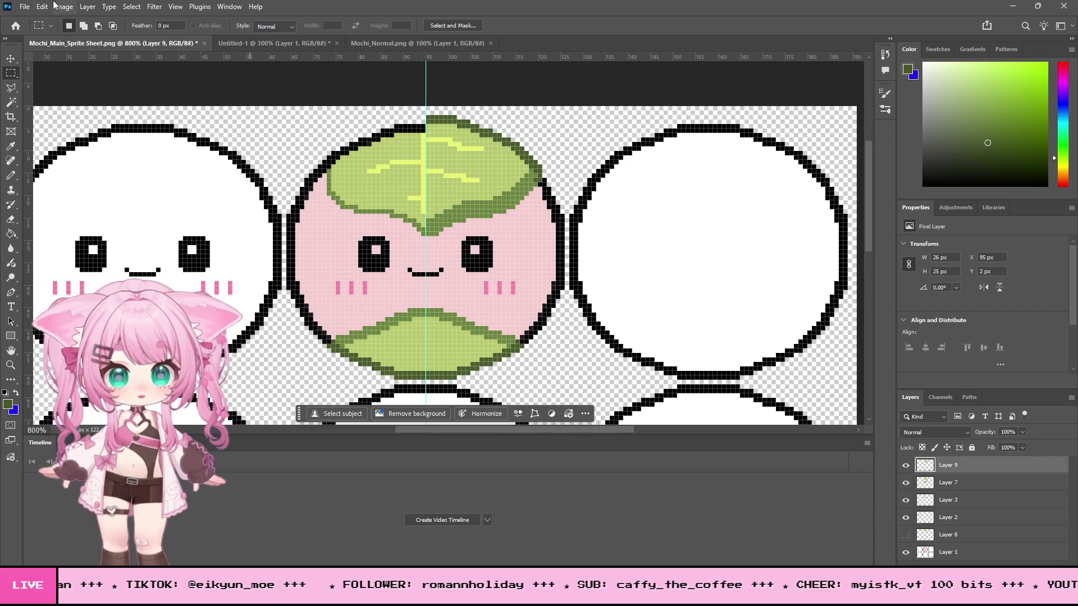
Step: Flip the pasted half horizontally and place it on the leaf's left side
click(42, 7)
mouse_move(62, 286)
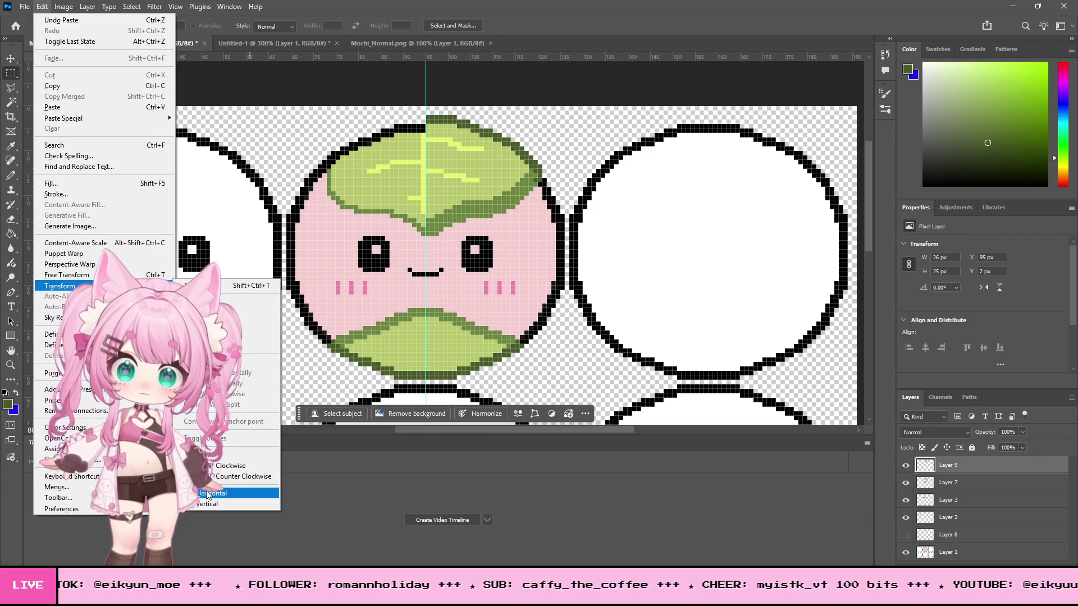
click(207, 494)
key(v)
mouse_move(416, 153)
mouse_down()
mouse_move(343, 178)
mouse_move(400, 163)
mouse_up()
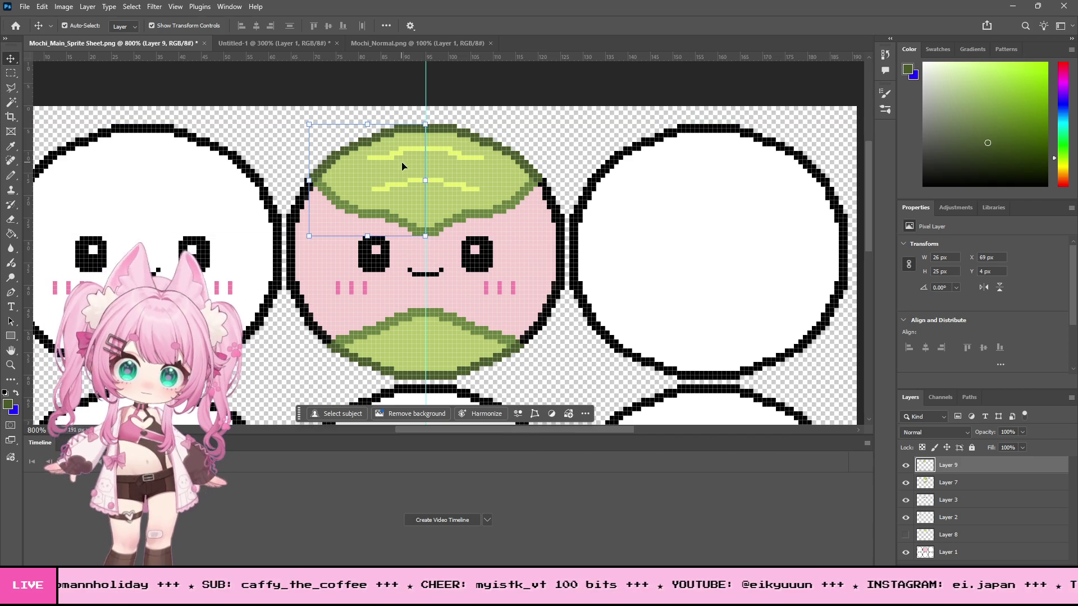
Step: Trial-erase the left half's yellow highlights, undo, and shift the mirrored half 2 px
shift+click(388, 211)
key(ctrl+z)
click(10, 219)
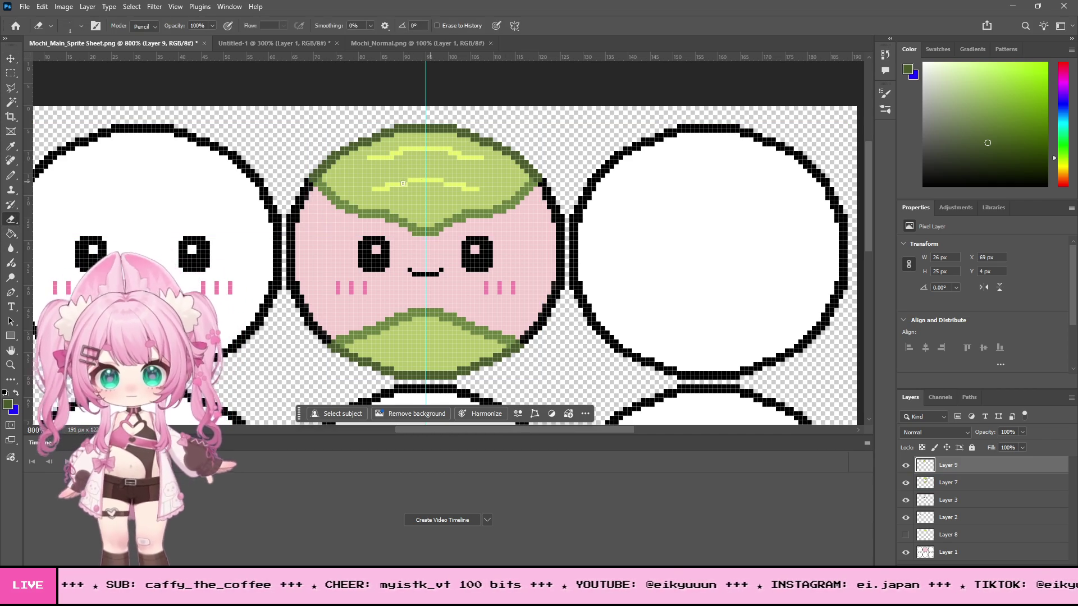
drag(366, 191, 385, 185)
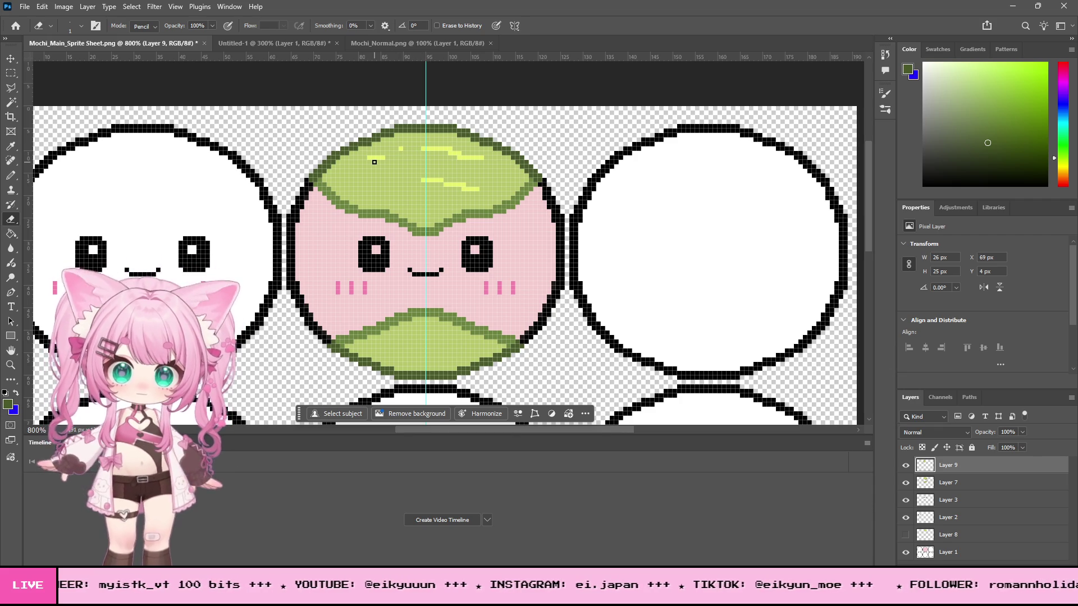
key(ctrl+z)
key(ctrl+z)
click(15, 58)
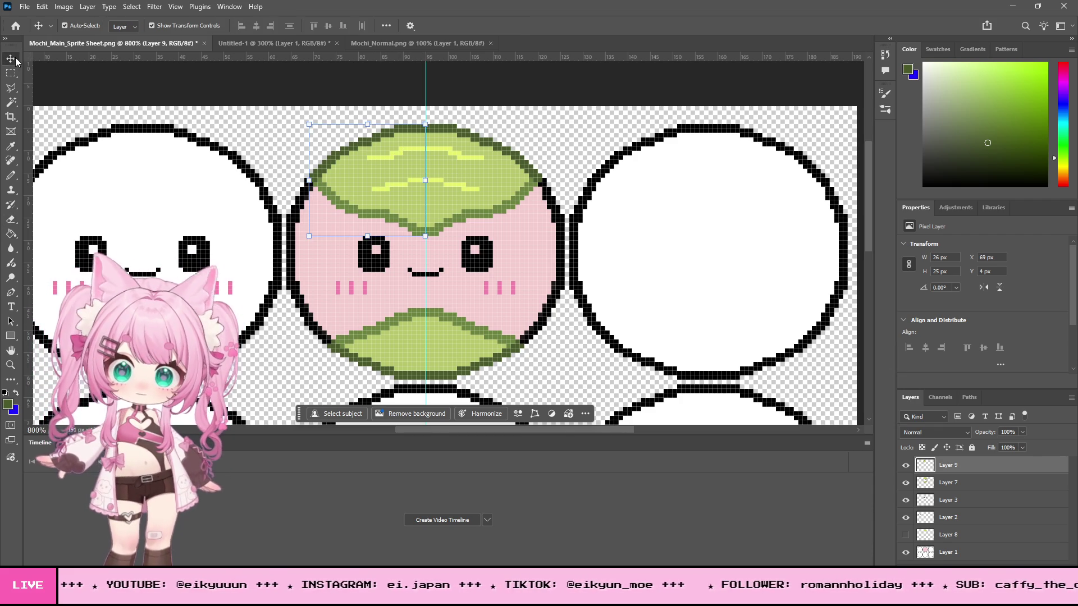
drag(329, 145, 365, 159)
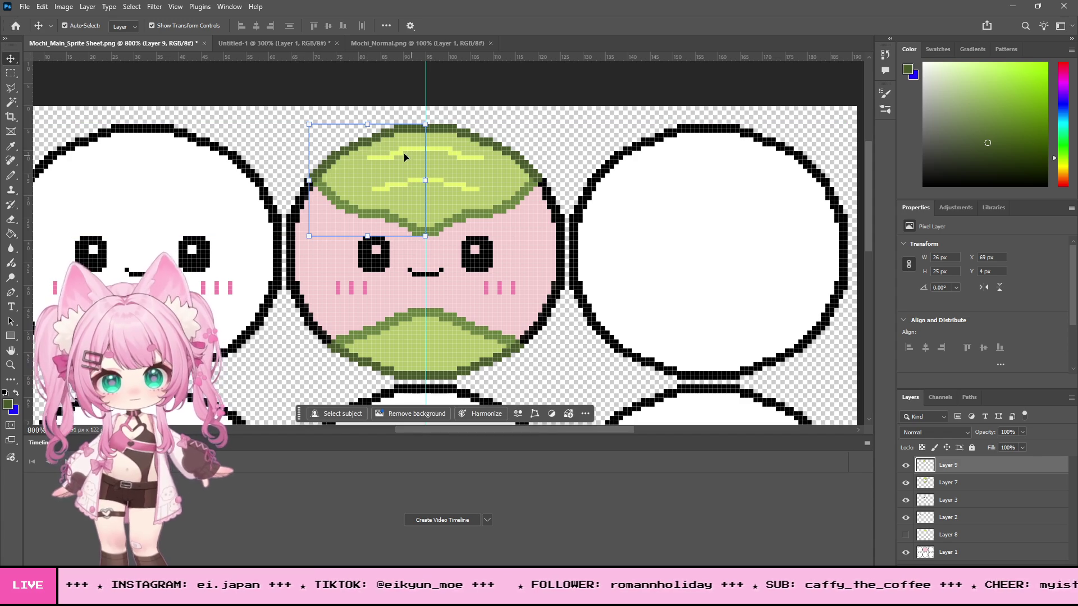
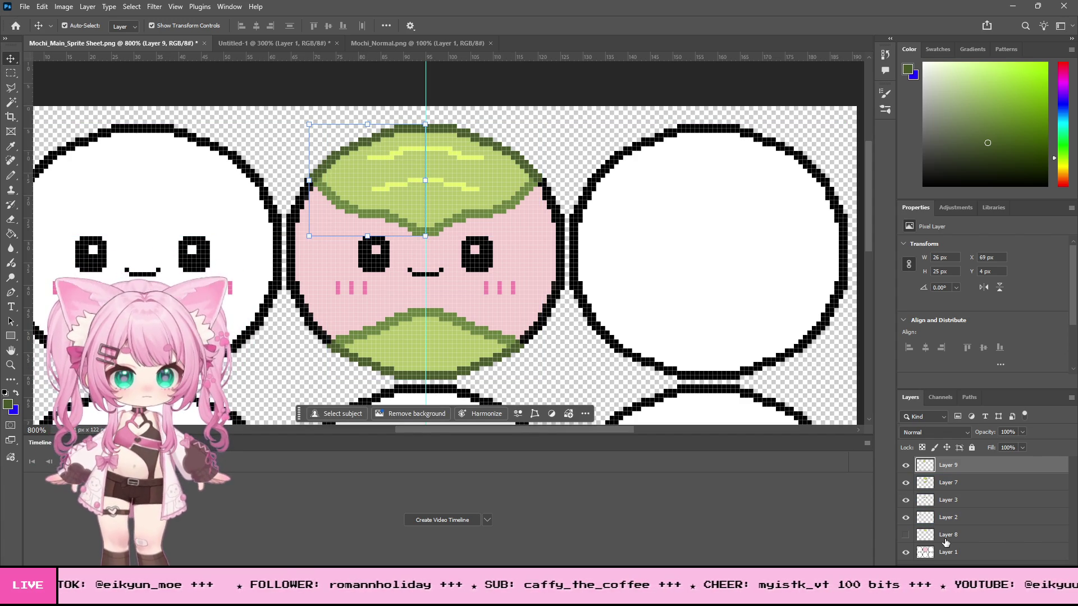
Step: Show Layer 8, place it beneath Layer 9, and erase Layer 9's light-green highlight stripe
click(905, 535)
drag(949, 535, 961, 473)
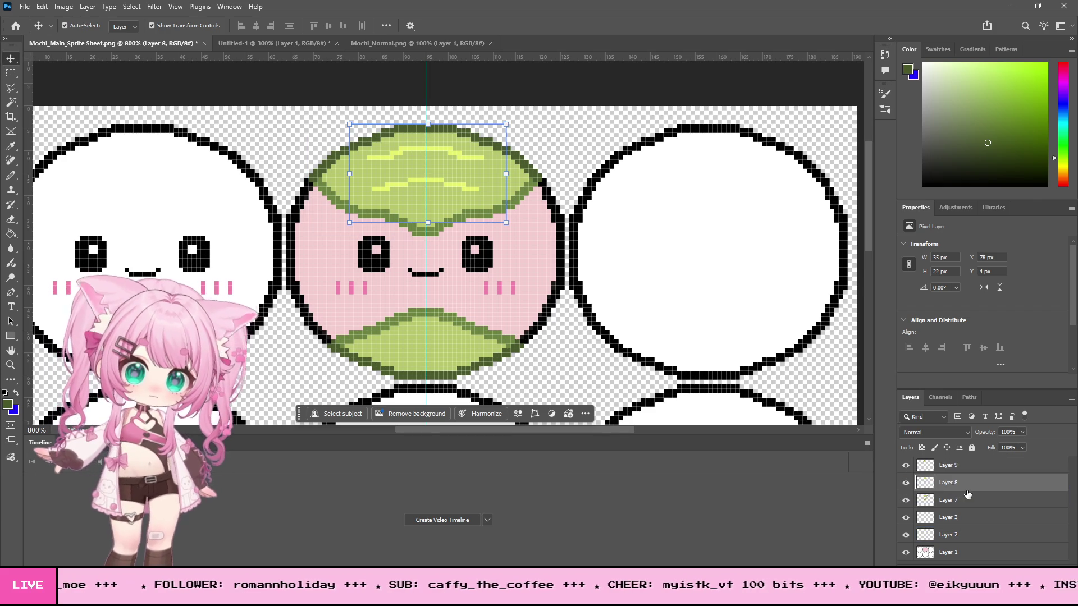
click(962, 472)
key(e)
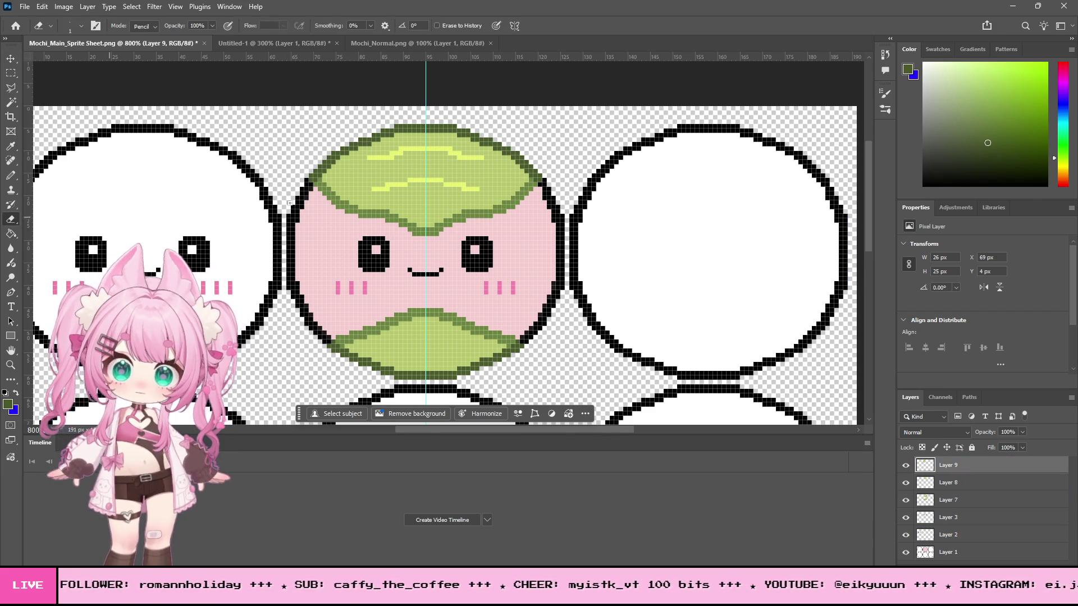
drag(421, 182, 391, 182)
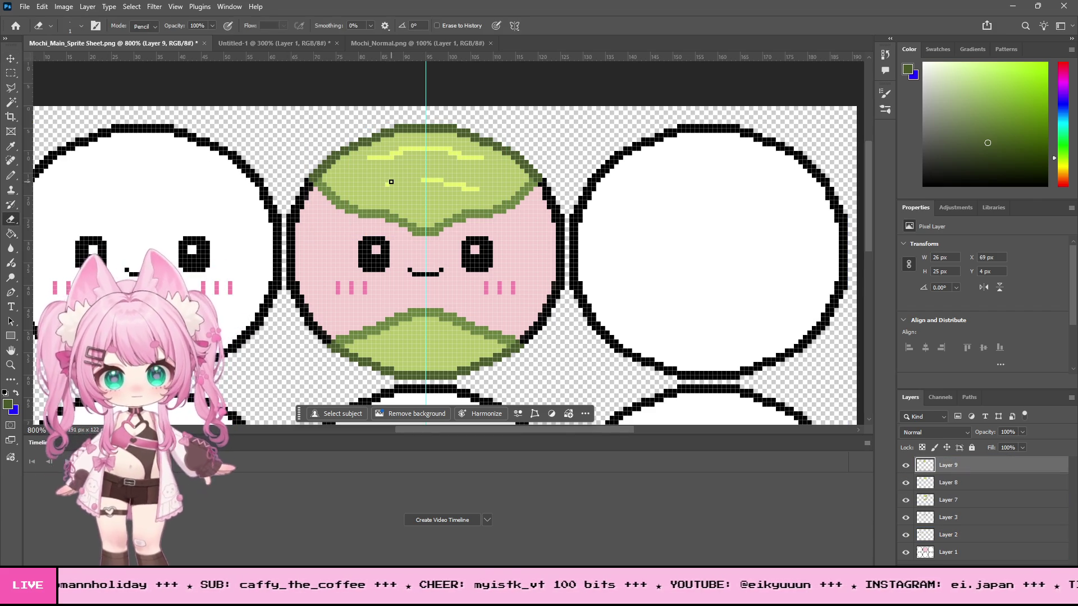
Step: Hide Layers 7, 3 and 1, then toggle the leaf layers to compare them
click(906, 499)
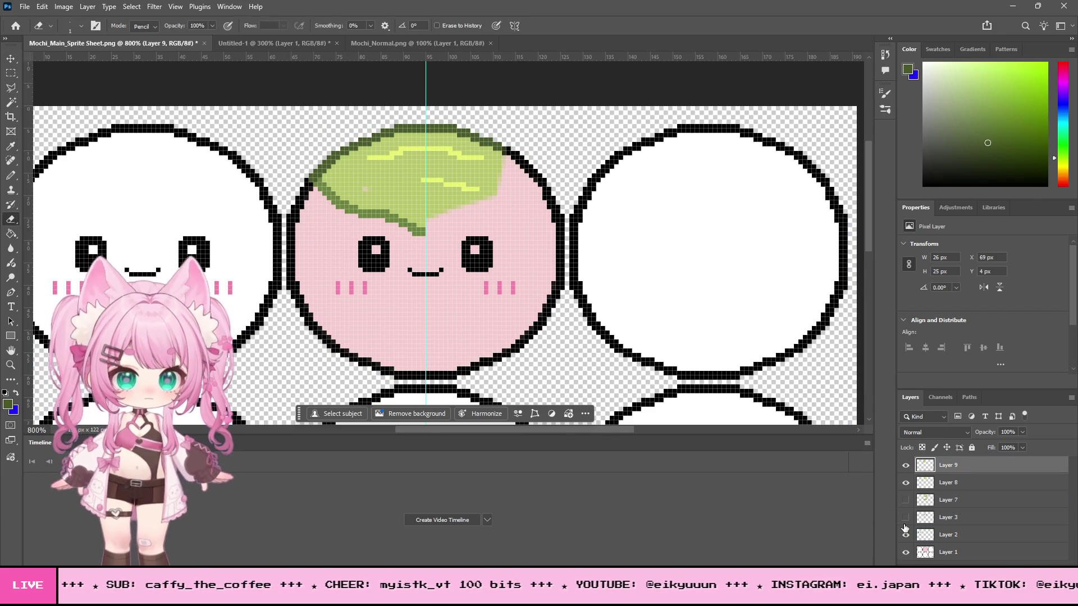
click(905, 517)
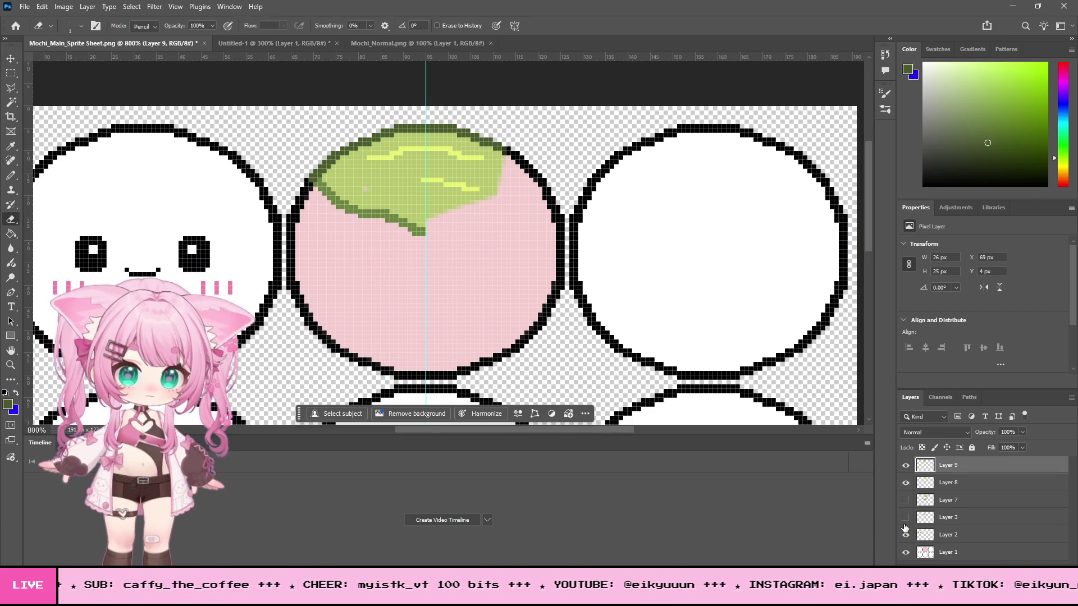
click(908, 554)
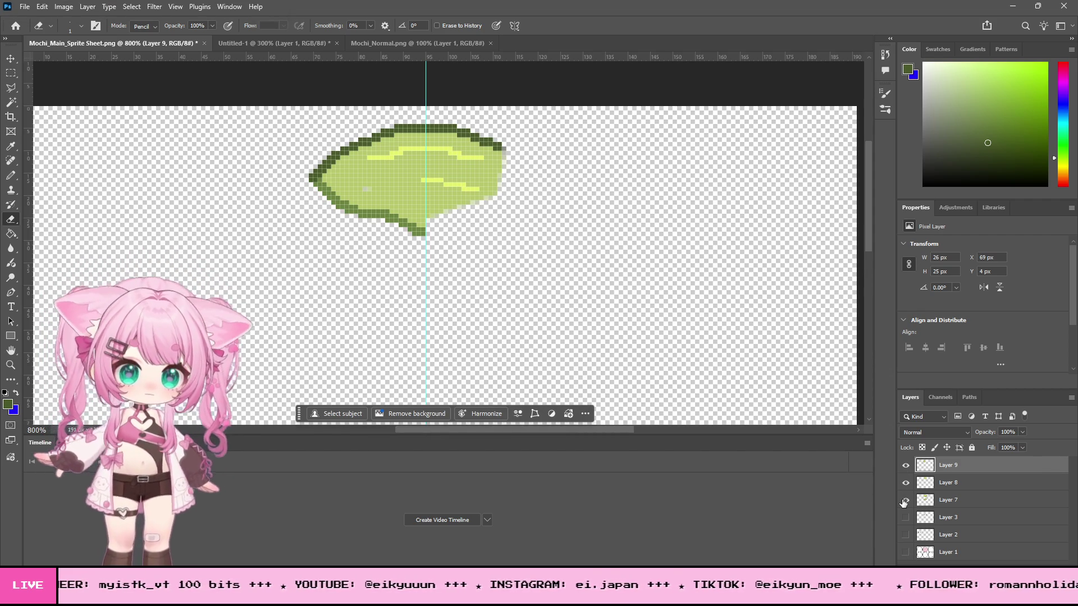
click(905, 500)
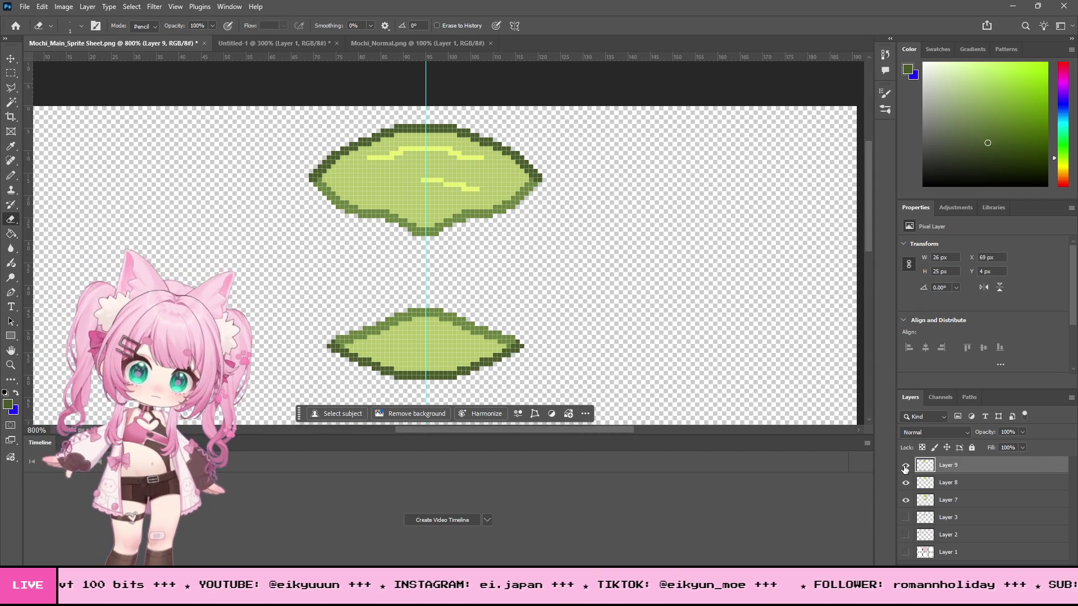
click(905, 467)
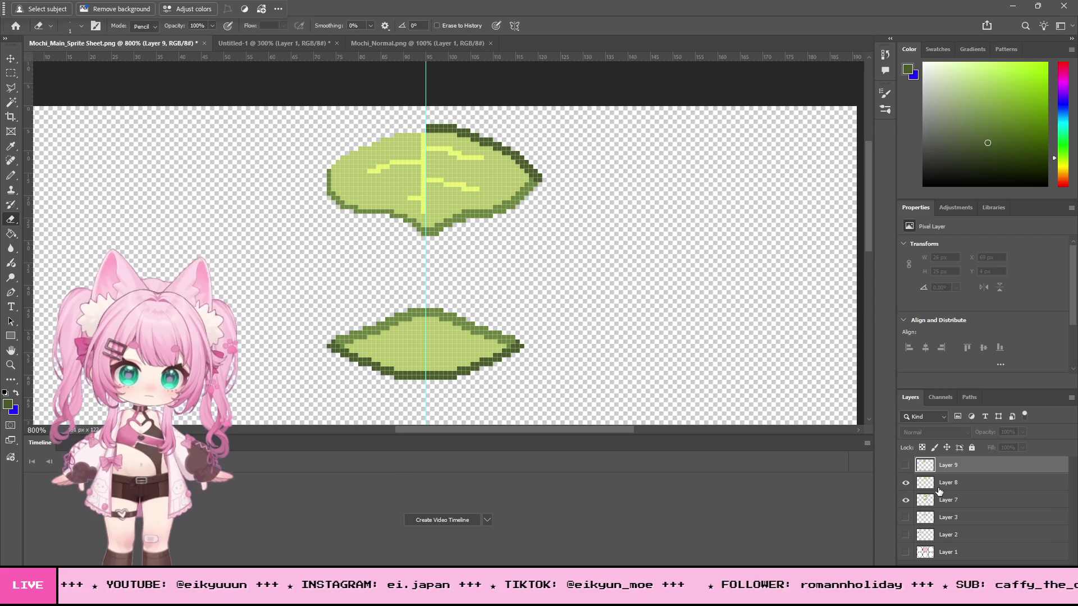
click(906, 484)
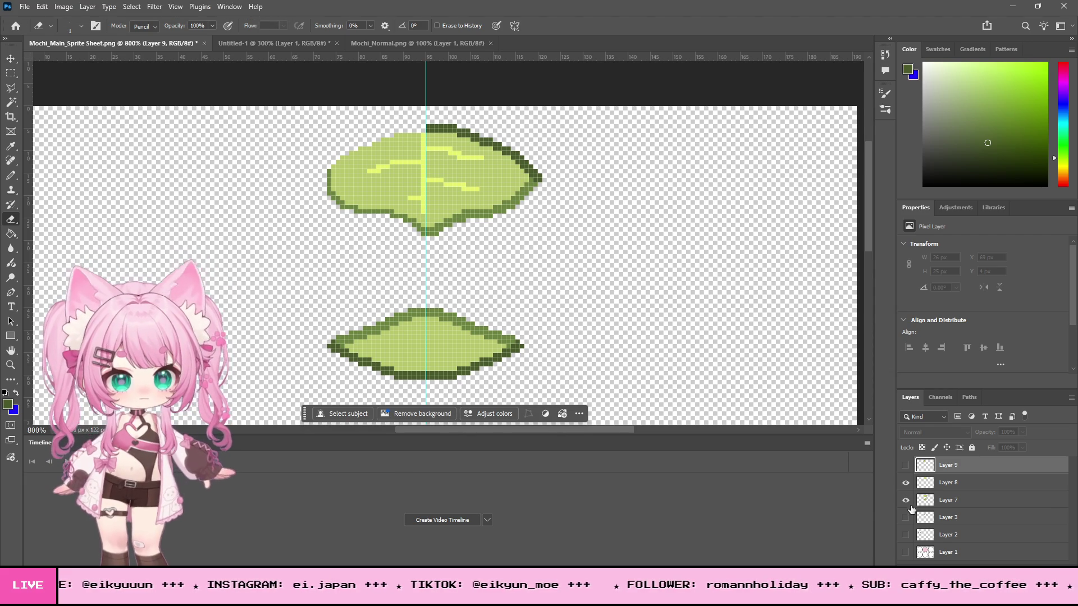
click(905, 500)
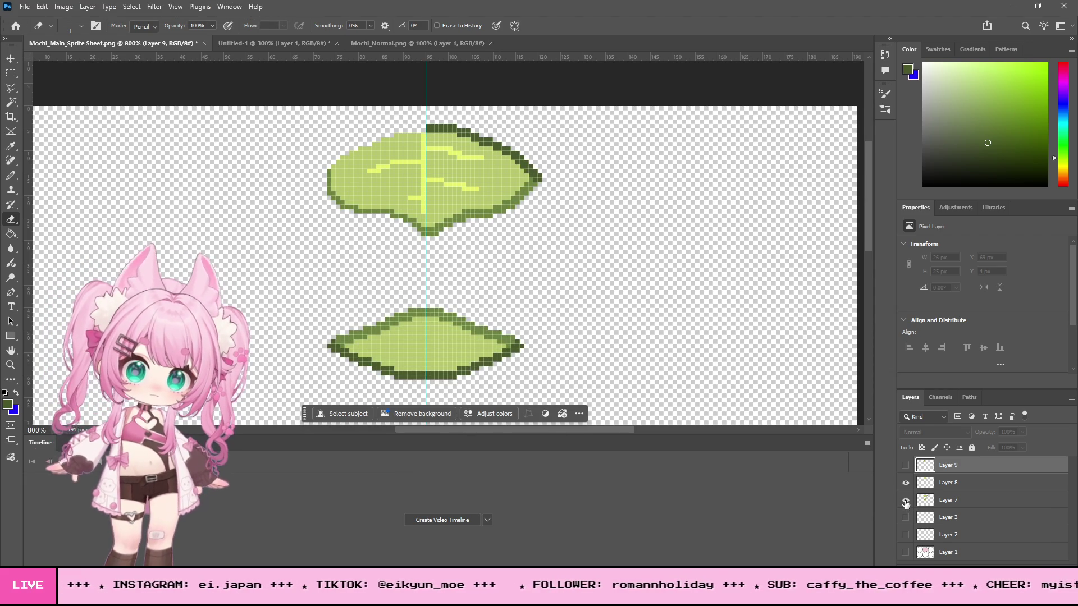
Step: Make Layer 8 active and toggle Layers 7, 8 and 9 to isolate the upper leaf
click(950, 483)
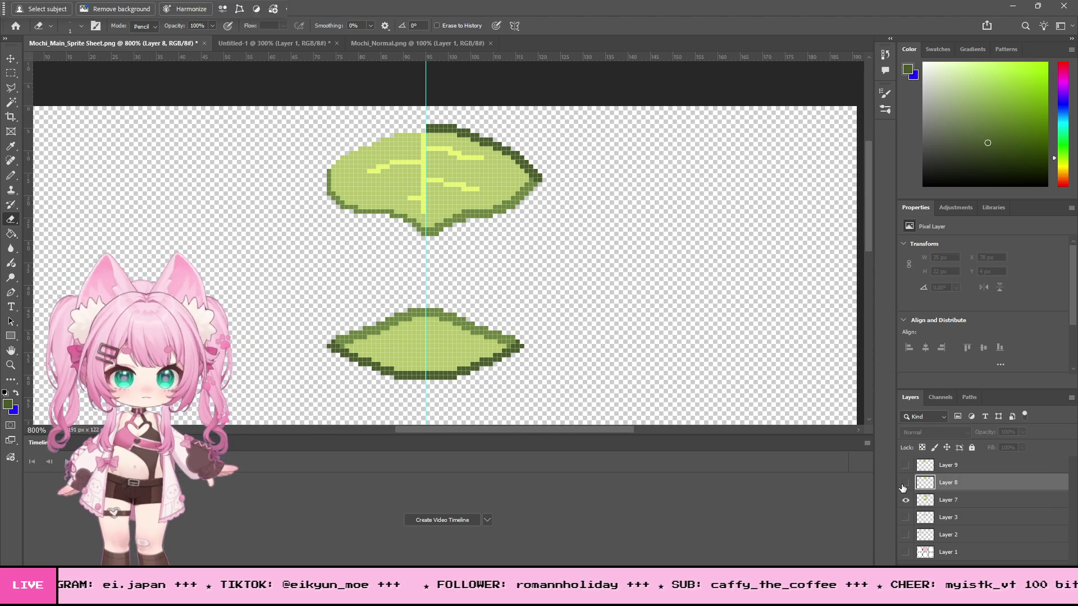
click(905, 500)
click(906, 500)
click(905, 500)
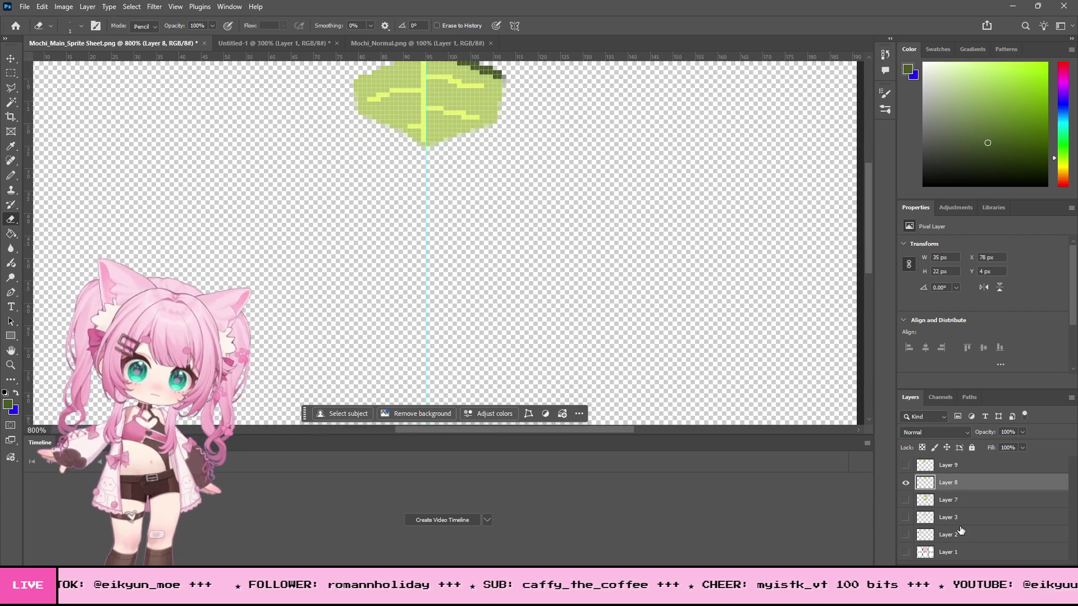
click(905, 483)
click(905, 483)
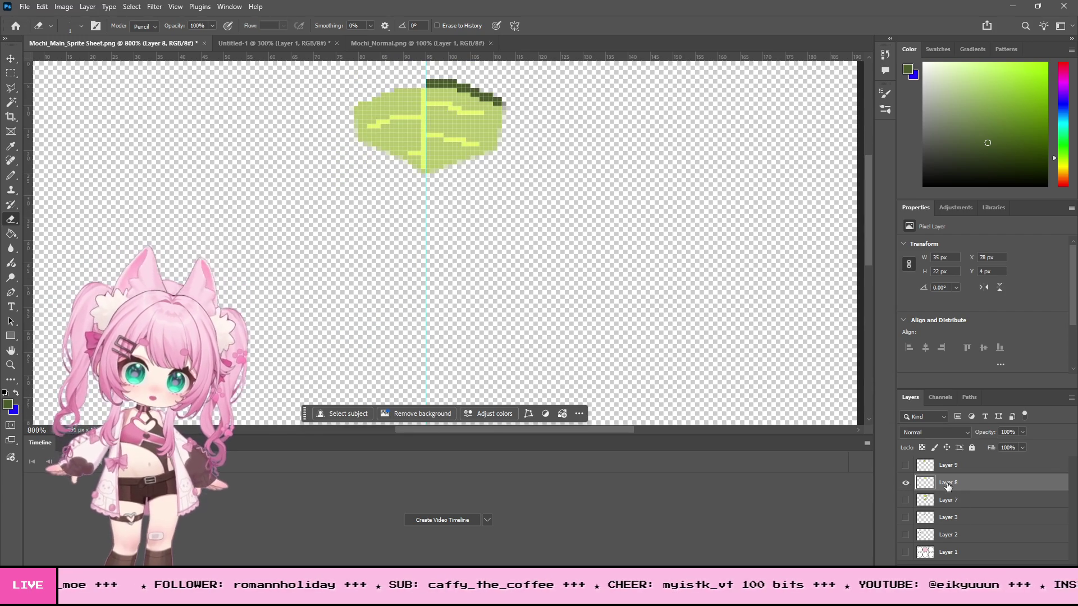
click(905, 467)
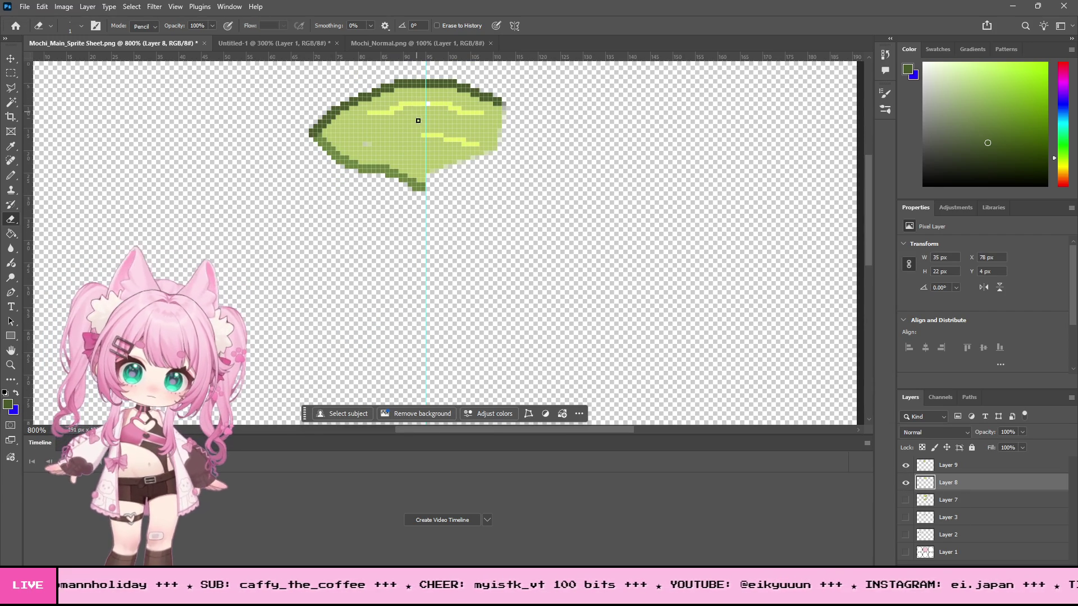
Step: Try deleting the middle of the upper leaf with a rectangular selection, then undo it
key(m)
mouse_move(361, 110)
mouse_down()
mouse_move(401, 115)
mouse_move(425, 155)
mouse_up()
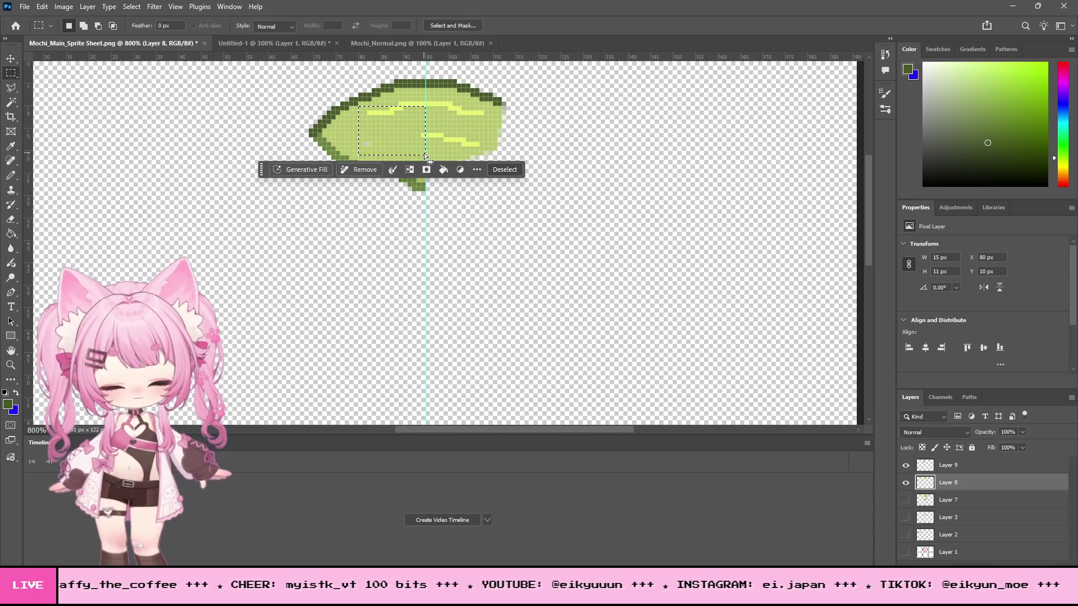
key(Delete)
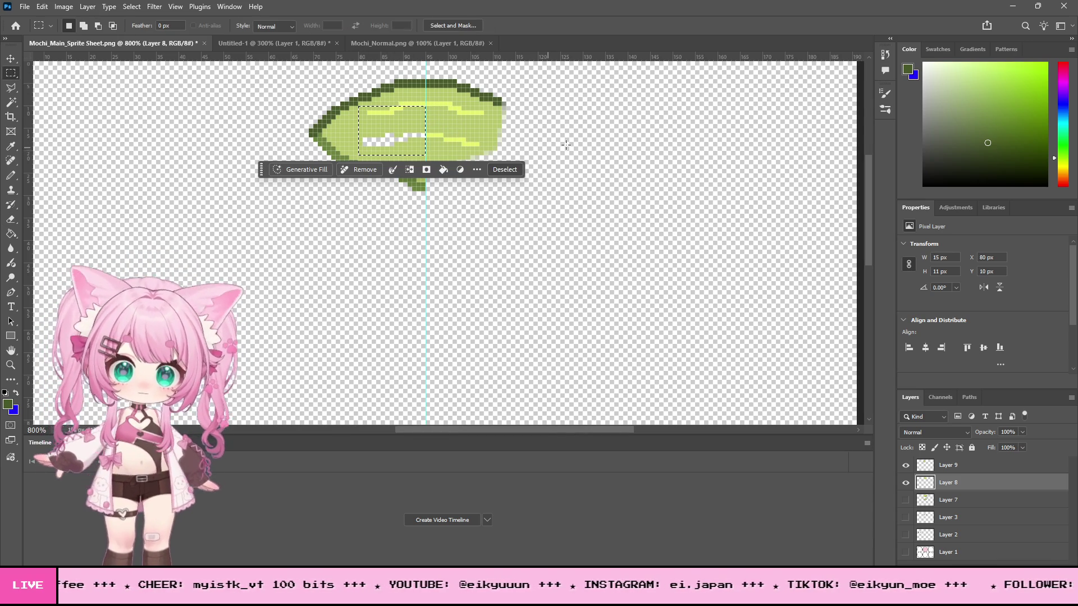
key(ctrl+d)
key(ctrl+z)
key(ctrl+z)
key(ctrl+z)
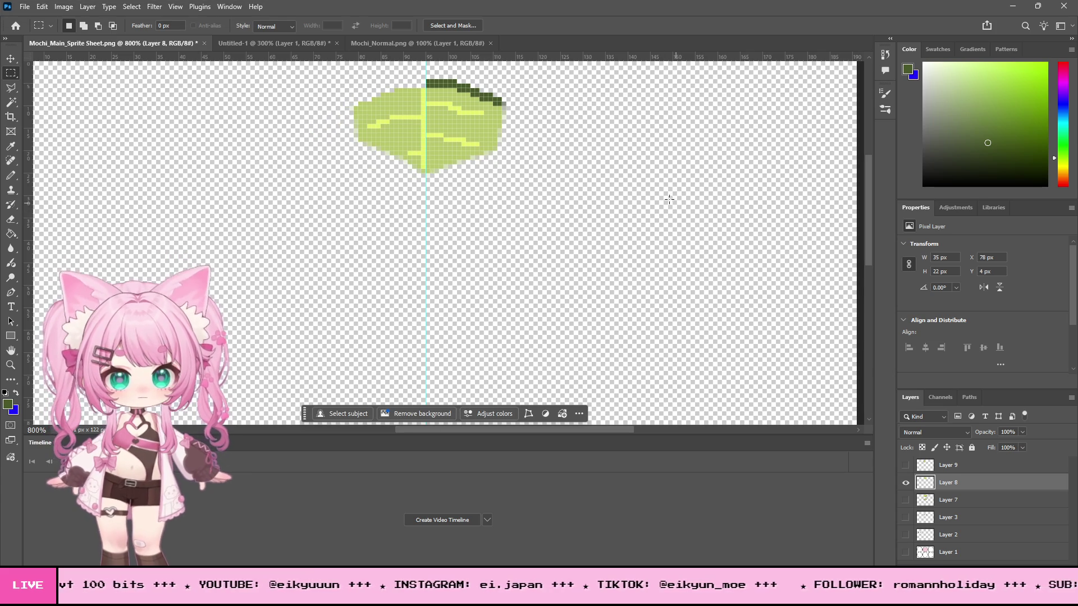
Step: Show Layer 9 and delete the left half of its leaf outline
click(905, 465)
click(958, 467)
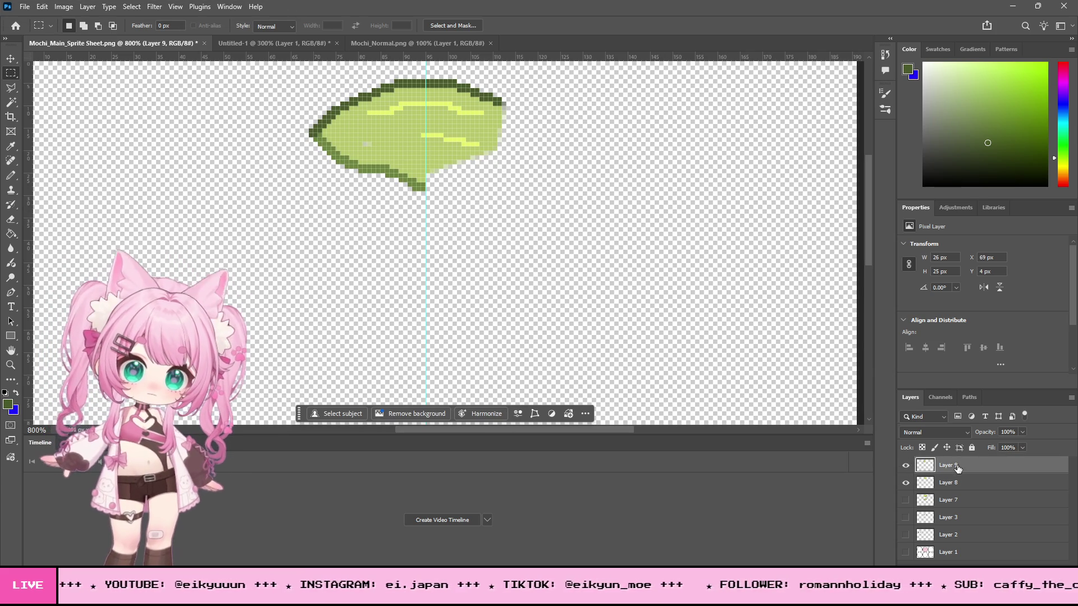
mouse_move(282, 70)
mouse_down()
mouse_move(502, 78)
mouse_move(425, 254)
mouse_up()
key(Delete)
key(ctrl+d)
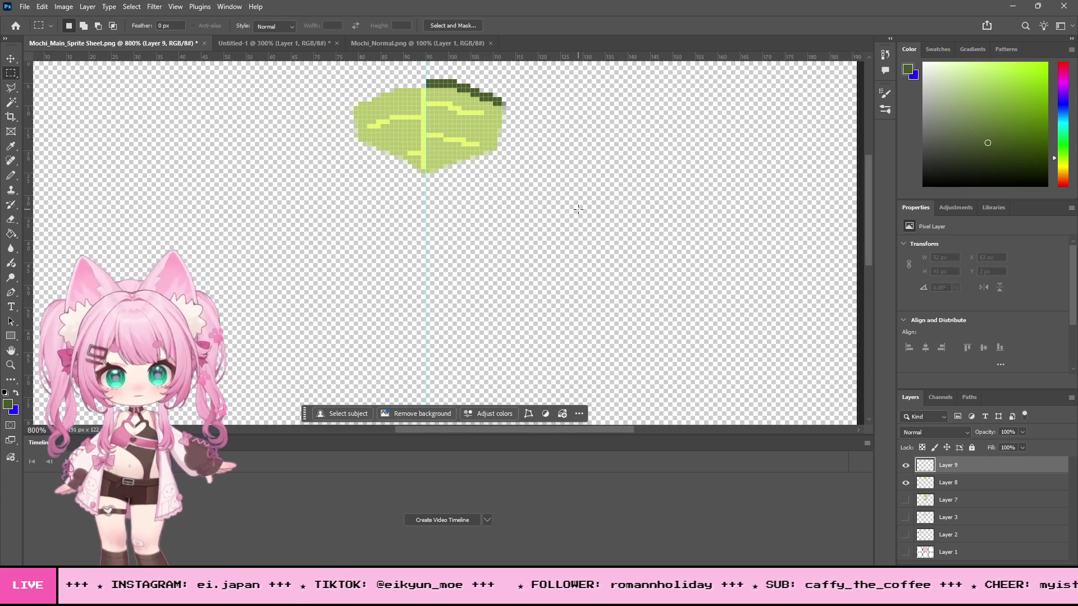
Step: Show the lower leaf on Layer 7 and merge the top leaf layer down into Layer 8
click(906, 500)
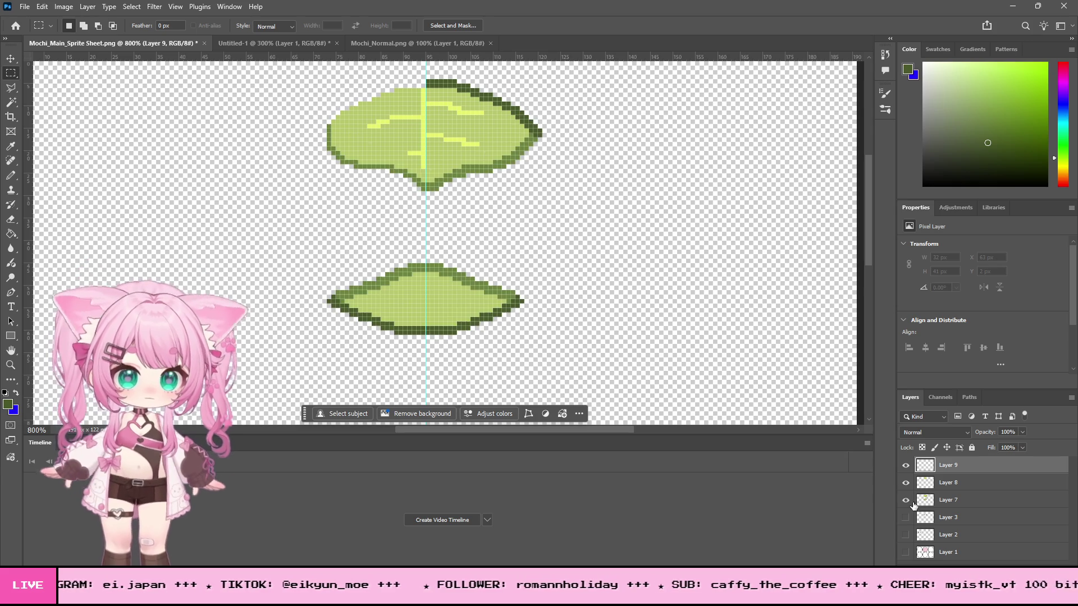
click(945, 498)
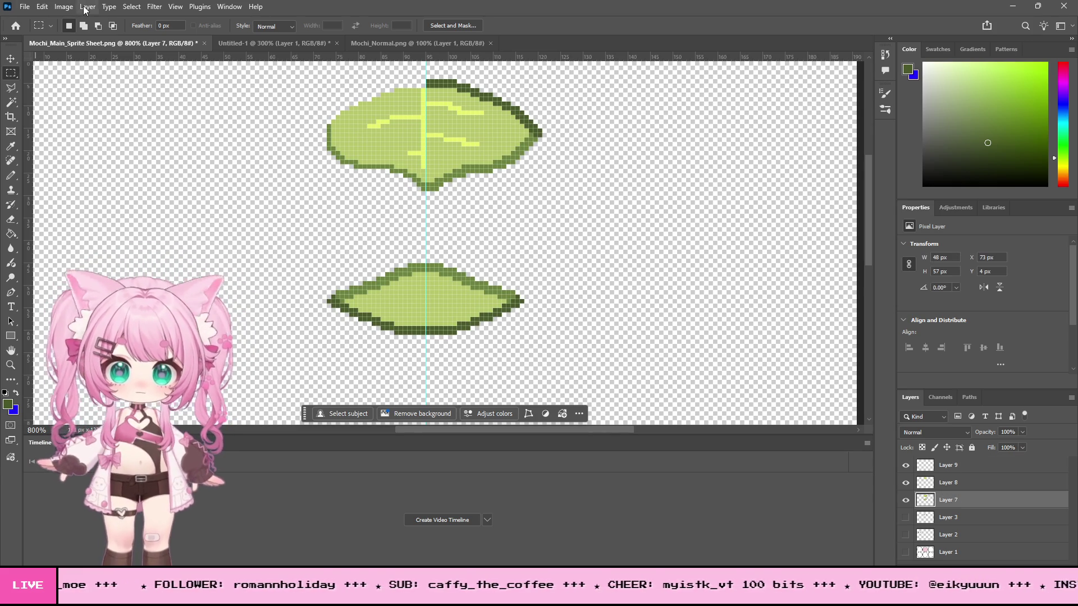
click(109, 7)
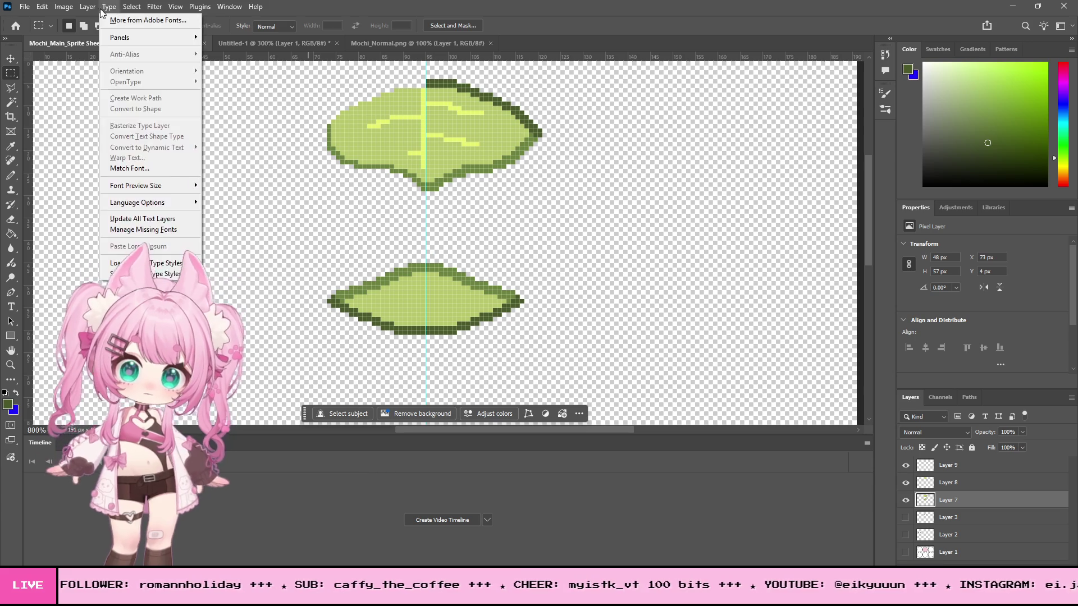
mouse_move(87, 7)
key(ctrl+z)
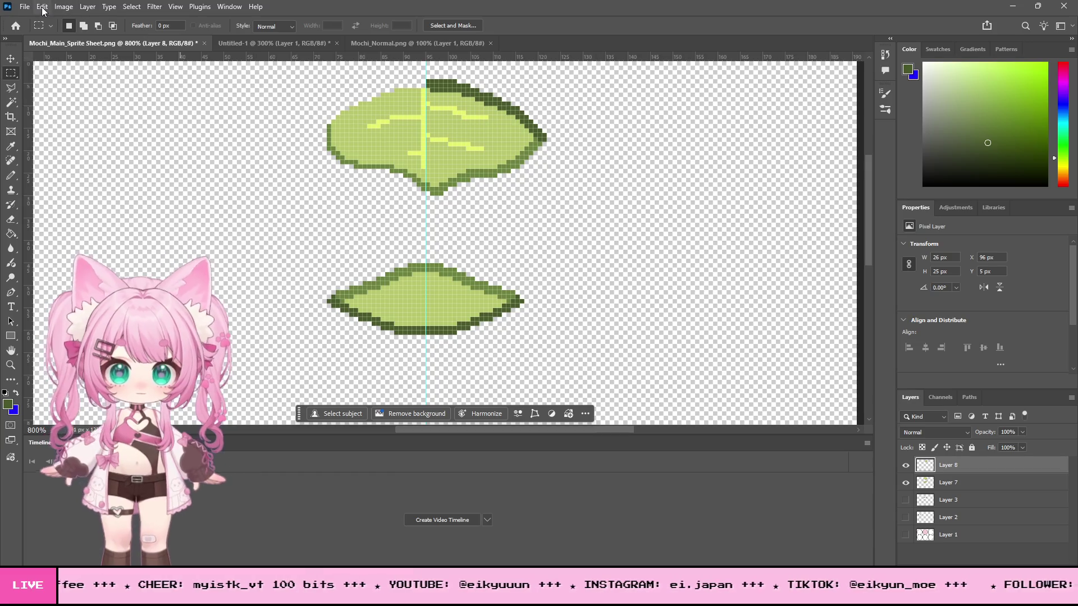
Step: Flip the leaf half horizontally and move it left to complete the symmetrical leaf
click(43, 7)
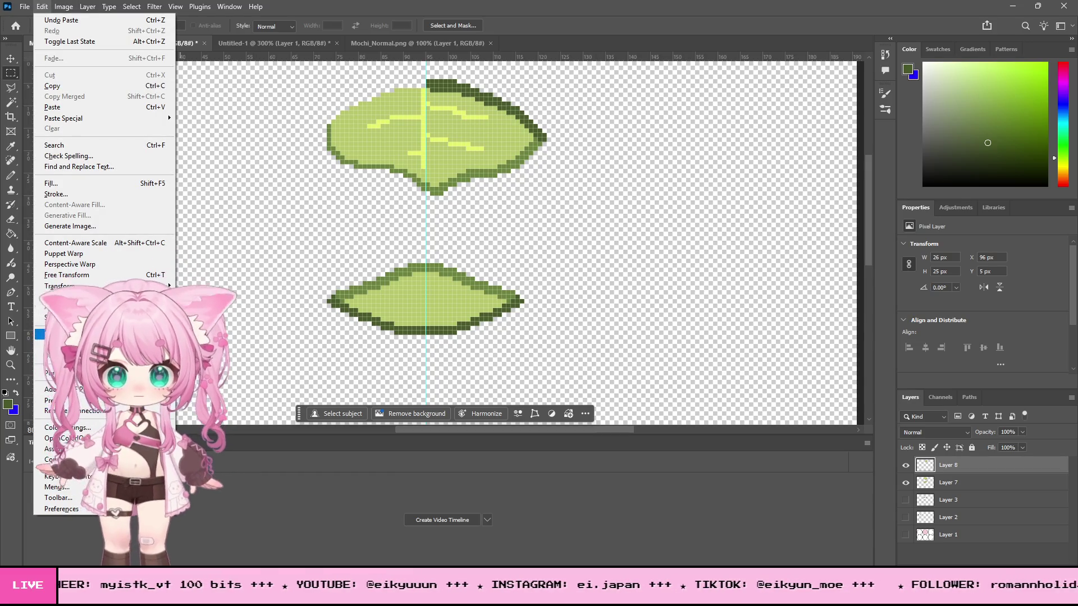
mouse_move(140, 285)
click(198, 498)
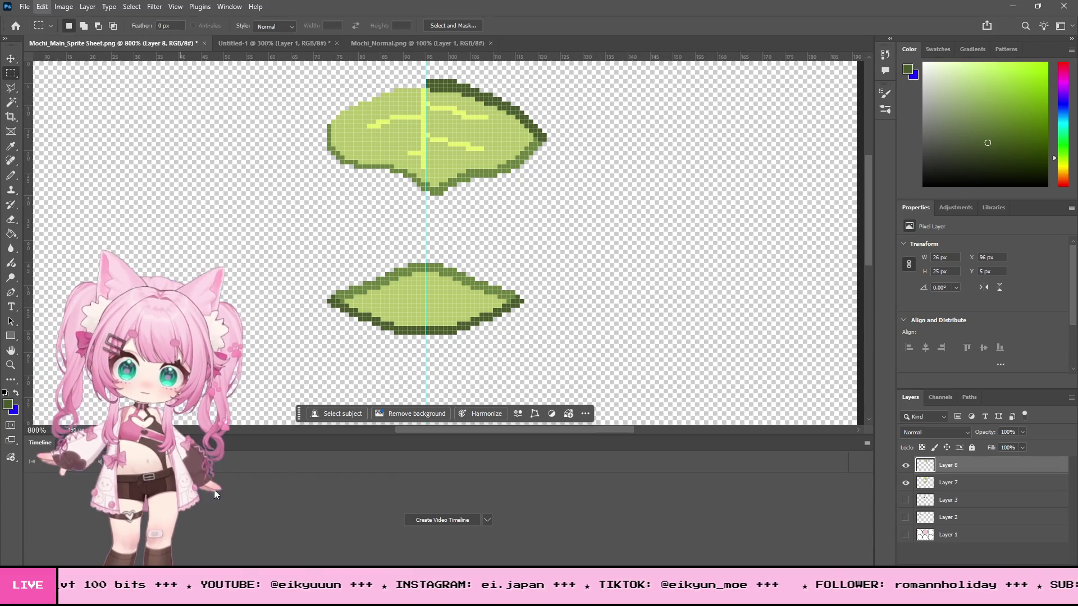
click(10, 59)
mouse_move(504, 140)
mouse_down()
mouse_move(352, 127)
mouse_move(381, 132)
mouse_up()
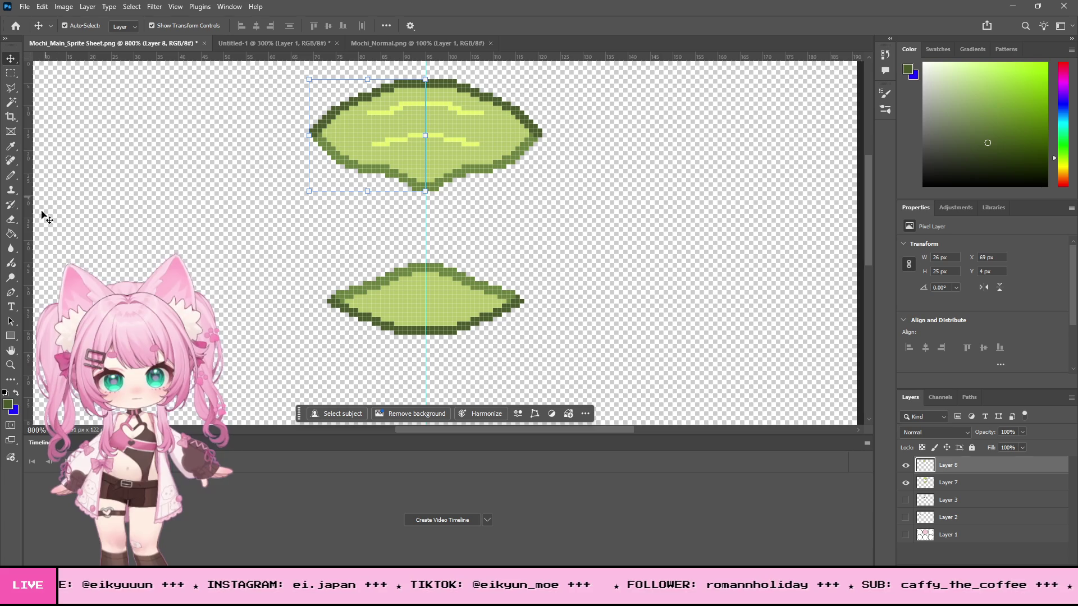
Step: Erase the highlights on the leaf's left side and try nudging that area down, undoing it
click(11, 220)
click(418, 115)
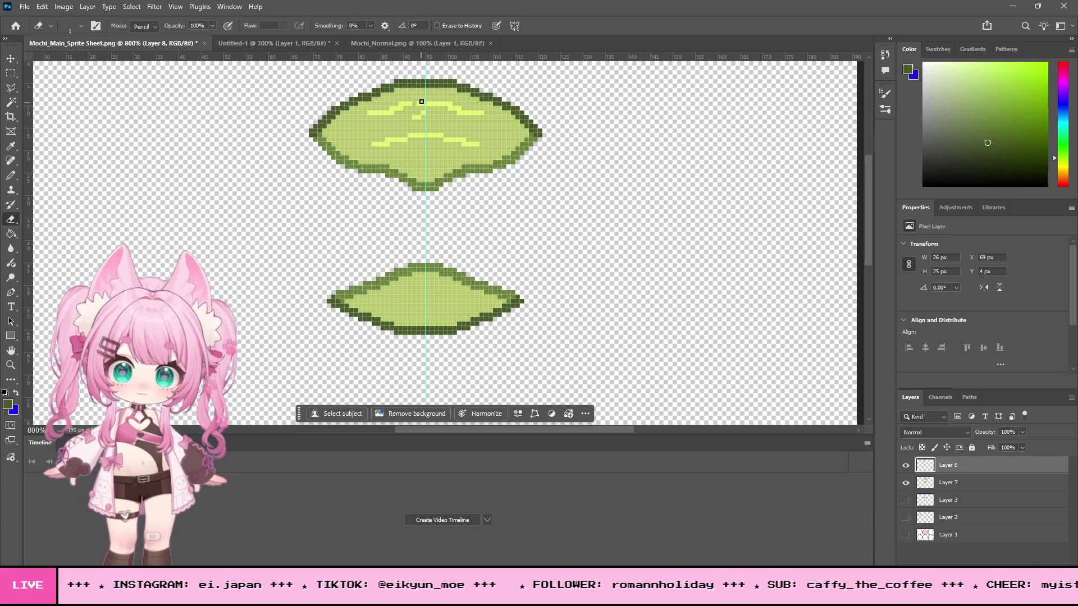
mouse_move(421, 100)
mouse_down()
mouse_move(378, 119)
mouse_move(384, 109)
mouse_up()
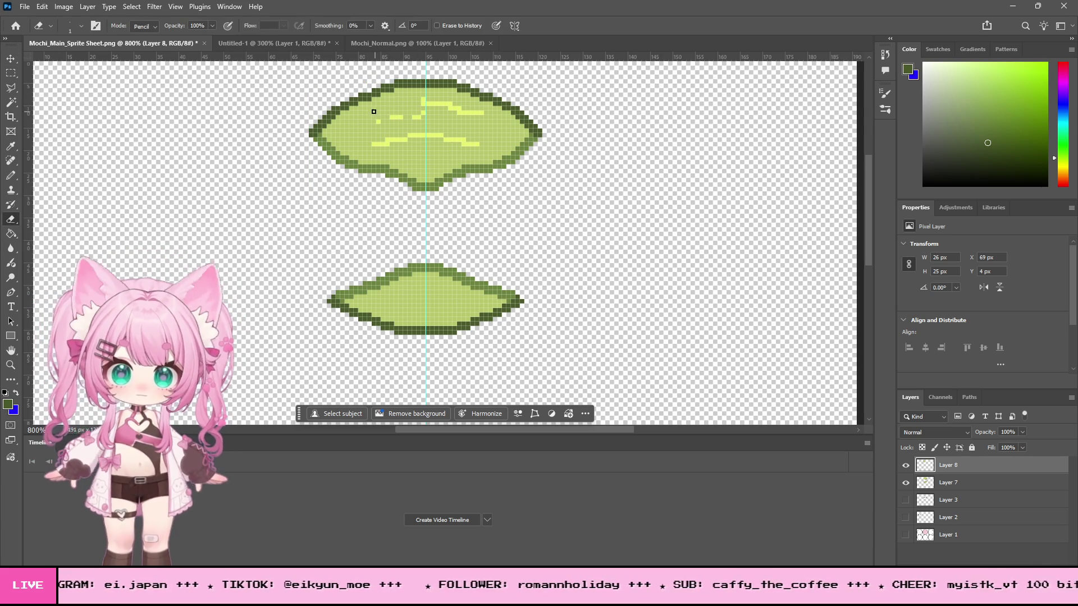
mouse_move(422, 140)
mouse_down()
mouse_move(378, 142)
mouse_move(401, 139)
mouse_up()
click(11, 72)
mouse_move(363, 65)
mouse_down()
mouse_move(418, 92)
mouse_move(425, 223)
mouse_up()
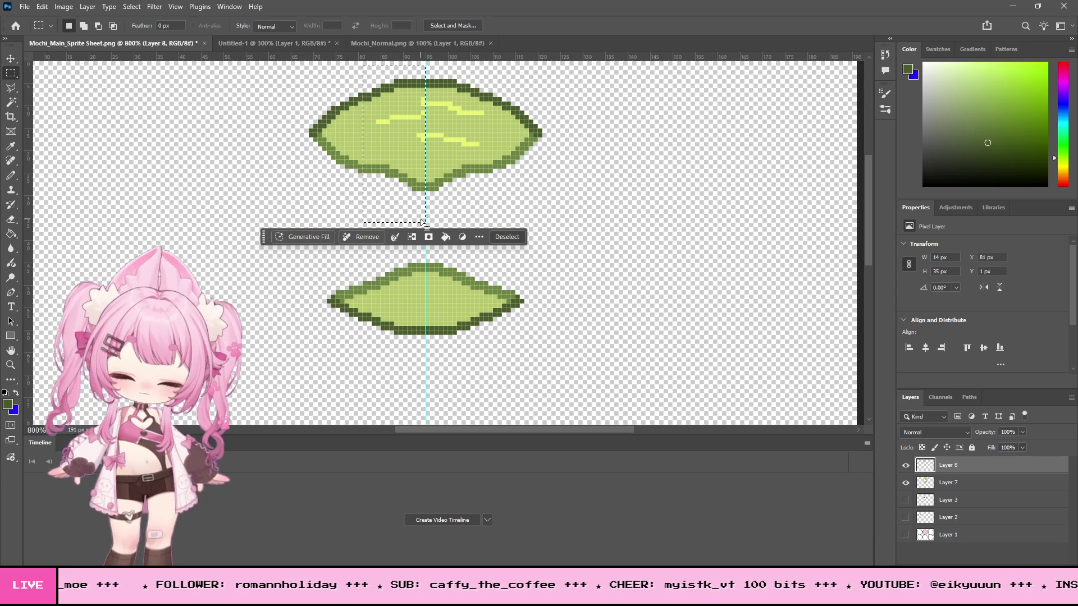
key(ctrl+Down)
key(ctrl+Down)
key(ctrl+z)
key(ctrl+z)
key(ctrl+z)
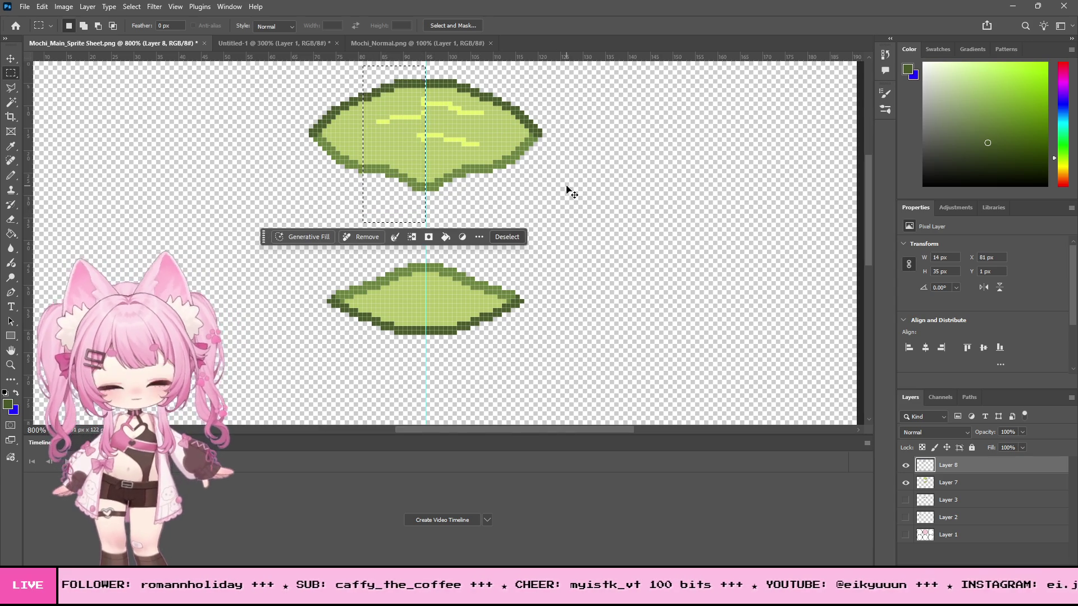
Step: Polygonal-lasso the top leaf's left half, deselect, and show both mochi face layers again
click(11, 88)
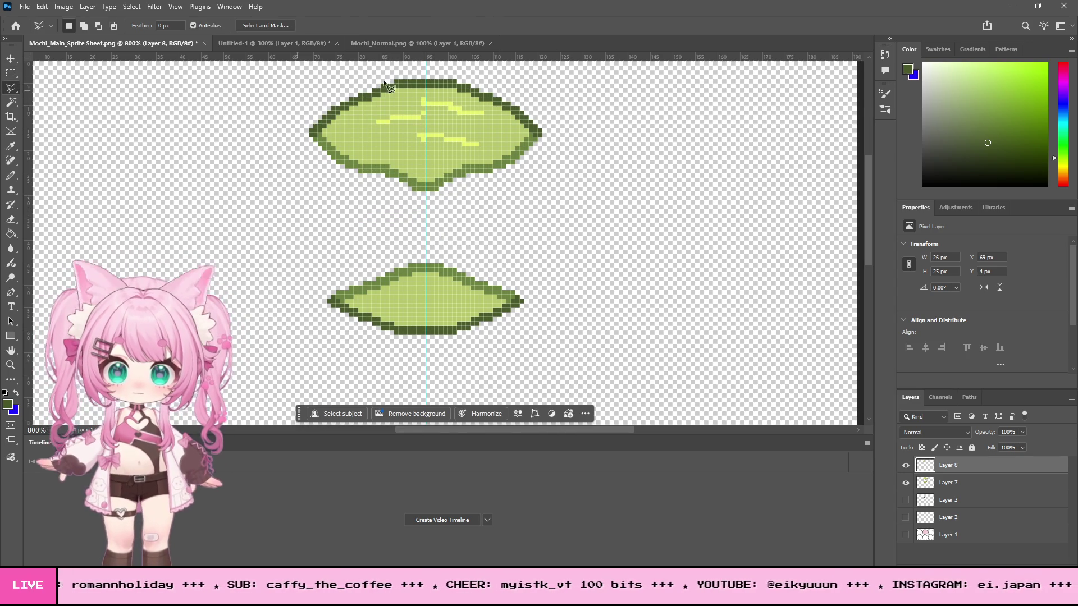
click(422, 92)
click(378, 104)
click(349, 124)
click(365, 156)
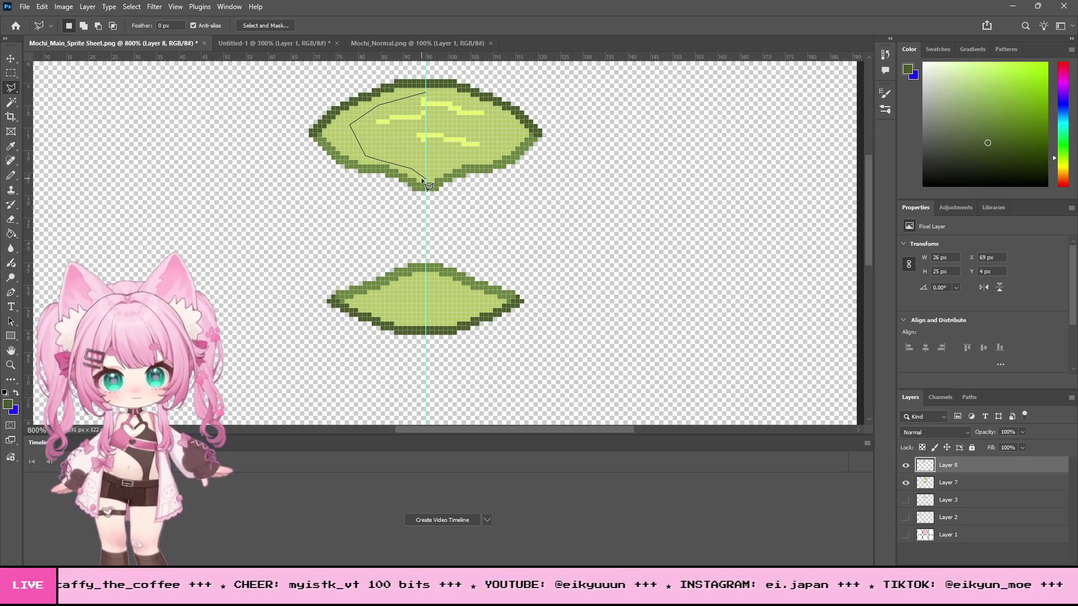
click(426, 92)
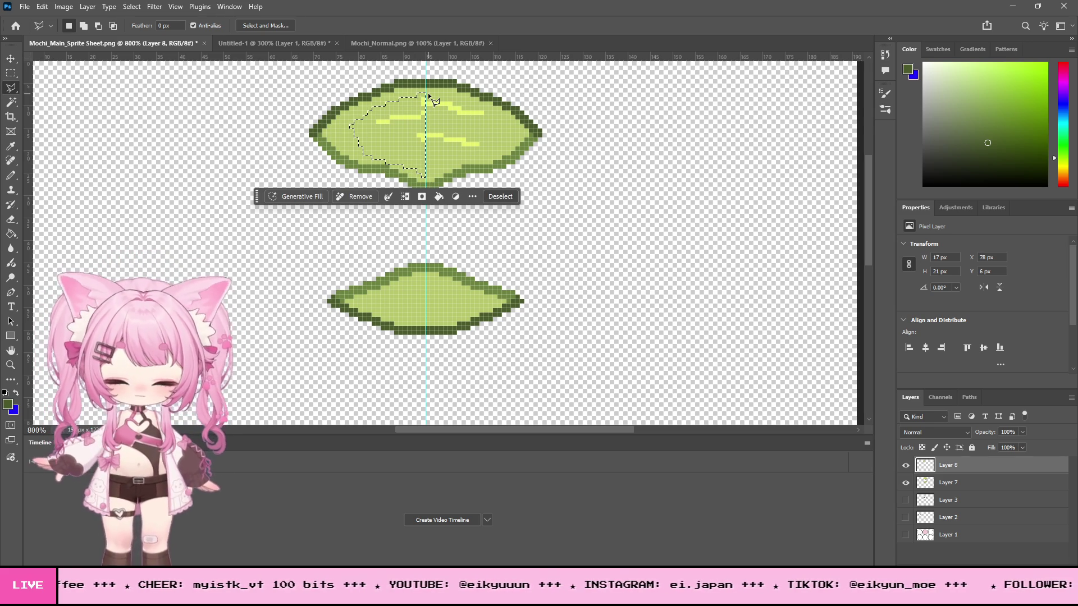
click(9, 74)
click(309, 118)
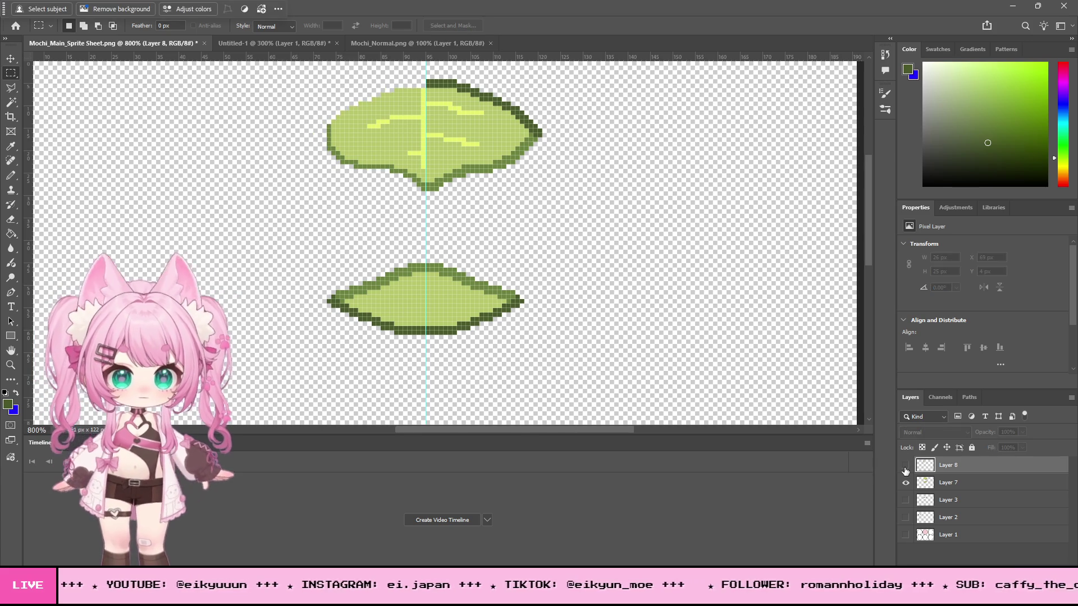
click(905, 500)
click(906, 518)
Step: Show the mochi body layer again and zoom in on the top leaf's left edge
click(905, 535)
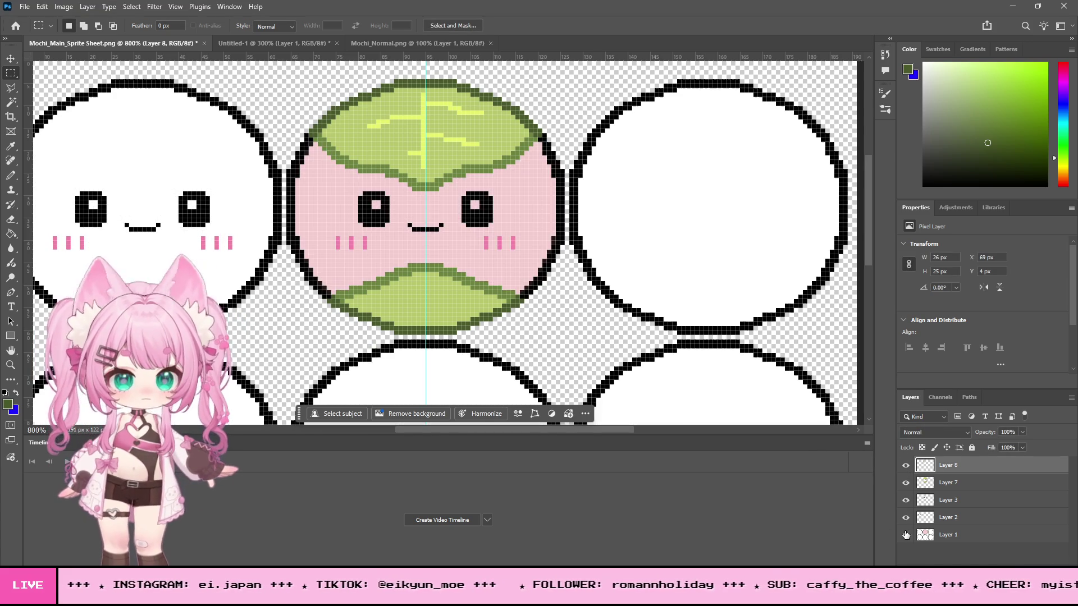
scroll(537, 348, up, 2)
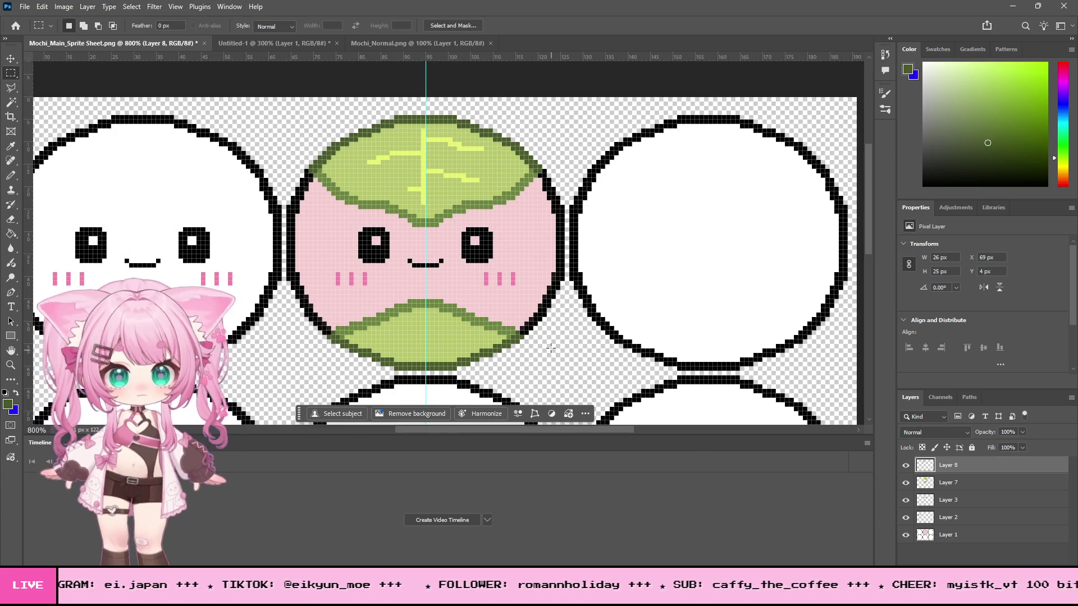
click(10, 365)
drag(297, 168, 347, 133)
click(347, 133)
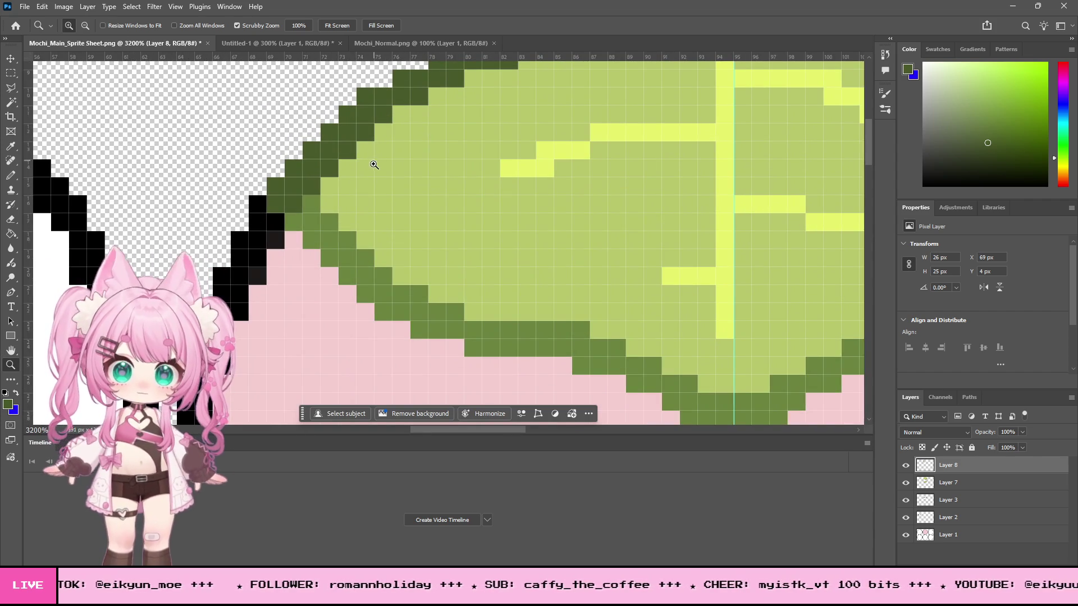
Step: Paint dark green edge pixels on the leaf's left and right sides using the sampled colour
click(11, 146)
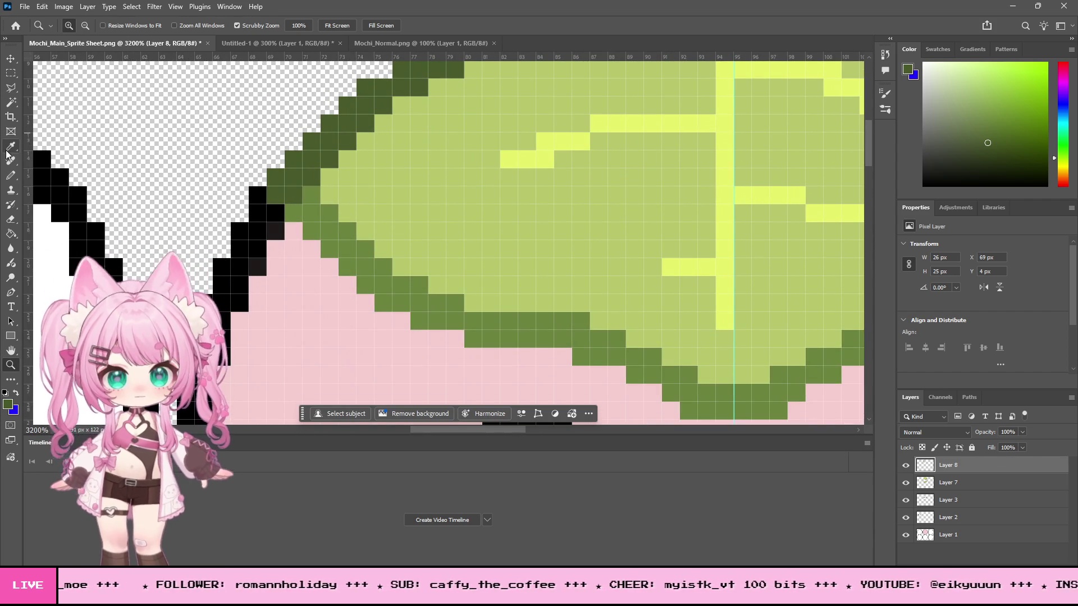
click(282, 192)
click(10, 175)
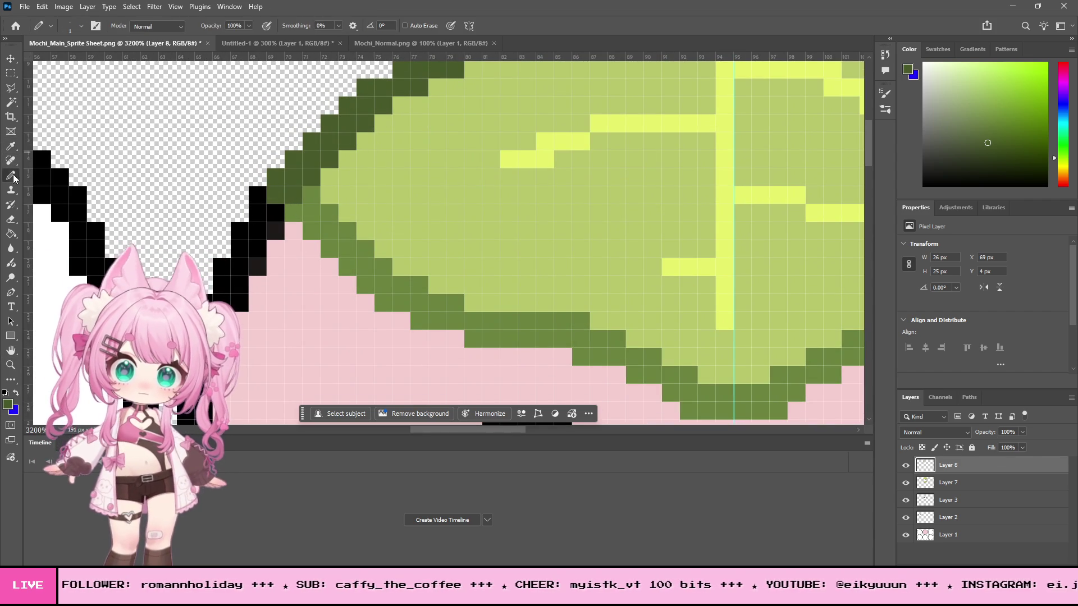
click(258, 196)
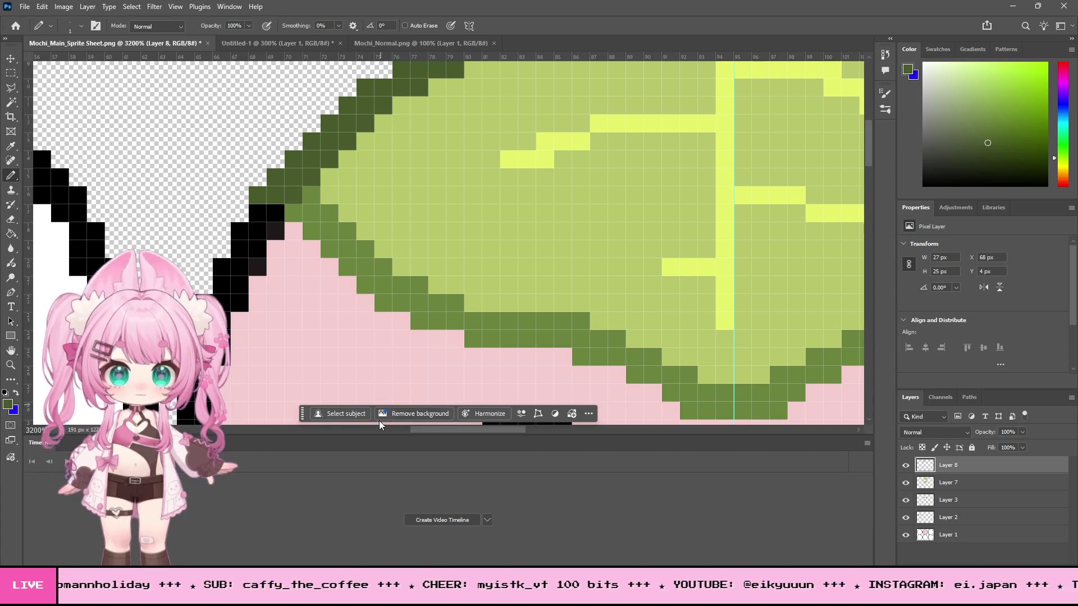
drag(410, 427, 510, 424)
click(573, 197)
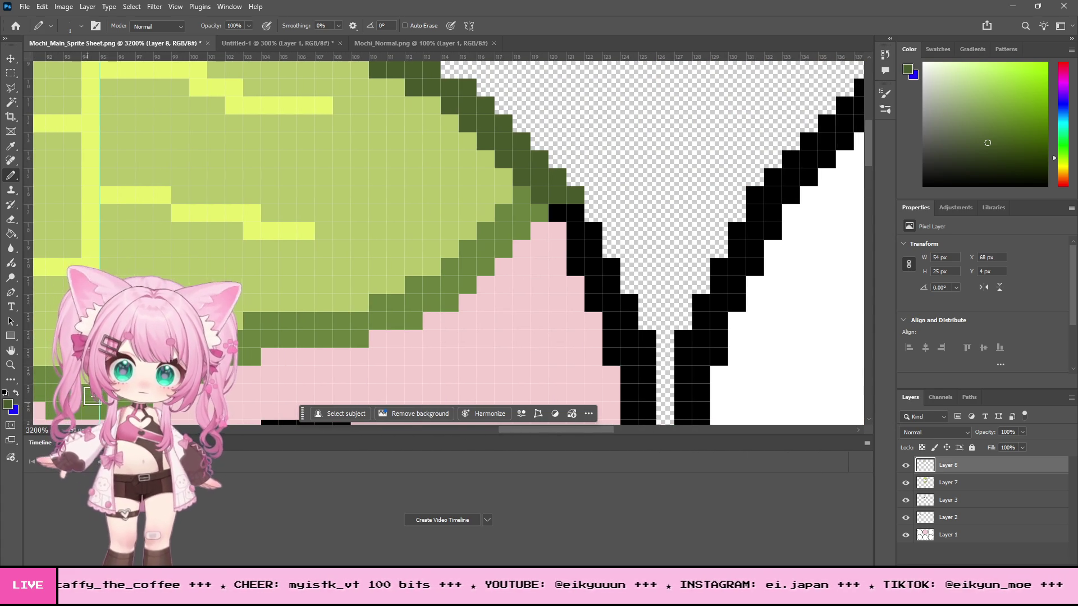
click(11, 365)
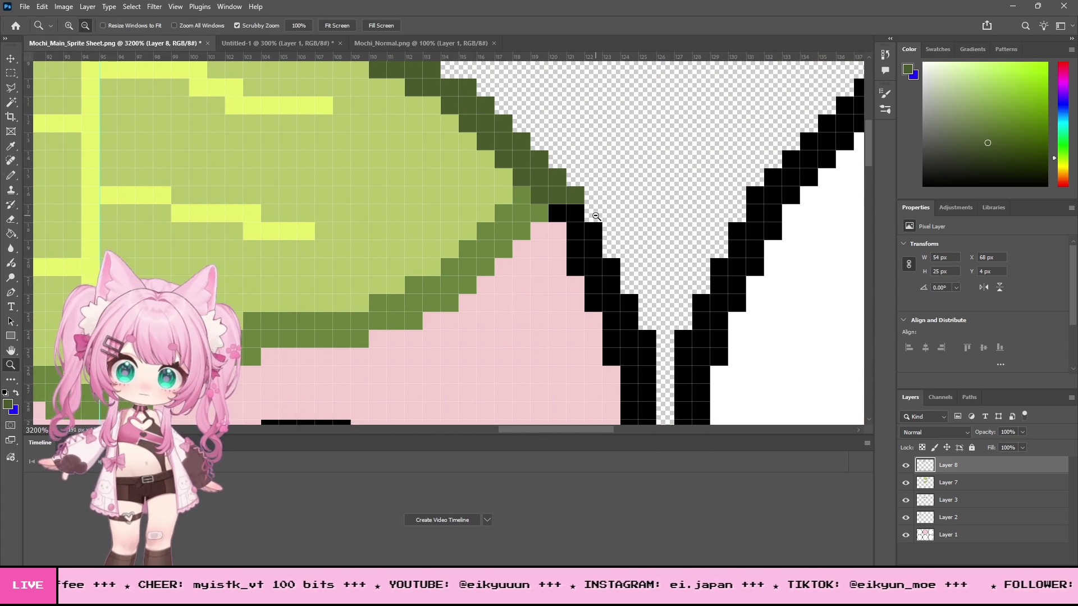
alt+click(595, 216)
alt+click(596, 216)
scroll(585, 292, down, 3)
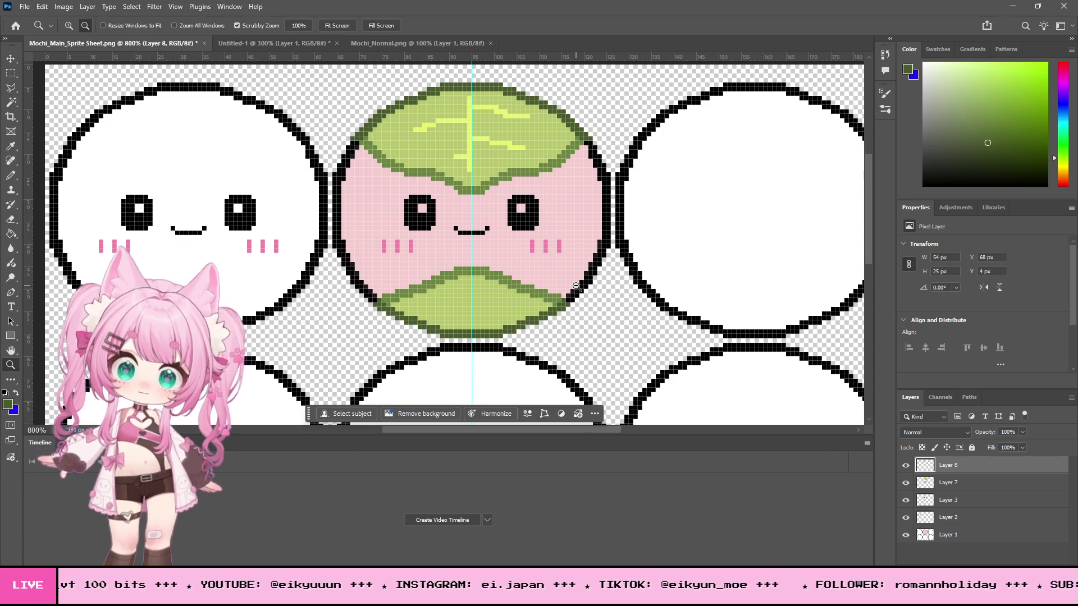
click(11, 73)
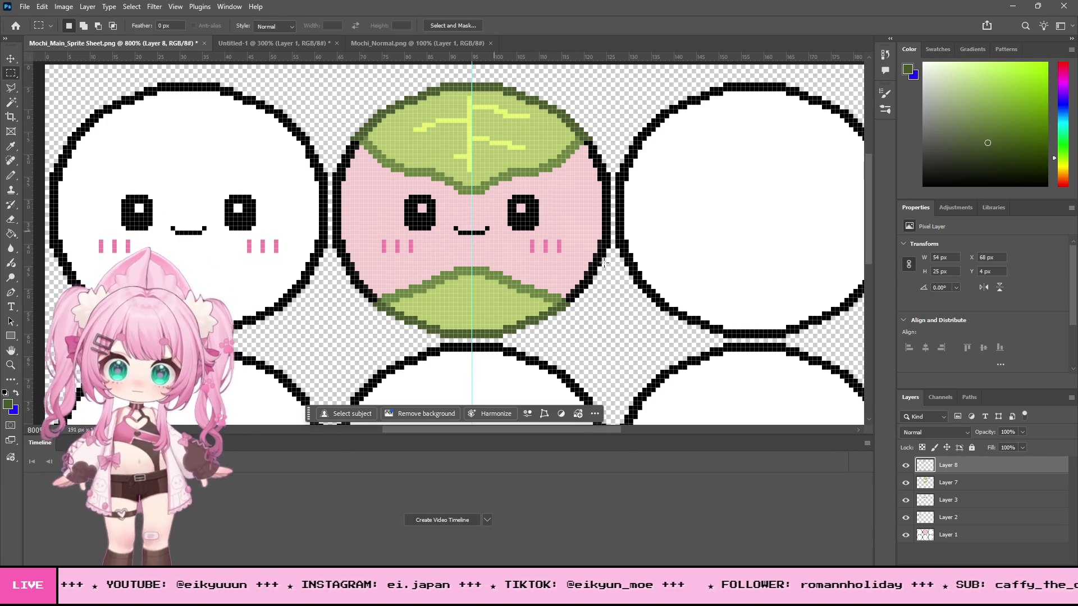
Step: Merge the two leaf layers into one with Merge Down, then show faces and bodies again
click(906, 536)
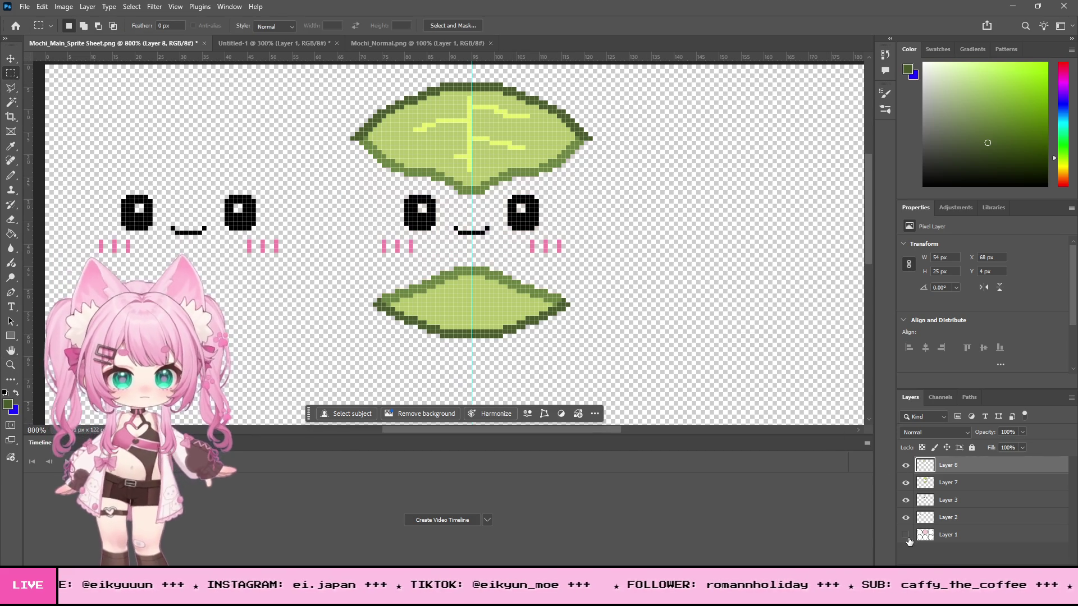
click(906, 536)
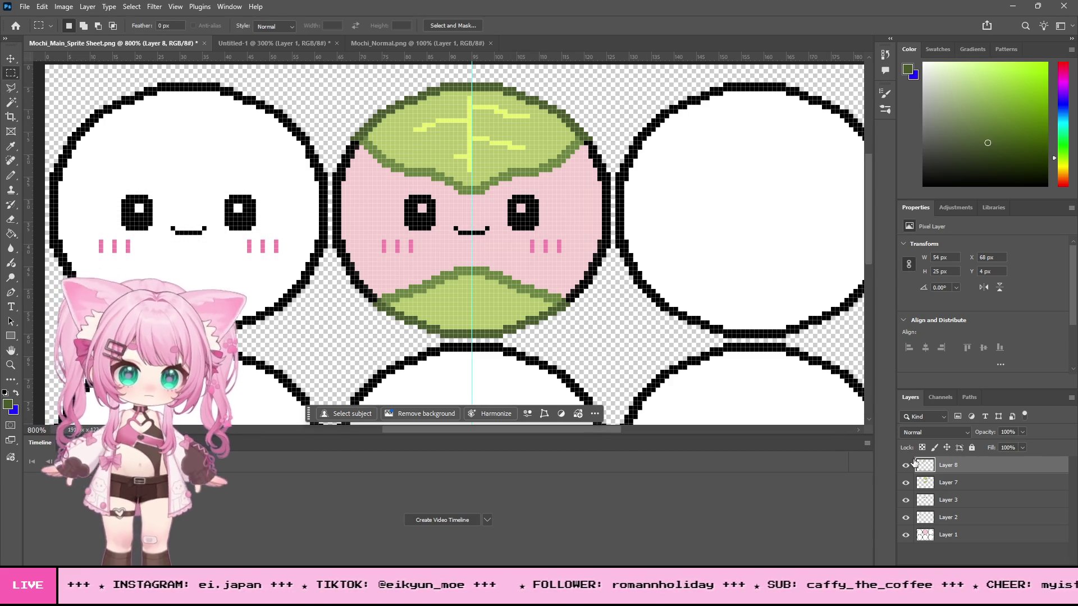
drag(906, 535, 908, 498)
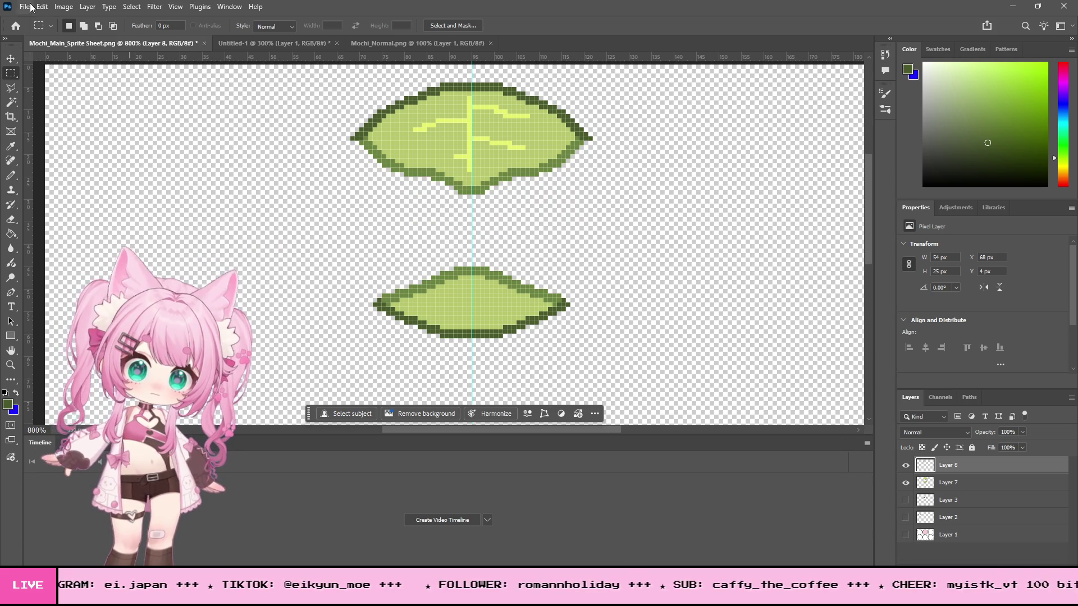
click(89, 7)
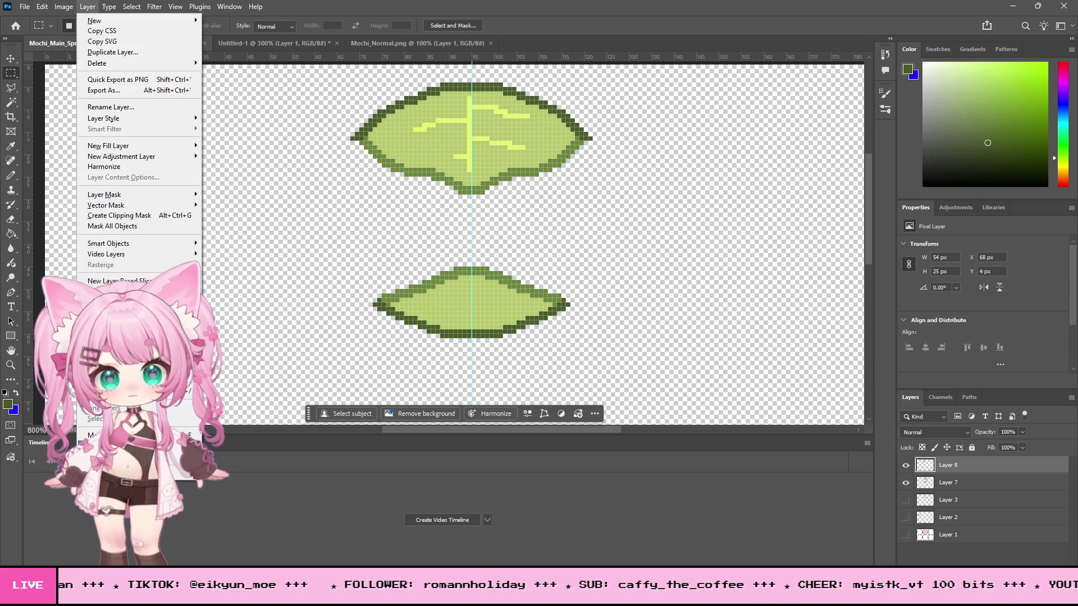
click(112, 435)
drag(905, 482, 906, 517)
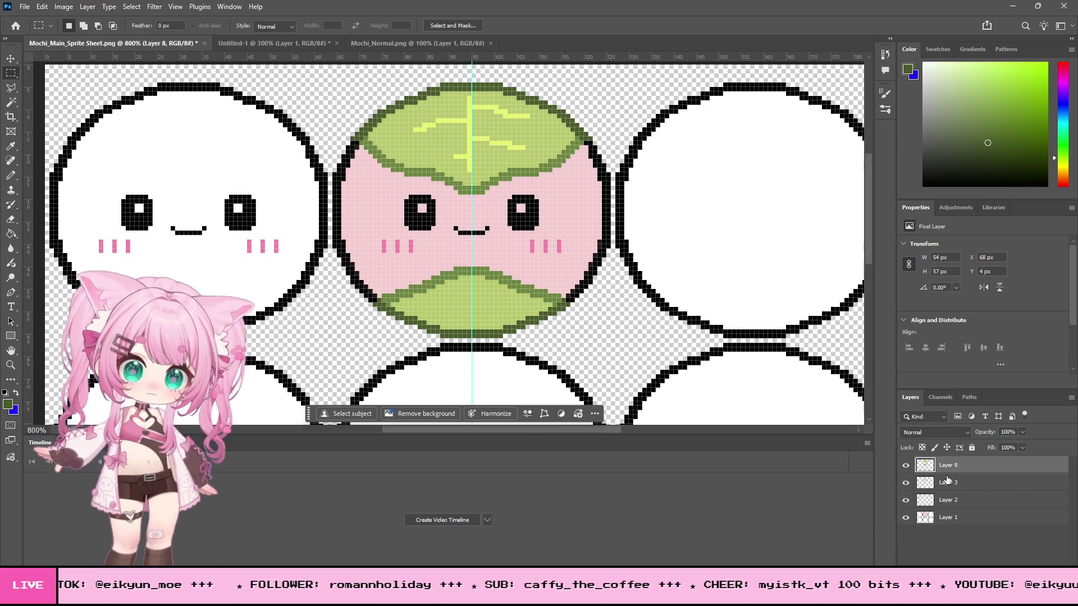
Step: Select the bottom leaf on the pink mochi, shift it a few pixels lower, and deselect
mouse_move(396, 253)
mouse_down()
mouse_move(533, 278)
mouse_move(534, 301)
mouse_up()
key(v)
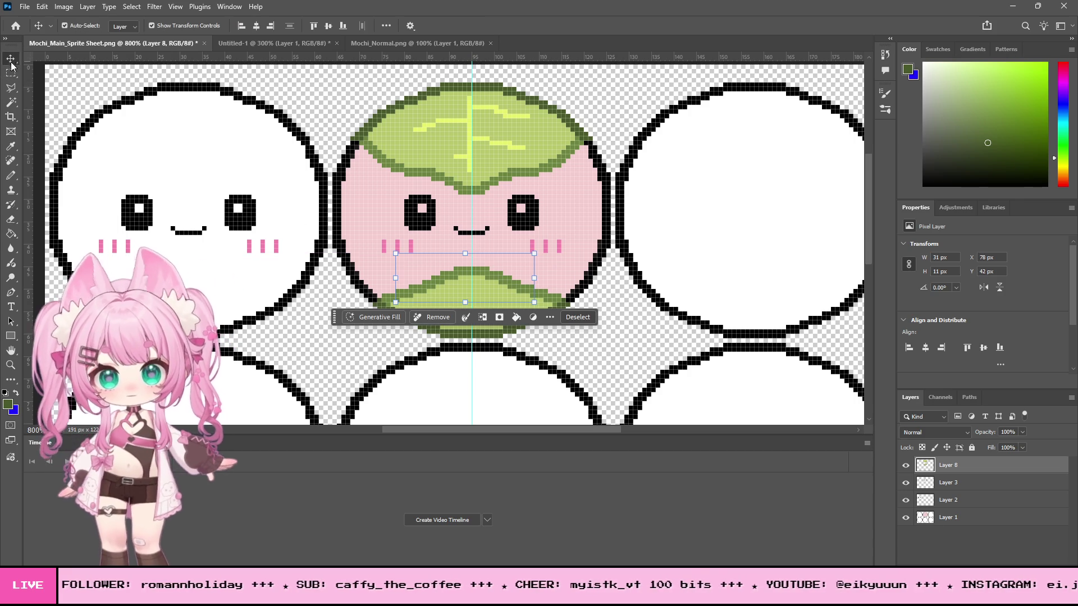
key(Down)
key(Down)
key(Down)
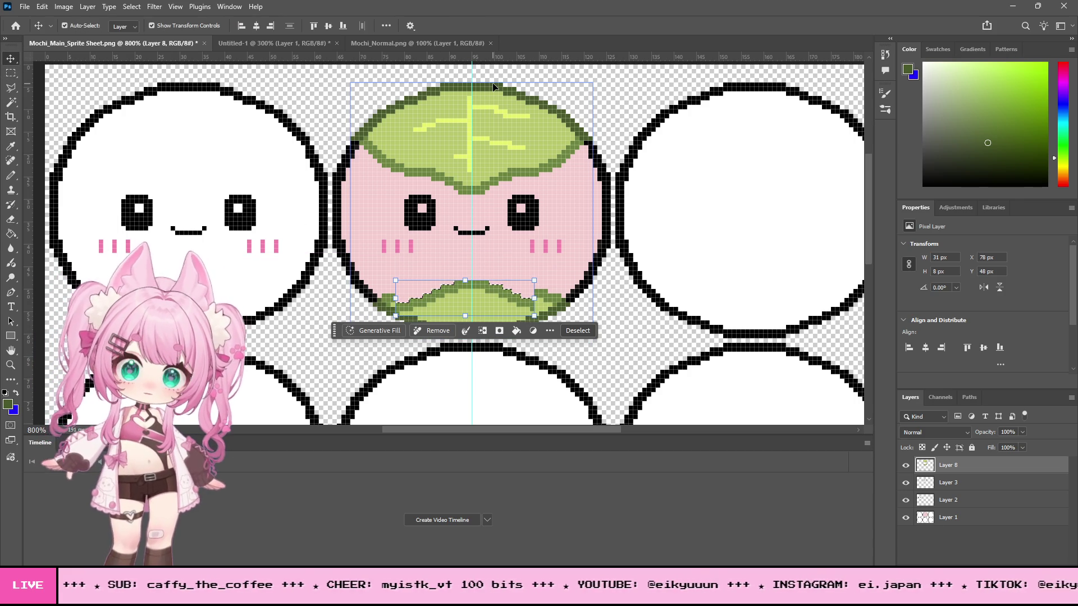
key(Down)
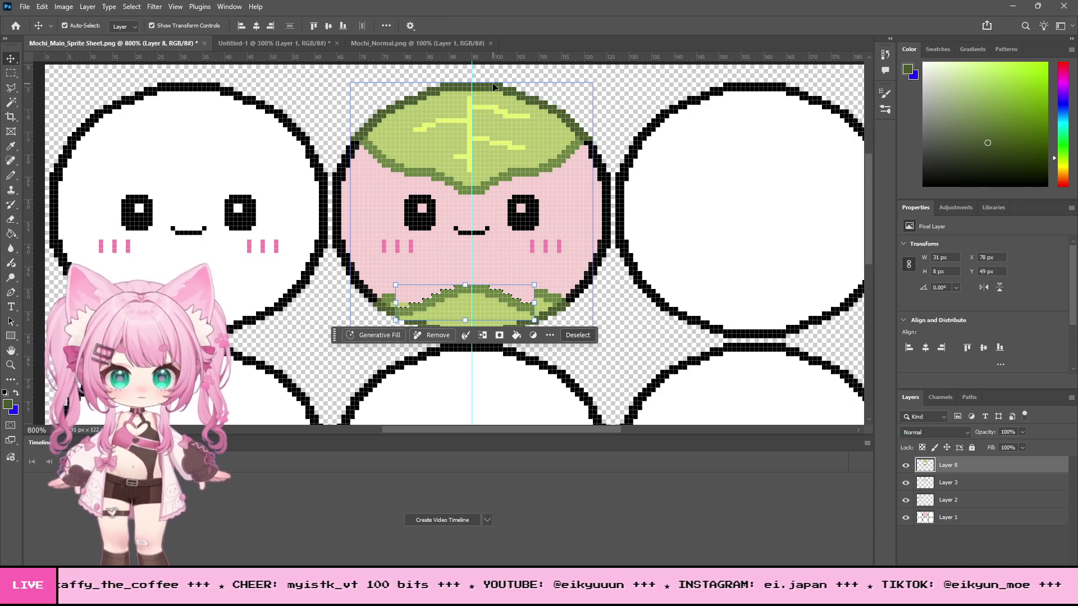
key(Up)
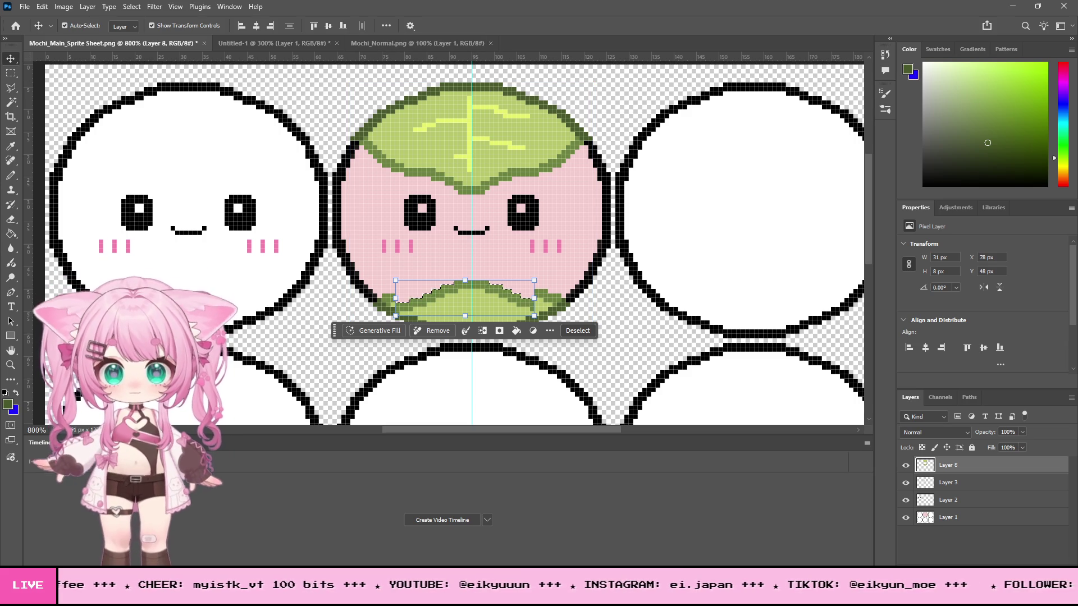
key(m)
key(ctrl+d)
scroll(662, 233, down, 4)
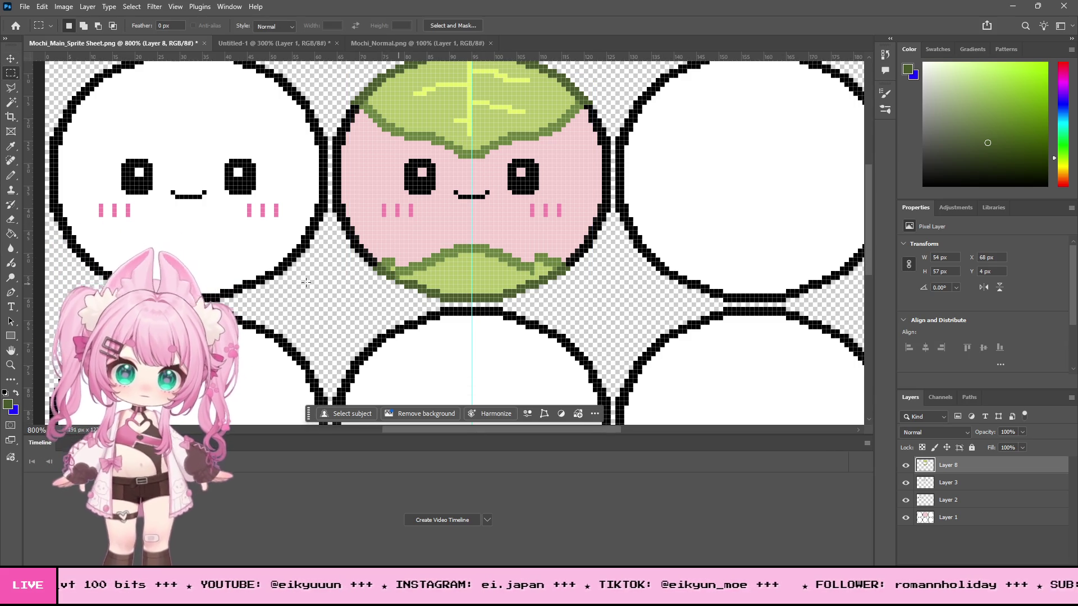
Step: Erase the bottom leaf's stray green pixels at both tips so it stays inside the outline
click(11, 364)
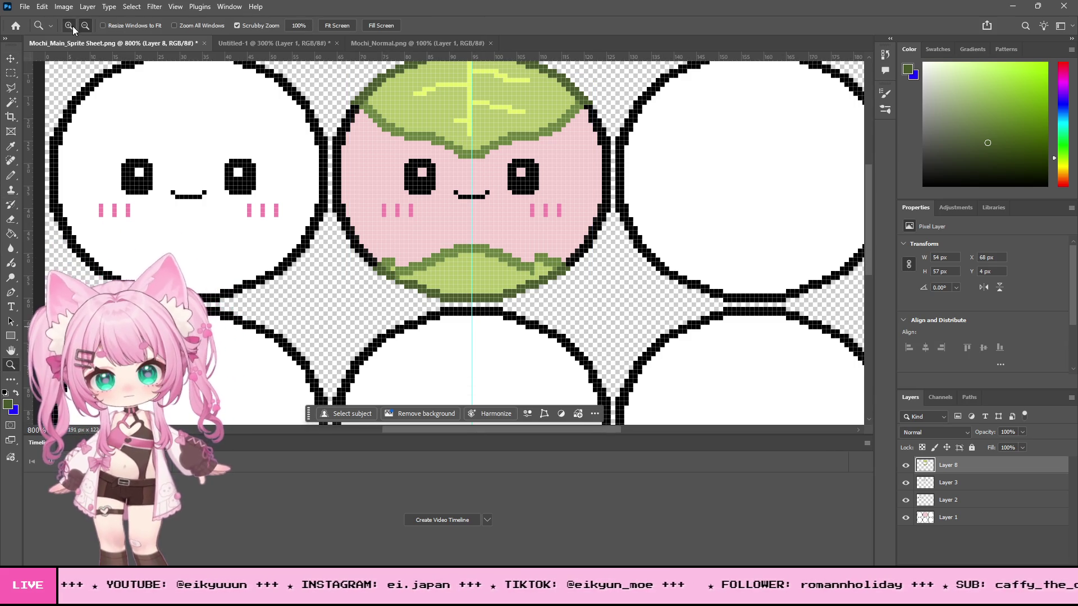
click(443, 258)
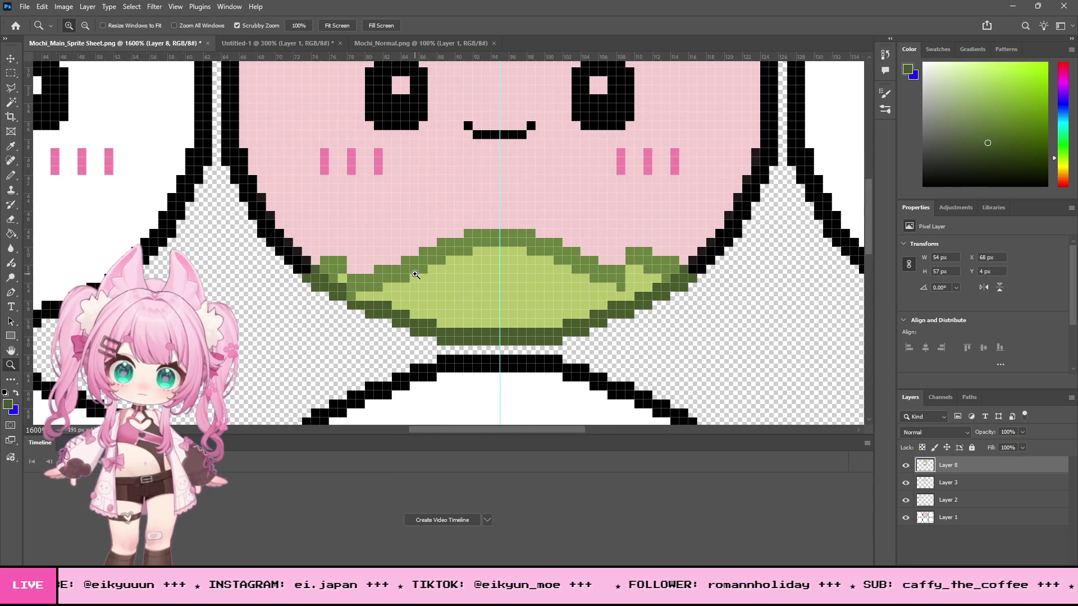
click(412, 286)
key(e)
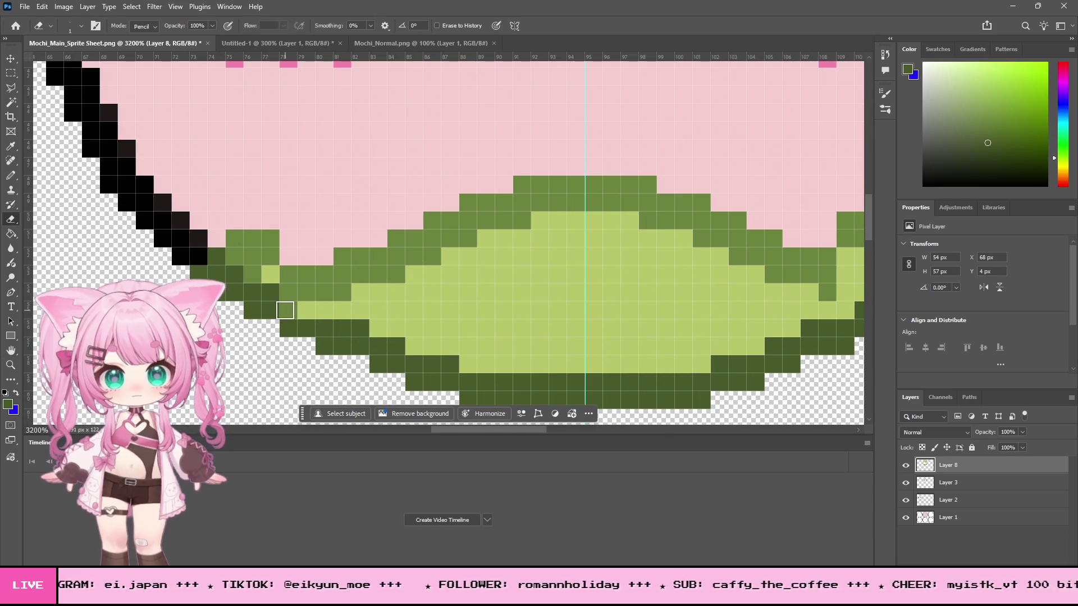
mouse_move(275, 239)
mouse_down()
mouse_move(238, 244)
mouse_move(273, 272)
mouse_move(191, 279)
mouse_move(271, 301)
mouse_move(260, 321)
mouse_up()
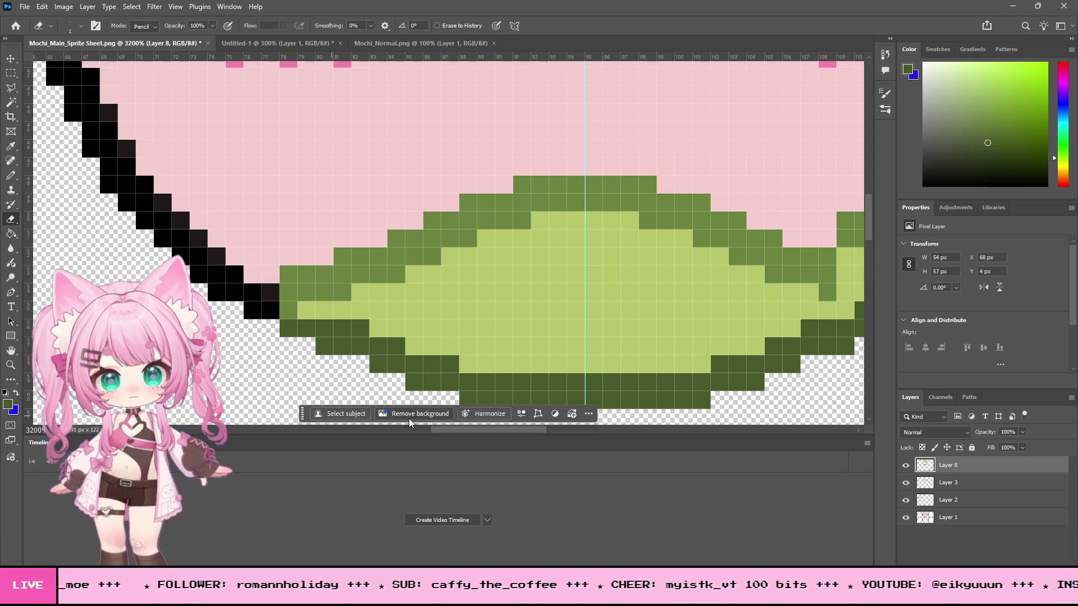
click(293, 274)
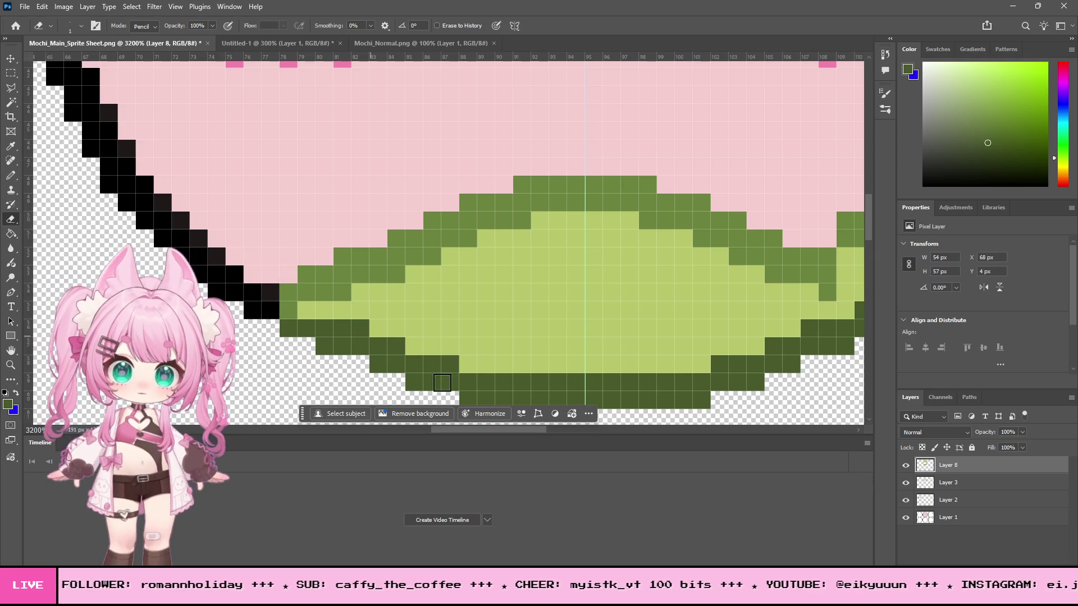
drag(450, 434, 484, 430)
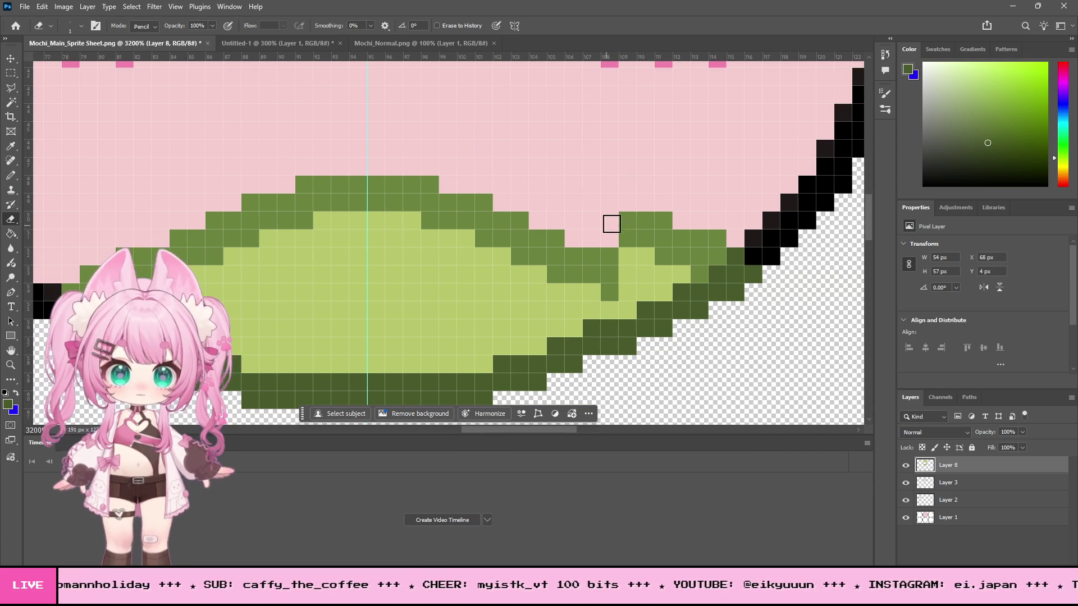
click(638, 232)
mouse_move(725, 285)
mouse_down()
mouse_move(701, 309)
mouse_move(684, 300)
mouse_move(666, 260)
mouse_up()
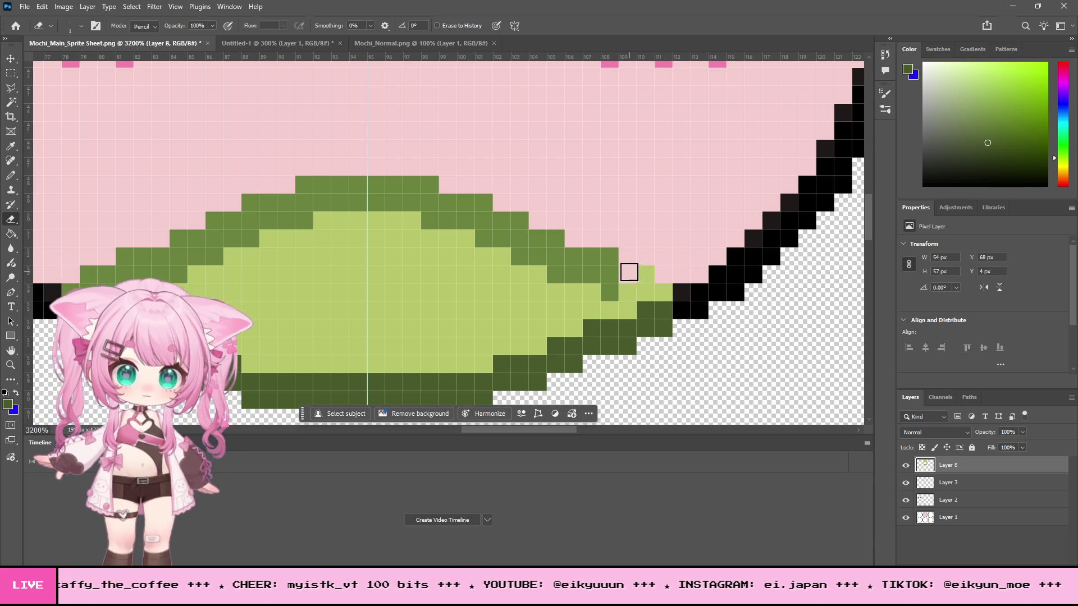
scroll(680, 304, down, 1)
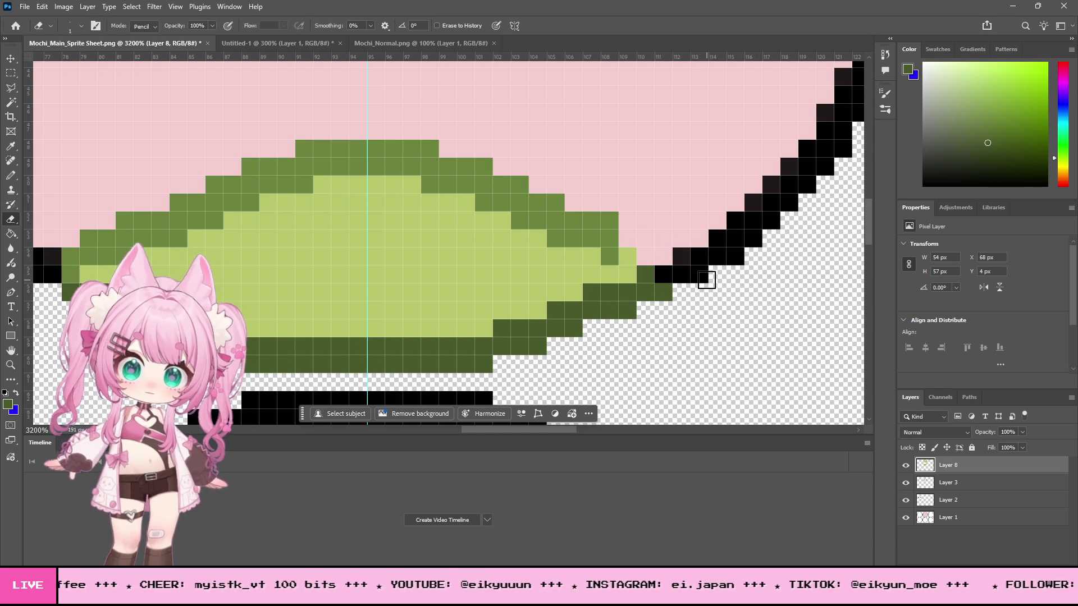
Step: Zoom out to see the whole mochi face and the three top mochi
click(10, 366)
alt+click(512, 240)
alt+click(533, 264)
alt+click(549, 285)
alt+click(548, 285)
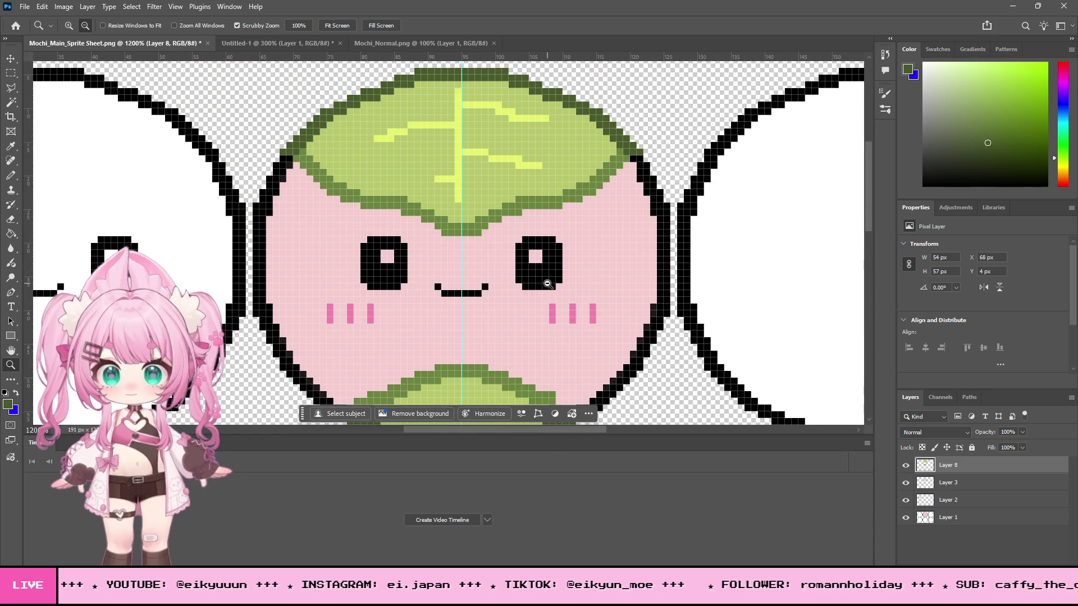
Step: Select the pink mochi's lower half and delete its bottom leaf, then deselect
alt+click(553, 272)
alt+click(559, 275)
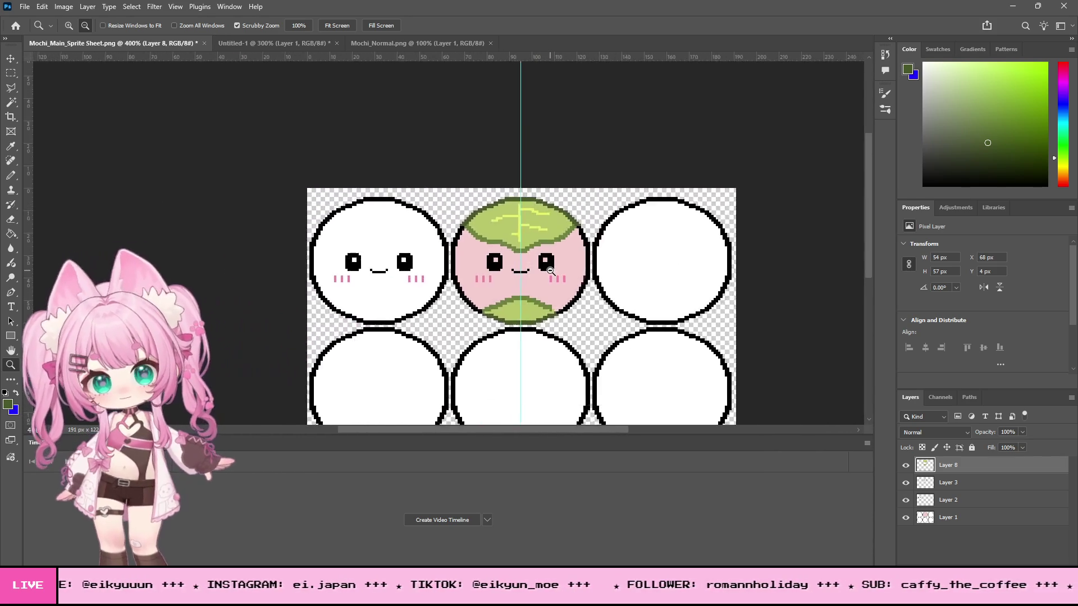
alt+click(564, 278)
alt+click(573, 281)
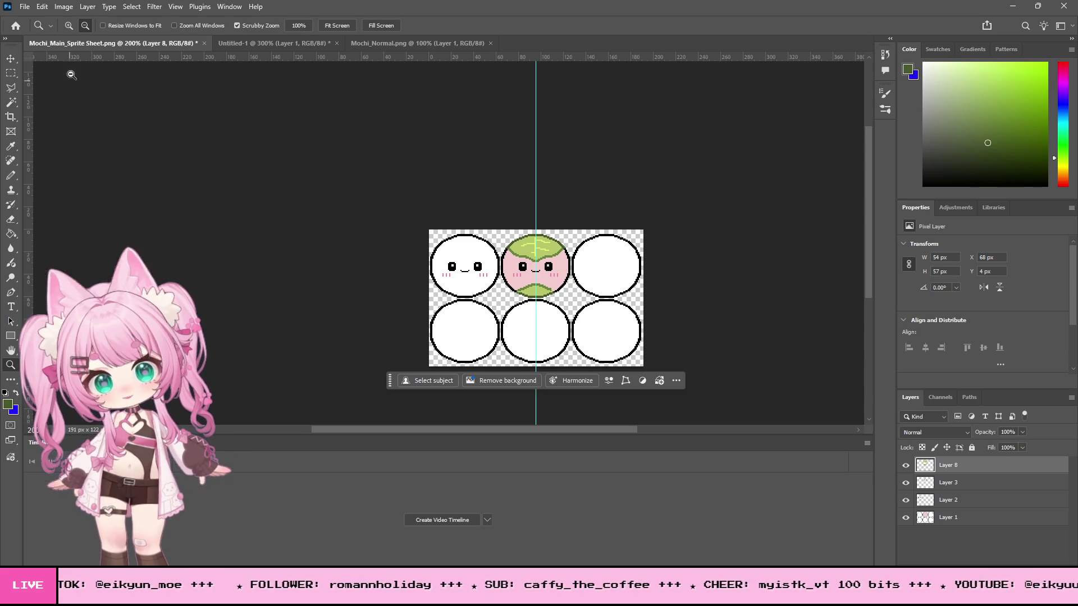
scroll(551, 247, up, 5)
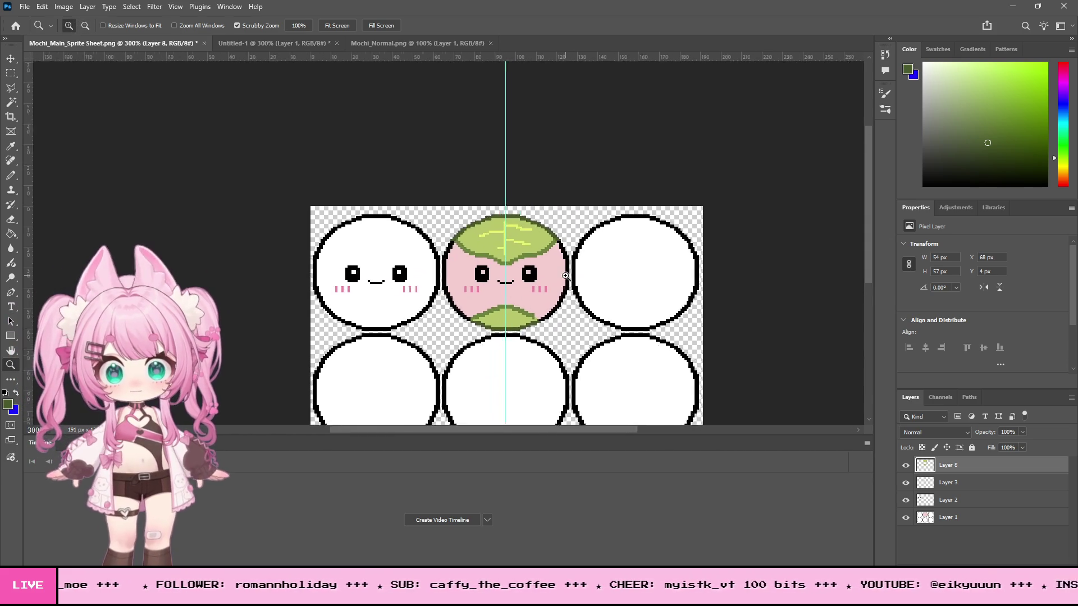
scroll(520, 312, up, 5)
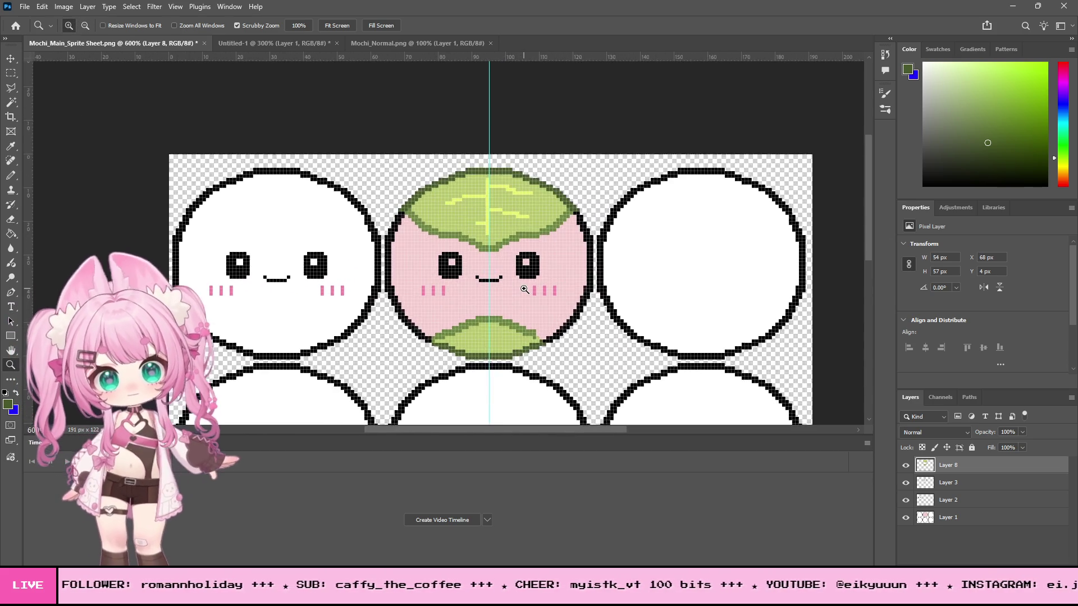
click(9, 74)
mouse_move(589, 397)
mouse_down()
mouse_move(371, 306)
mouse_move(361, 313)
mouse_up()
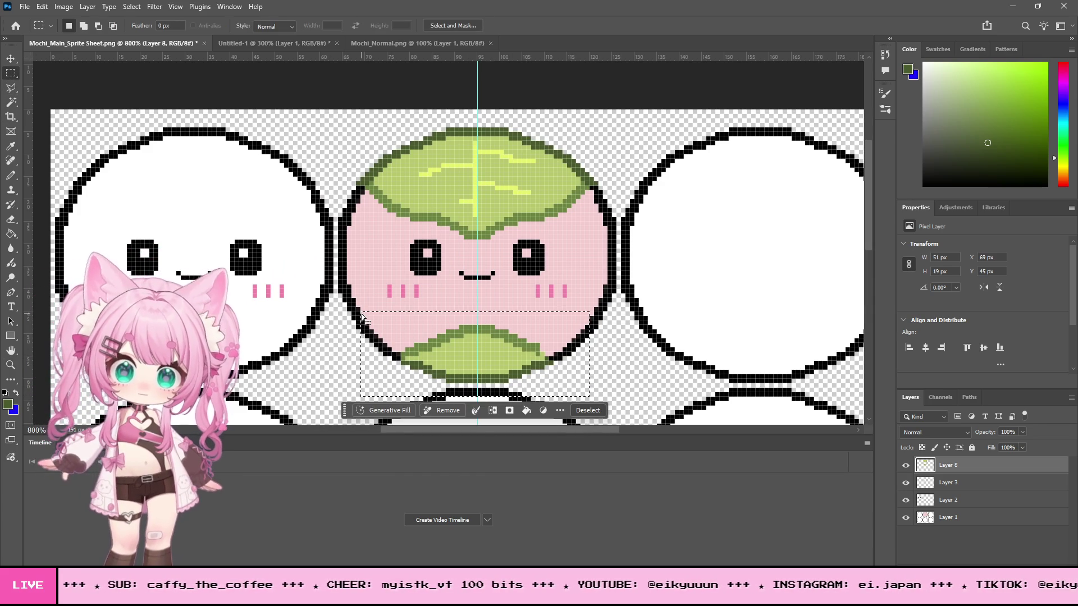
key(Delete)
key(ctrl+d)
scroll(669, 288, down, 1)
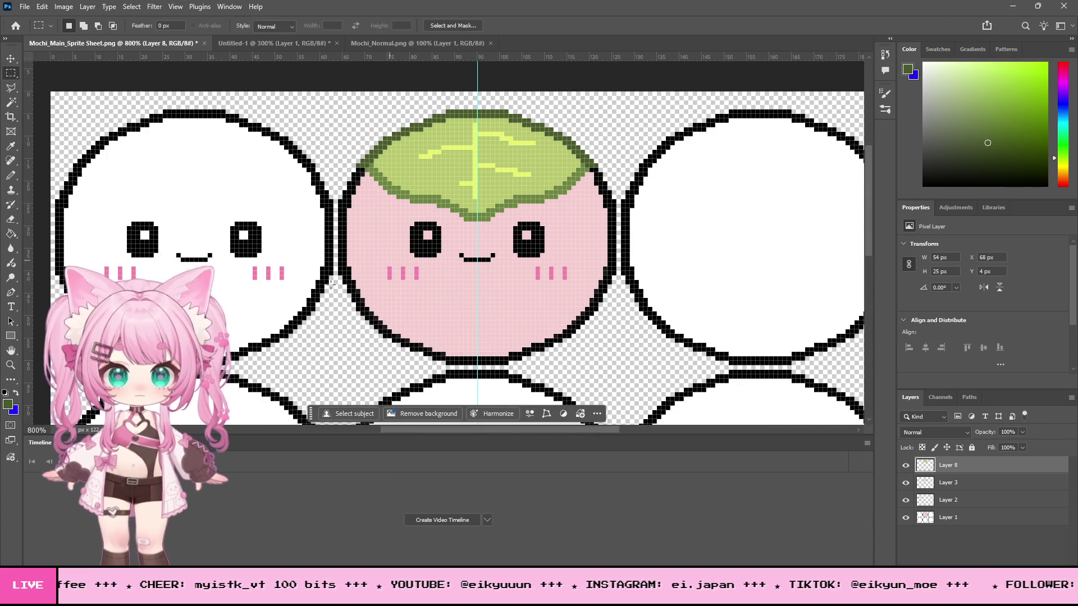
click(14, 366)
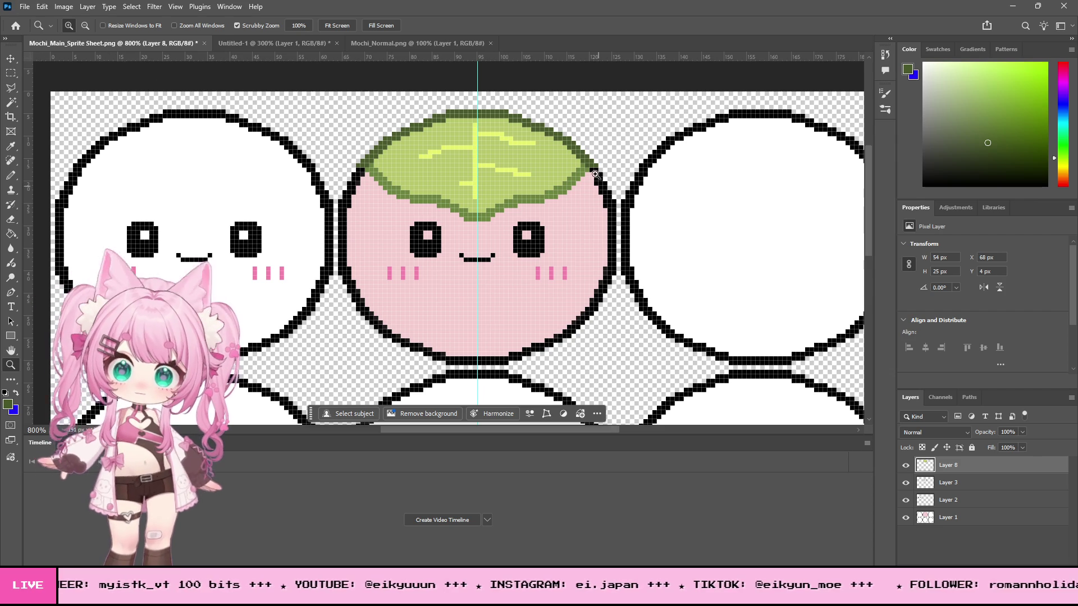
Step: Zoom in on the leaf cap's edge and keep Layer 8 as the active layer
click(598, 179)
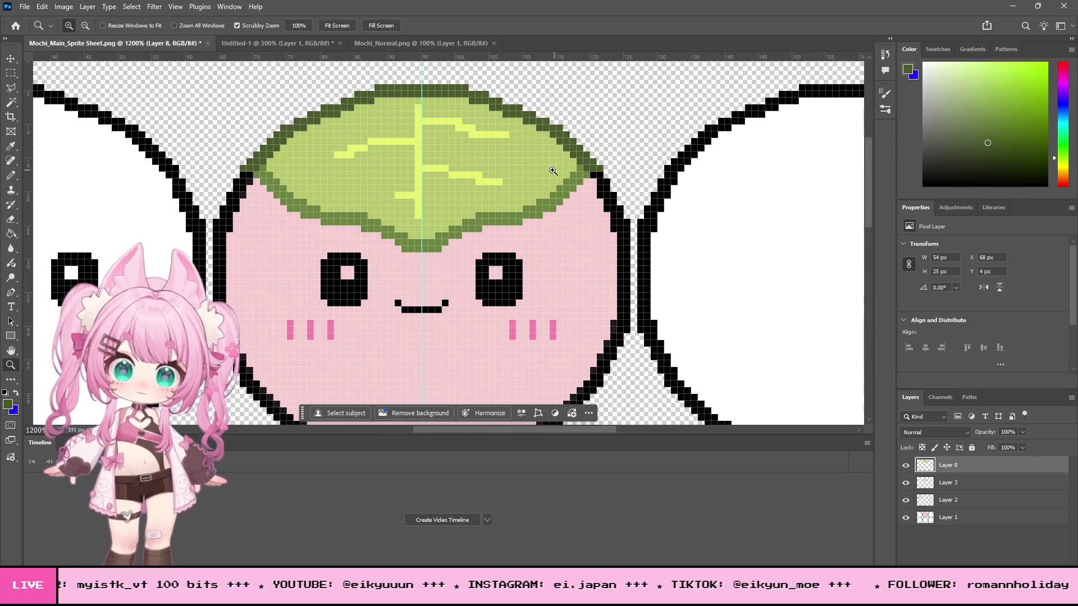
click(12, 147)
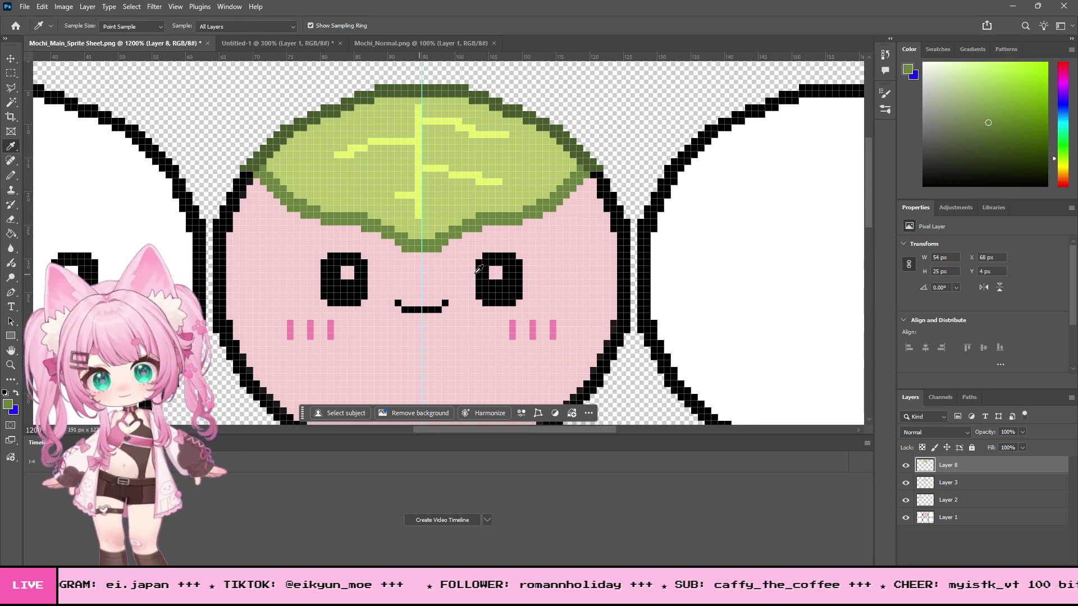
scroll(442, 272, down, 2)
key(v)
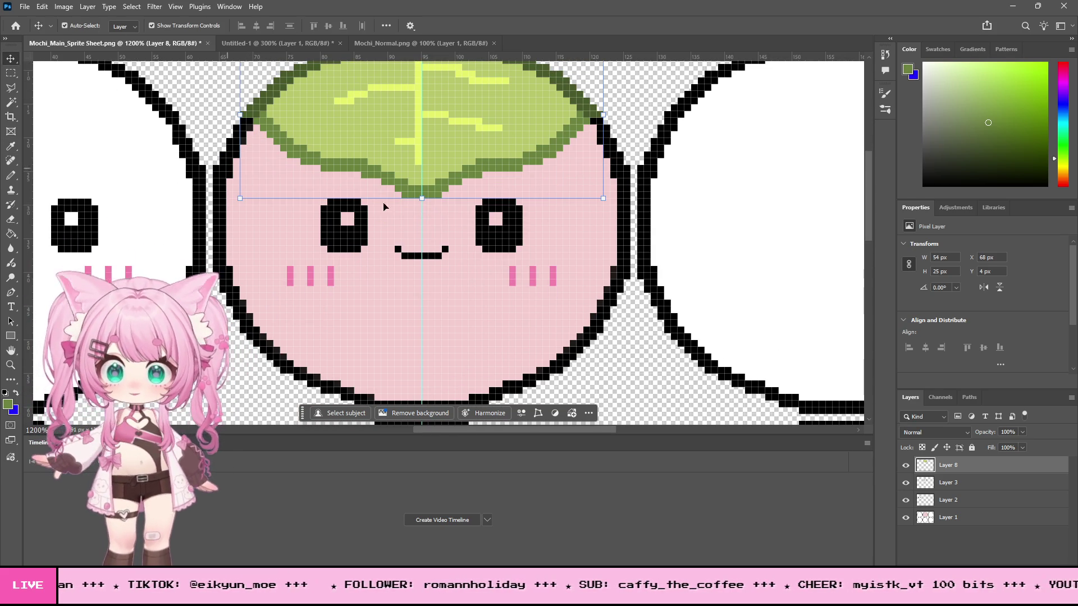
click(521, 221)
click(403, 195)
scroll(442, 176, up, 1)
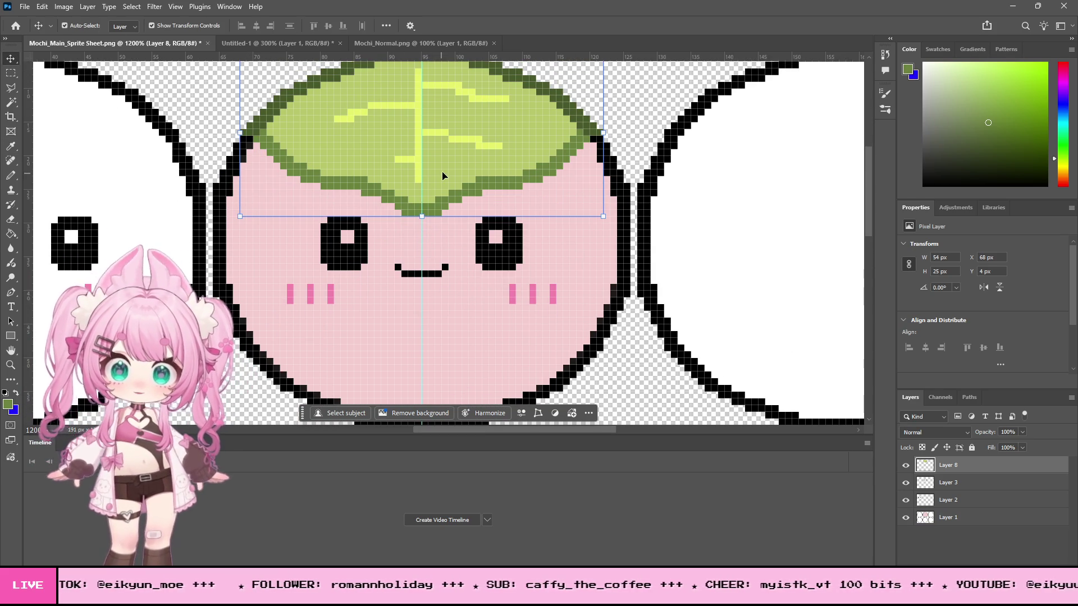
Step: Select the leaf cap's lower part, move it down 4 px, and deselect
key(m)
mouse_move(569, 243)
mouse_down()
mouse_move(287, 161)
mouse_move(287, 149)
mouse_up()
key(v)
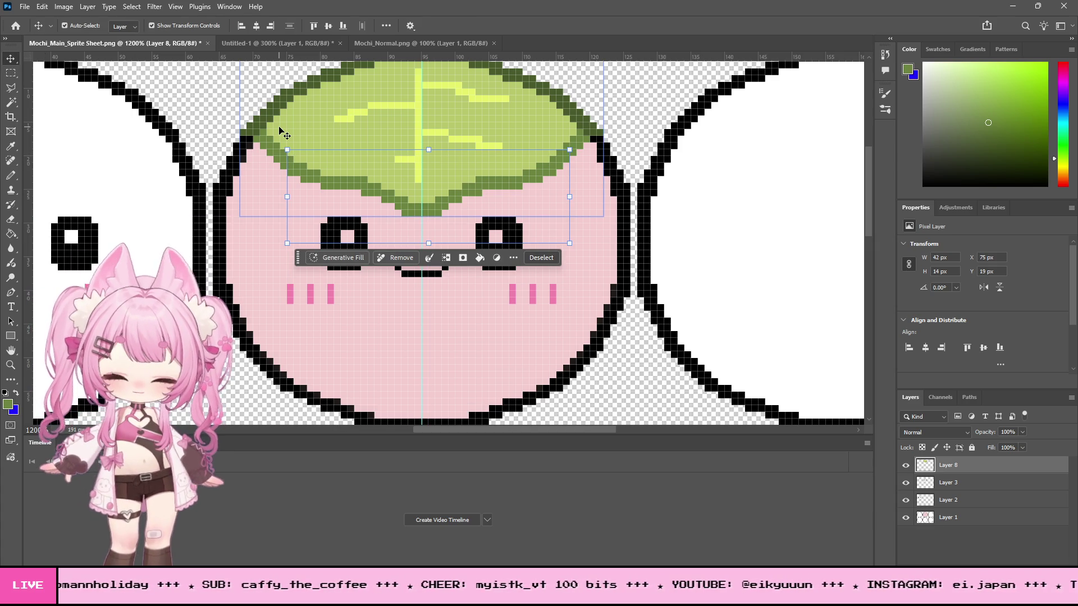
key(Down)
key(Down)
key(Down)
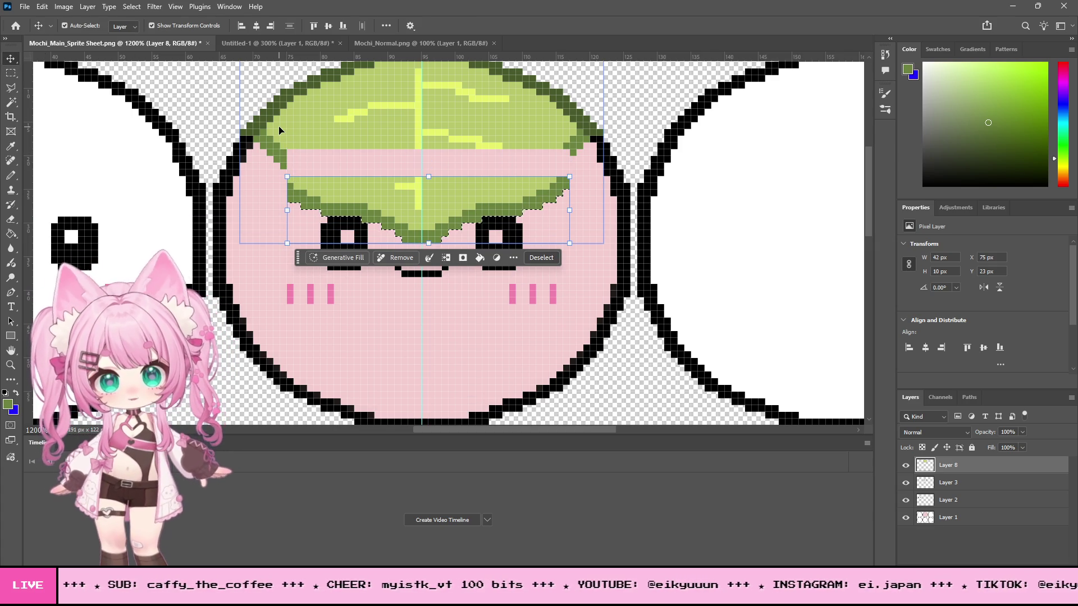
click(11, 73)
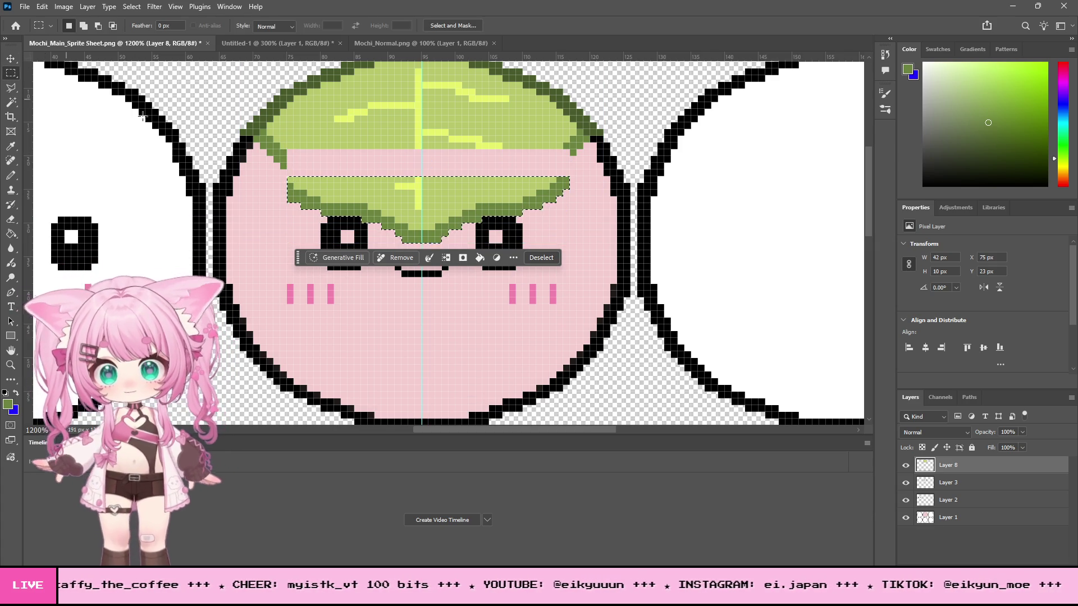
click(374, 175)
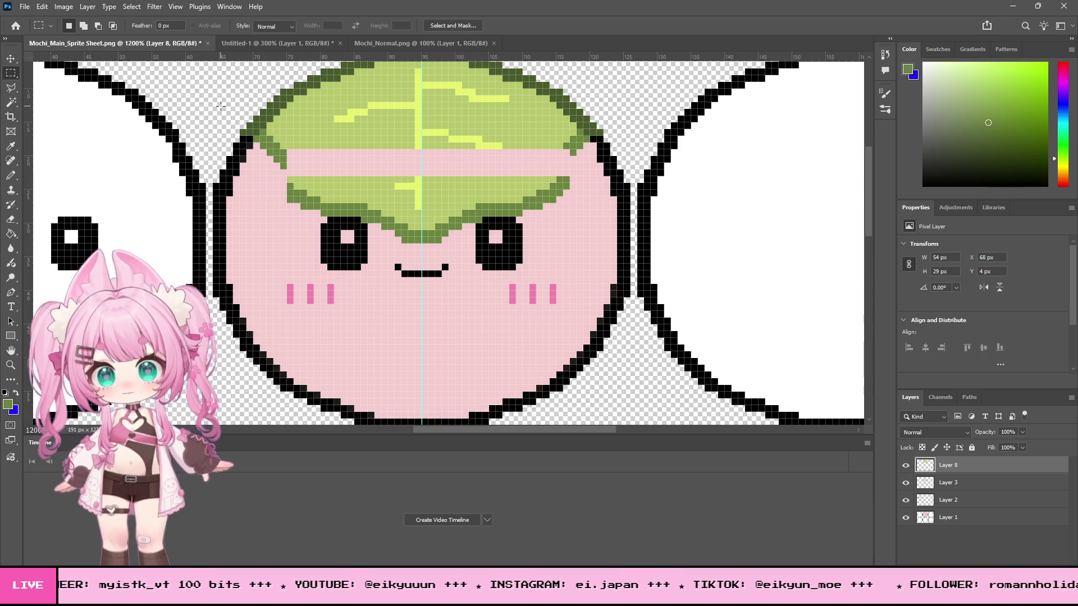
Step: Sample the leaf's green with the Eyedropper for Pencil touch-ups
click(13, 177)
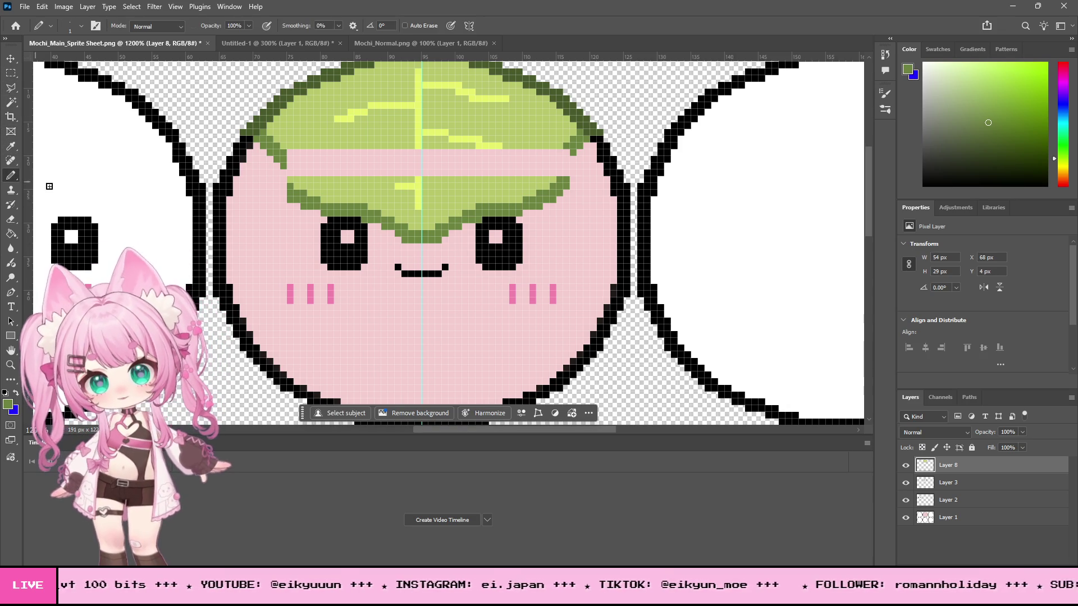
click(11, 147)
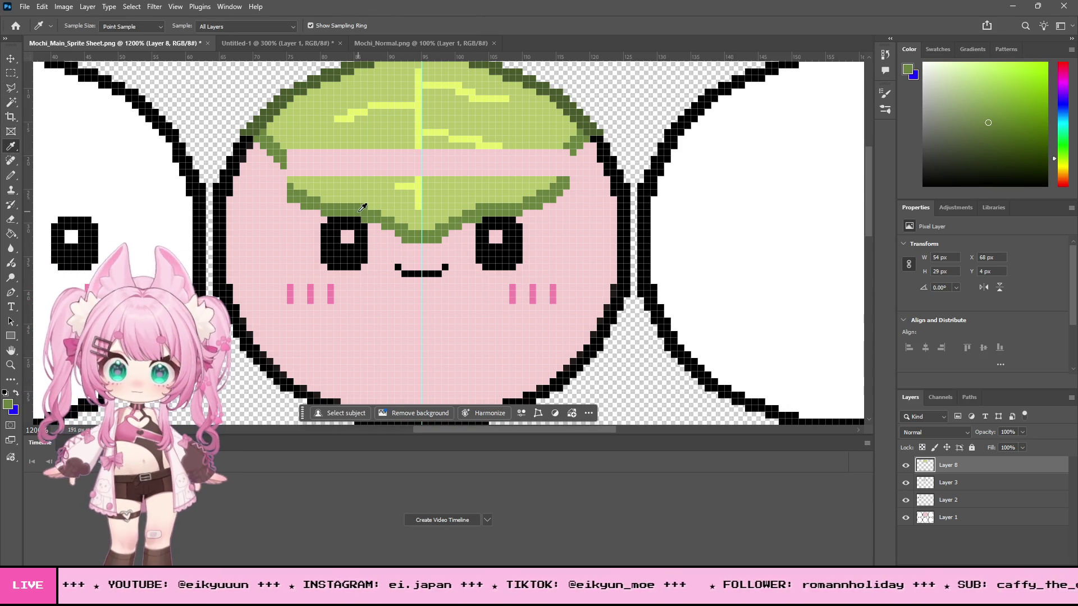
click(11, 176)
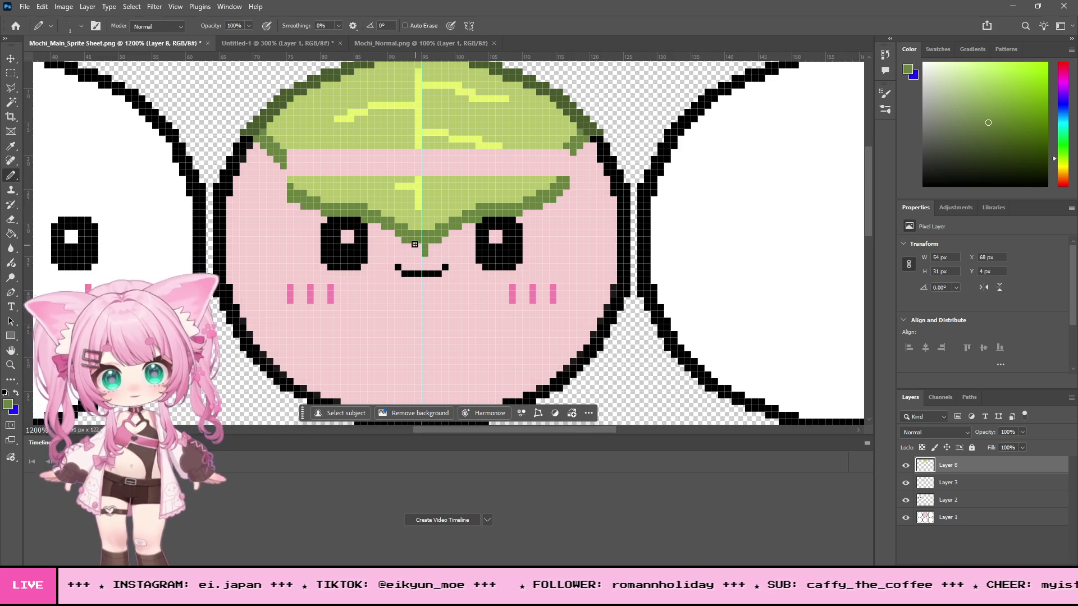
click(10, 59)
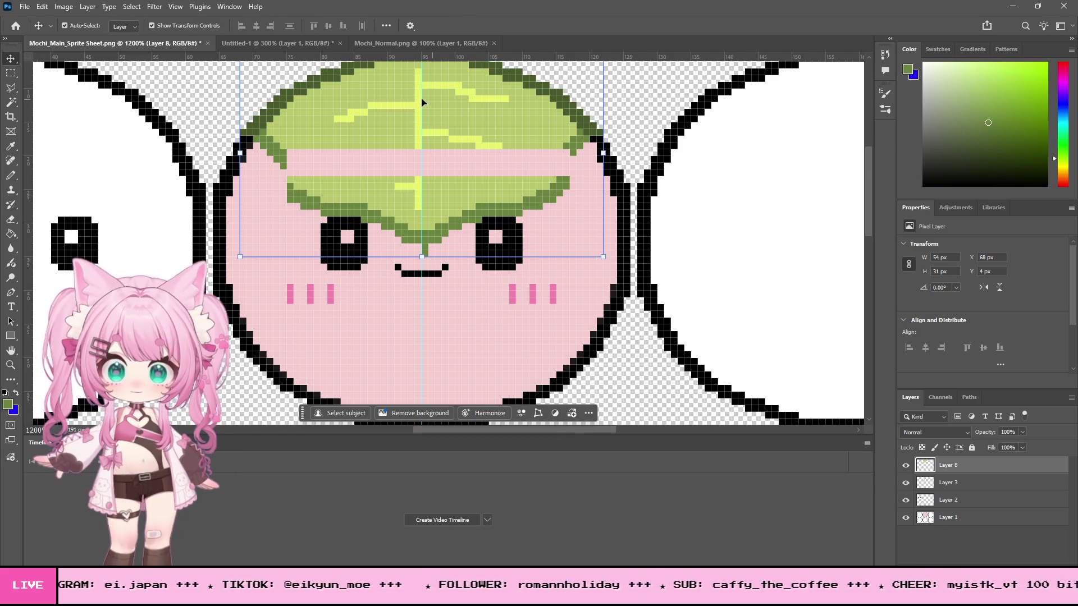
Step: Move the vertical guide left off the mochi and sample the light and dark leaf greens
mouse_move(421, 100)
mouse_down()
mouse_move(282, 84)
mouse_move(167, 123)
mouse_up()
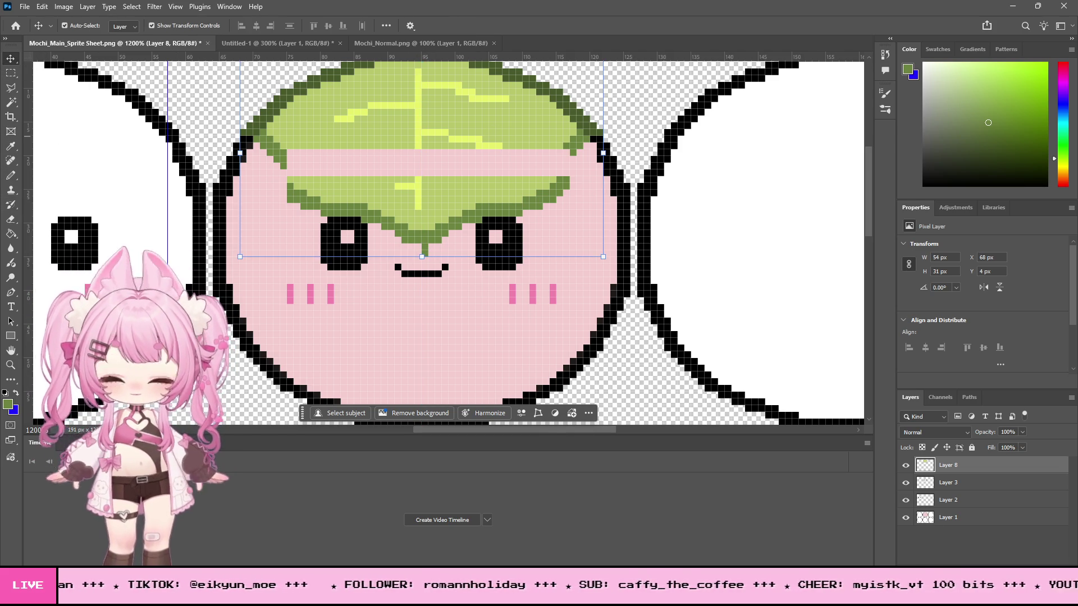
click(10, 175)
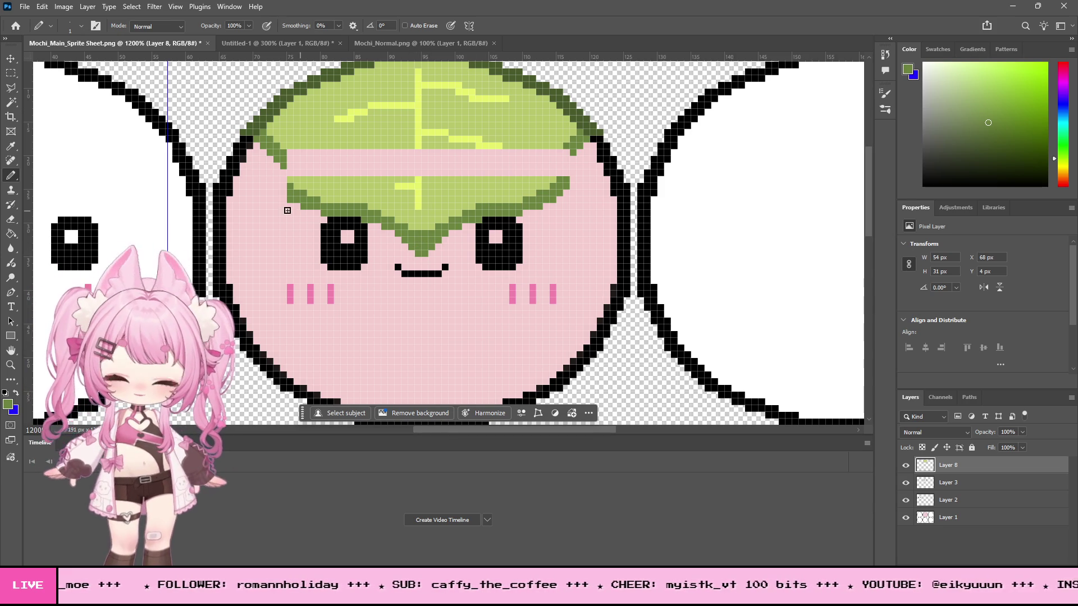
click(9, 147)
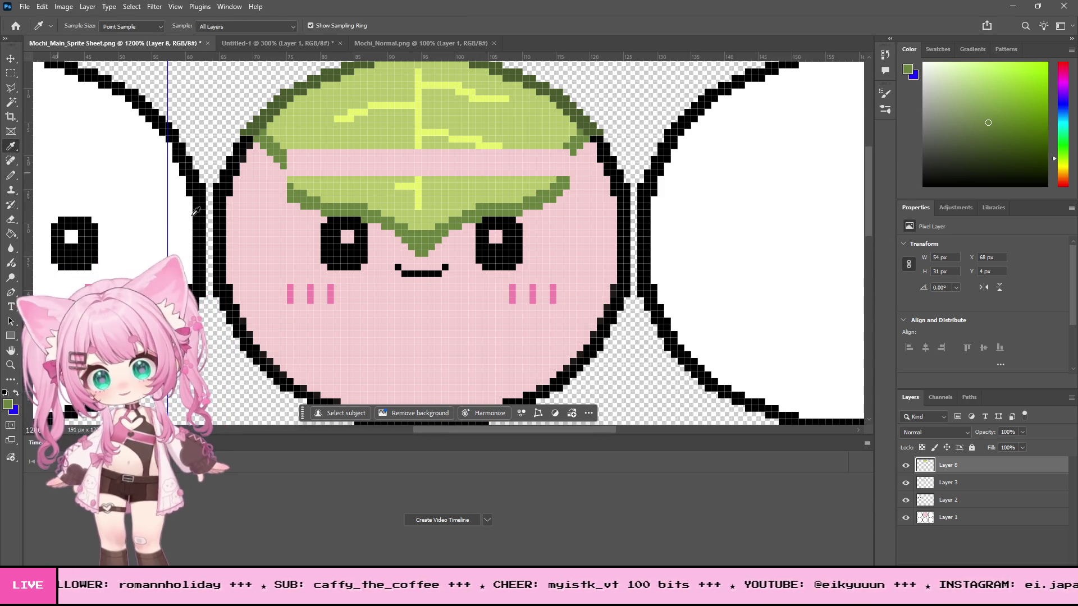
click(11, 177)
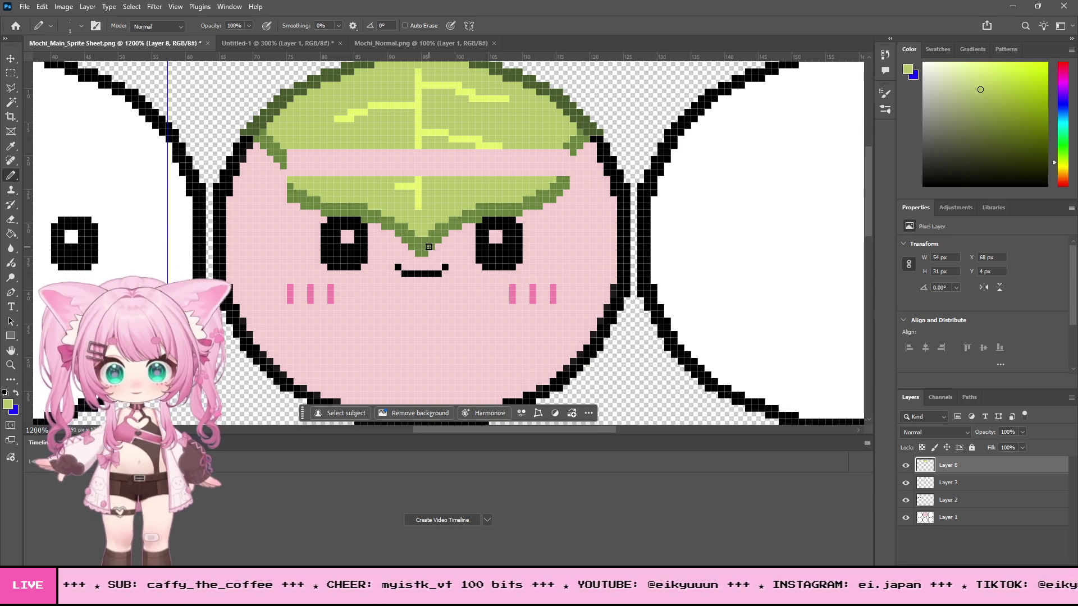
scroll(424, 239, up, 5)
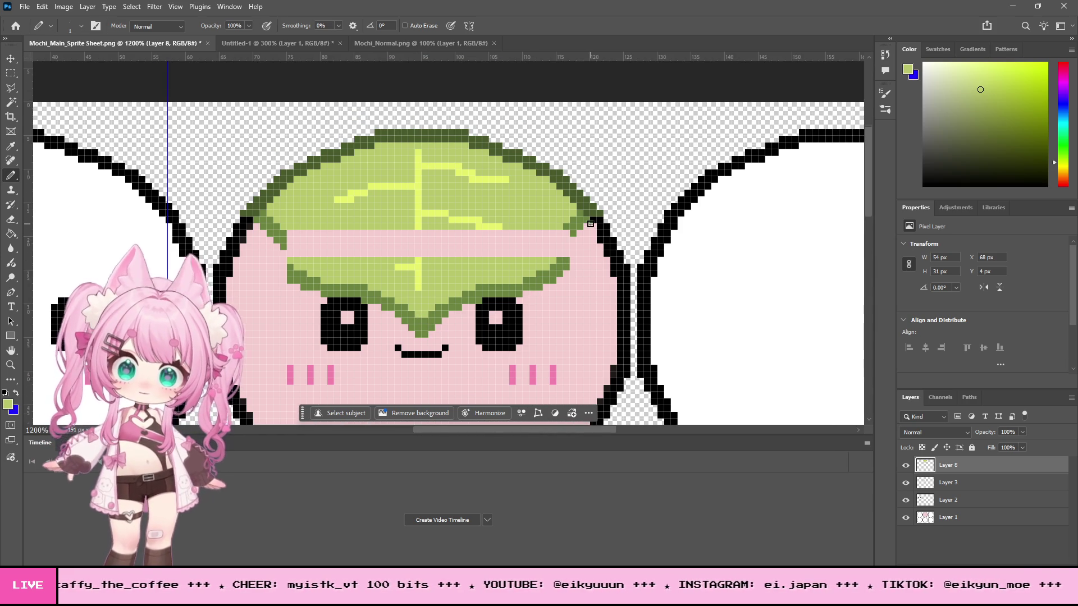
scroll(591, 213, down, 1)
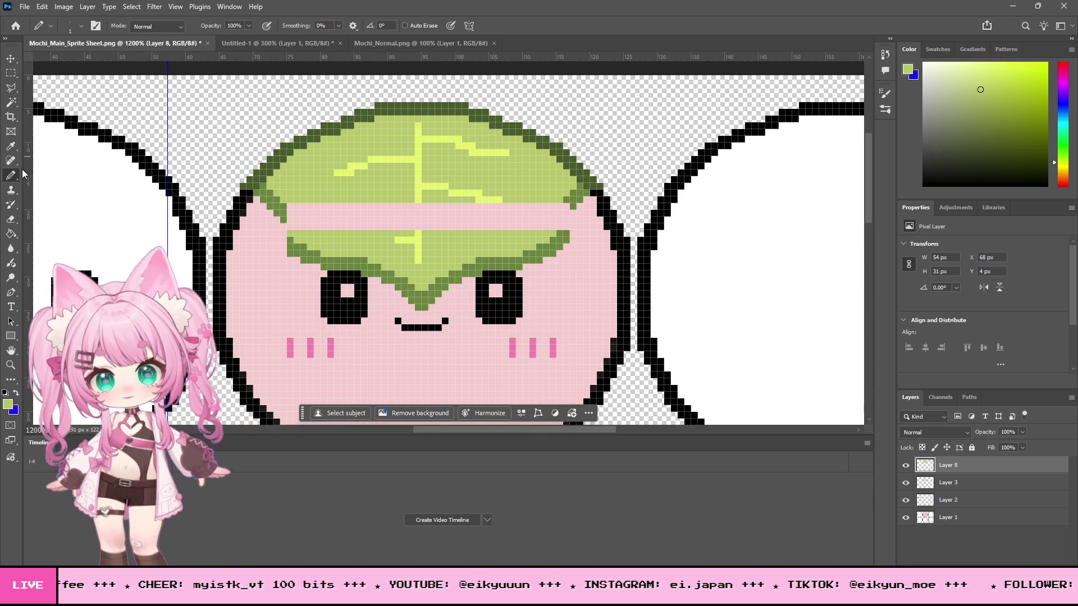
click(11, 222)
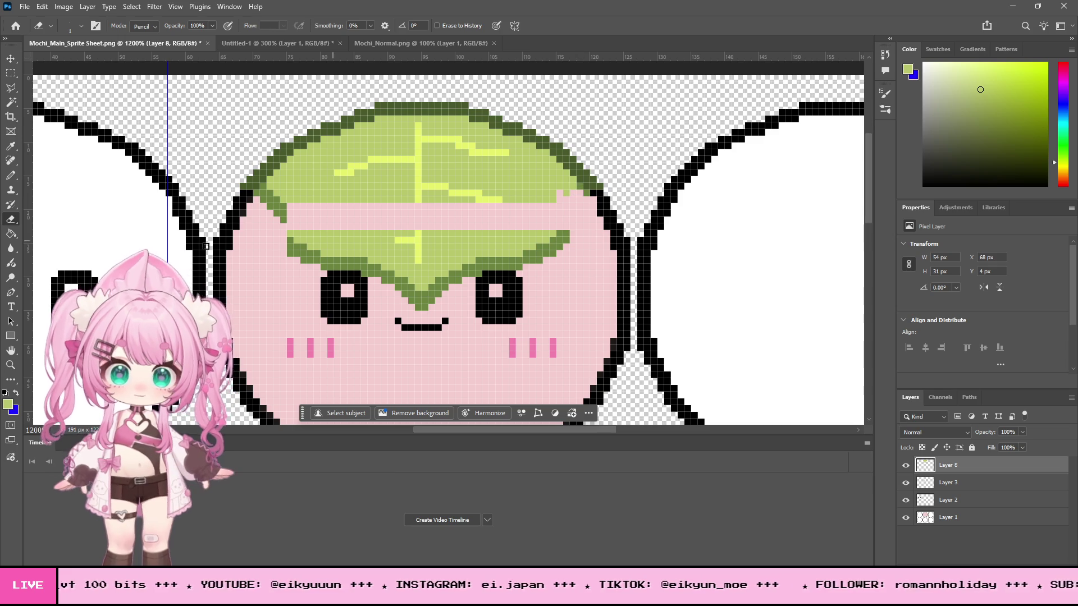
click(10, 177)
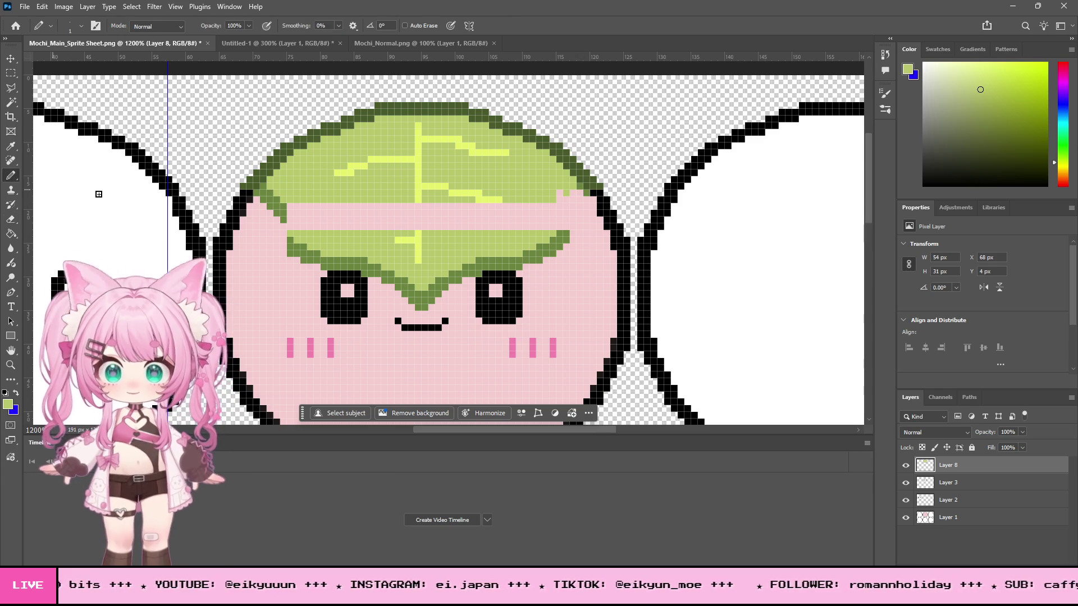
click(13, 148)
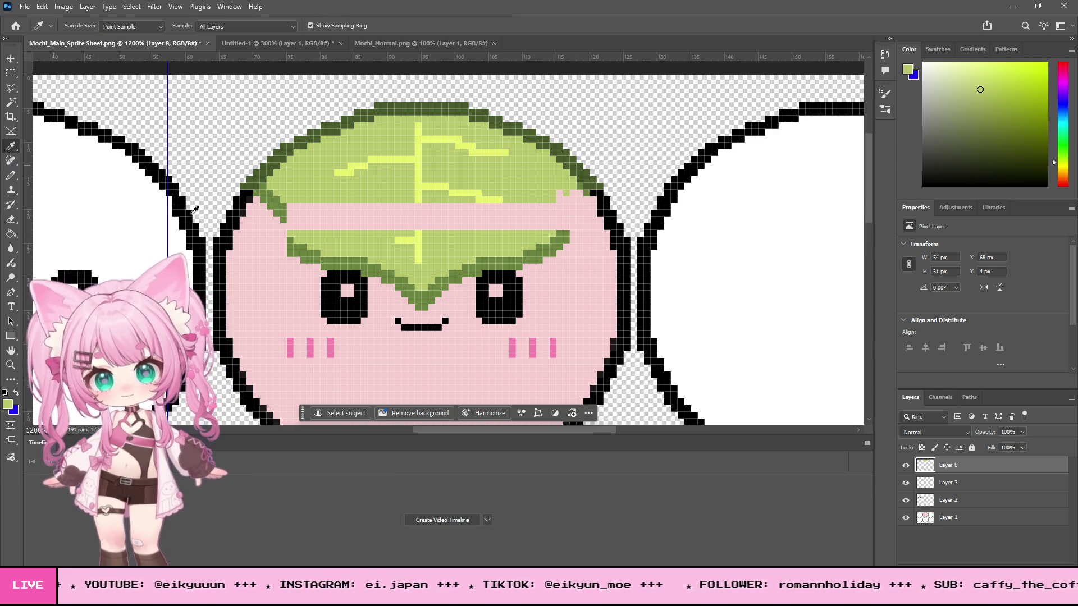
click(11, 177)
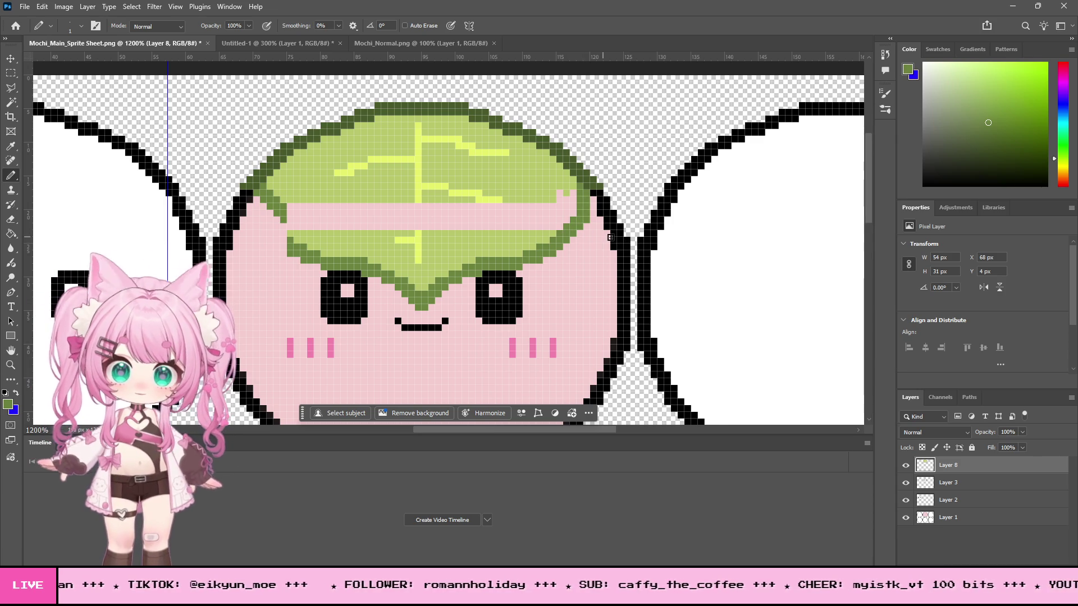
scroll(606, 237, down, 2)
scroll(599, 217, up, 1)
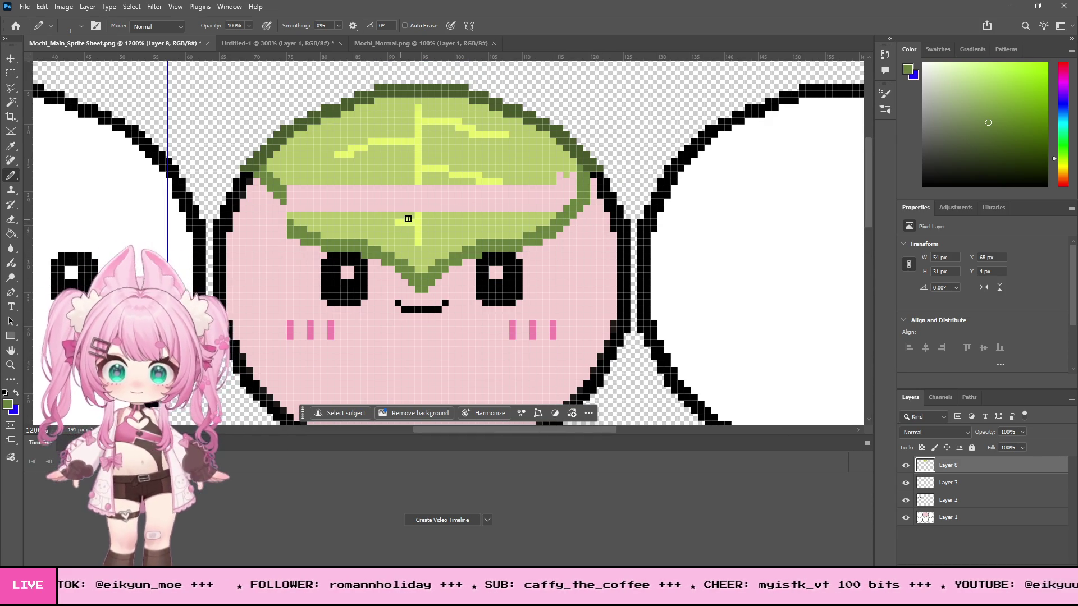
Step: Extend the light-yellow centre vein down through the pink band with the Pencil
click(10, 146)
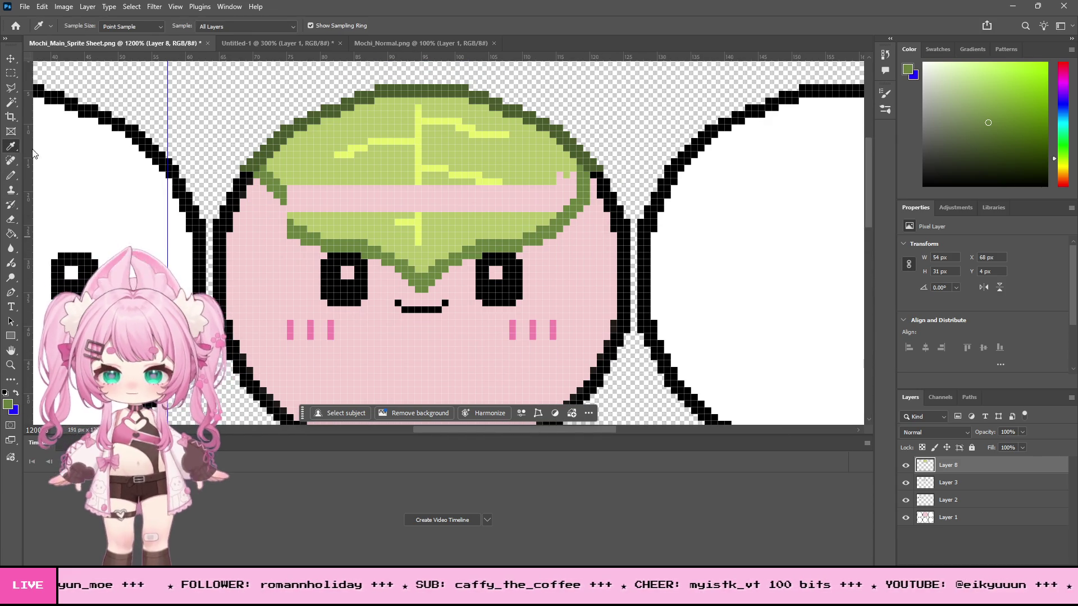
click(420, 158)
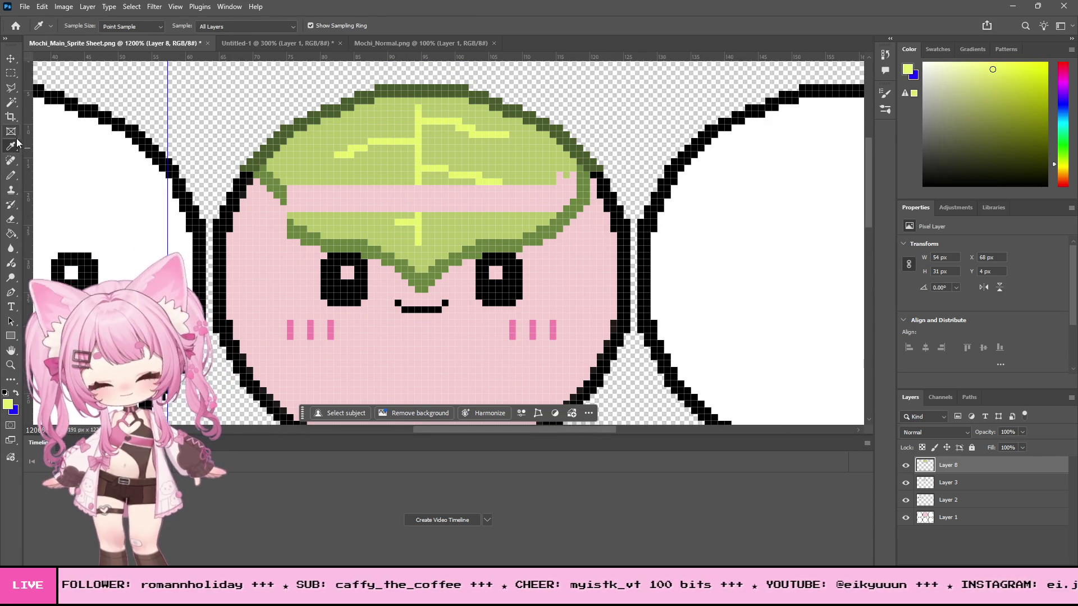
click(8, 176)
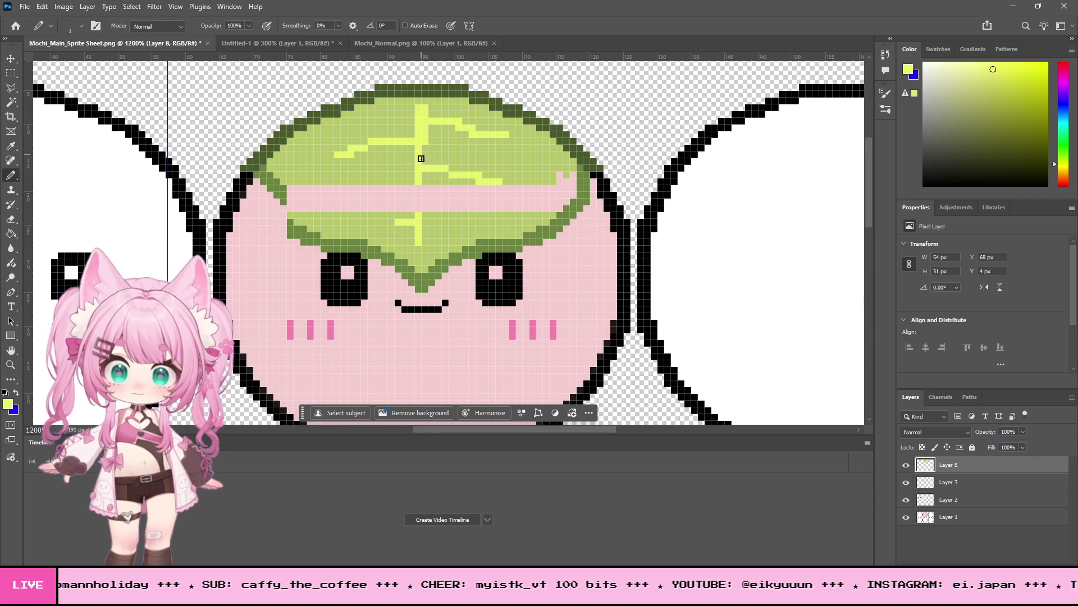
mouse_move(420, 192)
mouse_down()
mouse_move(421, 144)
mouse_move(419, 240)
mouse_up()
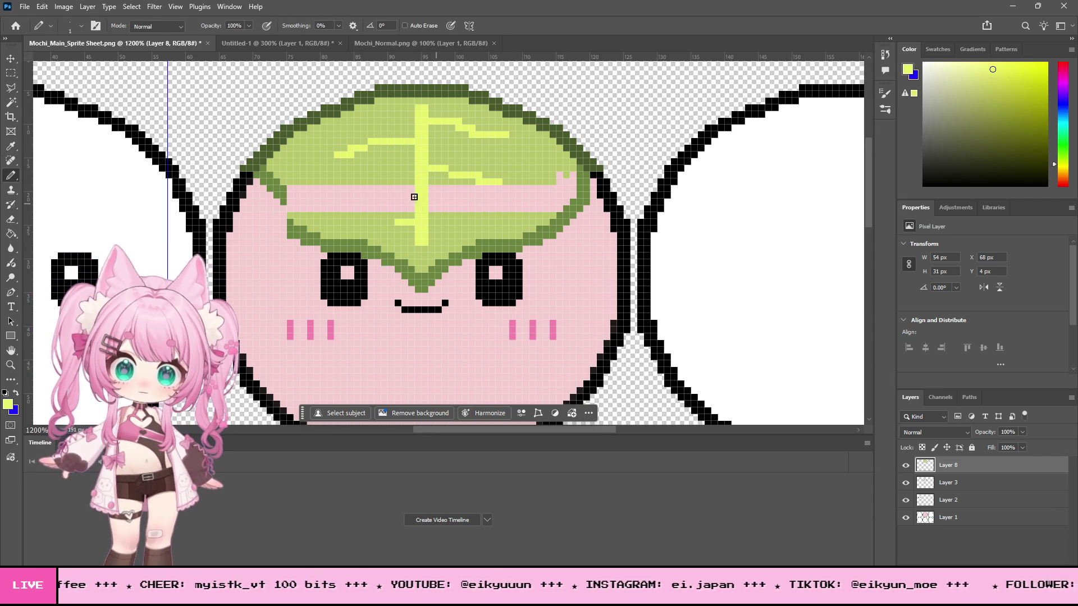
Step: Fill the right part of the pink band with the light olive leaf green
key(i)
click(382, 176)
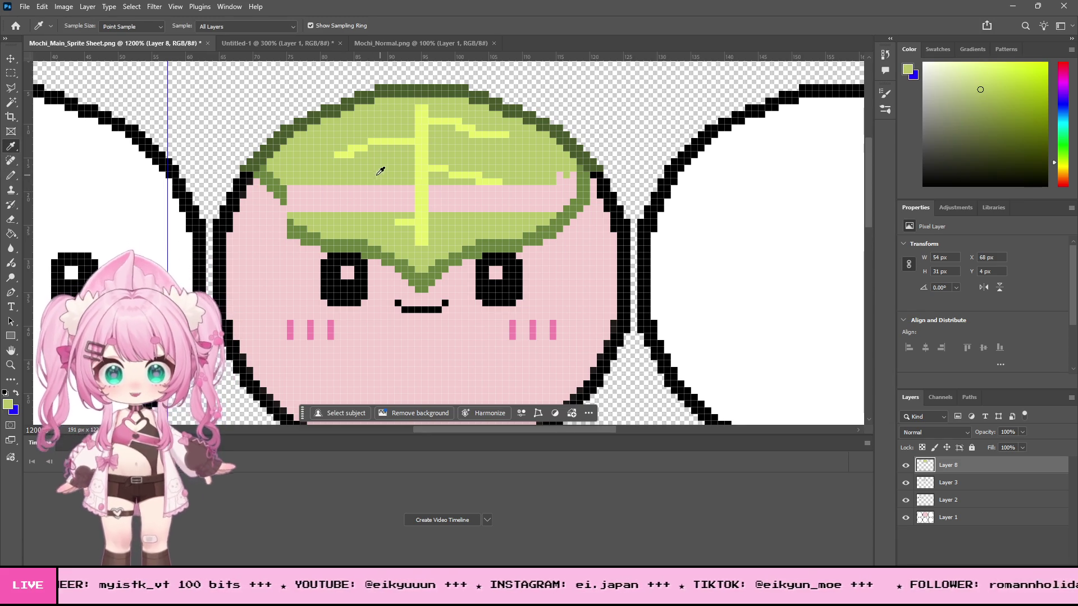
key(g)
click(482, 197)
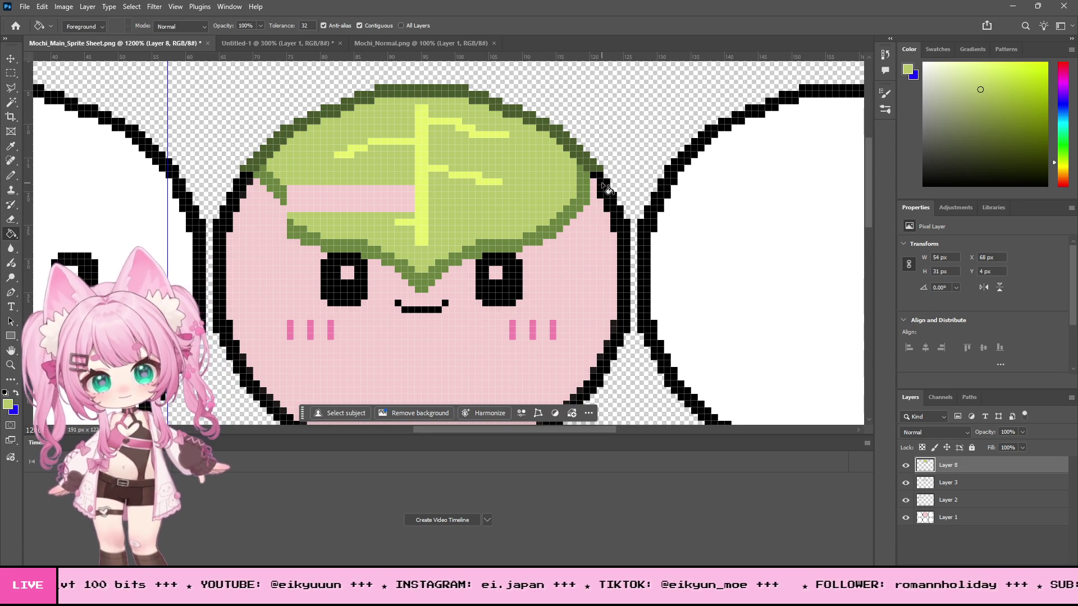
scroll(616, 181, down, 1)
scroll(615, 181, up, 1)
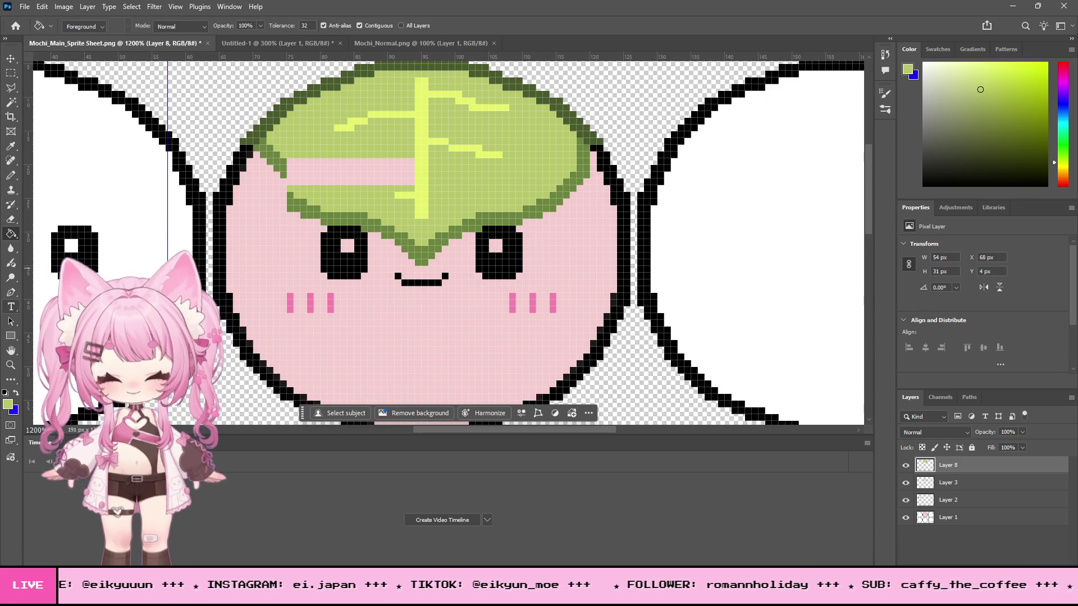
click(11, 364)
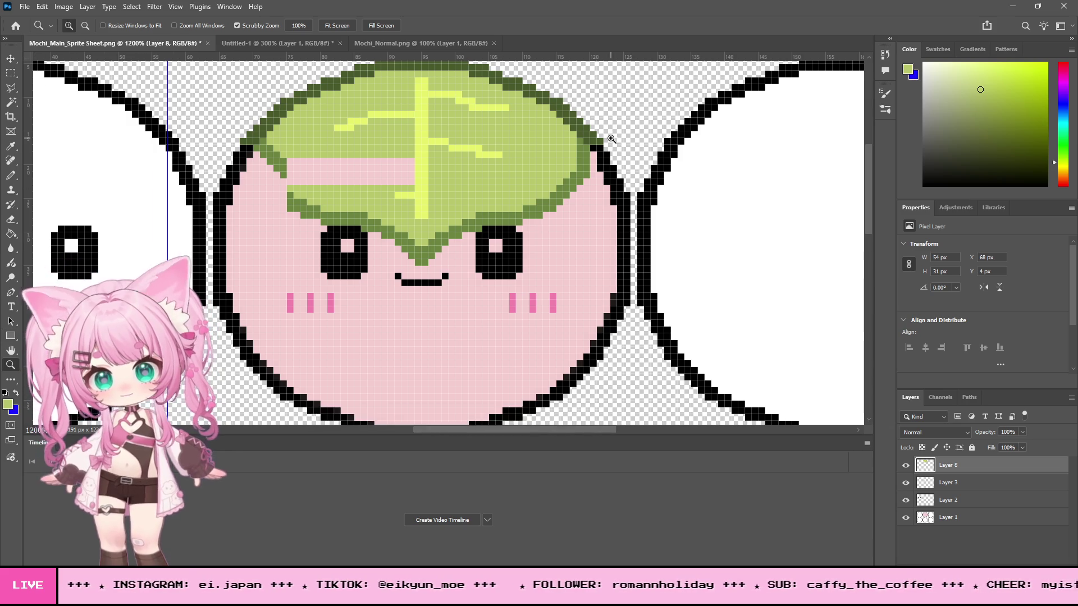
Step: Zoom in on the leaf's right edge and erase three stray dark-green pixels over the outline
click(616, 119)
click(616, 119)
click(614, 114)
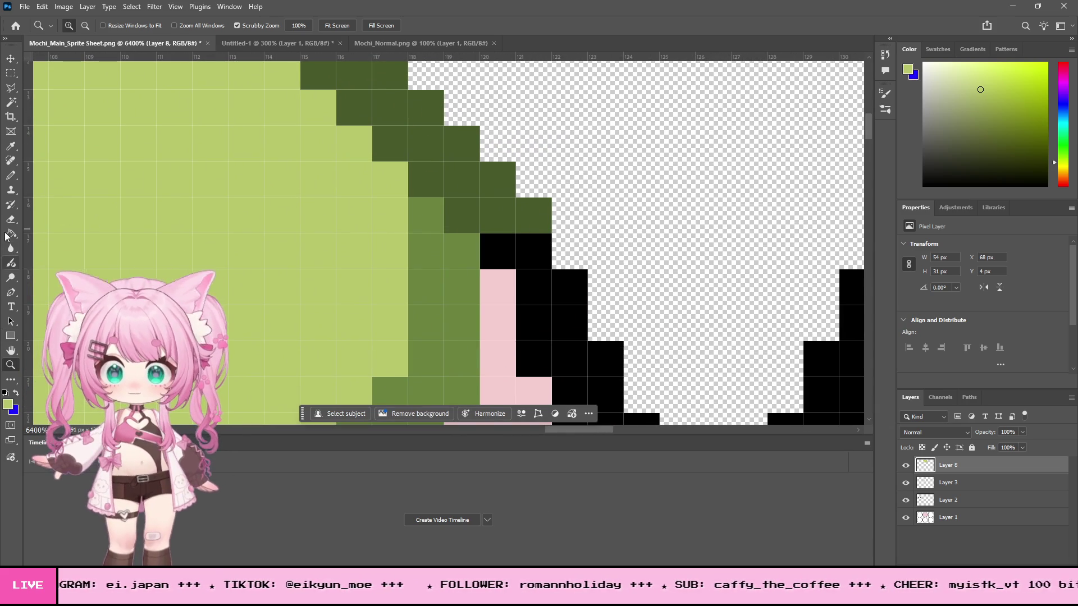
key(e)
click(534, 215)
click(498, 215)
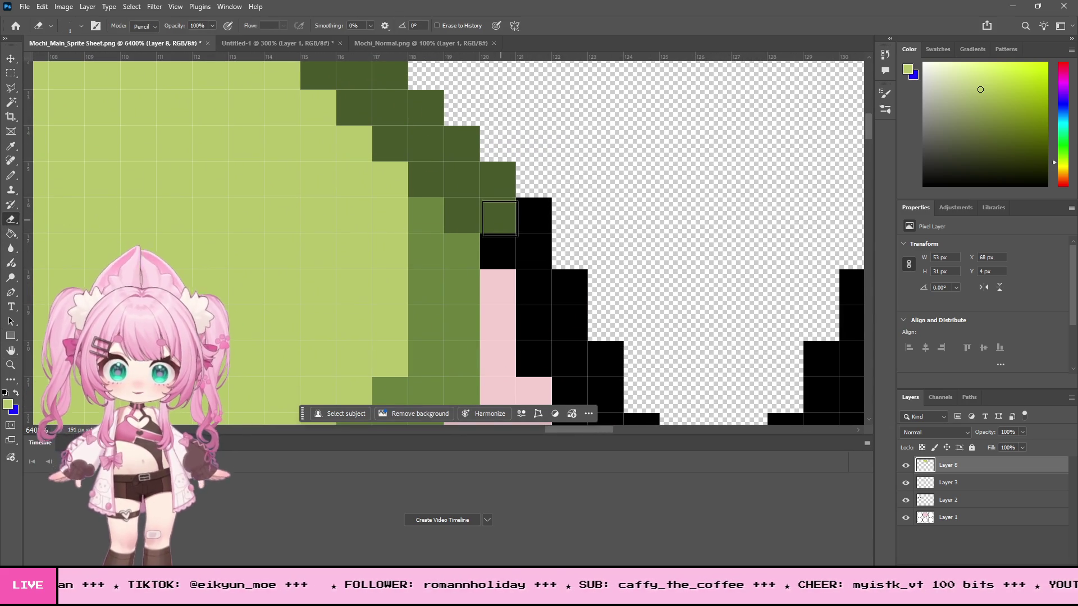
click(512, 192)
scroll(512, 191, down, 2)
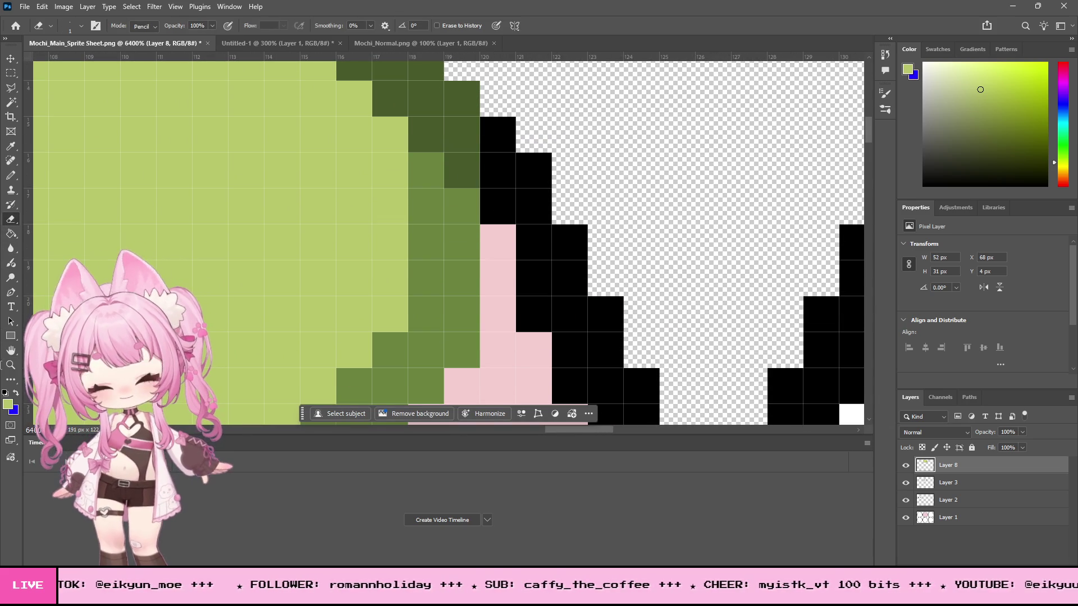
Step: Zoom out to the whole sprite sheet and back in to check the cleaned green leaf
click(10, 365)
alt+click(486, 194)
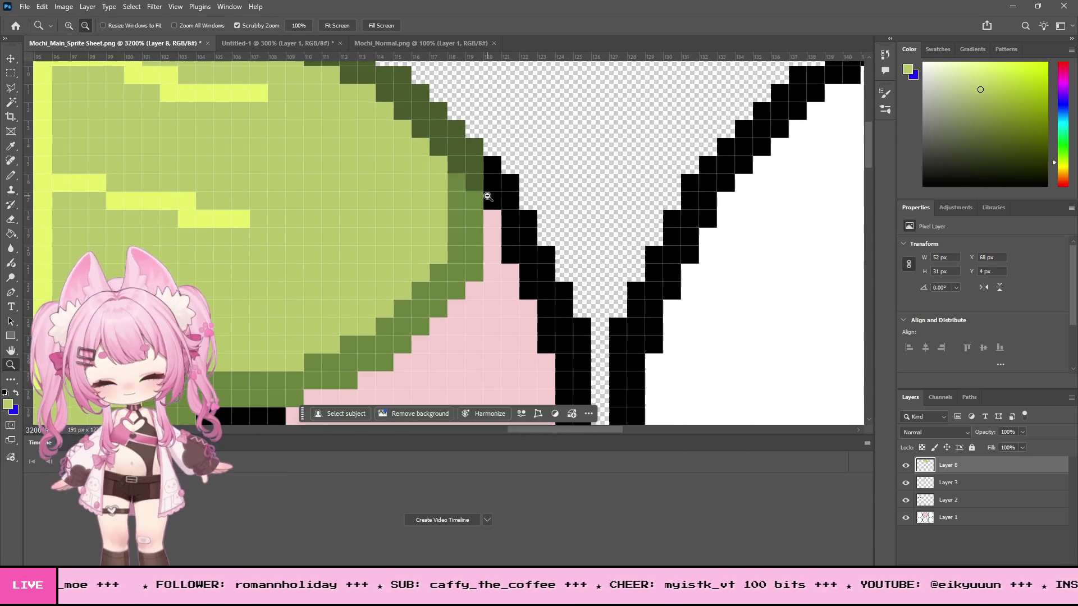
alt+click(487, 196)
alt+click(505, 204)
alt+click(525, 214)
alt+click(526, 214)
alt+click(526, 214)
alt+click(526, 214)
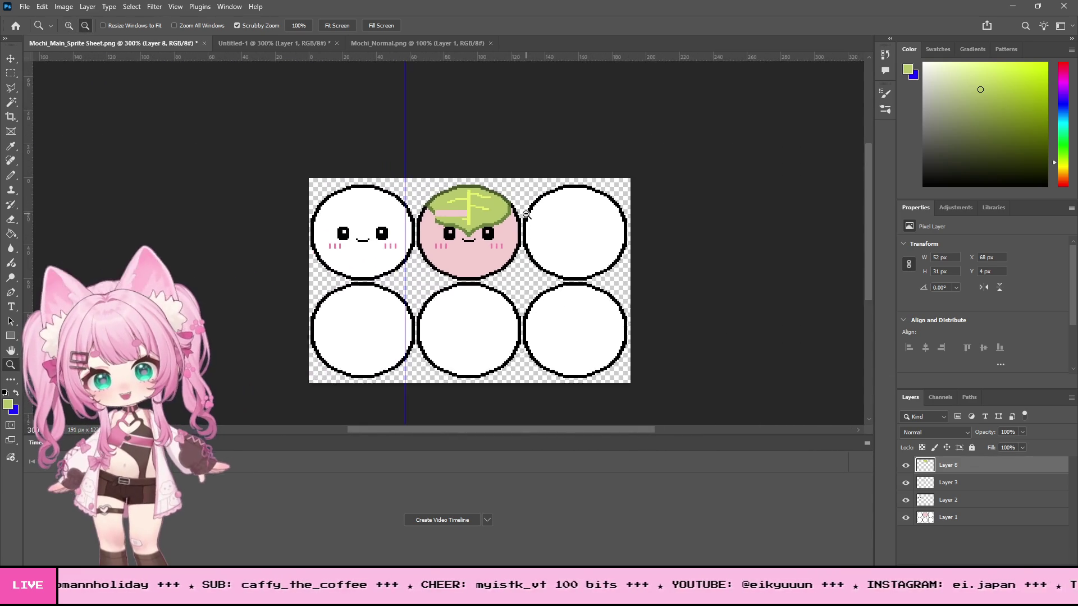
alt+click(525, 214)
alt+click(526, 214)
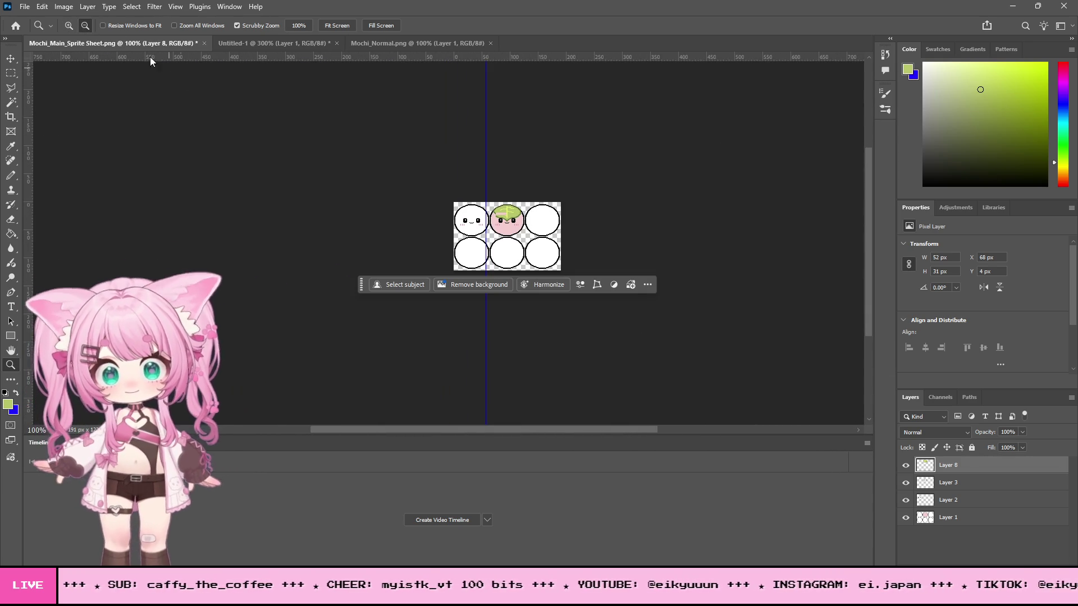
click(564, 209)
click(455, 222)
click(457, 210)
click(458, 209)
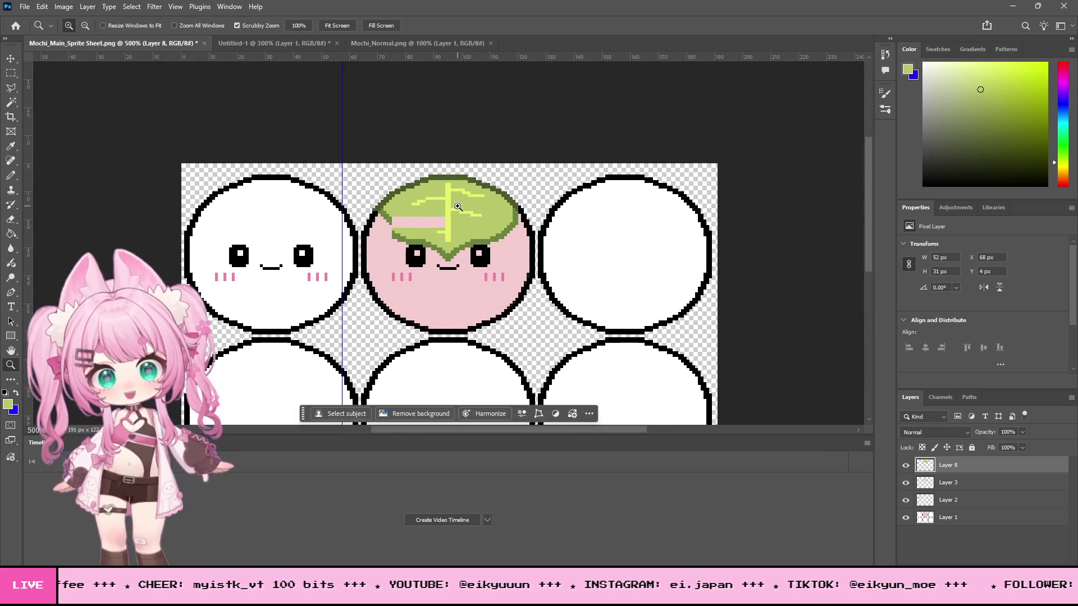
click(459, 208)
click(458, 206)
click(458, 206)
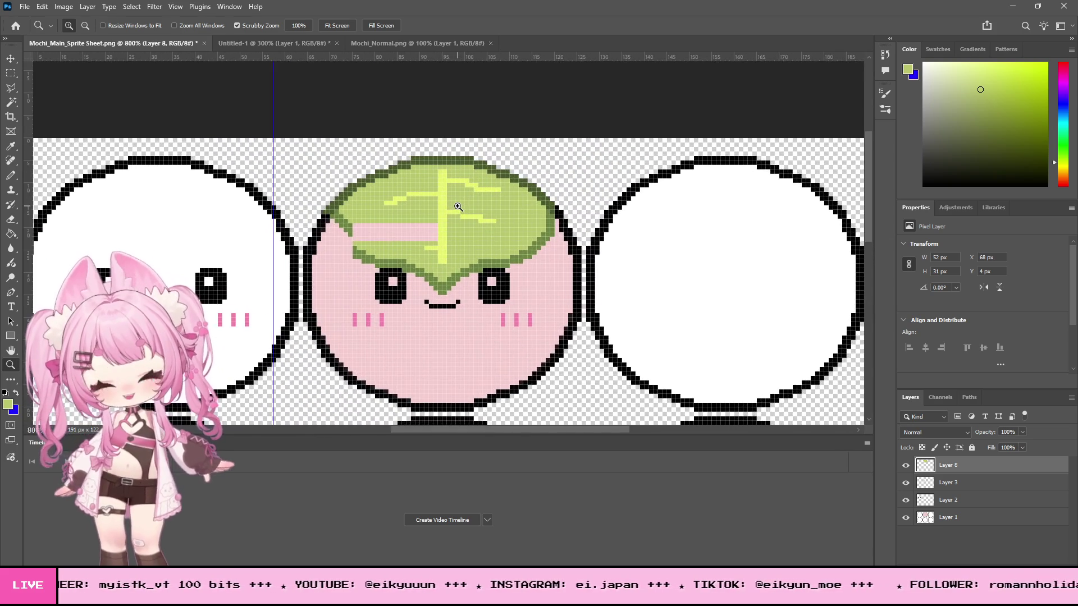
click(458, 207)
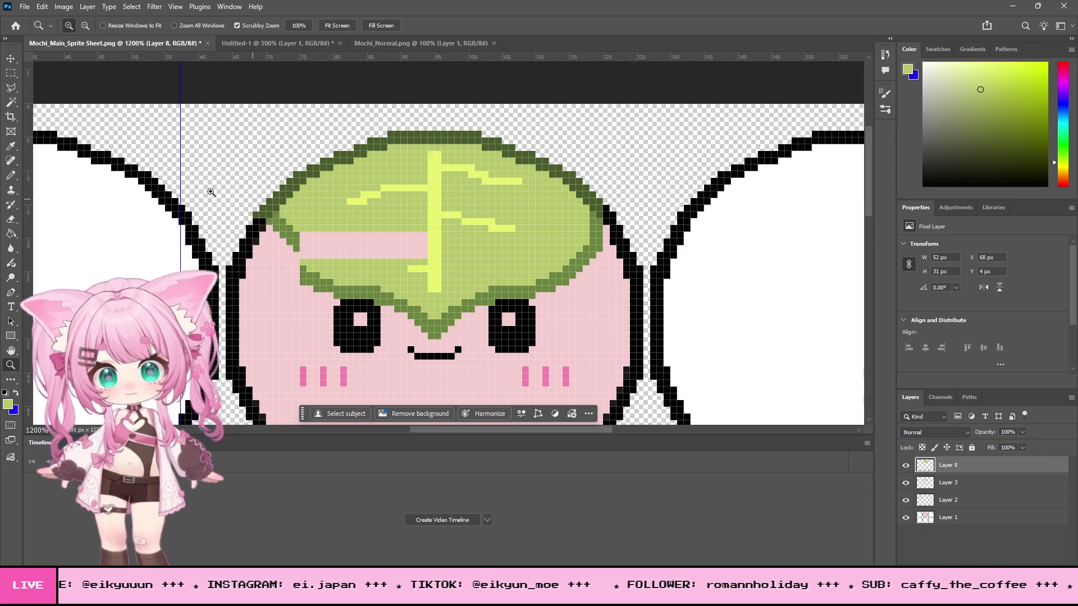
Step: Copy the leaf's right half, flip it horizontally, place it on the left and merge it down
click(10, 73)
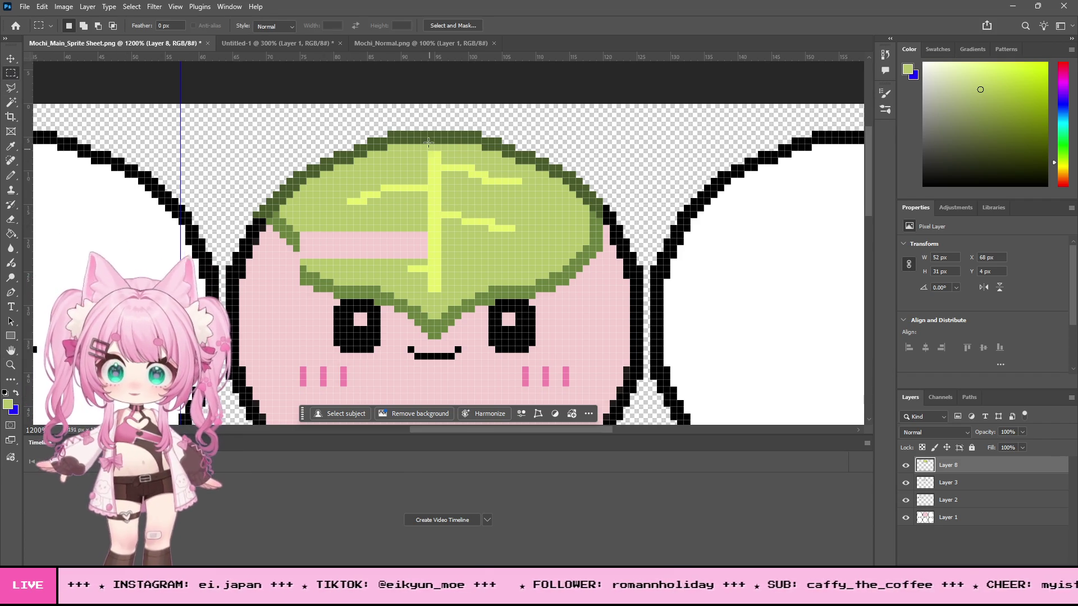
mouse_move(428, 117)
mouse_down()
mouse_move(481, 194)
mouse_move(481, 231)
mouse_up()
mouse_move(435, 110)
mouse_down()
mouse_move(522, 317)
mouse_move(602, 348)
mouse_up()
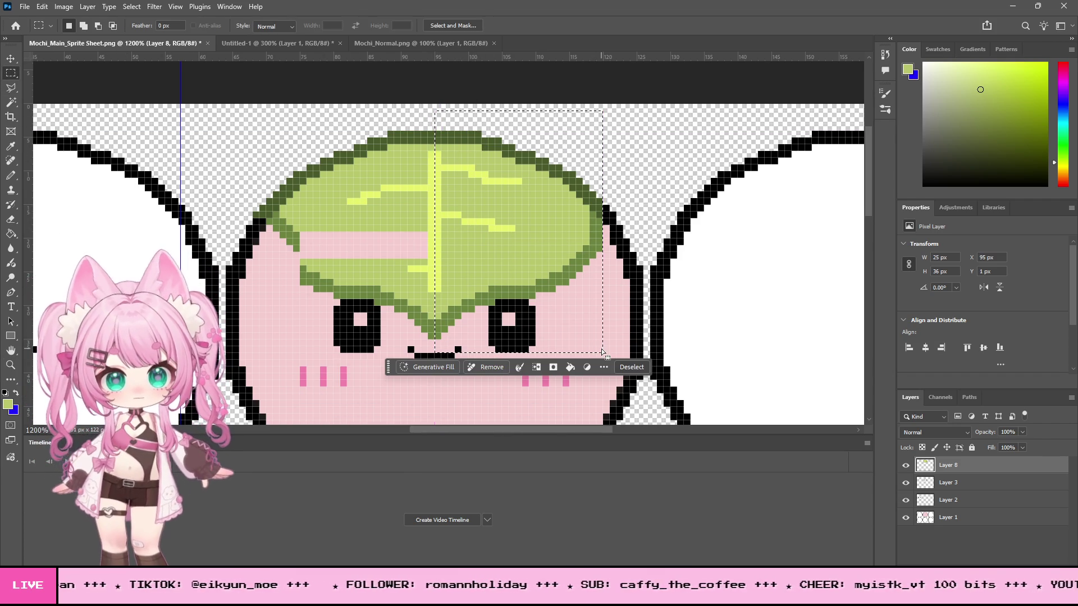
key(ctrl+j)
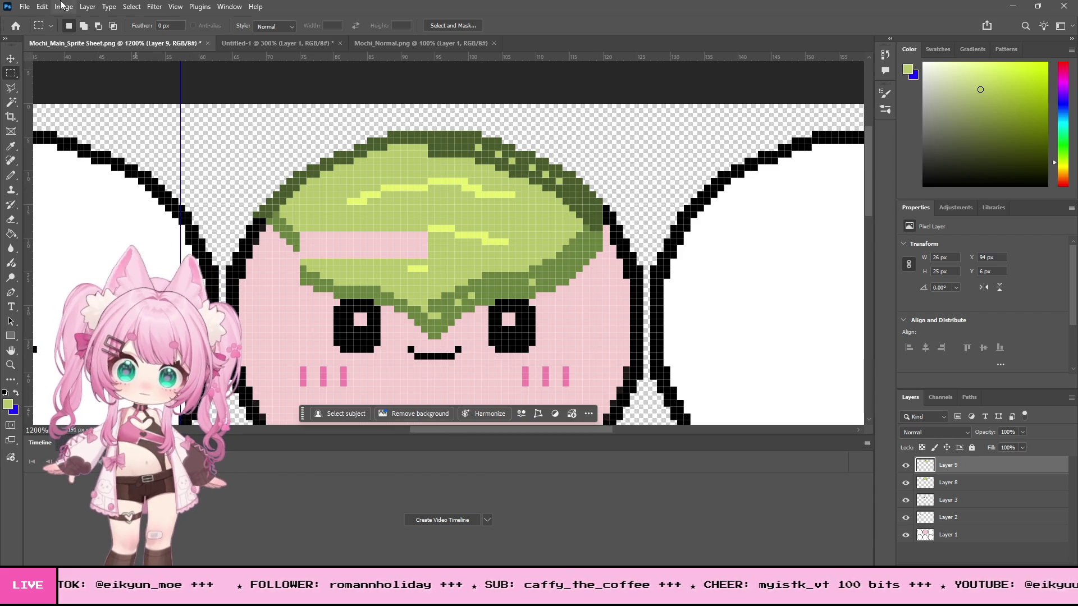
click(42, 6)
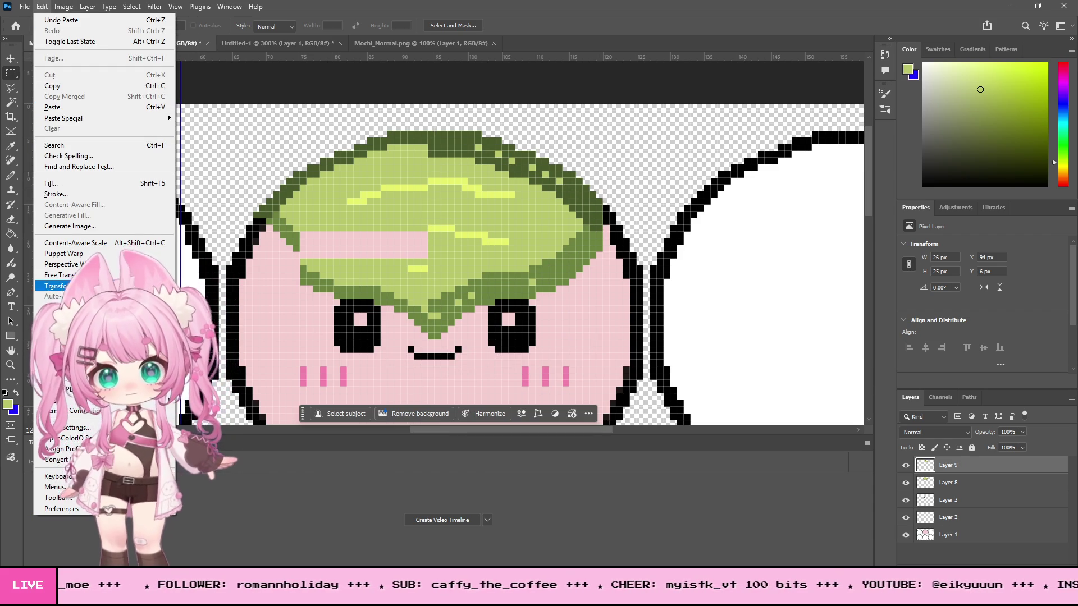
mouse_move(85, 286)
click(205, 493)
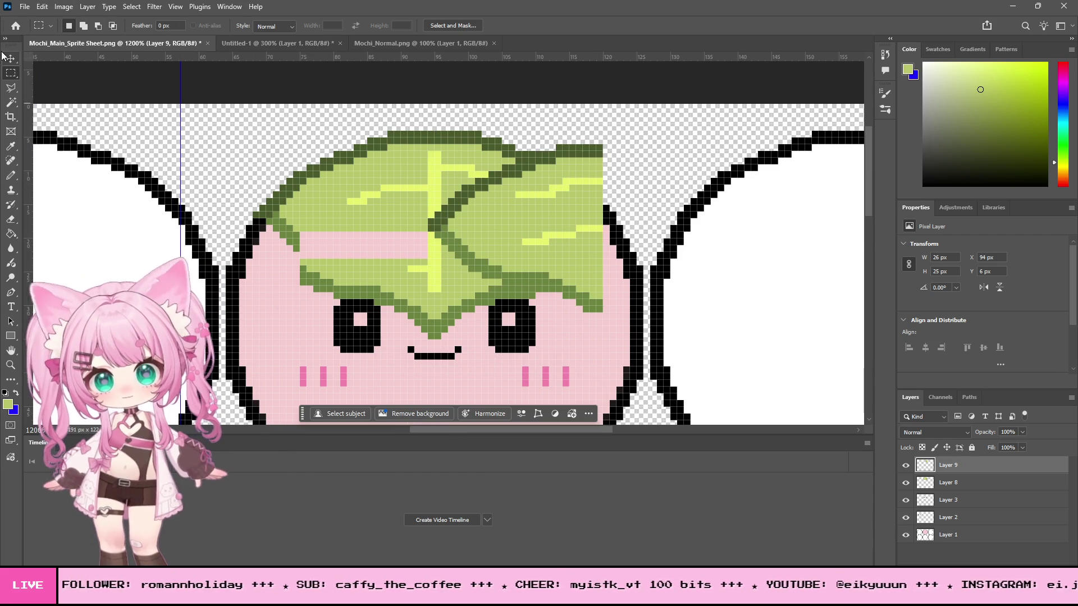
key(v)
mouse_move(459, 213)
mouse_down()
mouse_move(302, 198)
mouse_move(322, 200)
mouse_up()
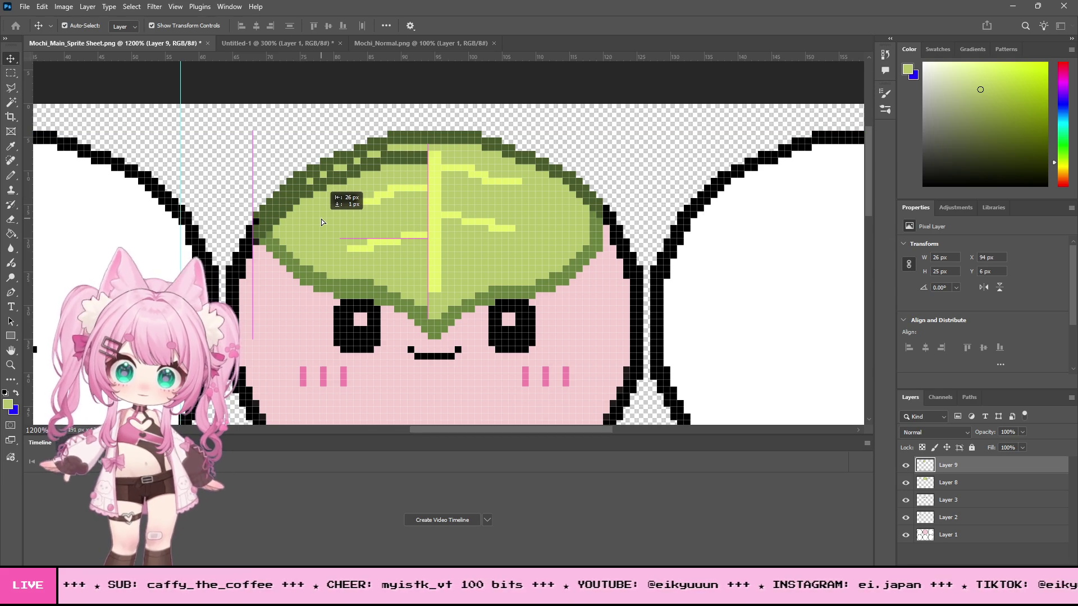
mouse_move(321, 219)
mouse_down()
mouse_move(322, 193)
mouse_move(300, 193)
mouse_move(330, 192)
mouse_up()
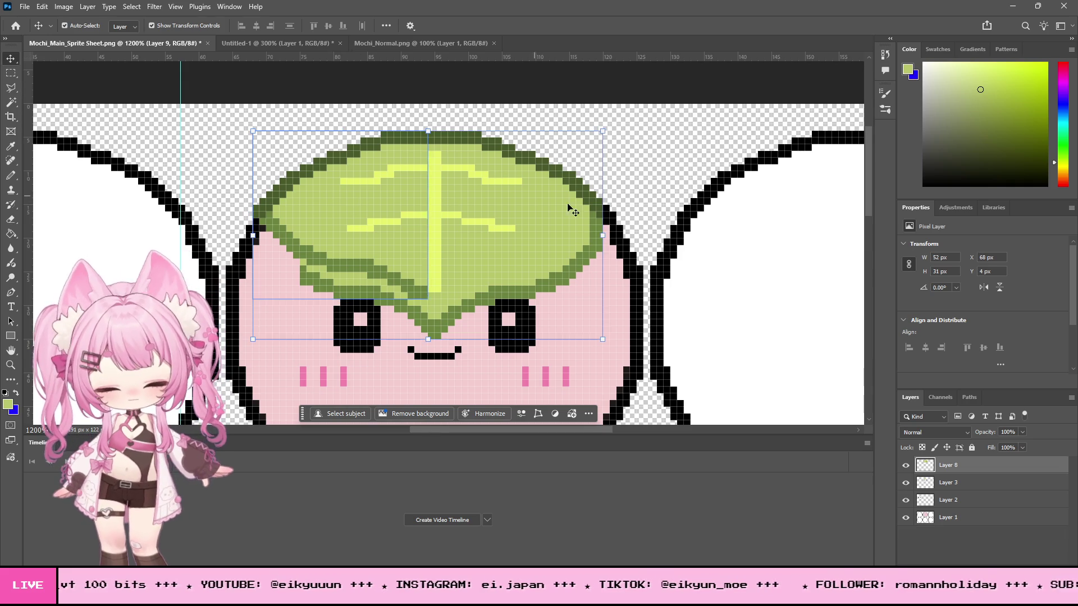
key(ctrl+e)
Step: Clear the leaf's left half and replace it with a horizontally flipped copy of the right half
click(11, 73)
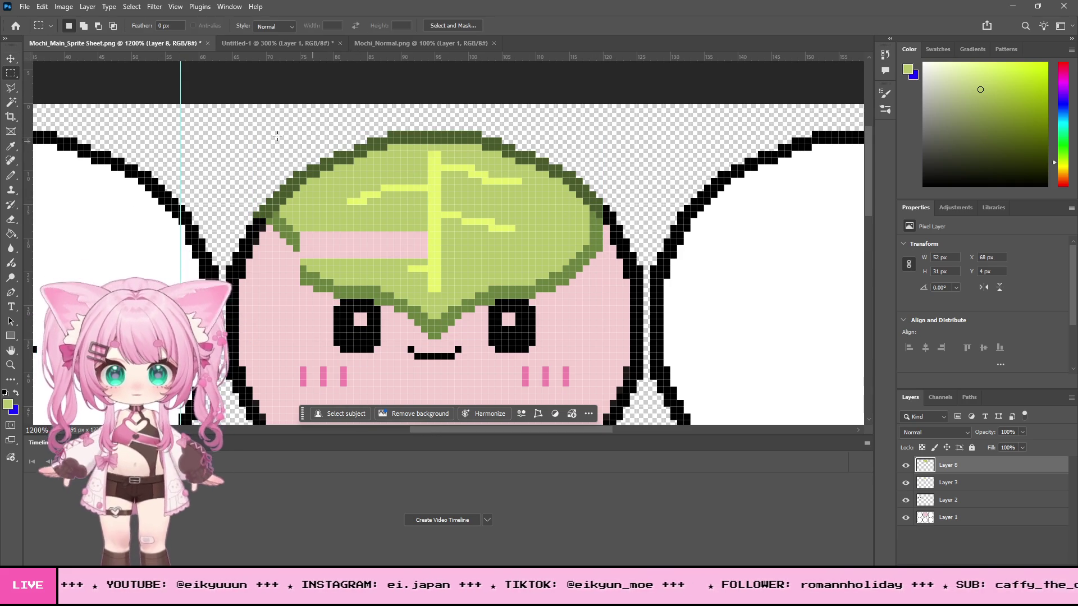
mouse_move(213, 111)
mouse_down()
mouse_move(421, 382)
mouse_move(449, 385)
mouse_move(435, 393)
mouse_up()
key(Delete)
key(ctrl+d)
drag(623, 372, 435, 110)
key(ctrl+c)
key(ctrl+v)
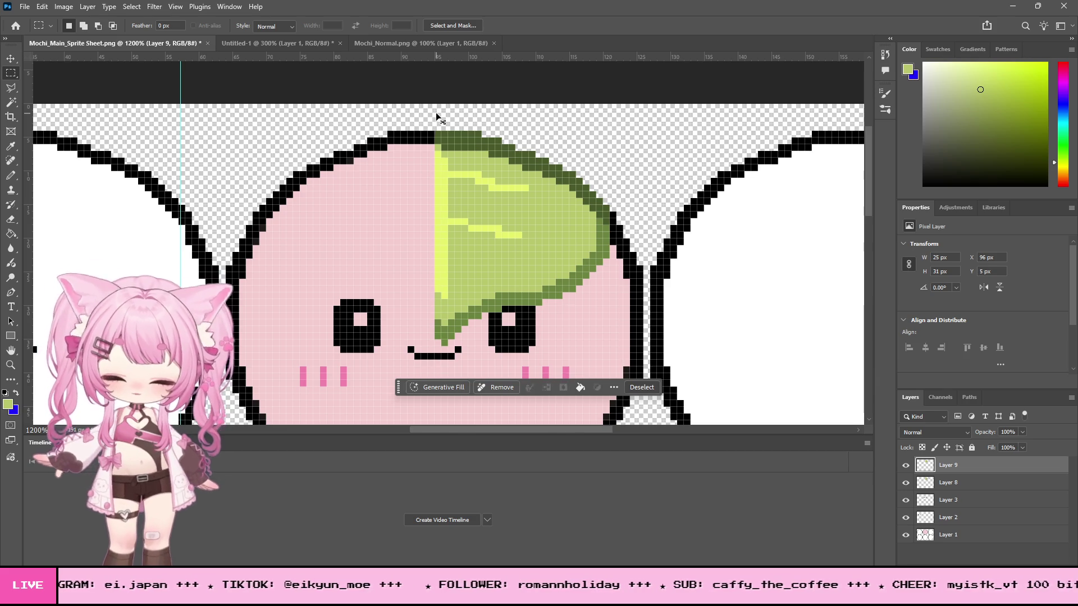
click(45, 6)
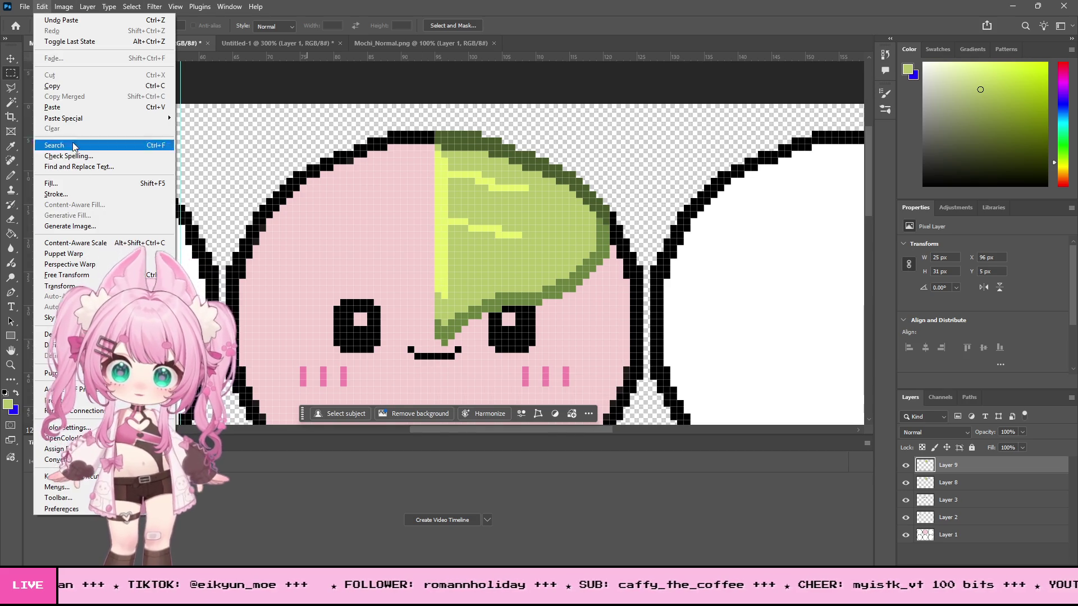
mouse_move(56, 285)
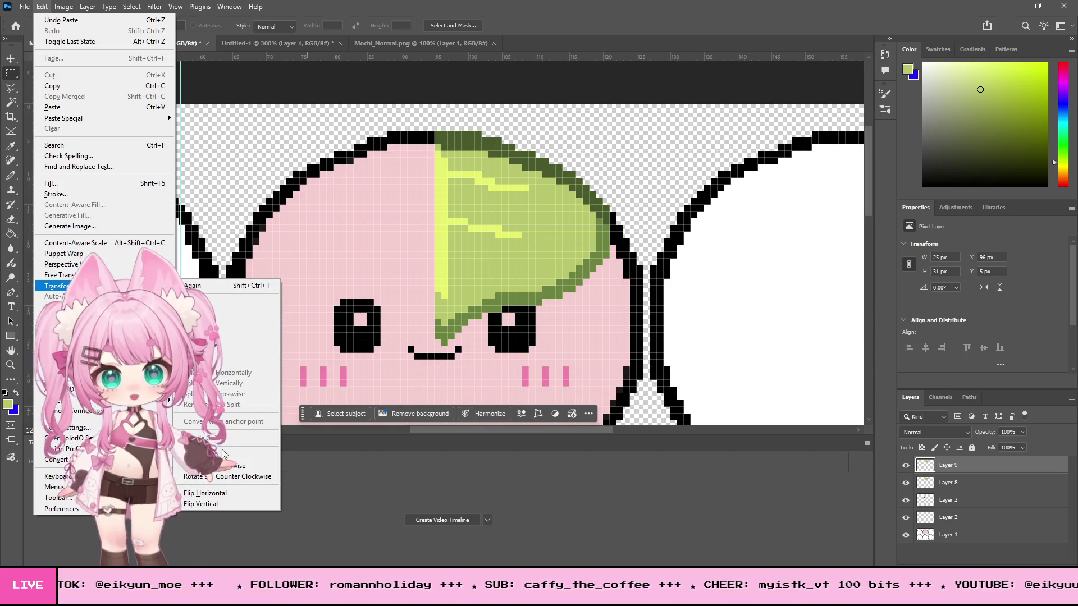
click(234, 496)
click(11, 58)
mouse_move(539, 229)
mouse_down()
mouse_move(337, 223)
mouse_move(368, 227)
mouse_up()
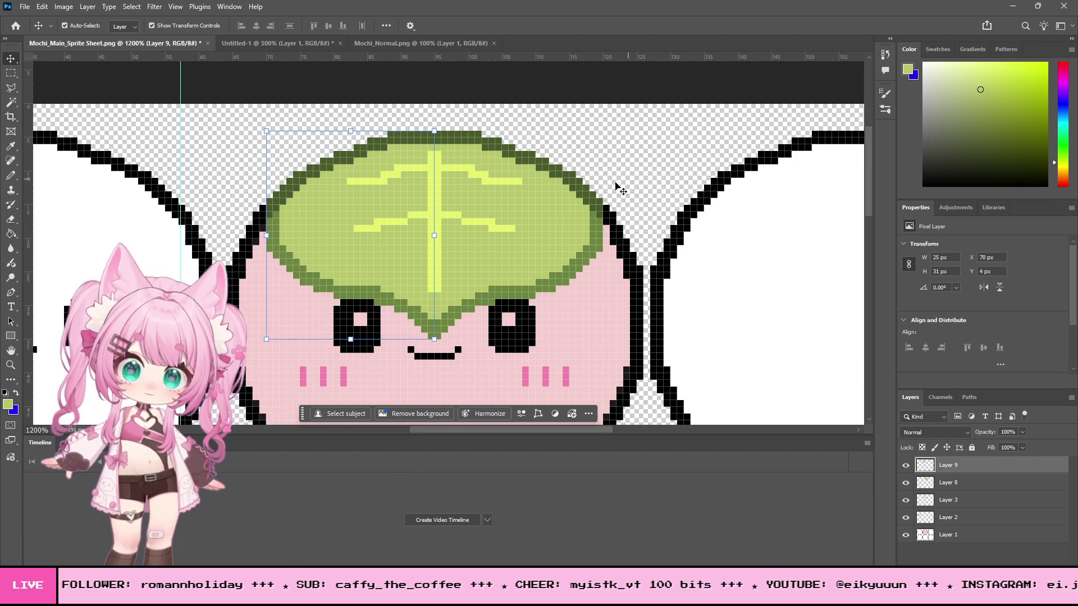
Step: Shift a block of left-half leaf pixels down 4 px and deselect
click(11, 73)
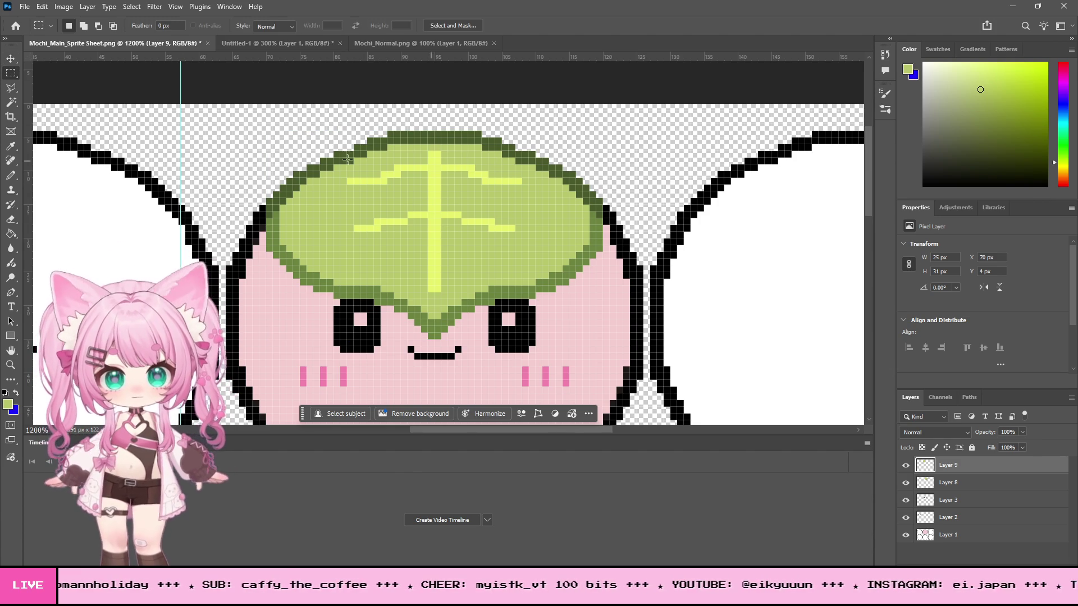
click(11, 146)
click(11, 73)
mouse_move(343, 176)
mouse_down()
mouse_move(411, 231)
mouse_move(515, 238)
mouse_up()
click(348, 167)
drag(348, 167, 428, 245)
click(11, 59)
key(Down)
key(Down)
key(Down)
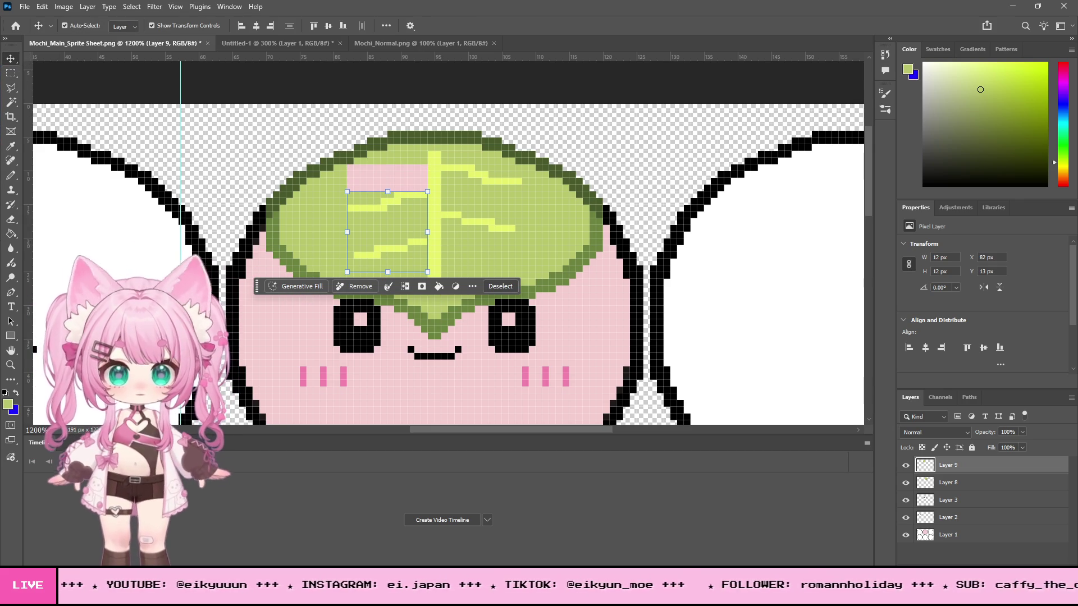
key(ctrl+d)
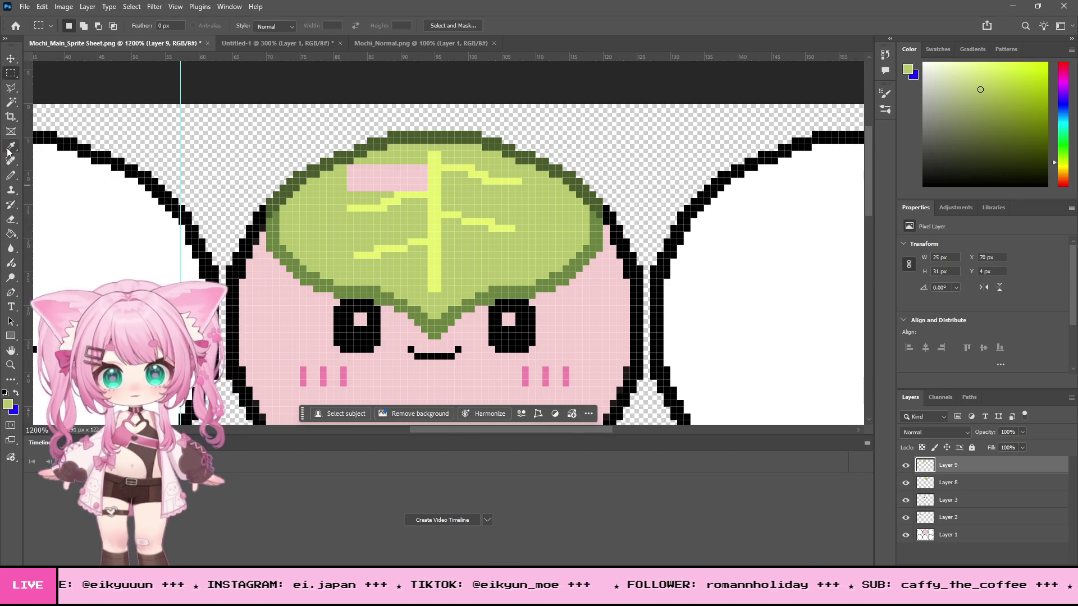
Step: Paint the leftover pink block at the leaf's top light green with the Pencil
click(11, 146)
click(11, 176)
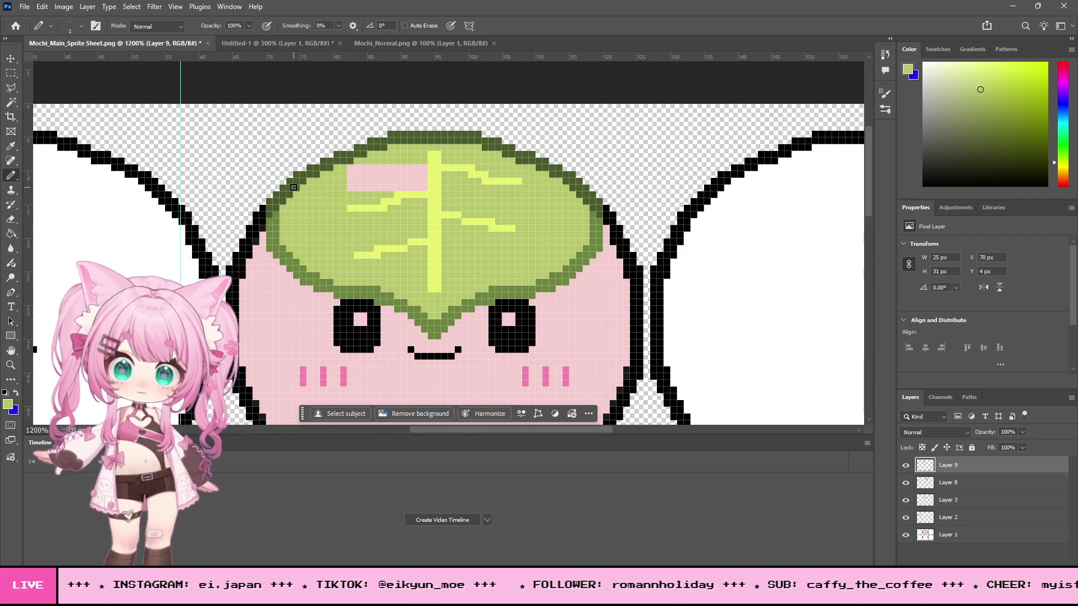
mouse_move(424, 180)
mouse_down()
mouse_move(348, 168)
mouse_move(420, 179)
mouse_move(354, 174)
mouse_up()
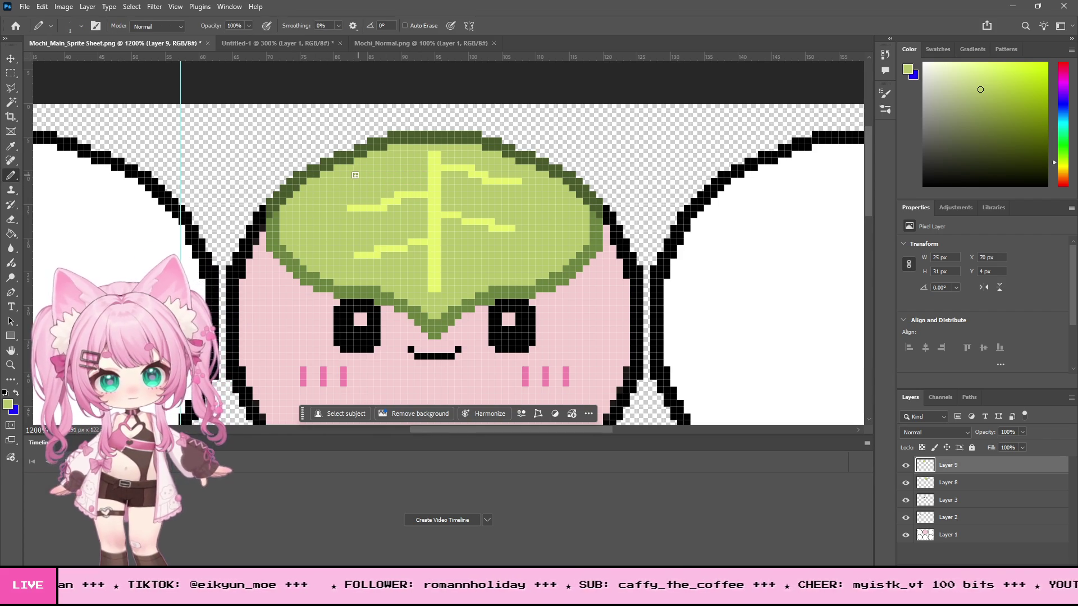
scroll(388, 159, down, 2)
click(15, 362)
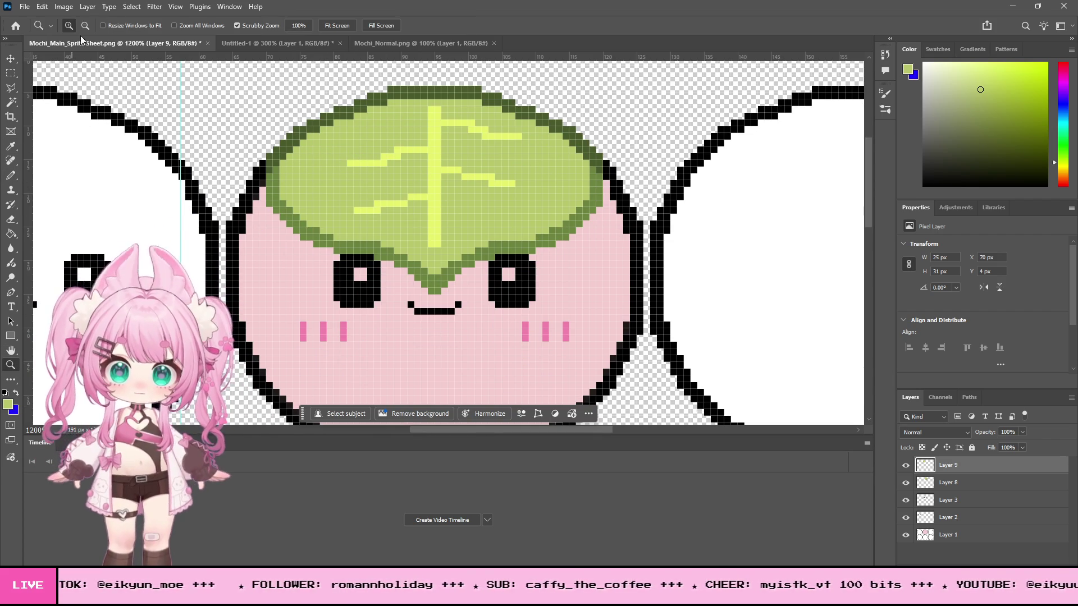
alt+click(452, 202)
alt+click(454, 201)
alt+click(455, 201)
alt+click(456, 199)
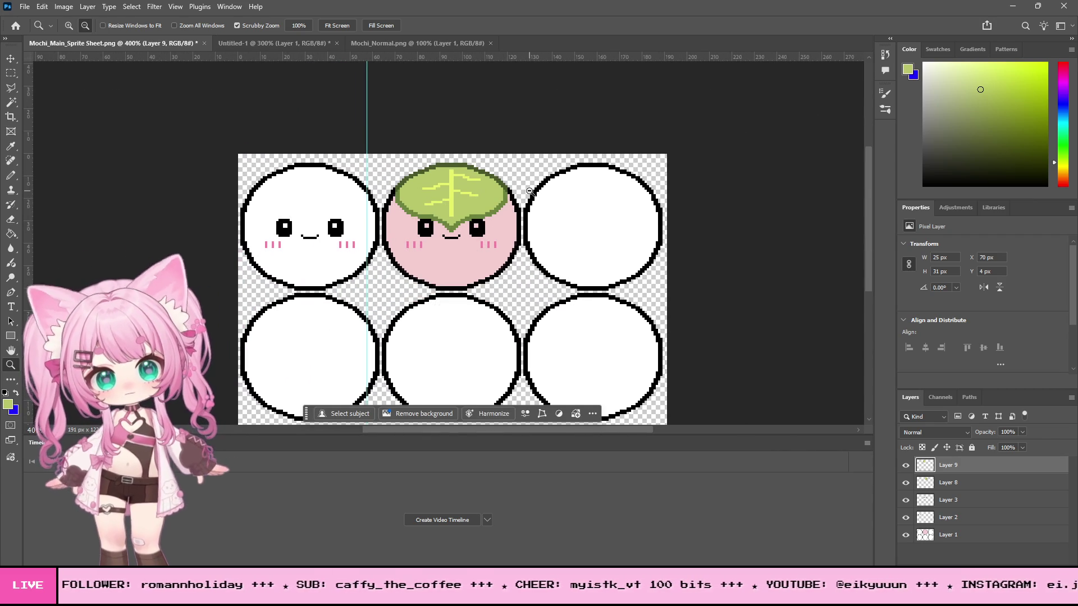
drag(427, 232, 478, 202)
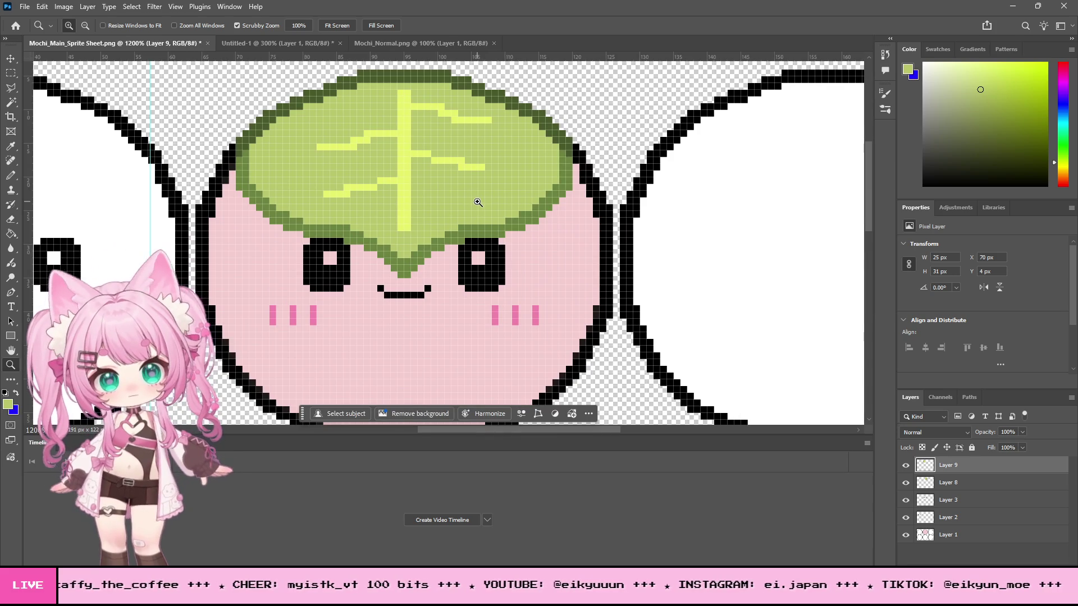
scroll(469, 200, down, 5)
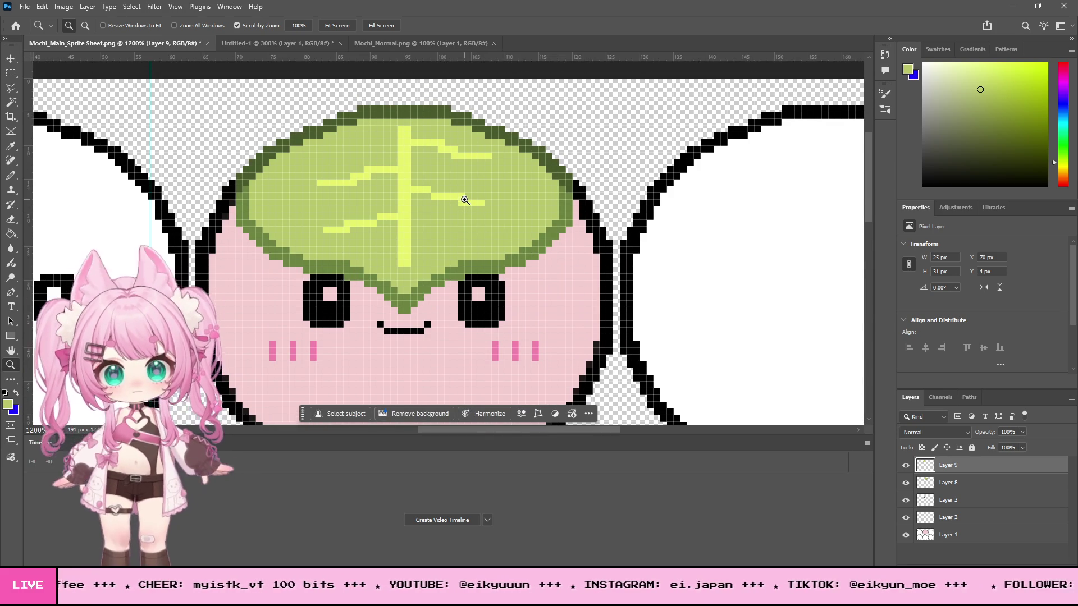
scroll(465, 200, up, 5)
scroll(465, 201, up, 2)
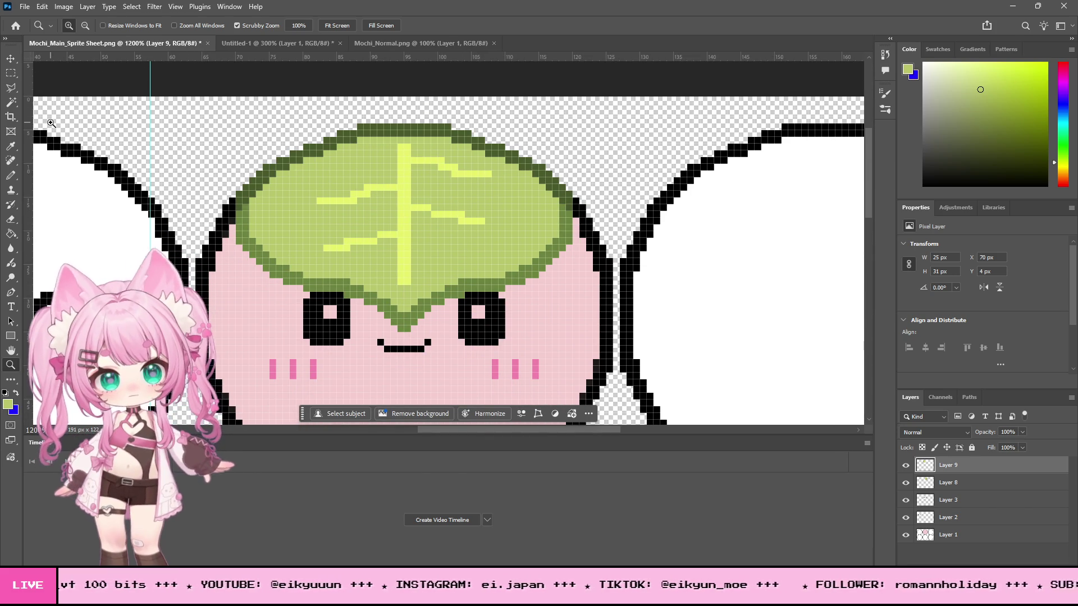
click(11, 87)
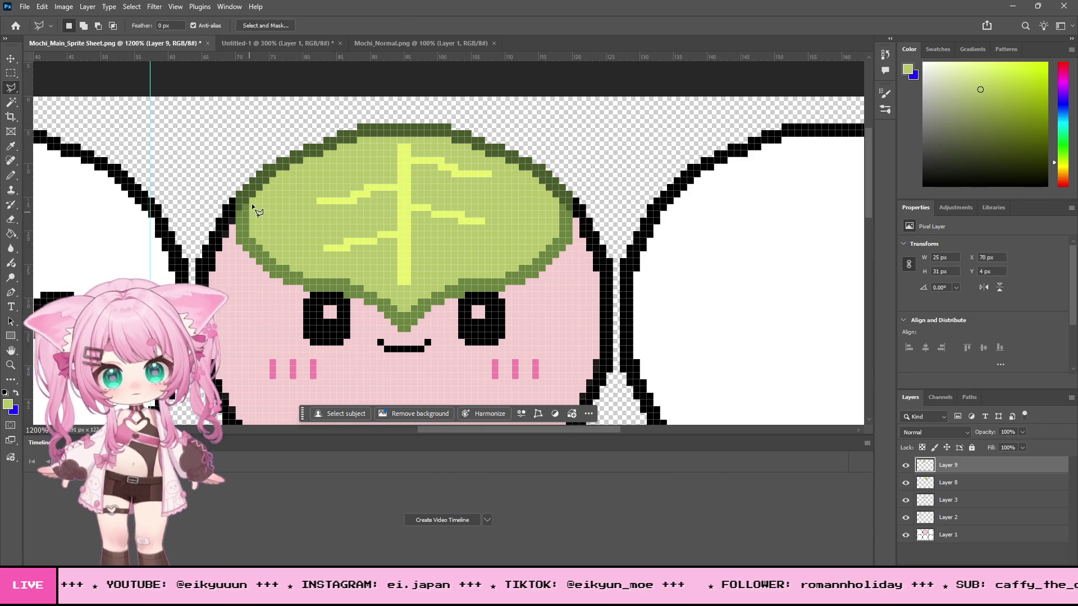
Step: Select the leaf's top edge with a chain of added rectangular marquee selections
click(259, 205)
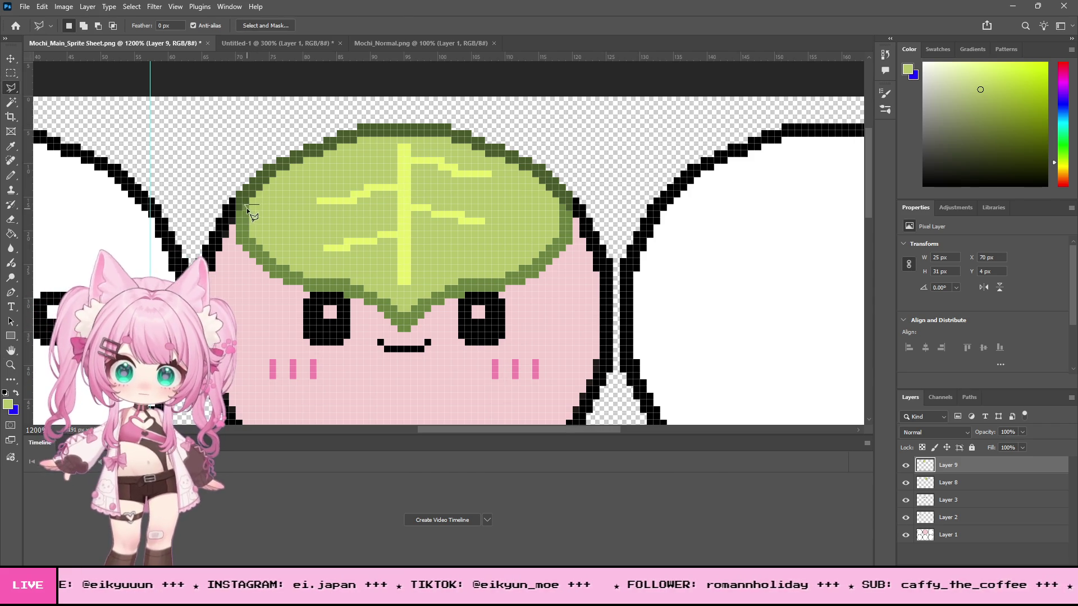
key(Escape)
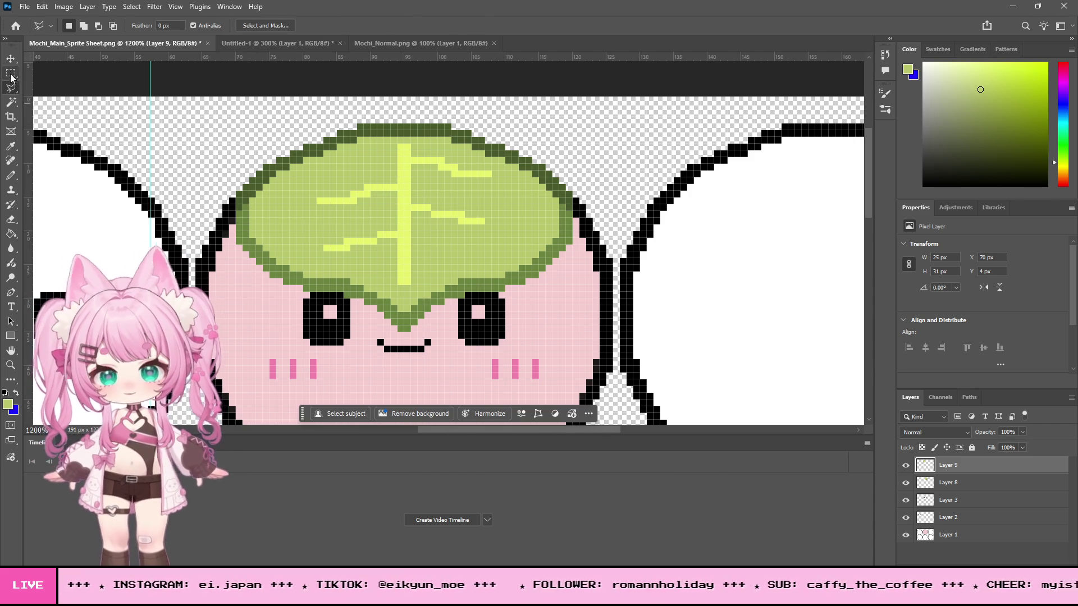
key(m)
mouse_move(572, 211)
mouse_down()
mouse_move(553, 163)
mouse_move(536, 158)
mouse_move(512, 118)
mouse_up()
click(83, 25)
drag(516, 170, 458, 111)
drag(472, 157, 411, 95)
mouse_move(412, 144)
mouse_down()
mouse_move(393, 120)
mouse_move(344, 103)
mouse_up()
mouse_move(348, 160)
mouse_down()
mouse_move(329, 101)
mouse_move(304, 110)
mouse_move(307, 128)
mouse_move(270, 137)
mouse_up()
mouse_move(296, 191)
mouse_down()
mouse_move(277, 140)
mouse_move(256, 145)
mouse_up()
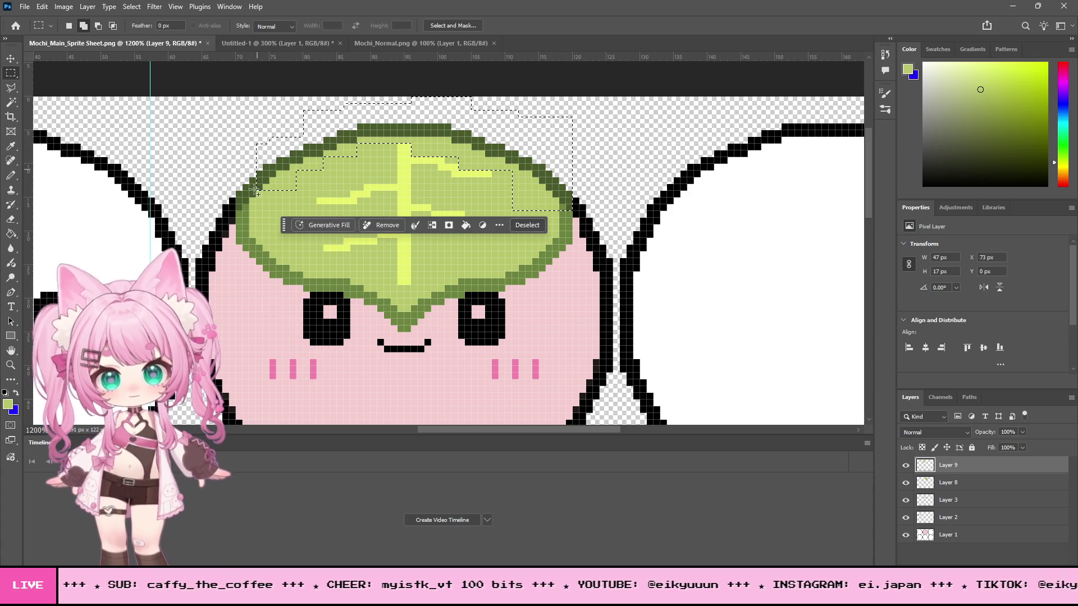
drag(270, 204, 216, 157)
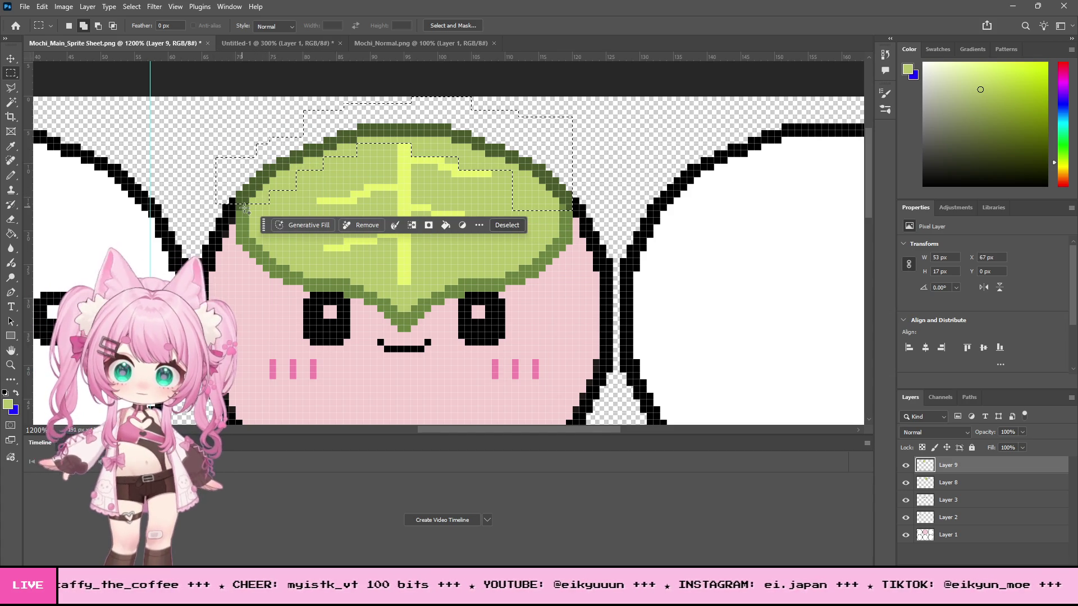
click(19, 65)
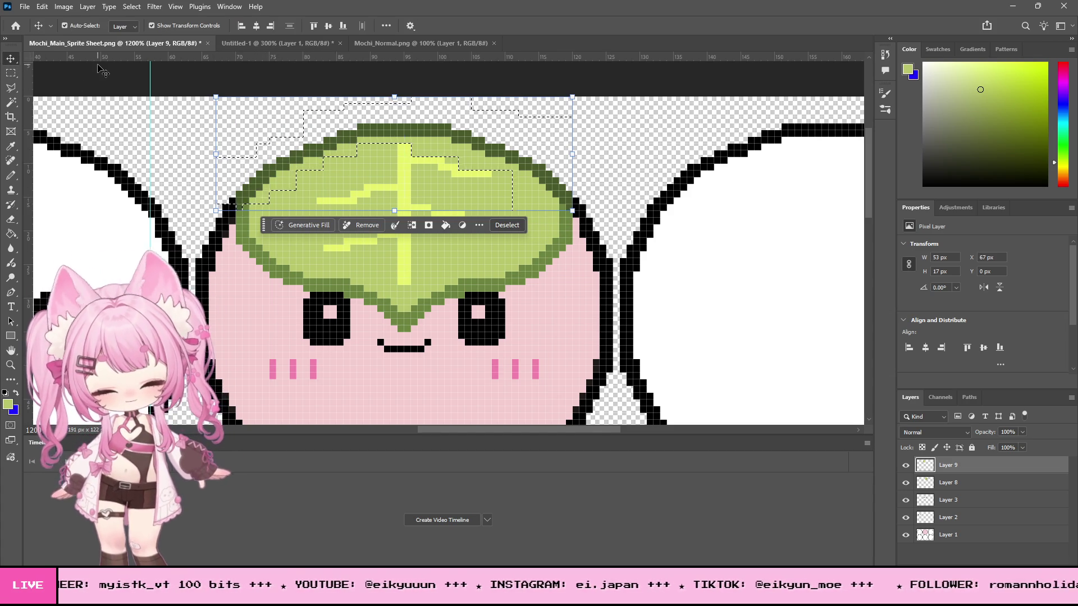
key(ctrl+z)
key(ctrl+shift+z)
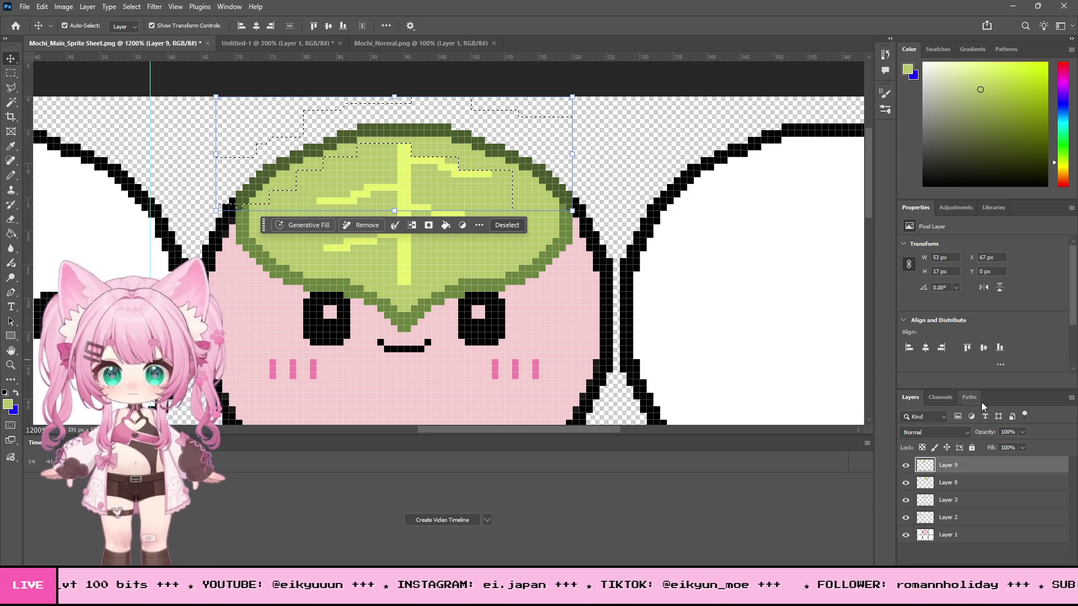
Step: Merge Layer 8 into Layer 9, nudge the selected leaf top up 2 pixels, and deselect
shift+click(988, 487)
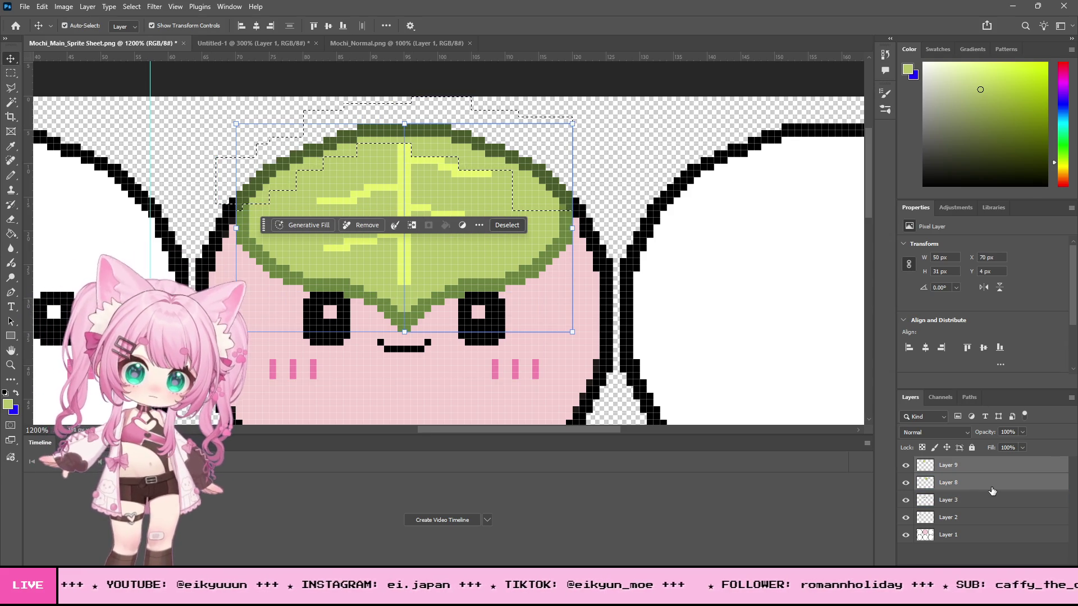
shift+click(977, 504)
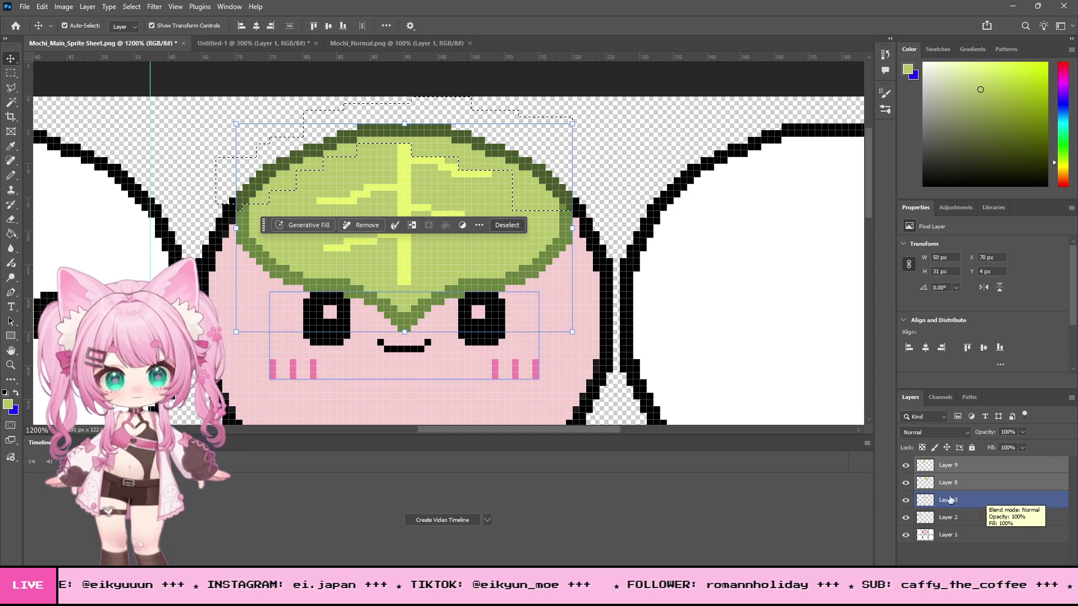
ctrl+click(976, 504)
click(89, 8)
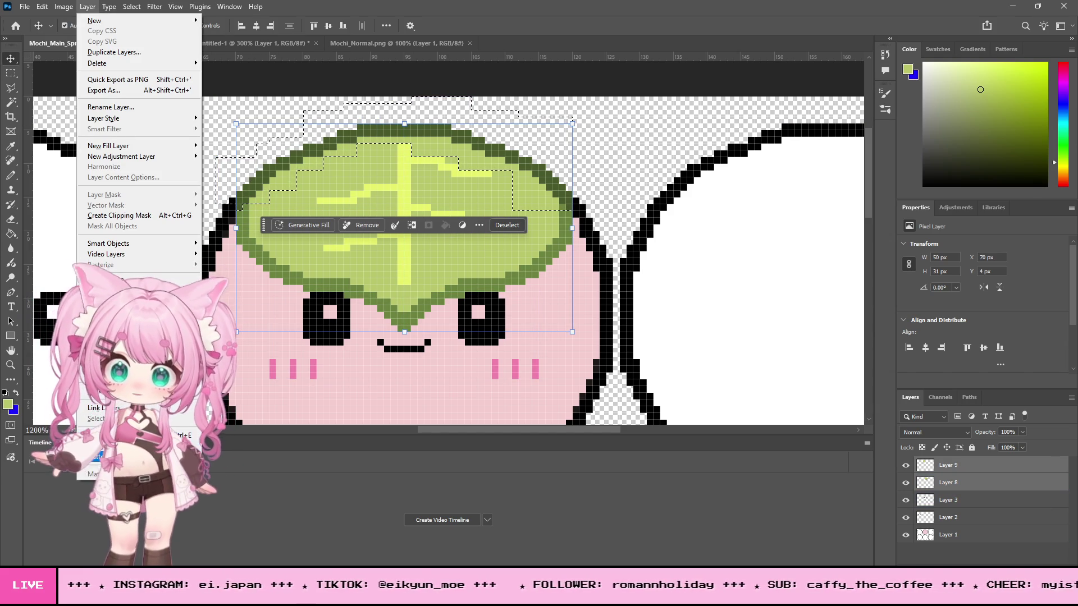
click(112, 435)
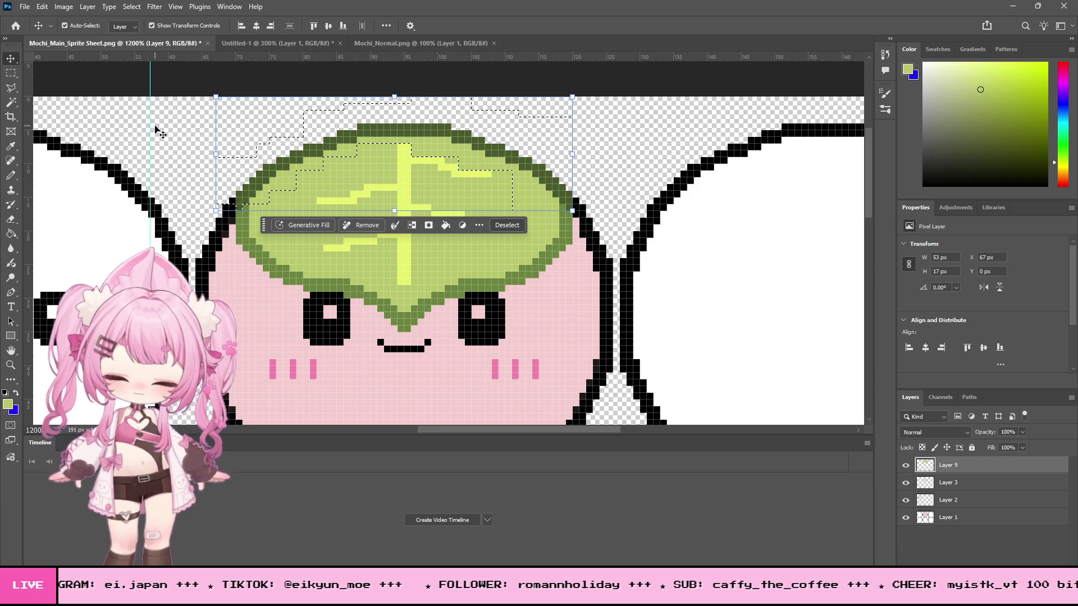
key(Up)
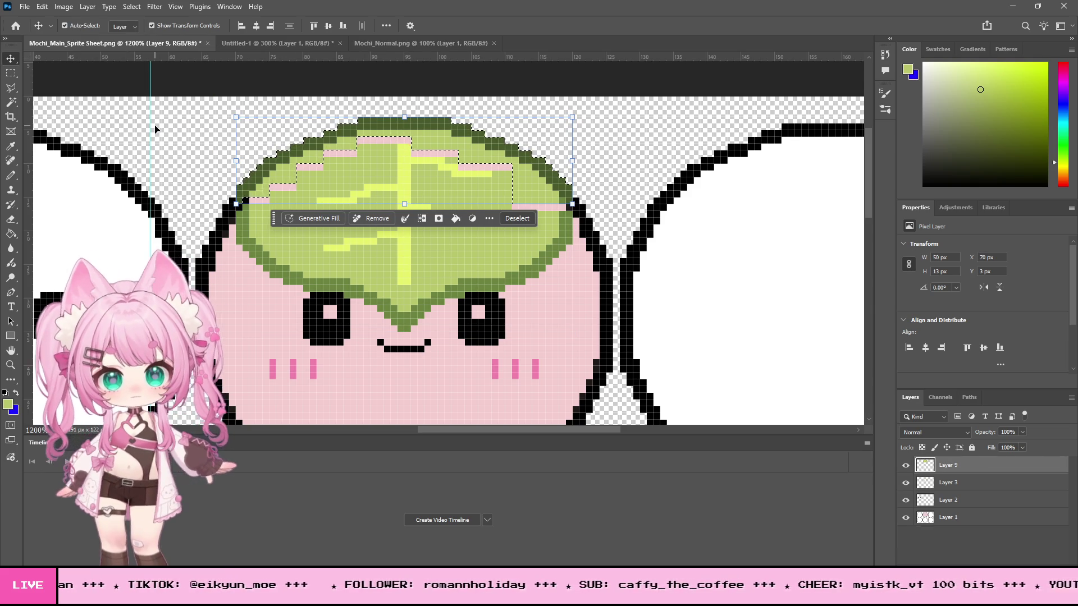
key(Up)
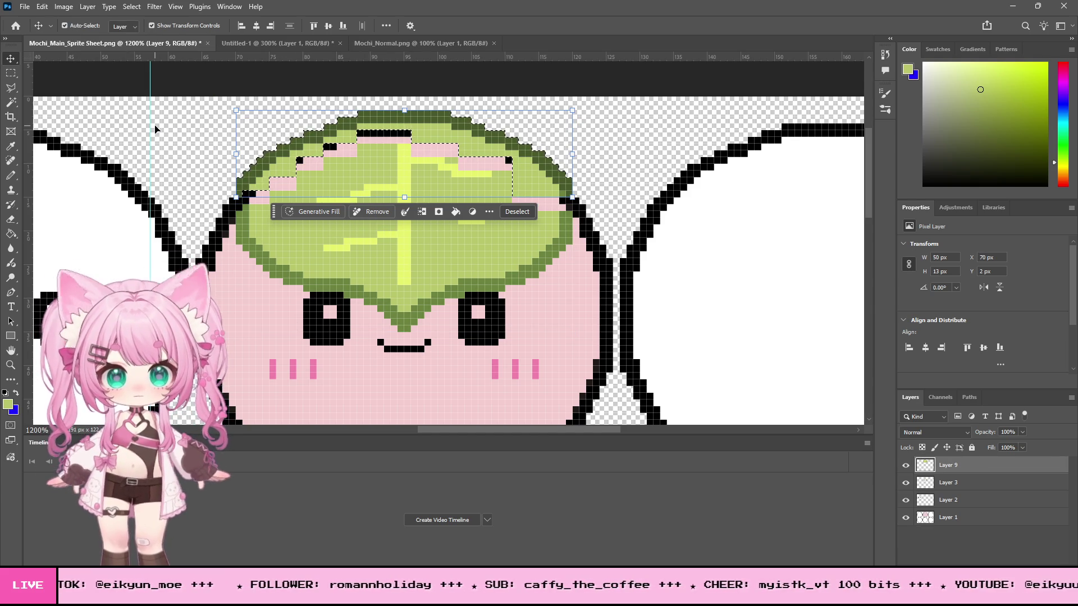
key(m)
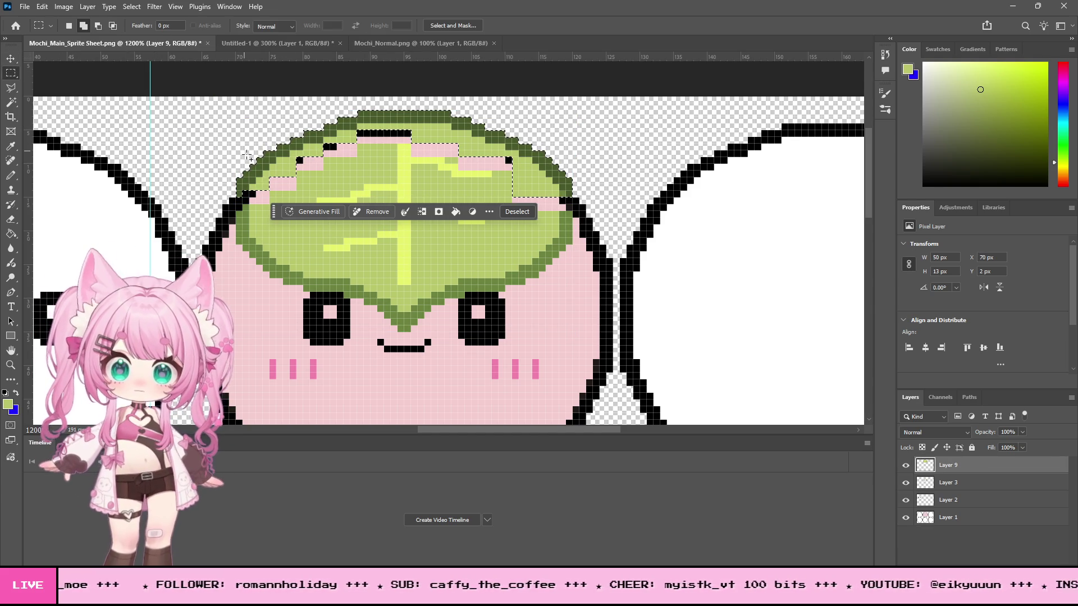
click(217, 136)
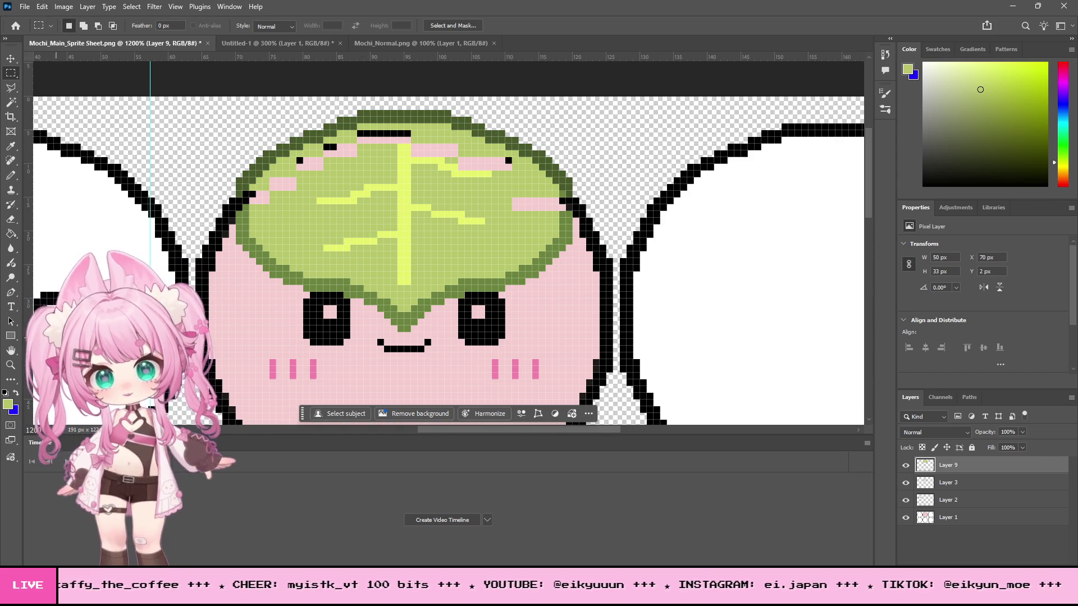
Step: Zoom to 1600% on the leaf and fill gaps in its upper-left outline with sampled dark green
click(8, 368)
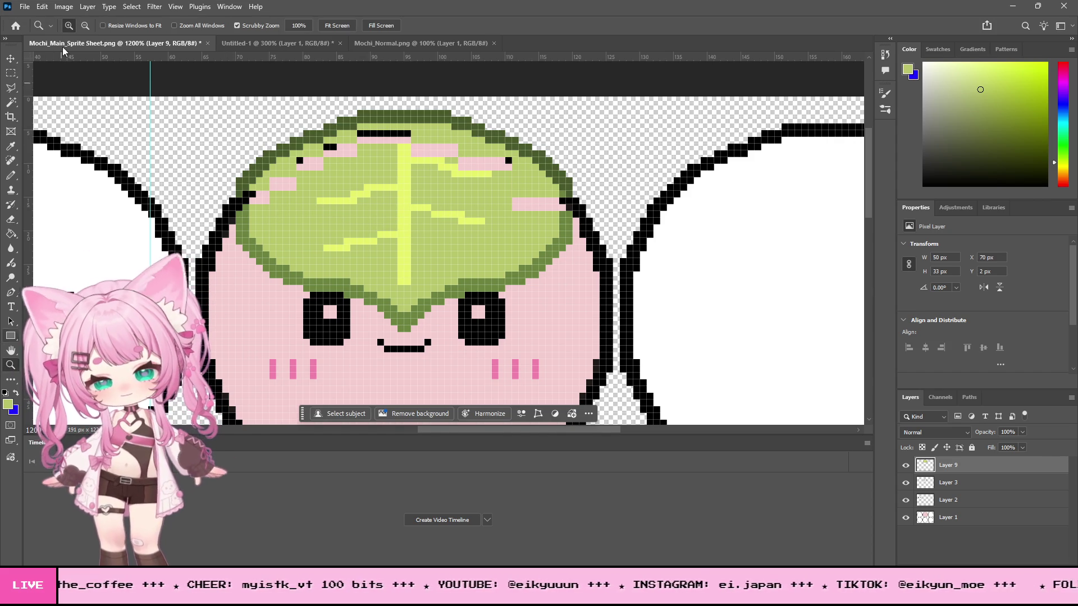
click(271, 168)
click(247, 163)
click(246, 164)
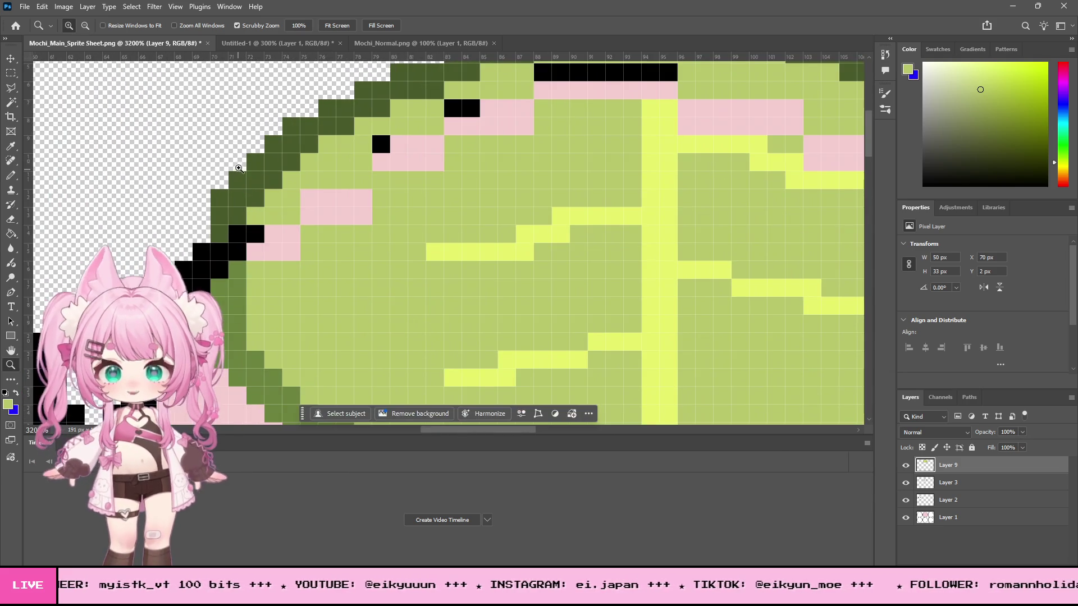
click(85, 25)
click(294, 140)
click(294, 140)
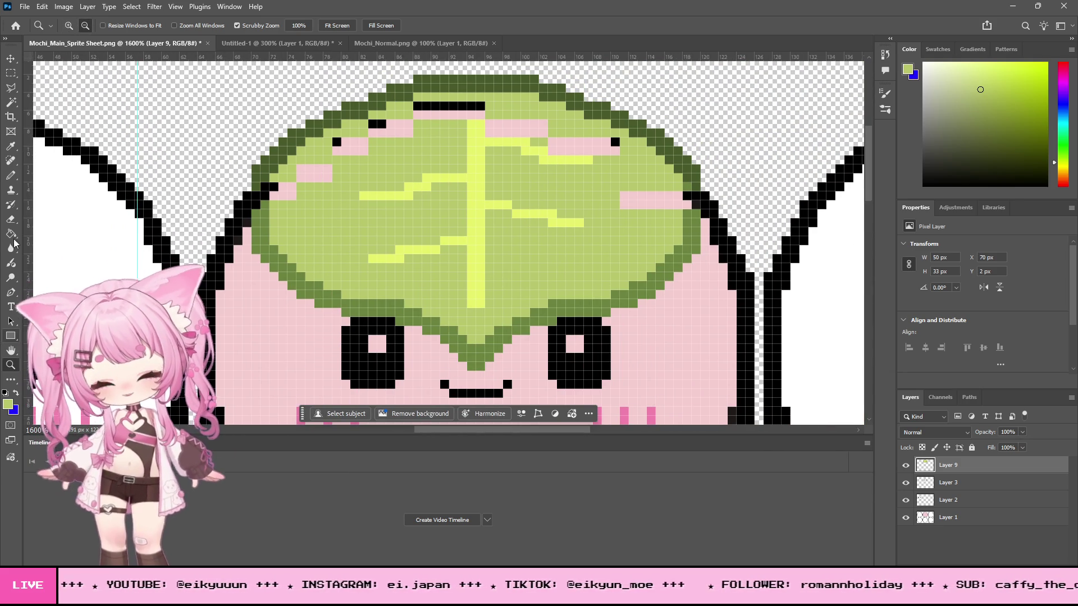
scroll(374, 219, down, 1)
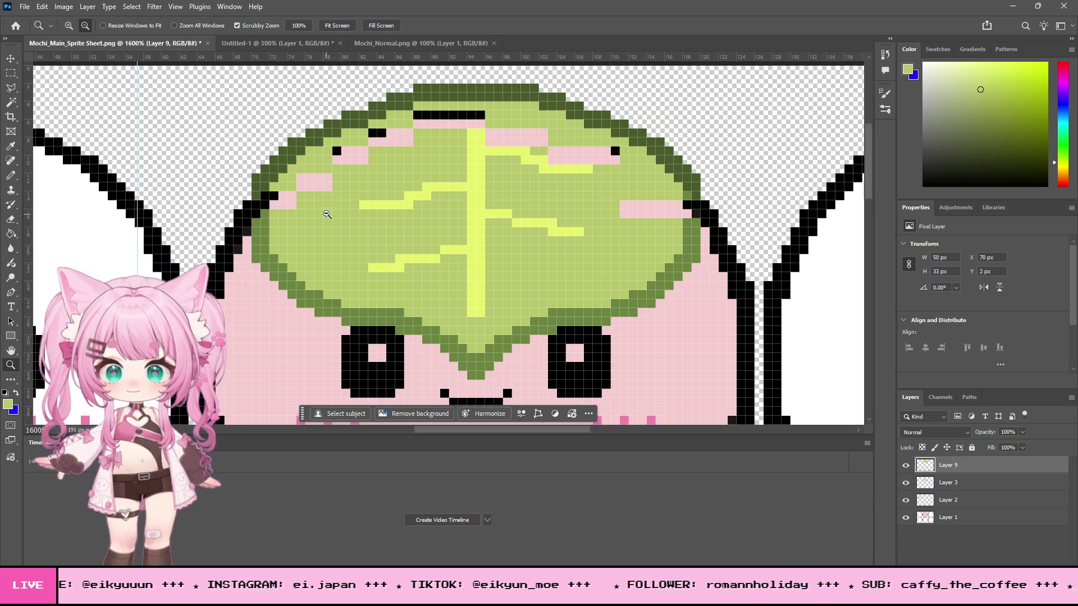
click(11, 146)
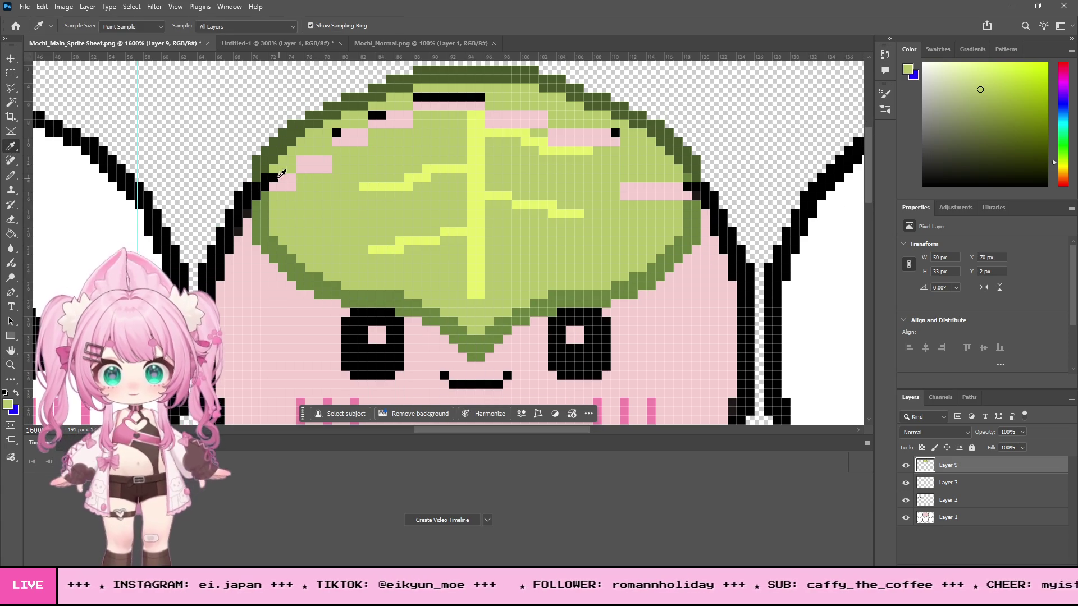
click(262, 163)
click(10, 175)
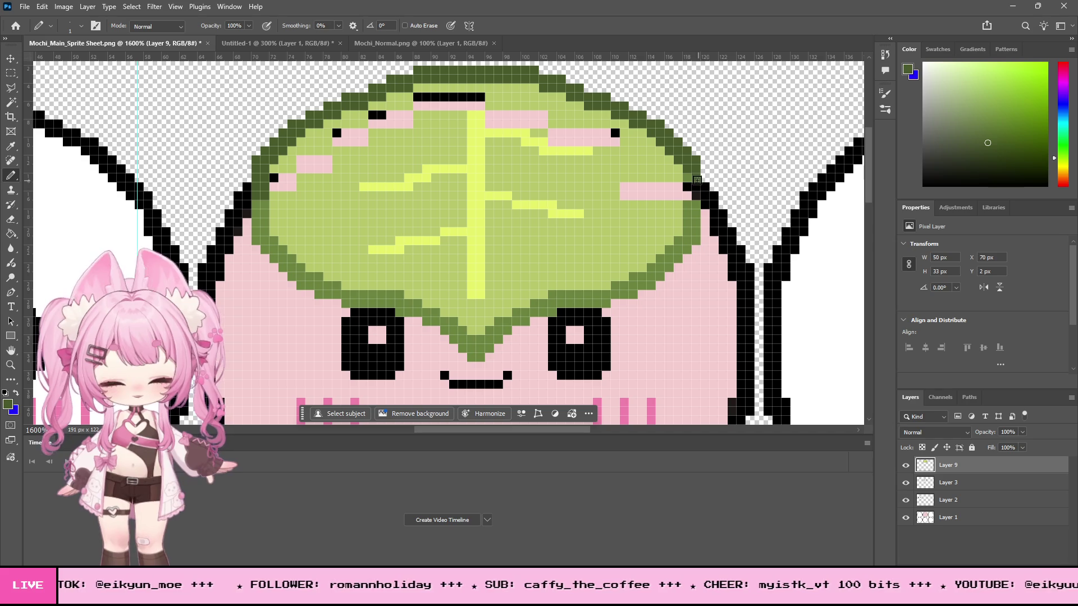
click(265, 178)
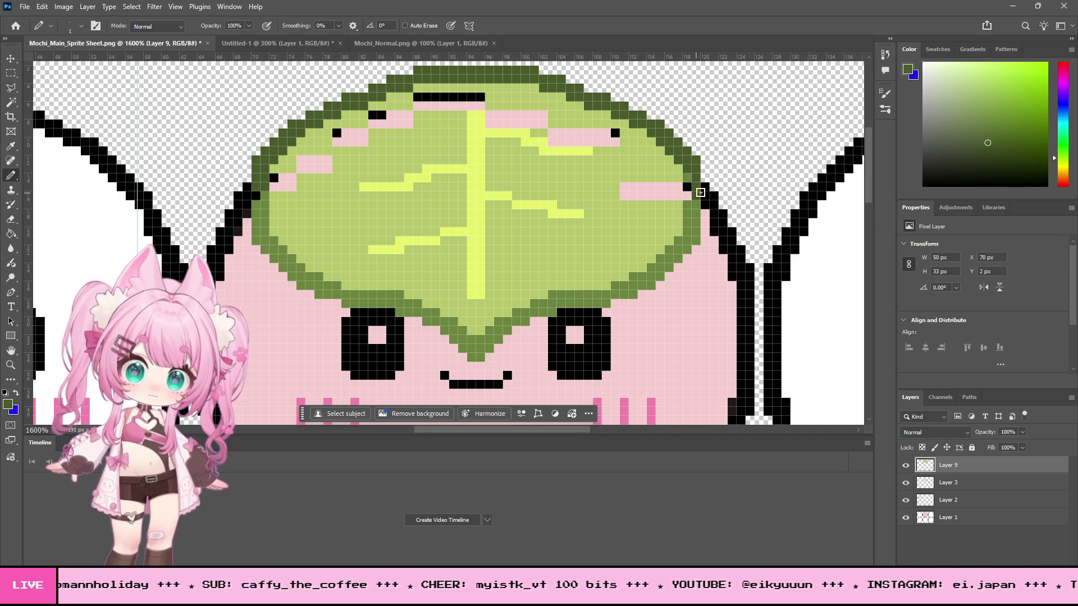
click(698, 191)
key(ctrl+z)
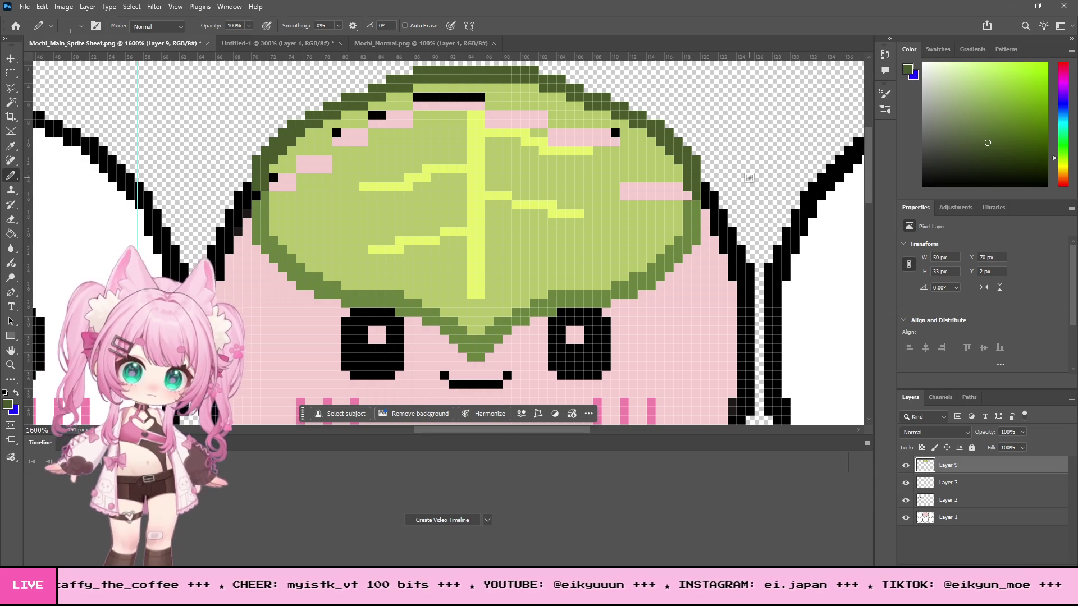
Step: Paint over the pink patches on the leaf with its sampled light green
key(i)
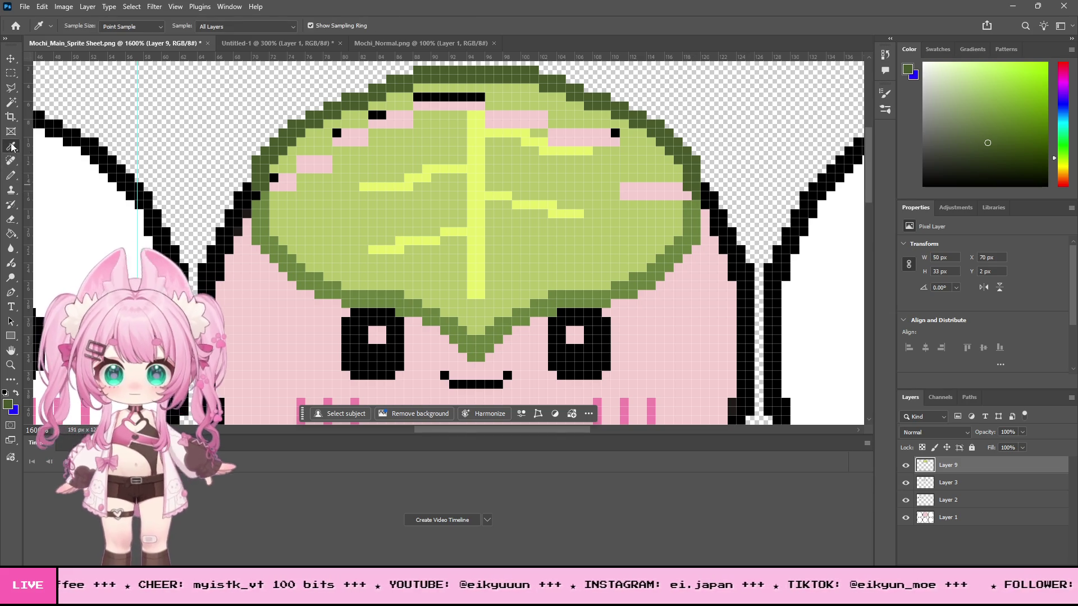
click(314, 207)
click(11, 175)
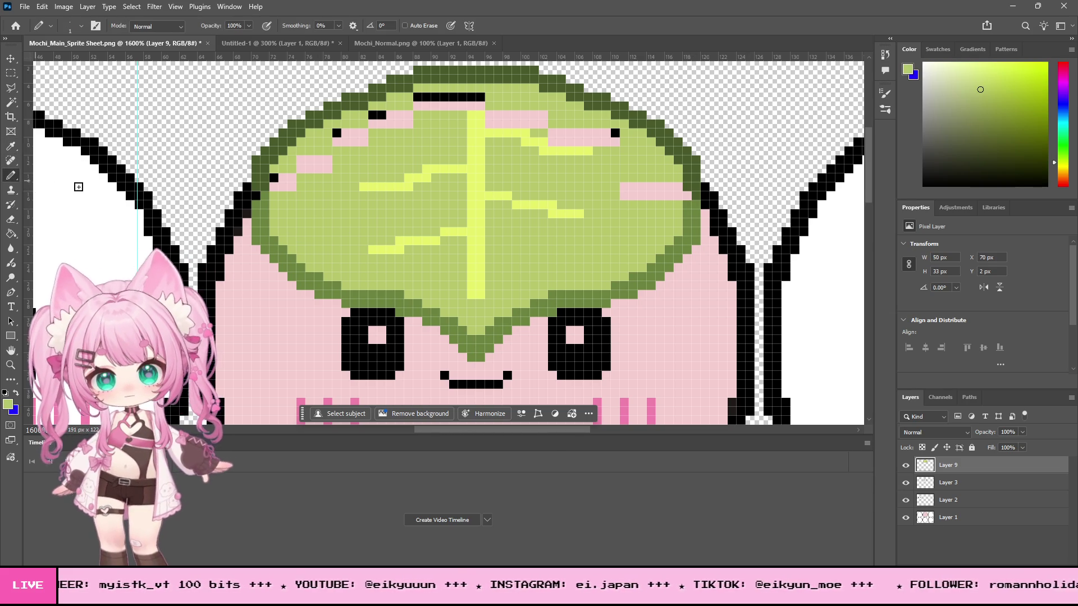
mouse_move(268, 199)
mouse_down()
mouse_move(276, 170)
mouse_move(282, 190)
mouse_move(340, 152)
mouse_move(341, 137)
mouse_move(390, 119)
mouse_move(374, 121)
mouse_move(475, 110)
mouse_move(407, 113)
mouse_move(410, 96)
mouse_move(510, 110)
mouse_move(488, 121)
mouse_move(565, 122)
mouse_move(635, 167)
mouse_move(646, 188)
mouse_move(679, 186)
mouse_move(589, 185)
mouse_move(667, 193)
mouse_up()
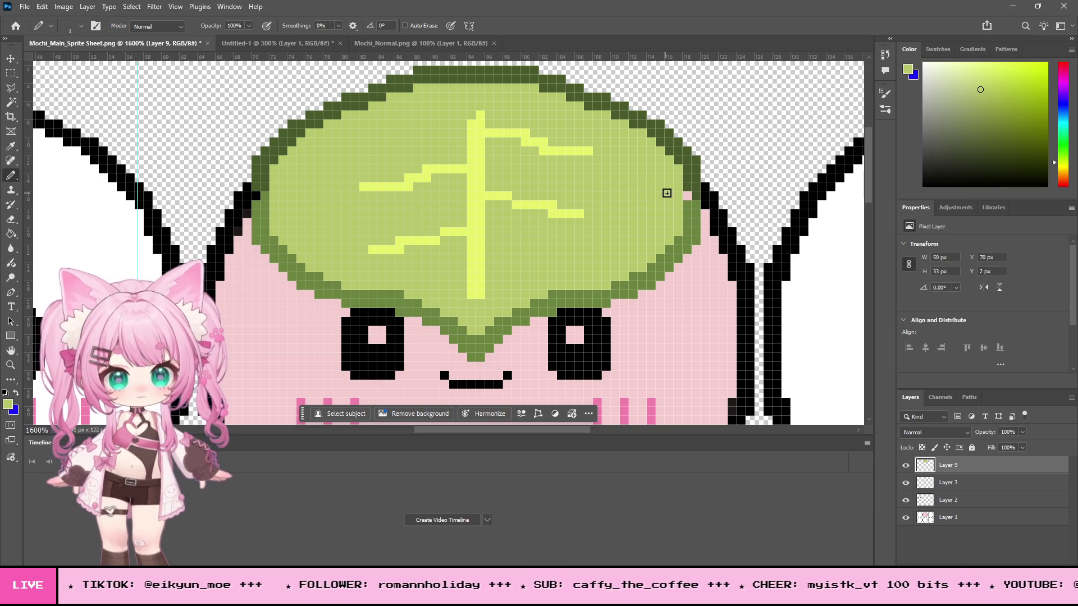
click(11, 147)
click(257, 176)
click(261, 206)
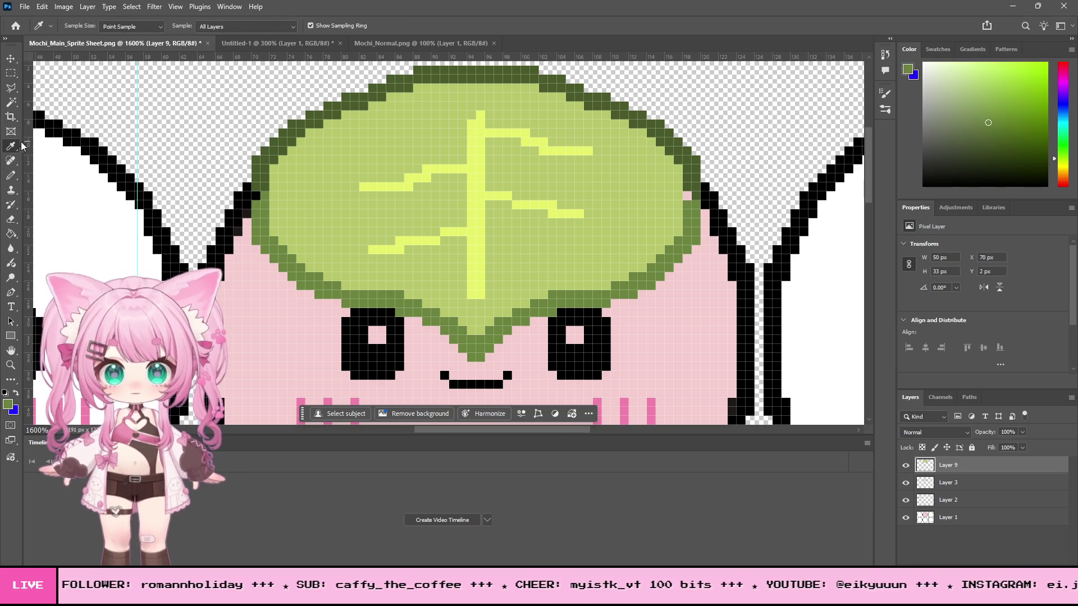
click(10, 176)
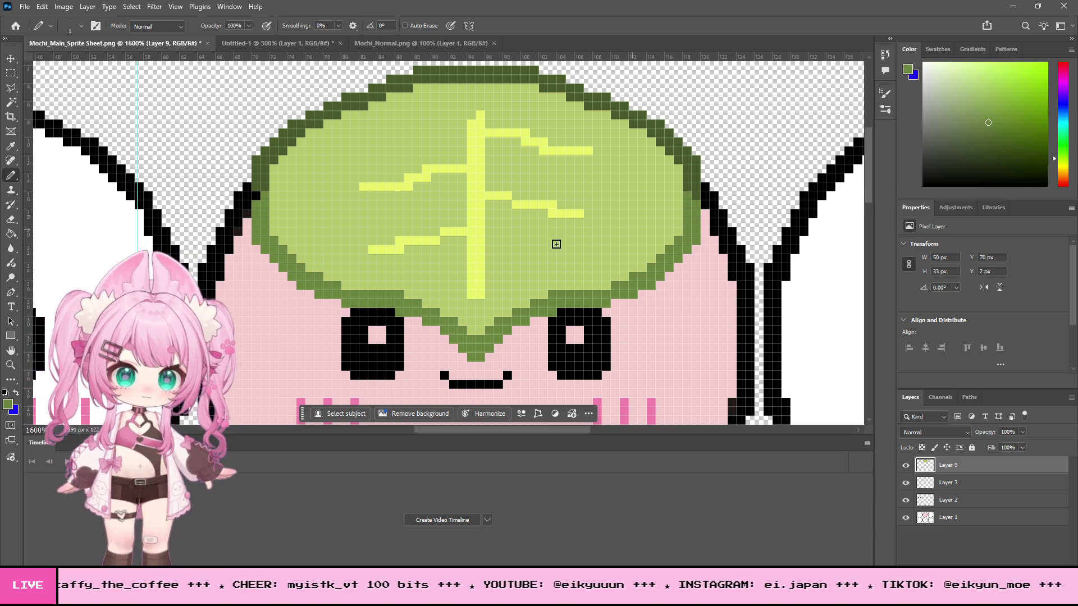
alt+click(241, 174)
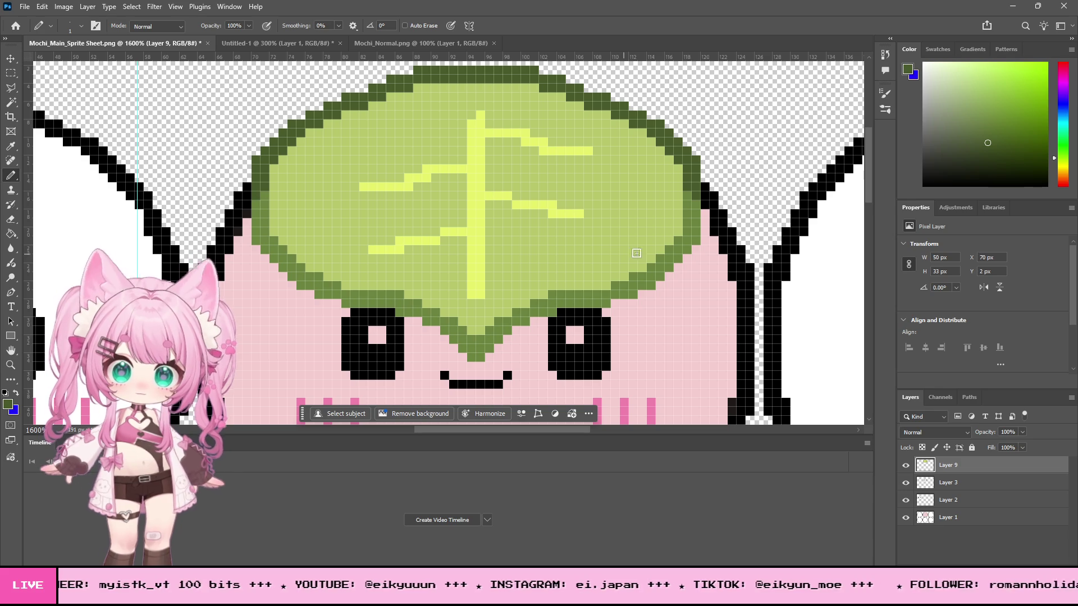
Step: Extend the pale-yellow central vein to the top edge and lengthen the side veins toward both edges
click(11, 147)
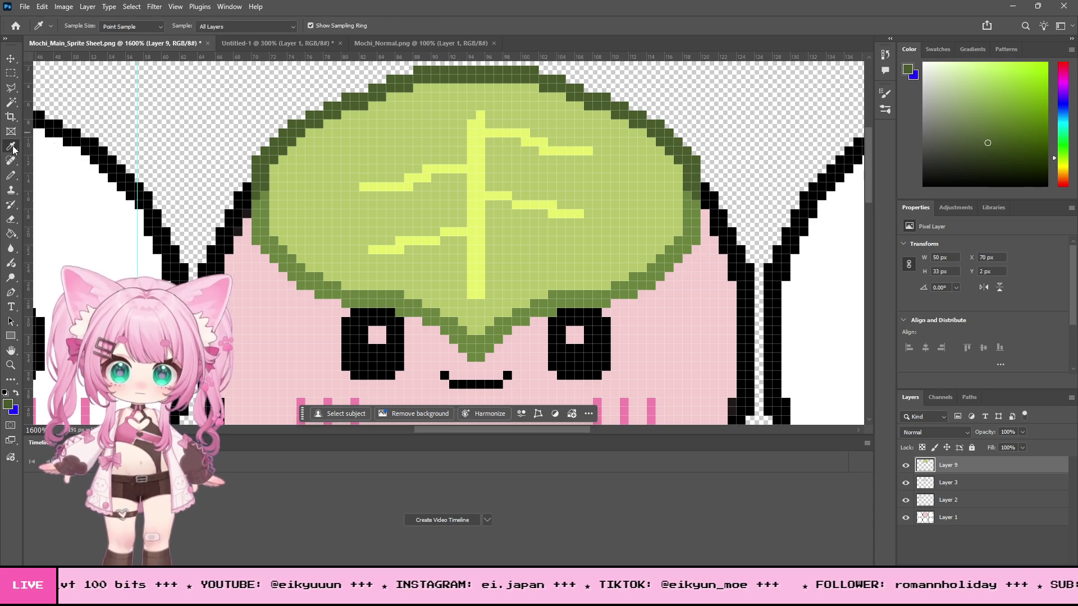
click(470, 145)
click(11, 175)
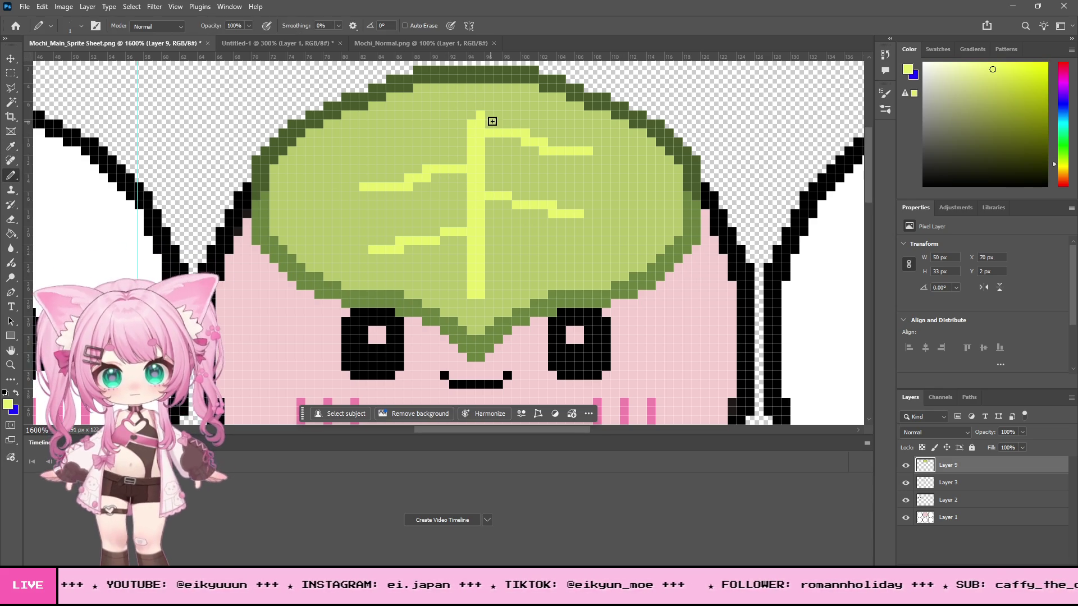
mouse_move(479, 103)
mouse_down()
mouse_move(474, 82)
mouse_move(476, 114)
mouse_up()
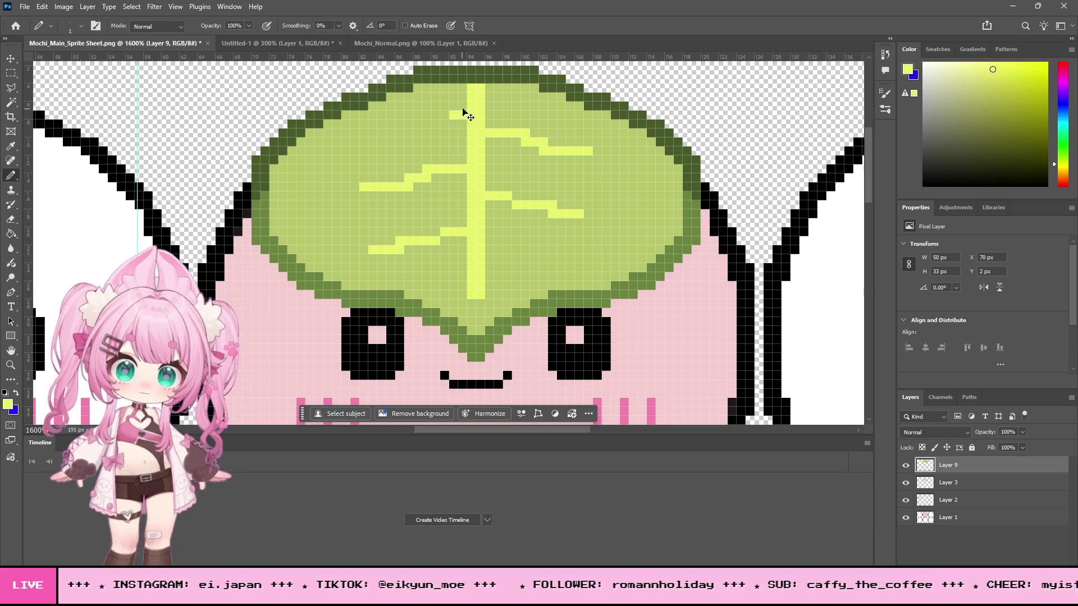
drag(456, 105, 381, 137)
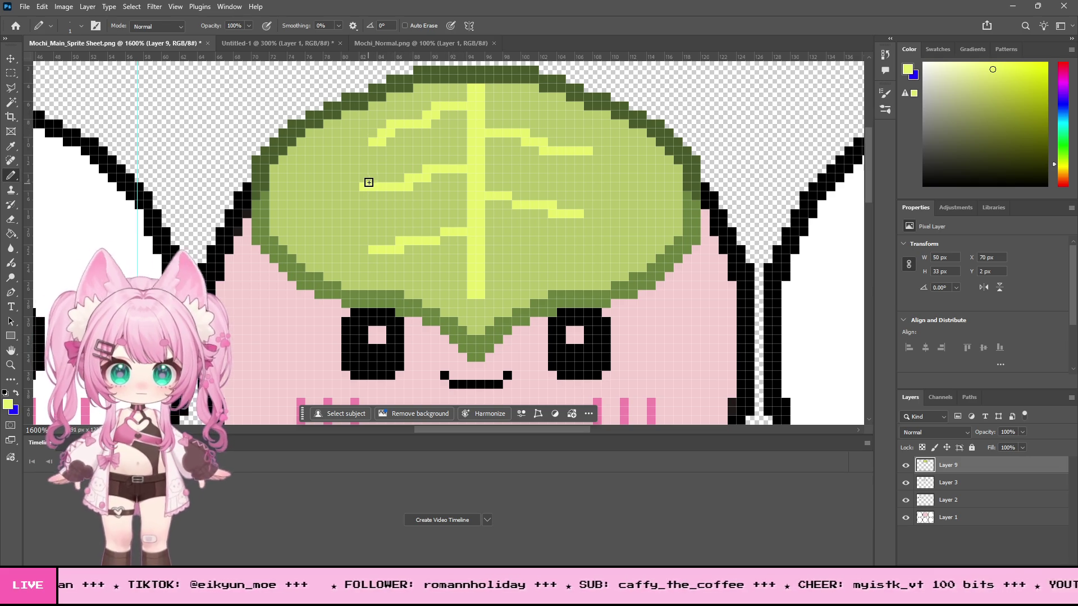
key(ctrl+z)
drag(467, 102, 361, 133)
mouse_move(366, 187)
mouse_down()
mouse_move(316, 185)
mouse_move(344, 185)
mouse_move(326, 195)
mouse_up()
key(ctrl+z)
drag(589, 151, 627, 168)
drag(581, 220, 640, 236)
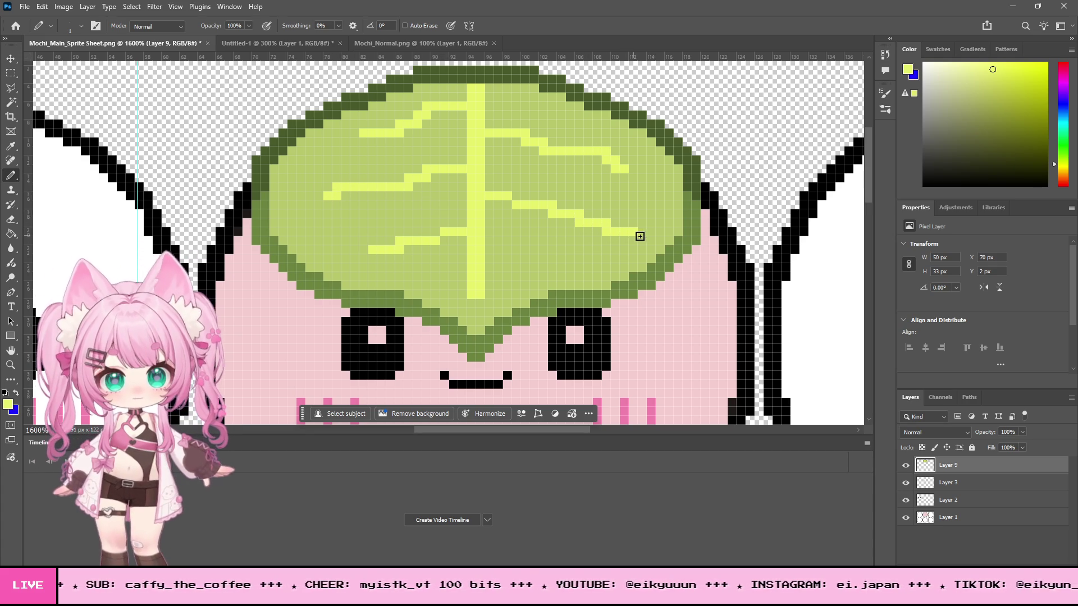
click(14, 366)
alt+click(439, 188)
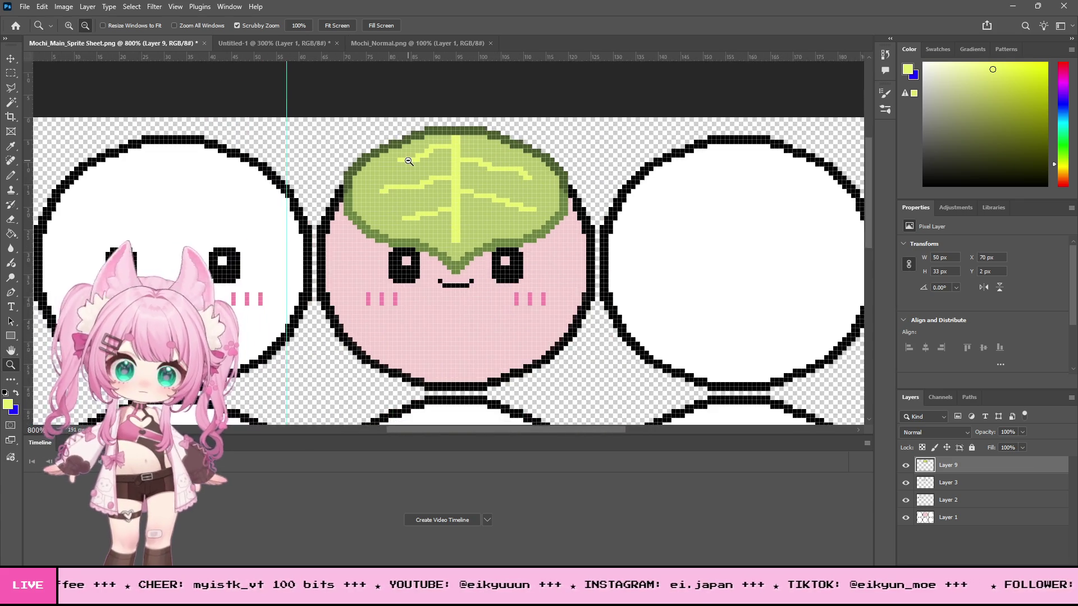
alt+click(558, 217)
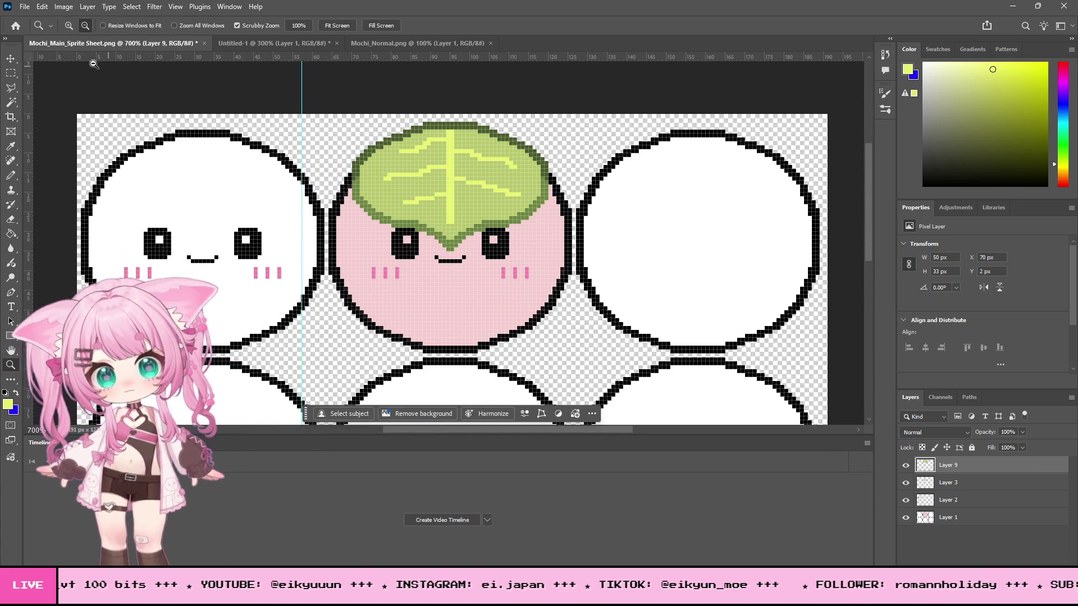
alt+click(484, 192)
alt+click(484, 192)
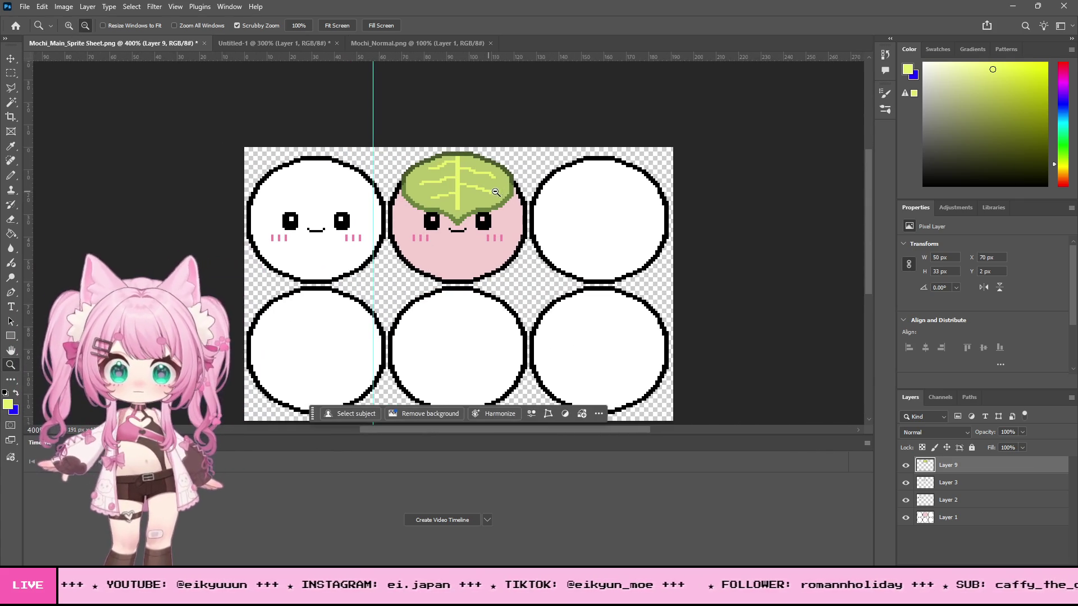
click(69, 26)
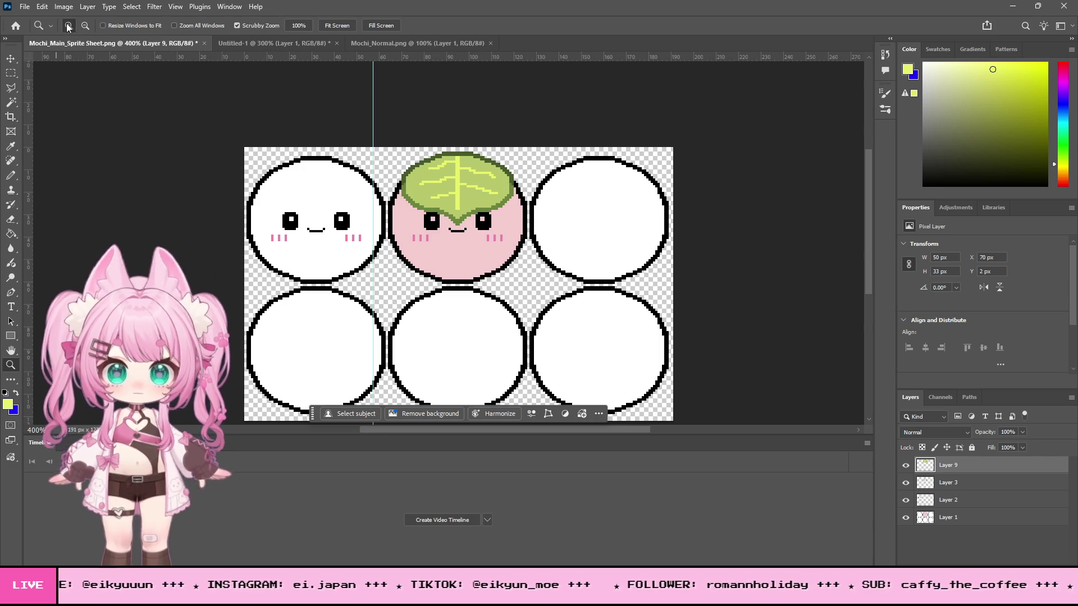
click(484, 211)
click(484, 211)
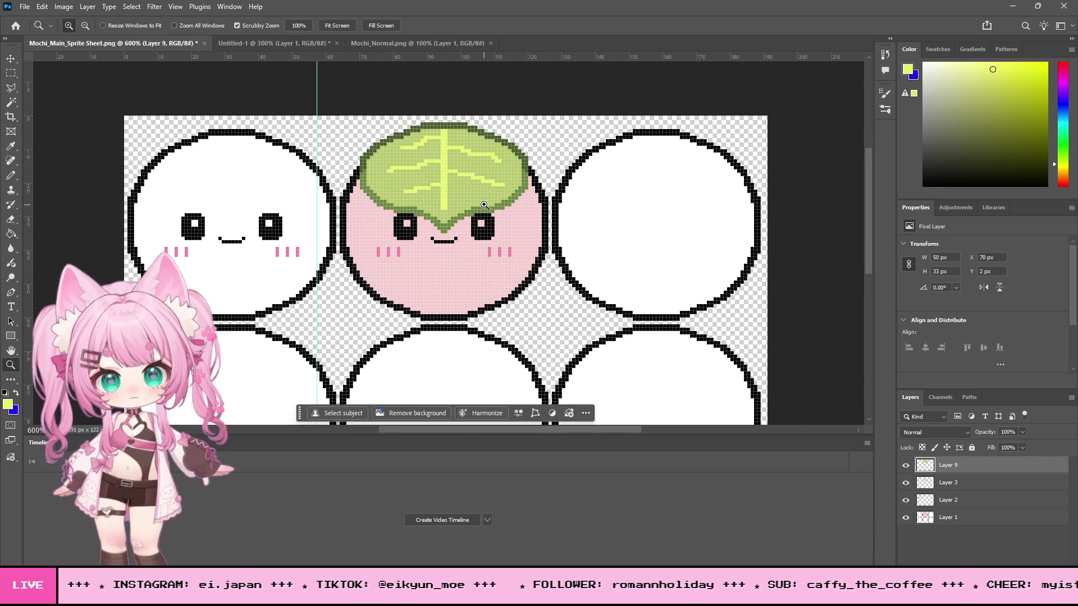
click(441, 224)
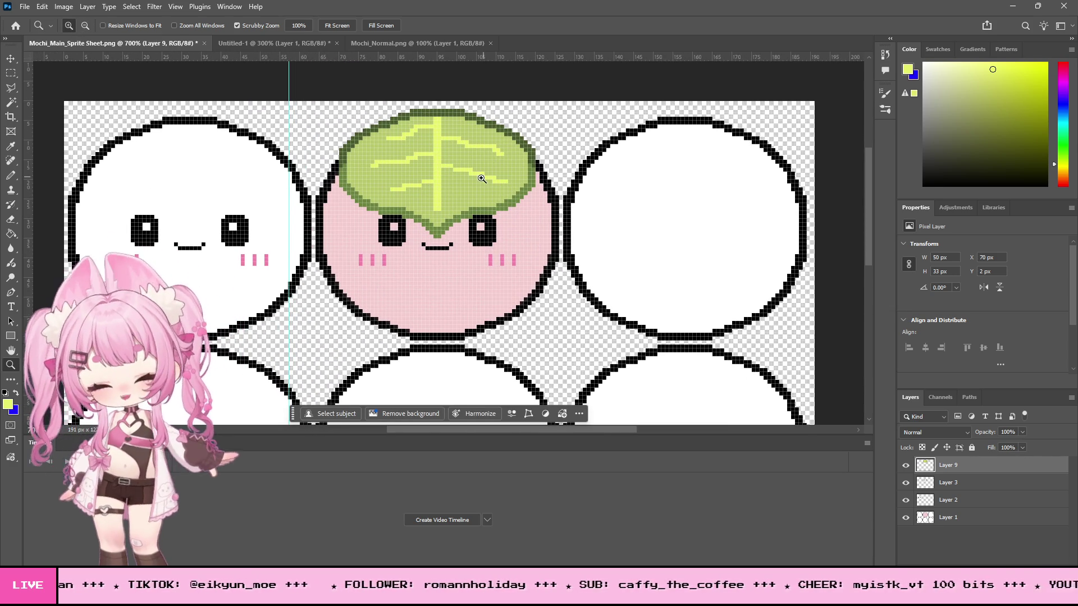
scroll(484, 183, up, 3)
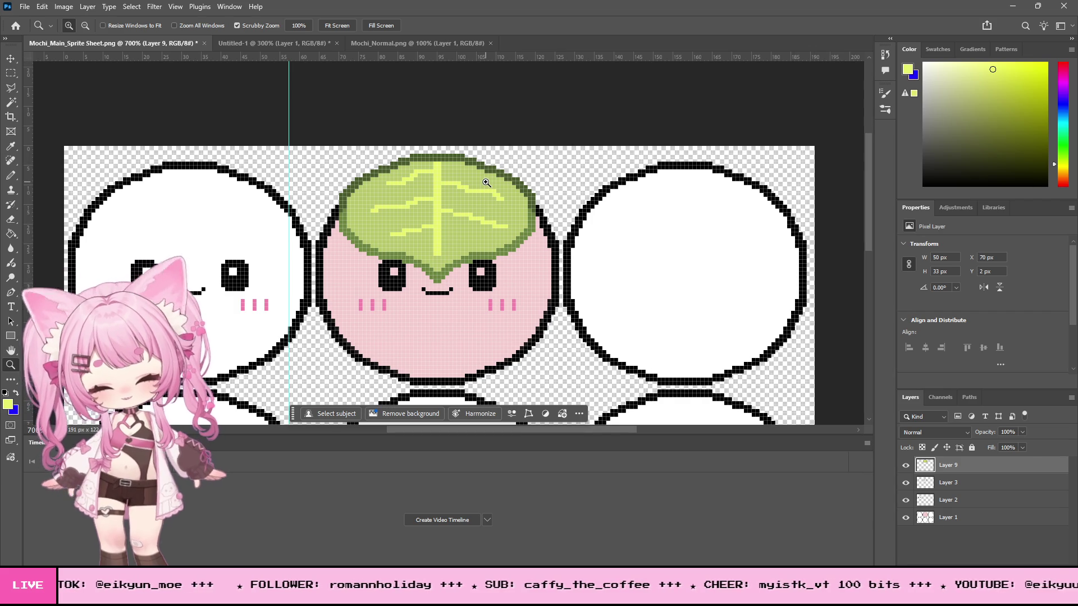
scroll(486, 180, down, 2)
click(88, 27)
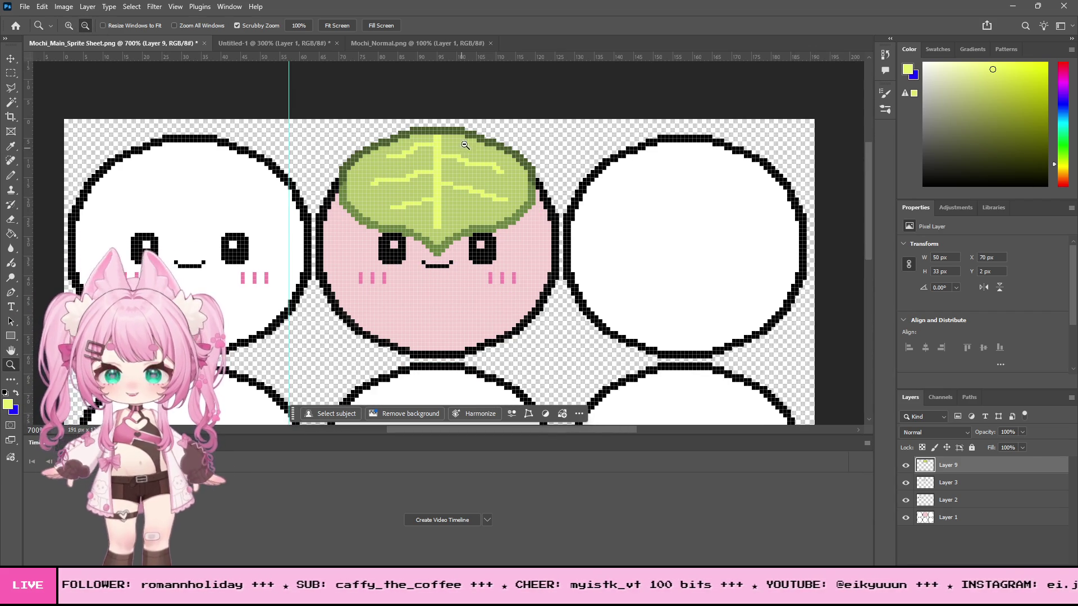
click(467, 142)
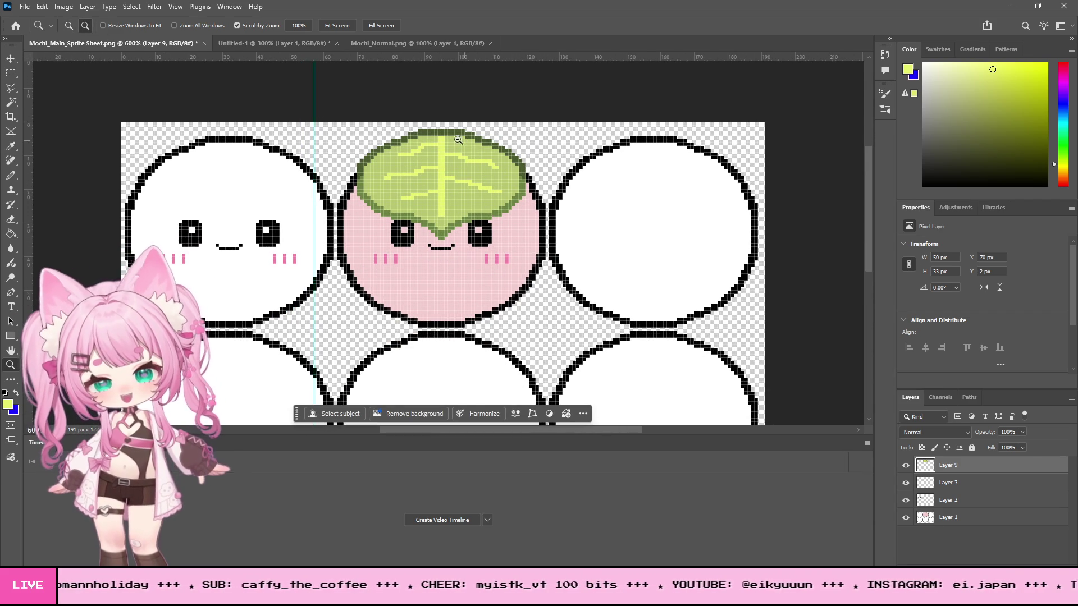
click(446, 131)
click(446, 131)
click(446, 131)
click(85, 26)
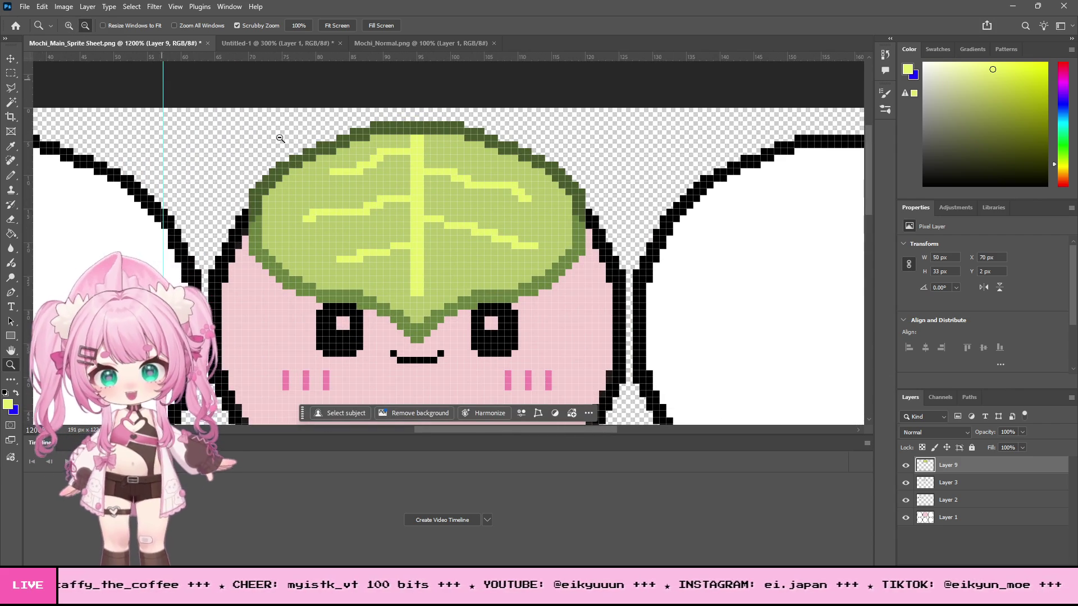
click(465, 169)
click(465, 169)
click(466, 168)
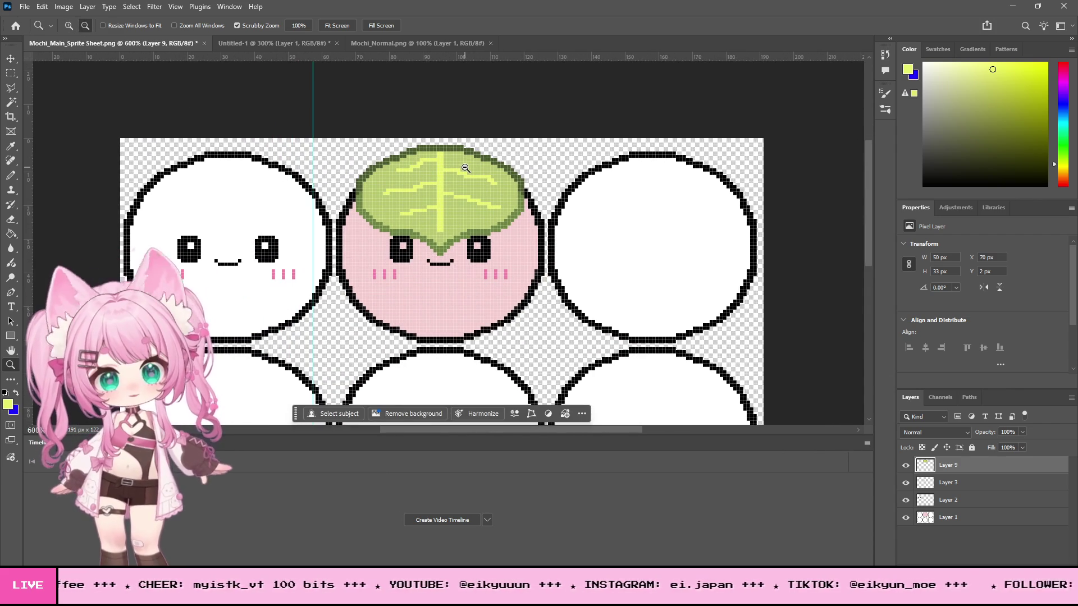
scroll(485, 211, down, 4)
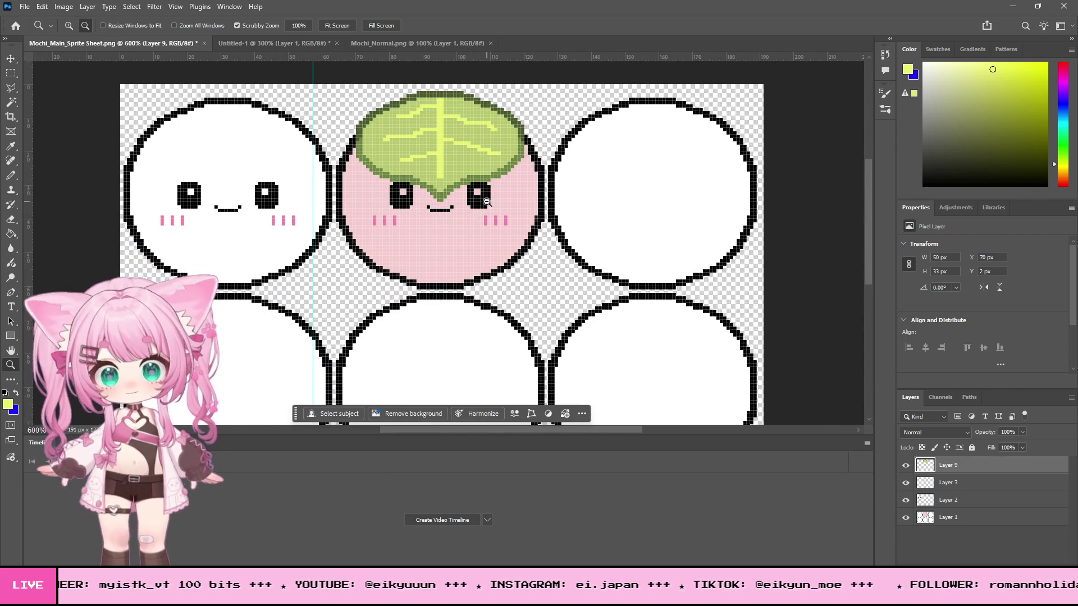
scroll(487, 205, up, 3)
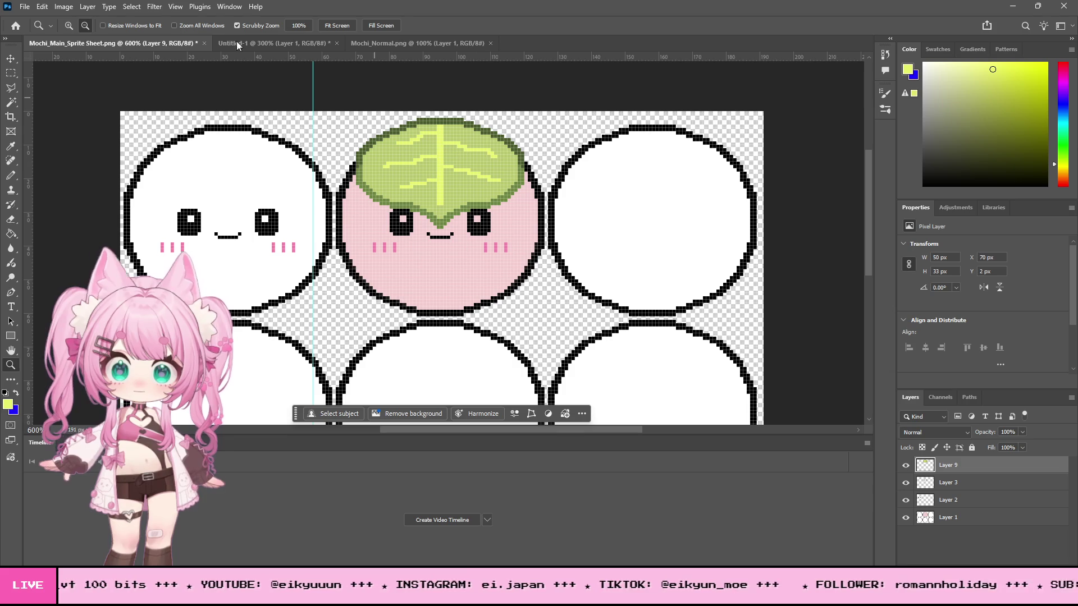
click(68, 25)
click(517, 140)
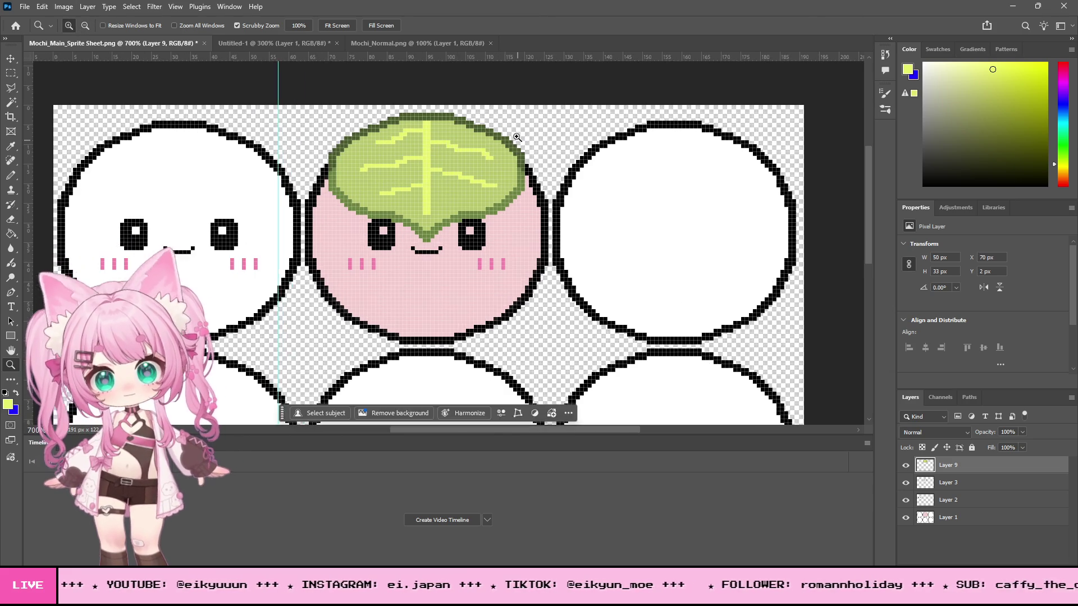
click(517, 140)
click(468, 128)
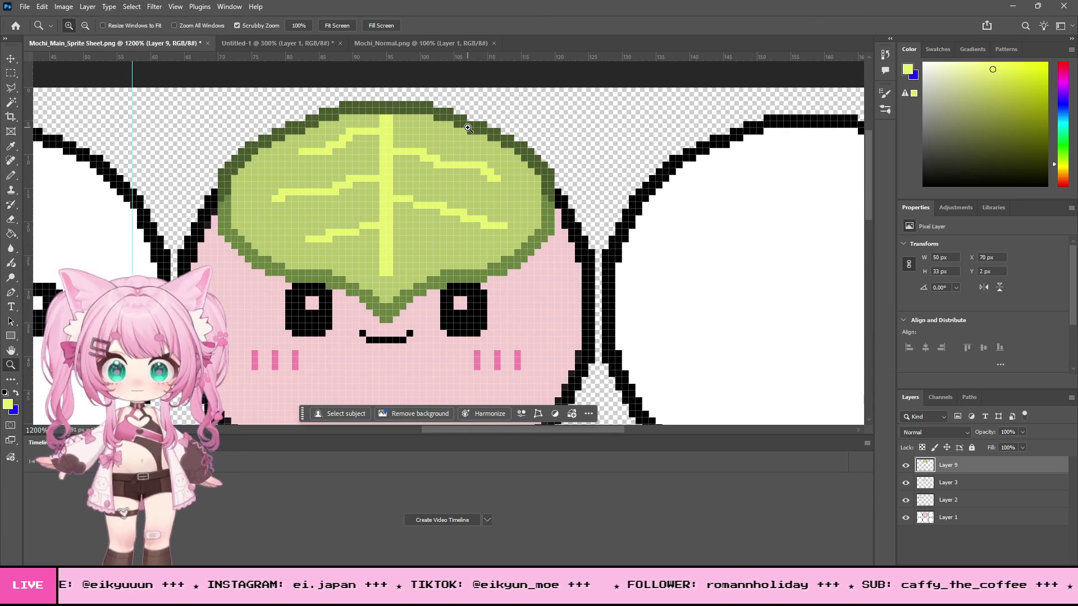
scroll(468, 128, down, 2)
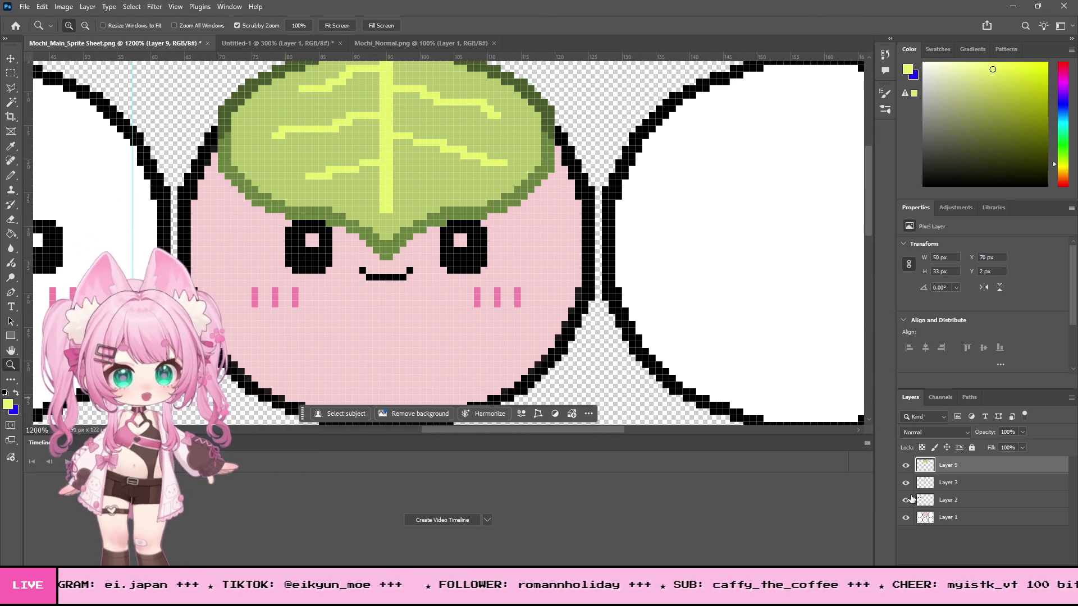
Step: Hide Layers 3 and 2 and zoom out to view the whole sprite row
click(905, 482)
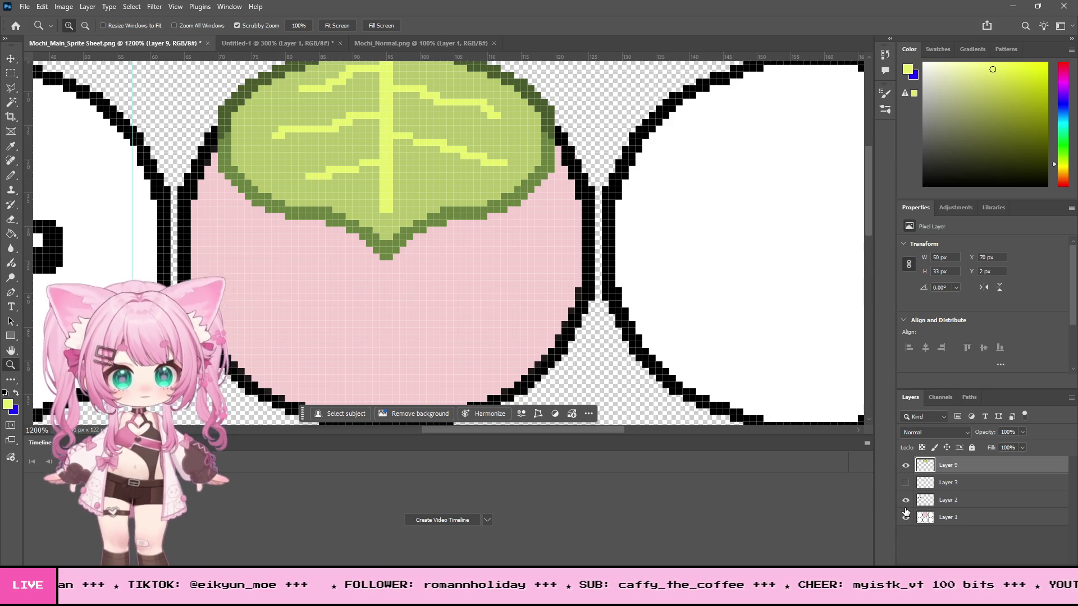
click(905, 500)
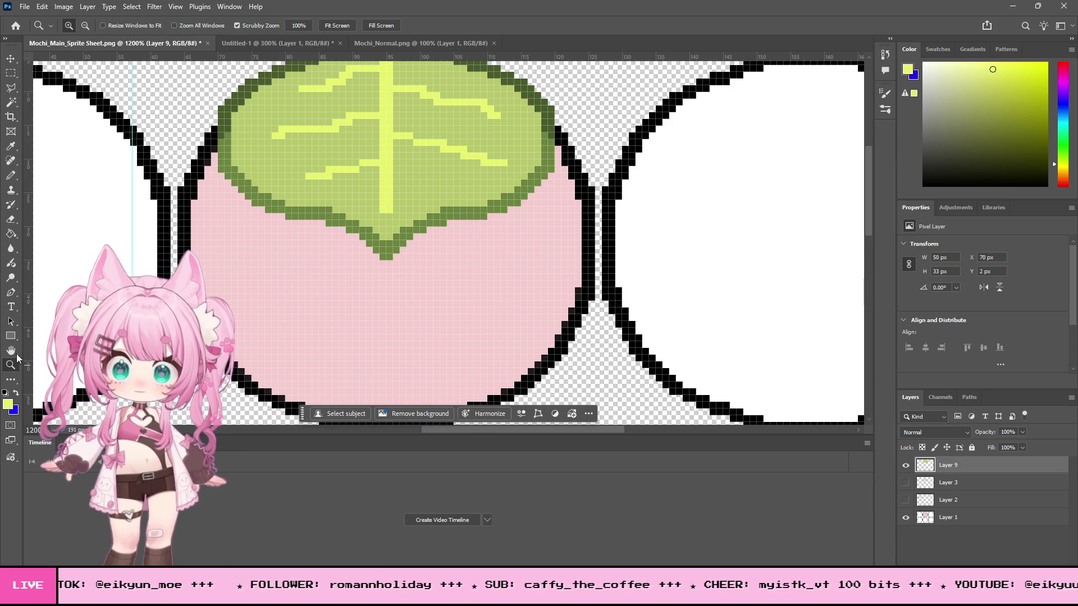
click(85, 25)
click(629, 224)
click(621, 207)
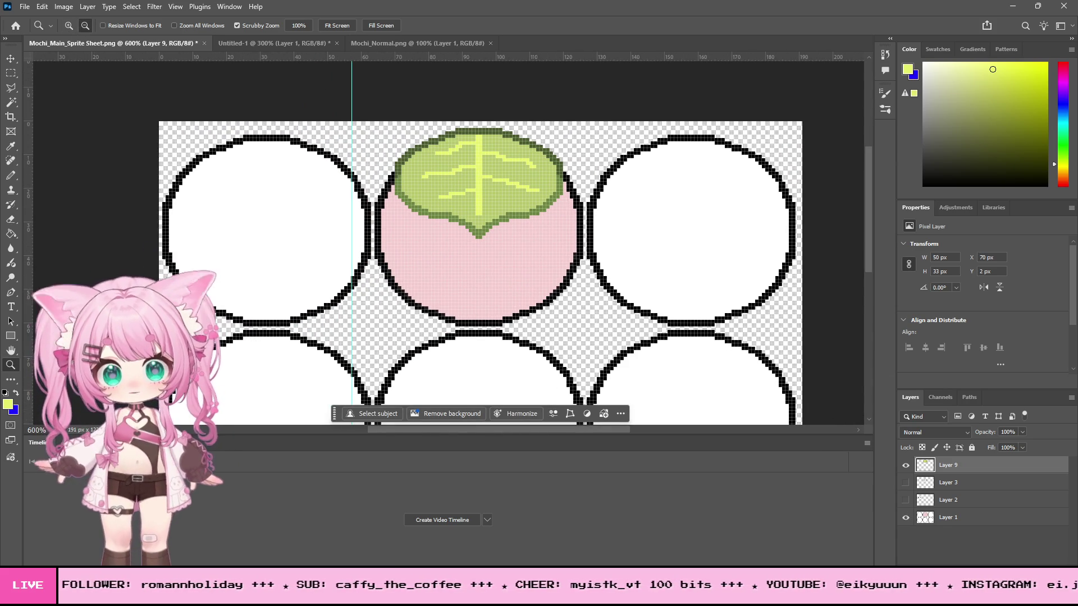
Step: Save a PNG copy of Mochi_Main_Sprite Sheet, accepting the PNG Format Options
click(20, 10)
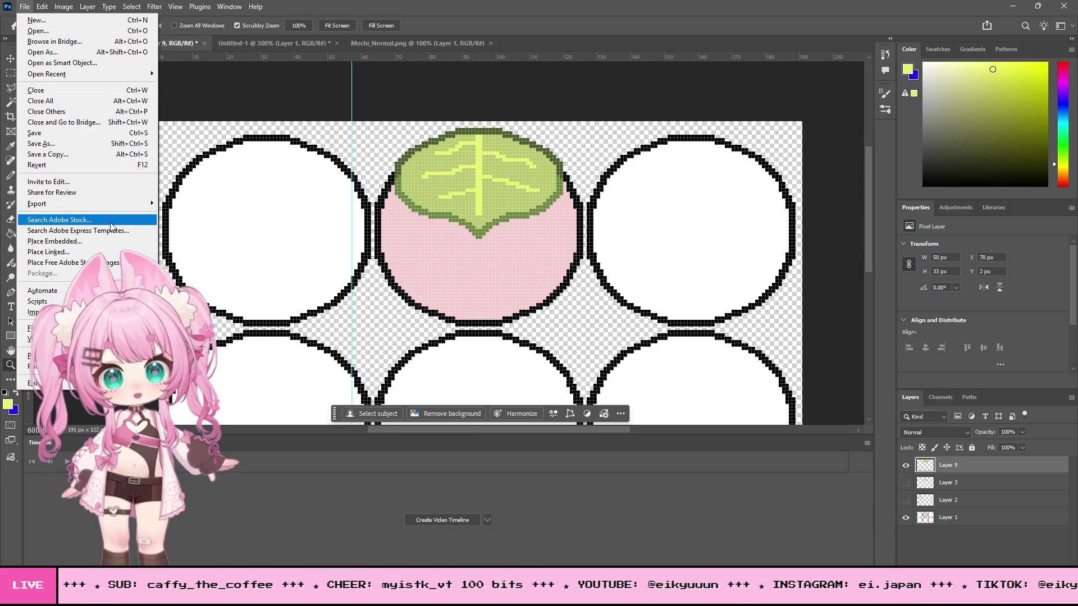
click(44, 157)
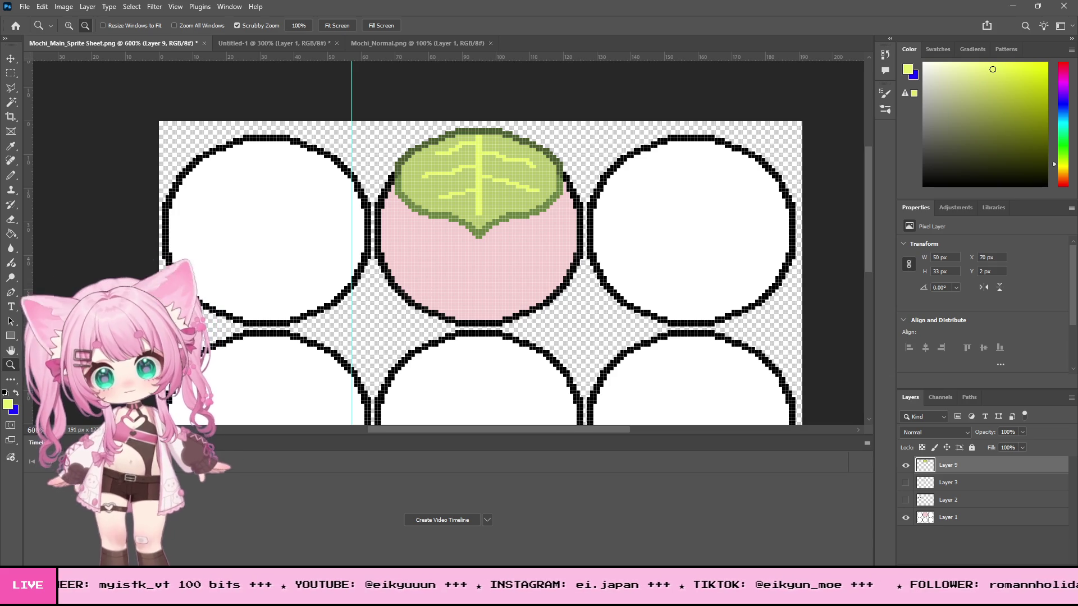
key(Return)
click(604, 177)
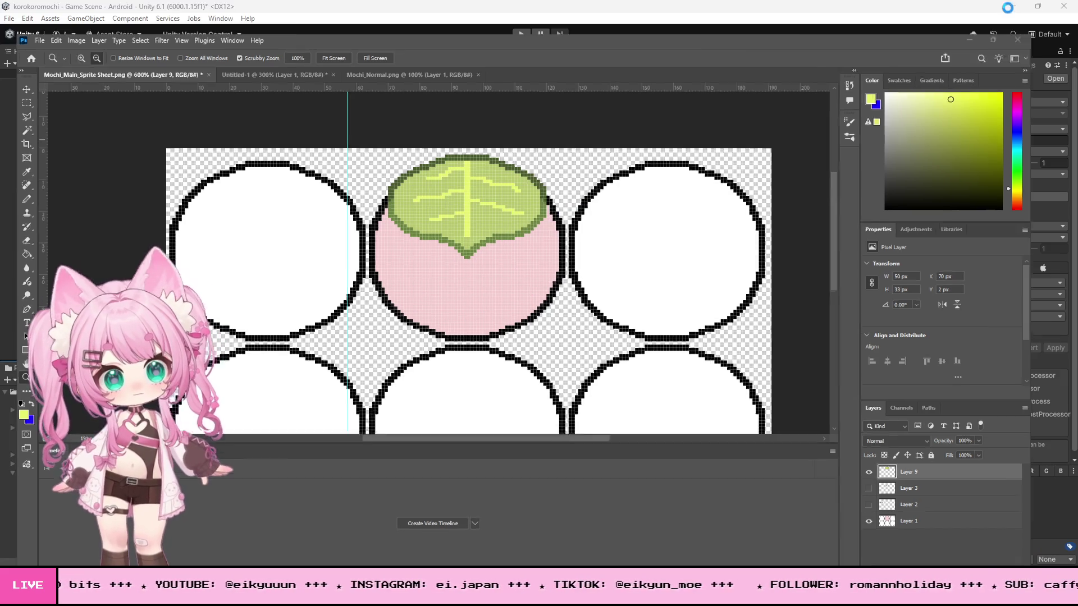
click(1012, 7)
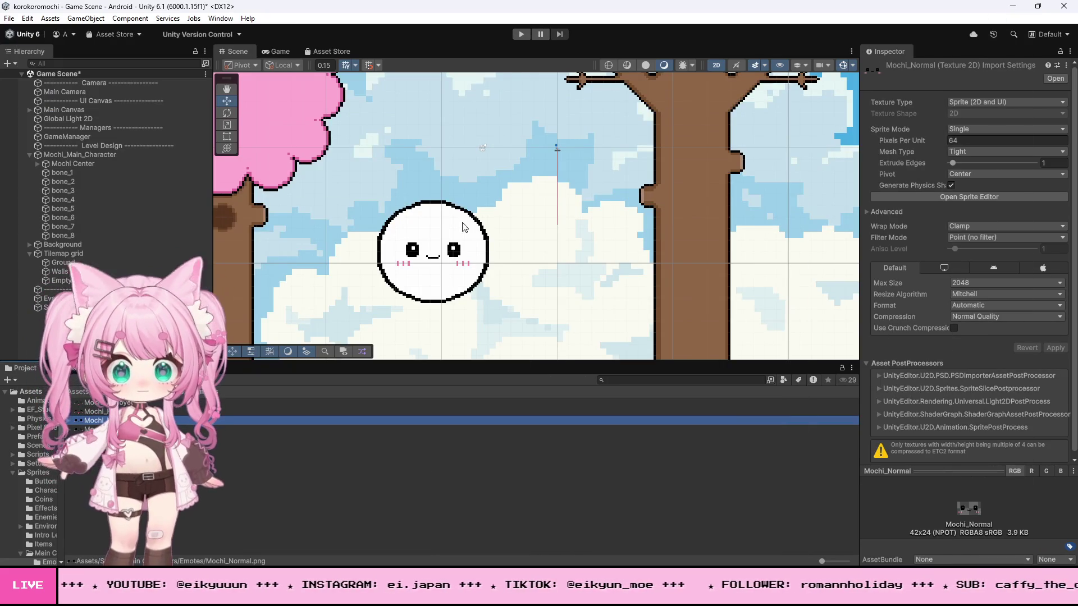
Step: Check Mochi_Main_Character's Sprite Renderer sprite in the Select Sprite picker, then select Main Canvas
click(88, 156)
scroll(921, 365, down, 5)
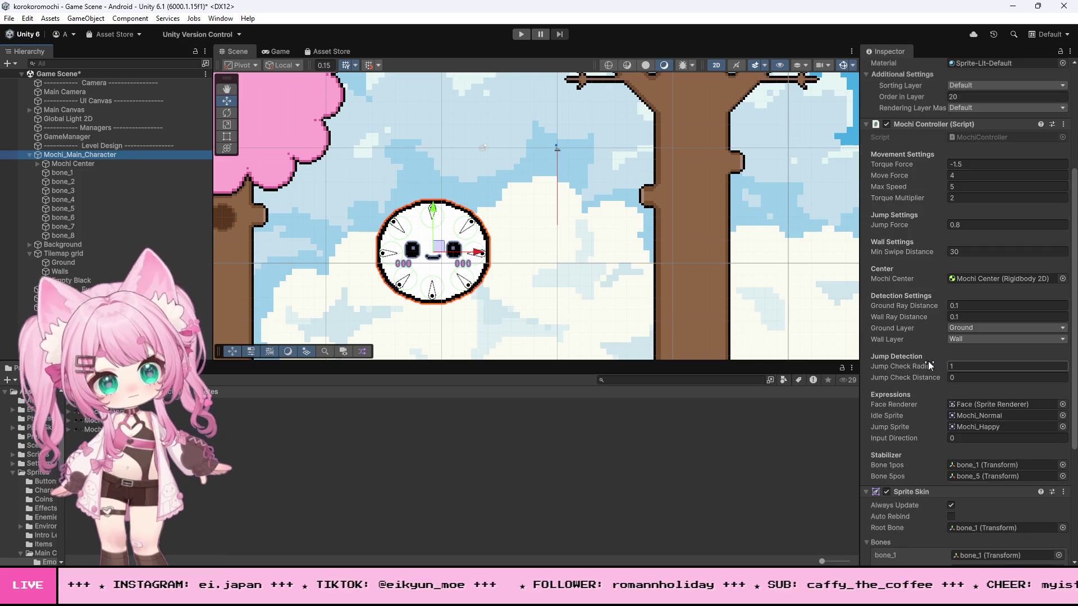
scroll(928, 362, down, 1)
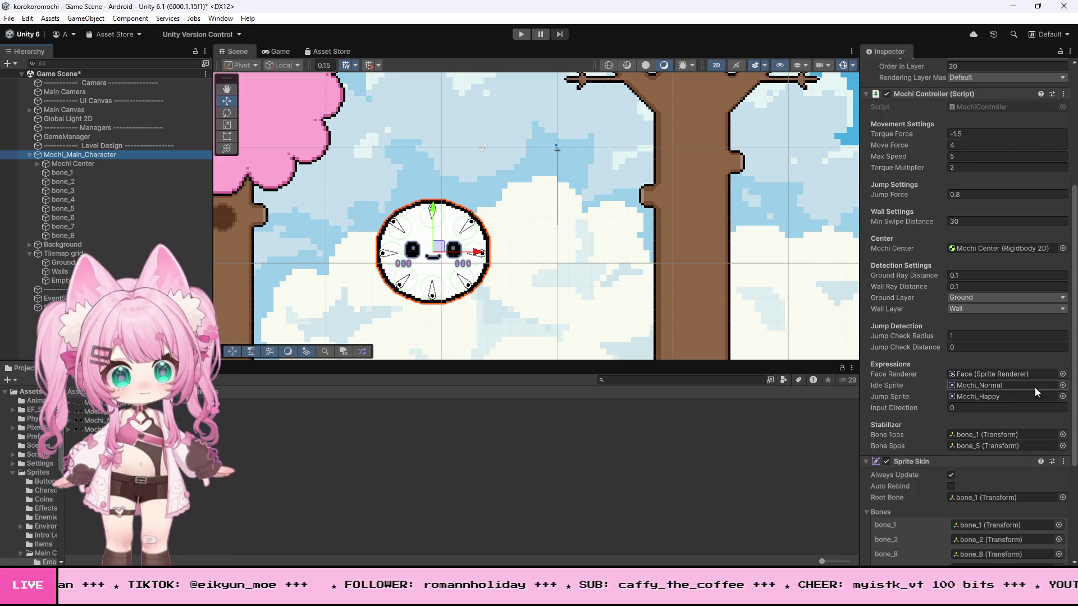
scroll(1000, 331, up, 1)
scroll(999, 330, up, 4)
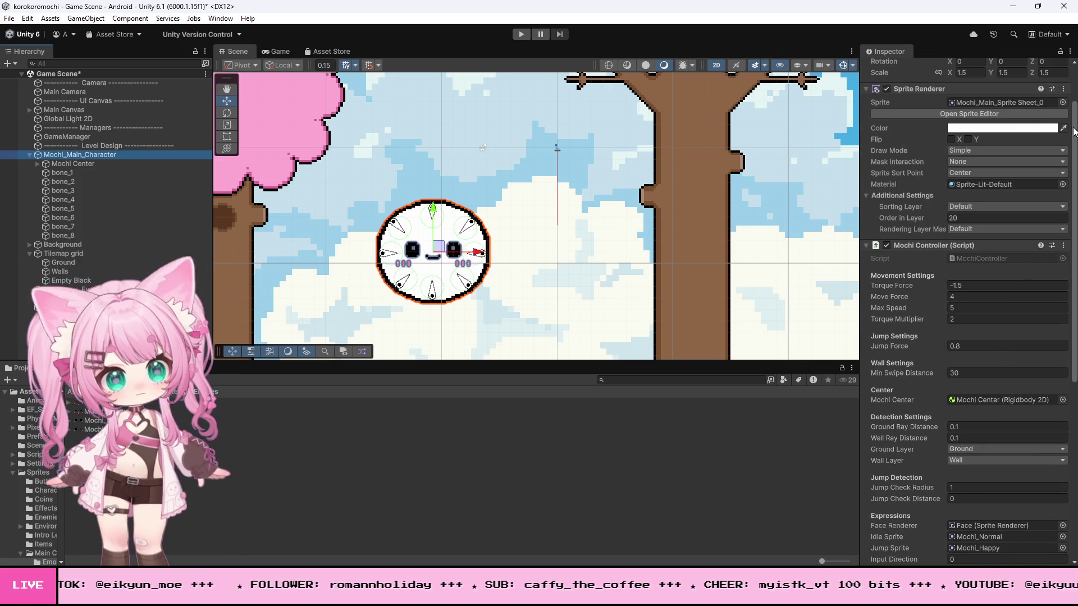
click(1062, 102)
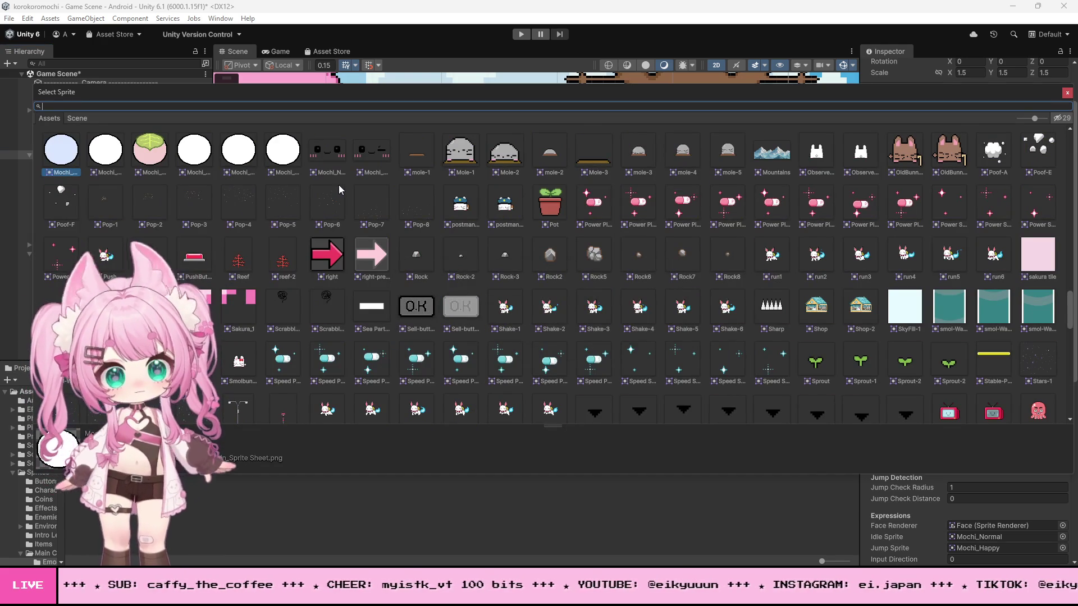
click(1068, 93)
click(630, 232)
scroll(550, 208, down, 2)
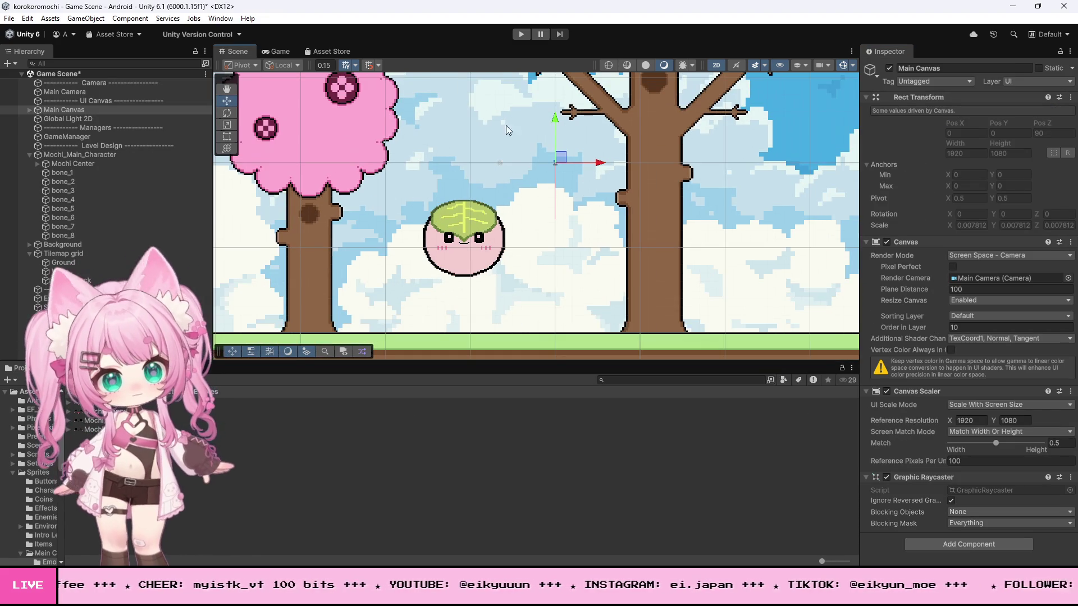
Step: Play the game, rolling the mochi right, left and right, inspect it in Scene view, then stop
click(521, 35)
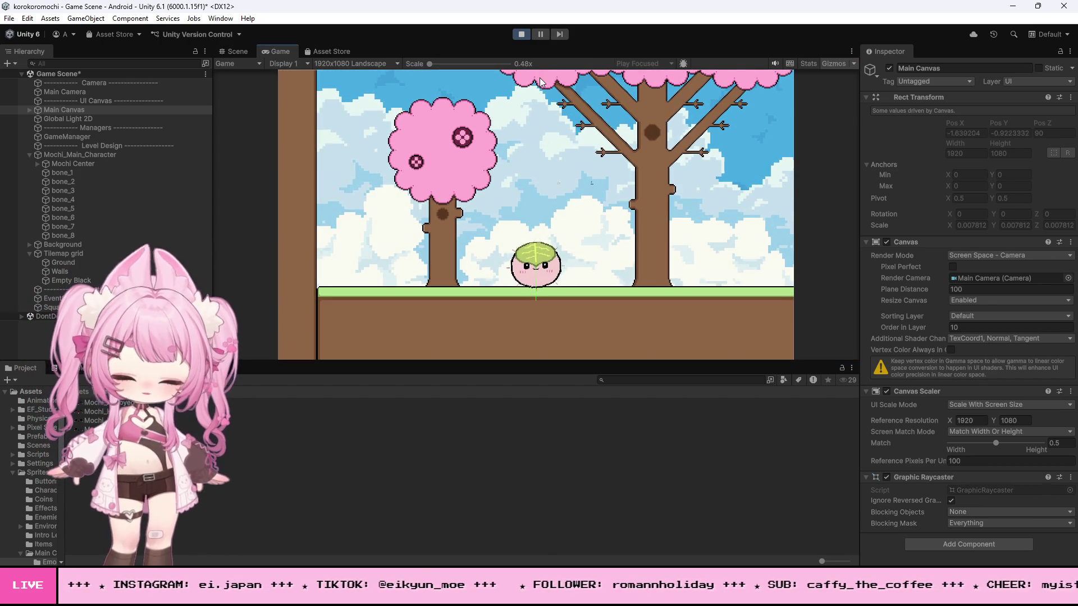
key(d)
key(a)
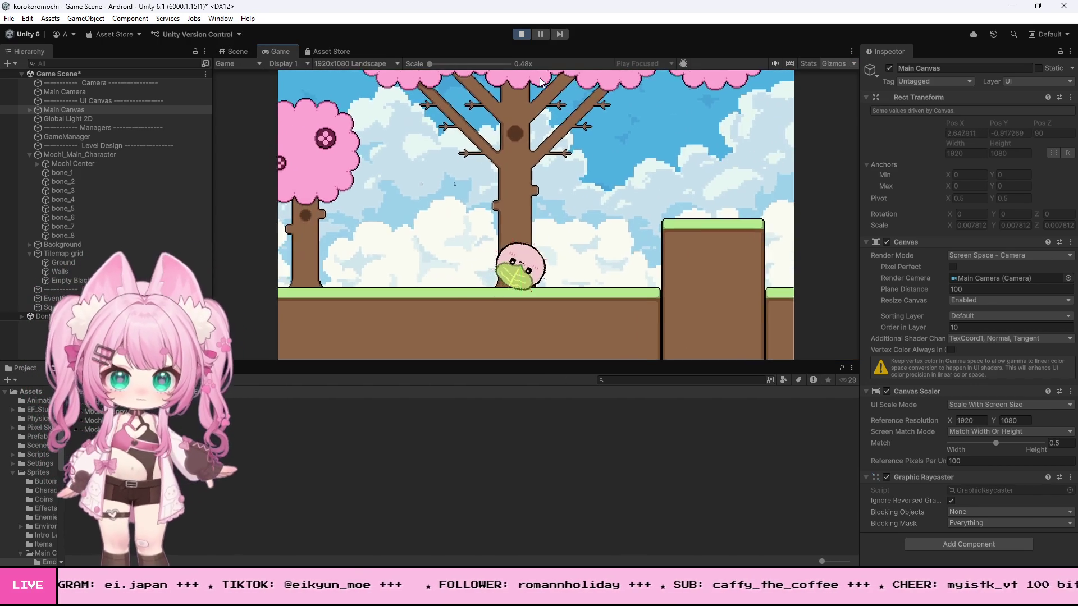
key(d)
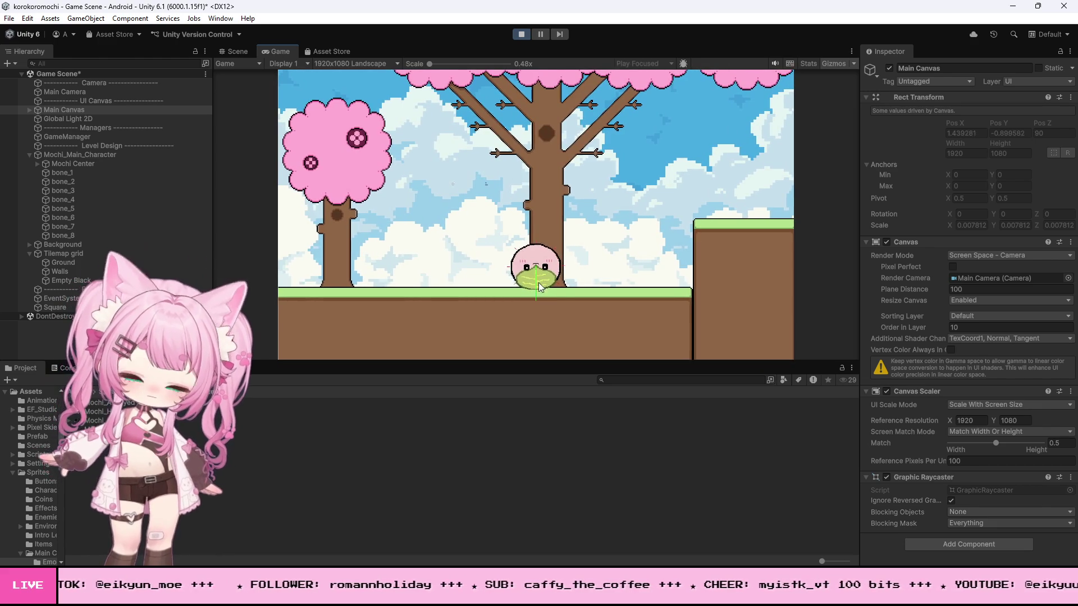
click(238, 51)
scroll(679, 339, up, 10)
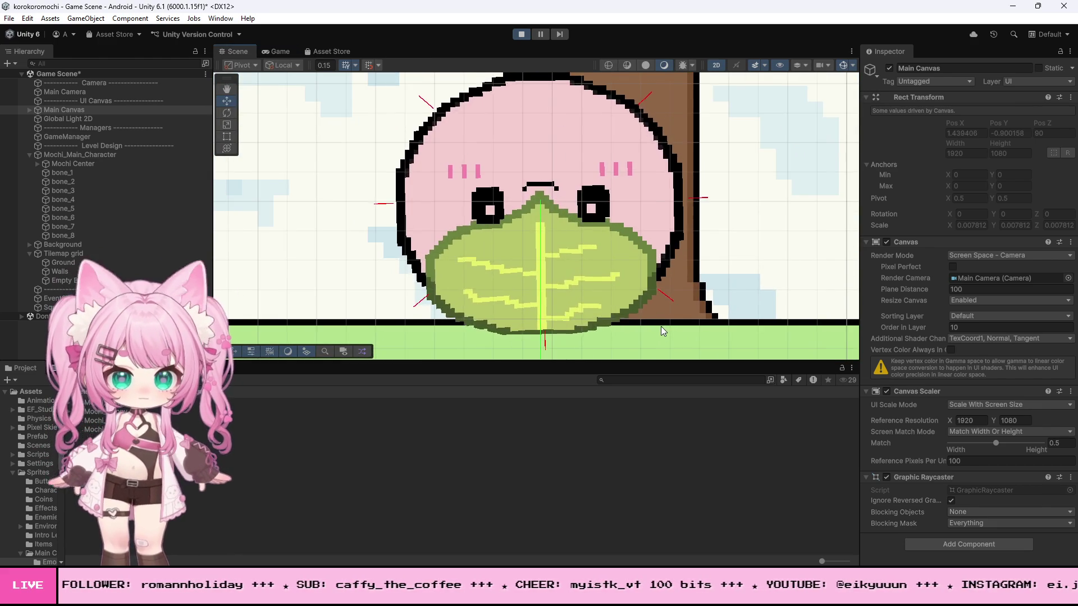
scroll(582, 341, up, 1)
scroll(581, 337, up, 3)
scroll(580, 335, down, 1)
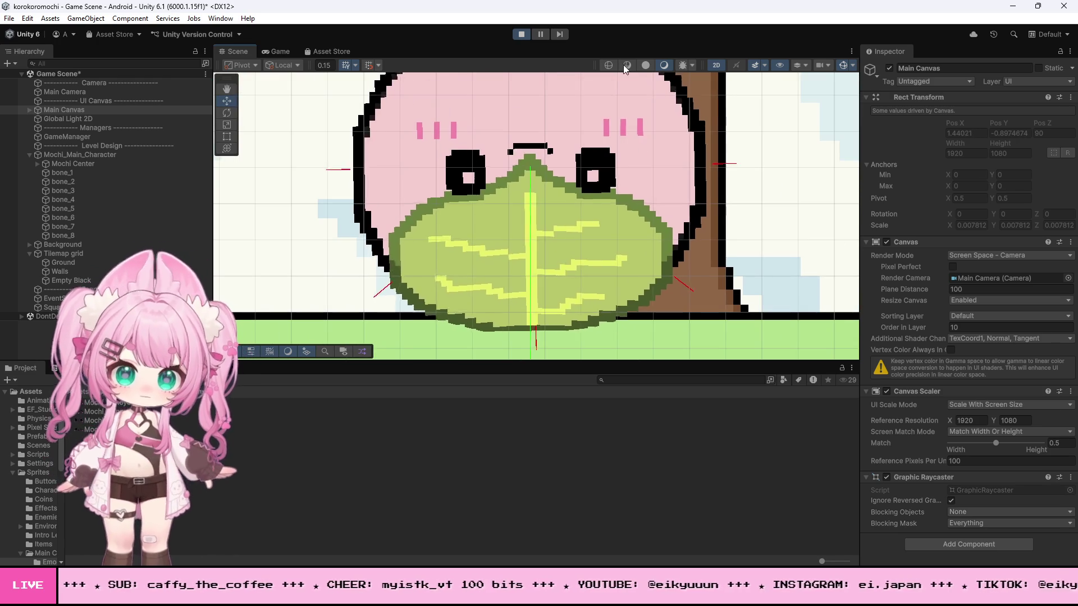
click(522, 34)
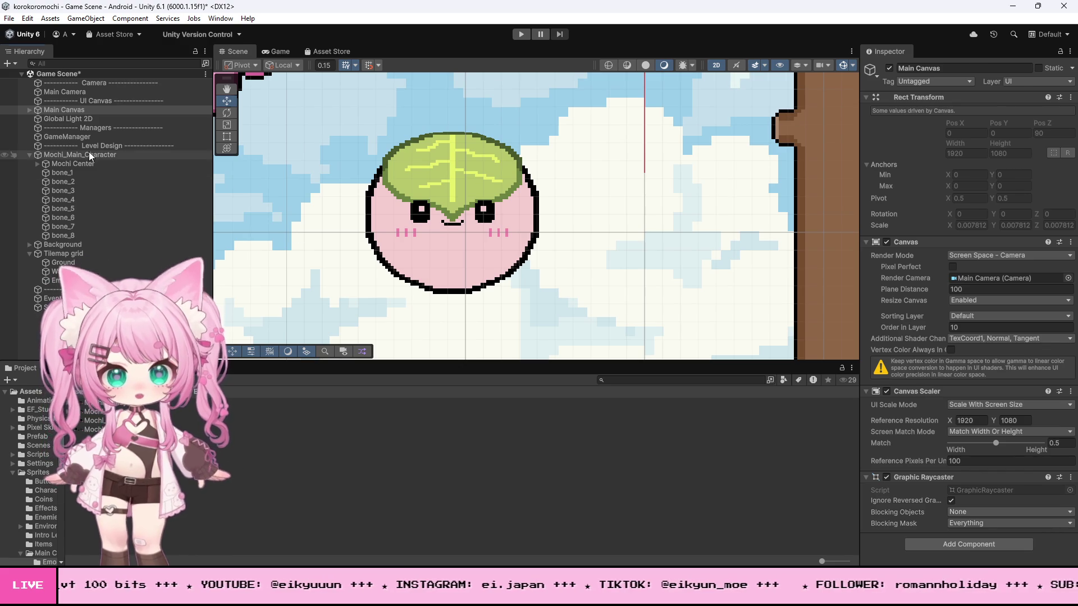
Step: Re-slice the mochi sprite sheet automatically with Center pivots and inspect the 62 × 59 px middle slice
click(89, 154)
click(944, 174)
scroll(432, 172, up, 3)
scroll(457, 176, down, 2)
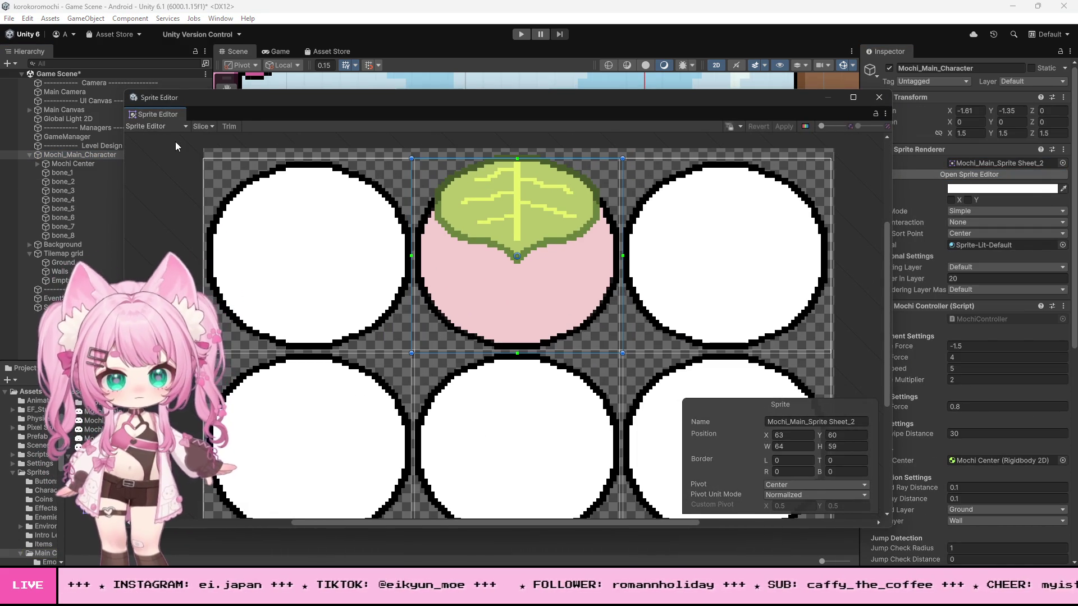
click(203, 126)
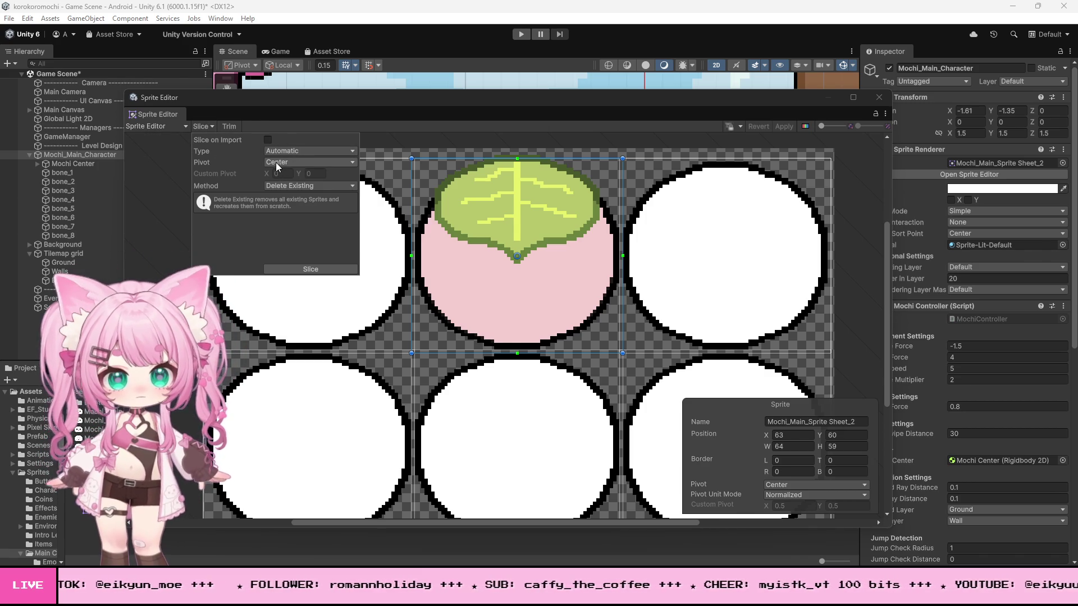
click(309, 270)
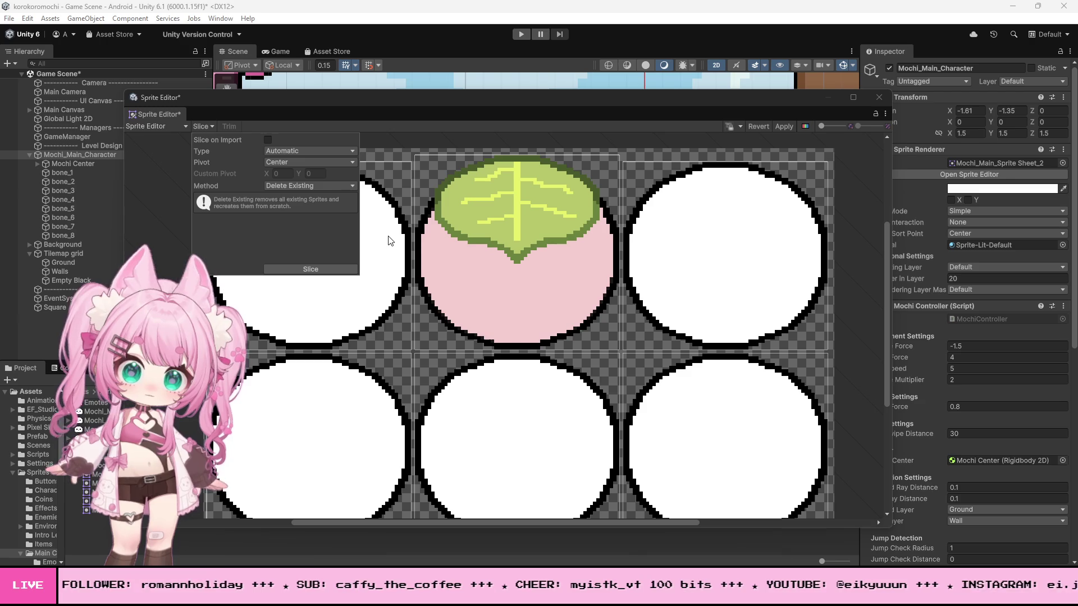
click(487, 166)
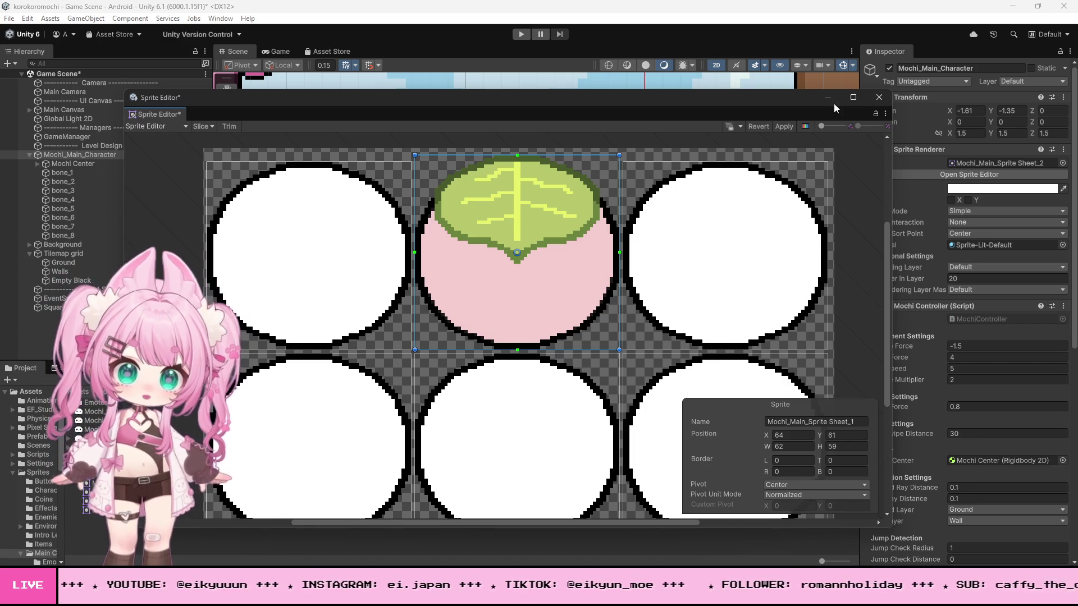
key(alt+Tab)
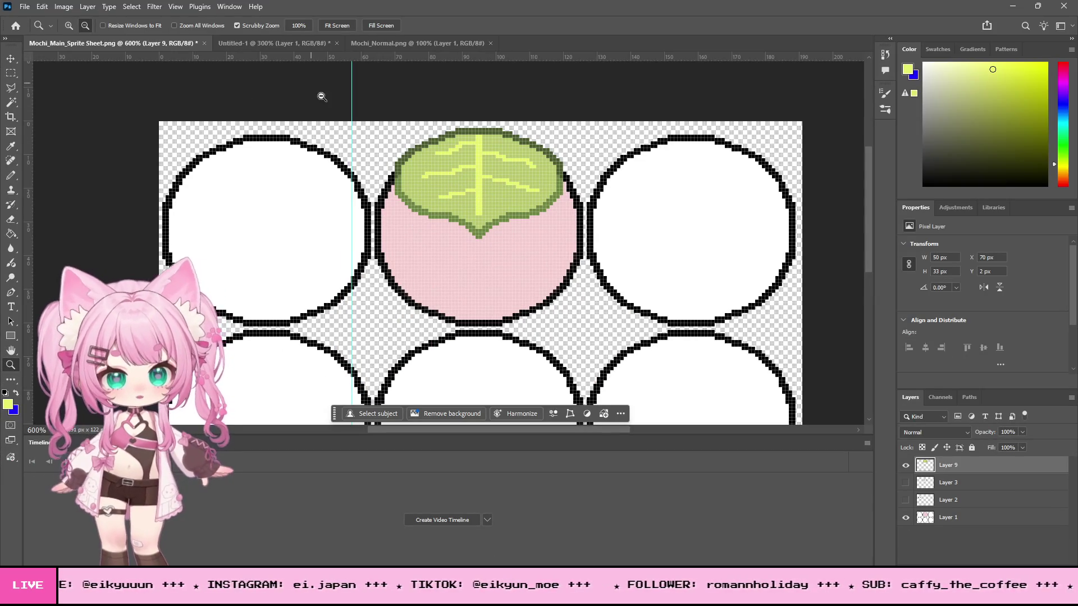
Step: Add a horizontal guide 4 px from the top of the leaf-topped mochi
click(315, 111)
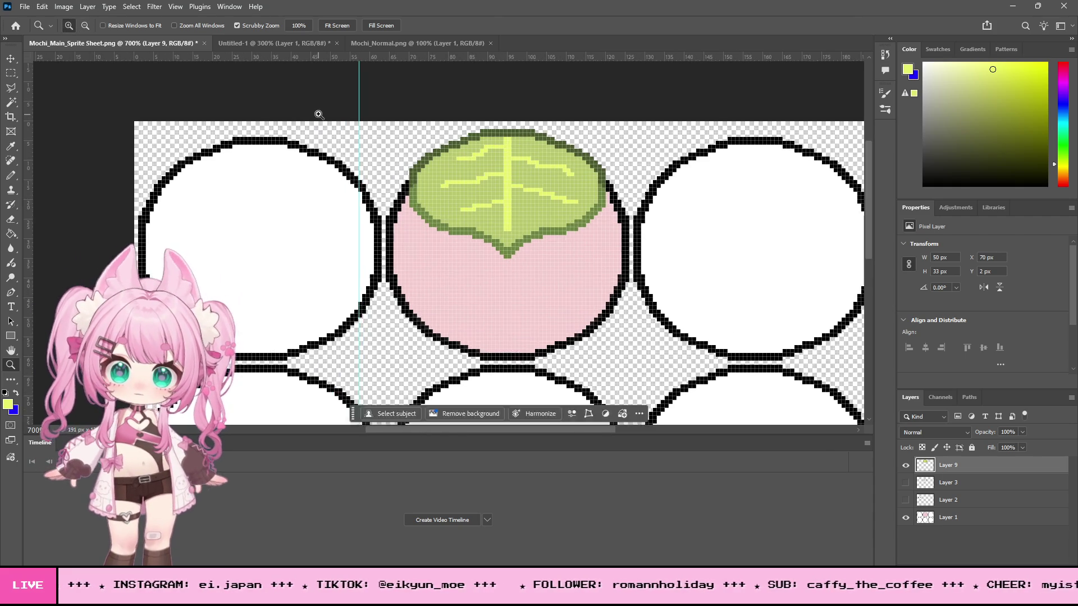
drag(212, 58, 255, 149)
scroll(305, 157, down, 1)
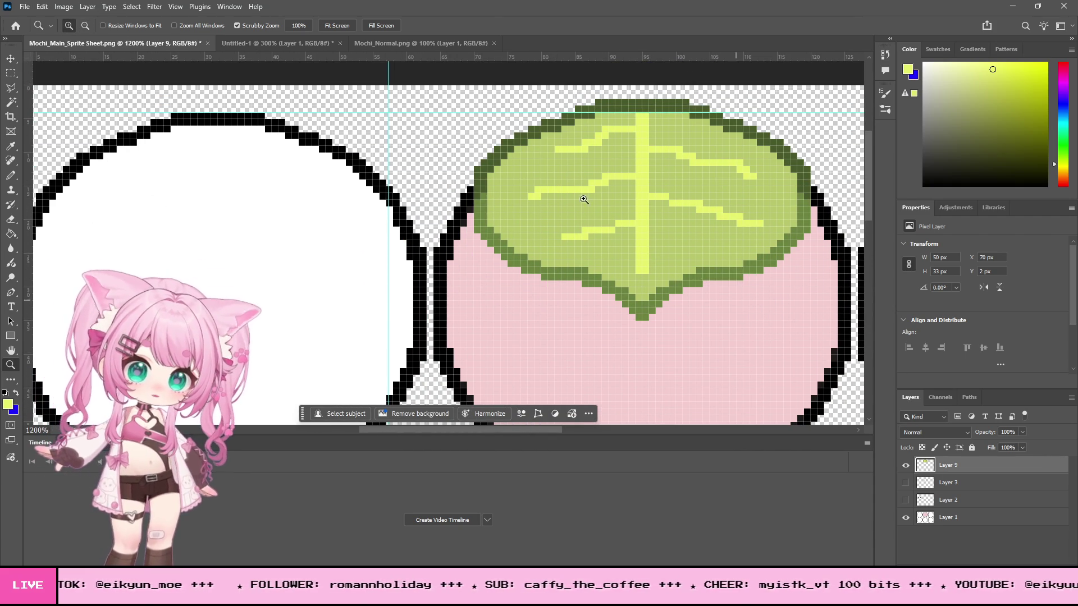
click(7, 72)
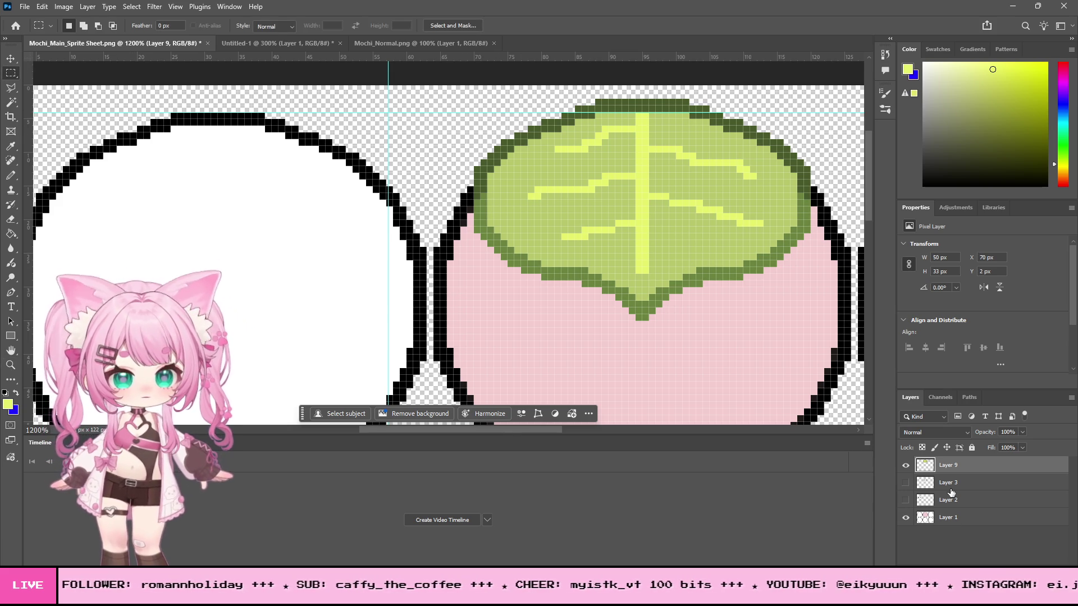
Step: Merge the visible layers into Layer 9, cancelling the Flatten Image attempt
click(86, 6)
click(101, 458)
click(526, 221)
click(87, 7)
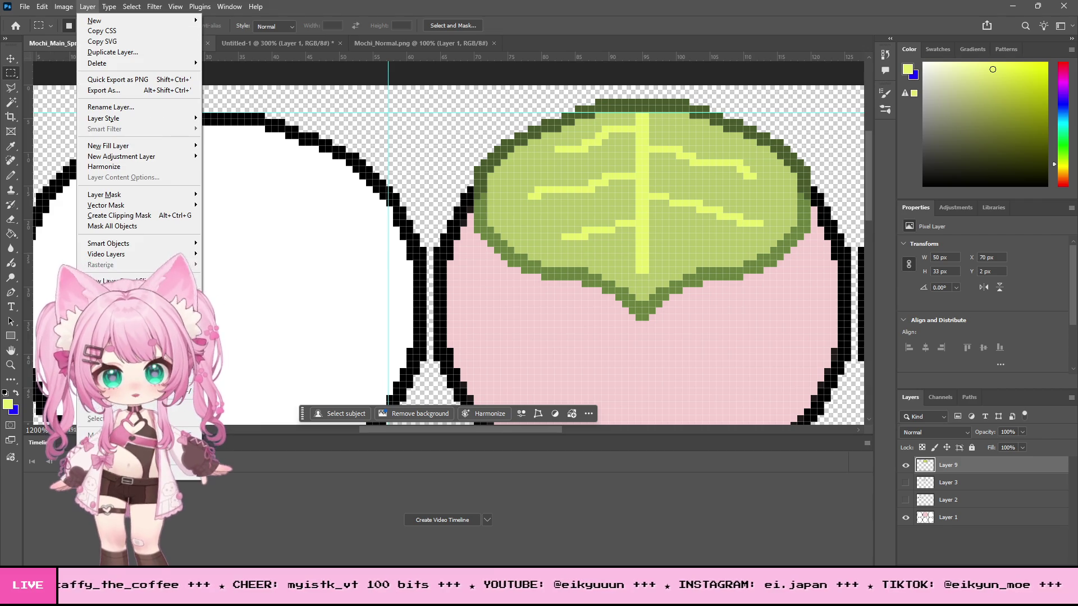
click(104, 447)
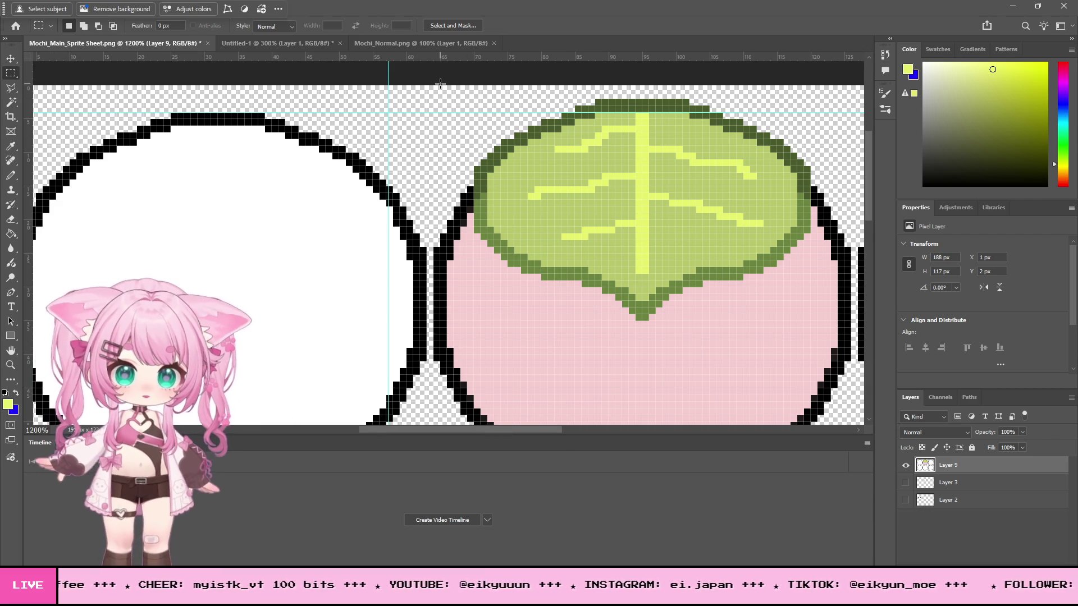
Step: Select the 62 × 35 px leaf area, nudge it down 4 pixels, and deselect
drag(440, 83, 549, 275)
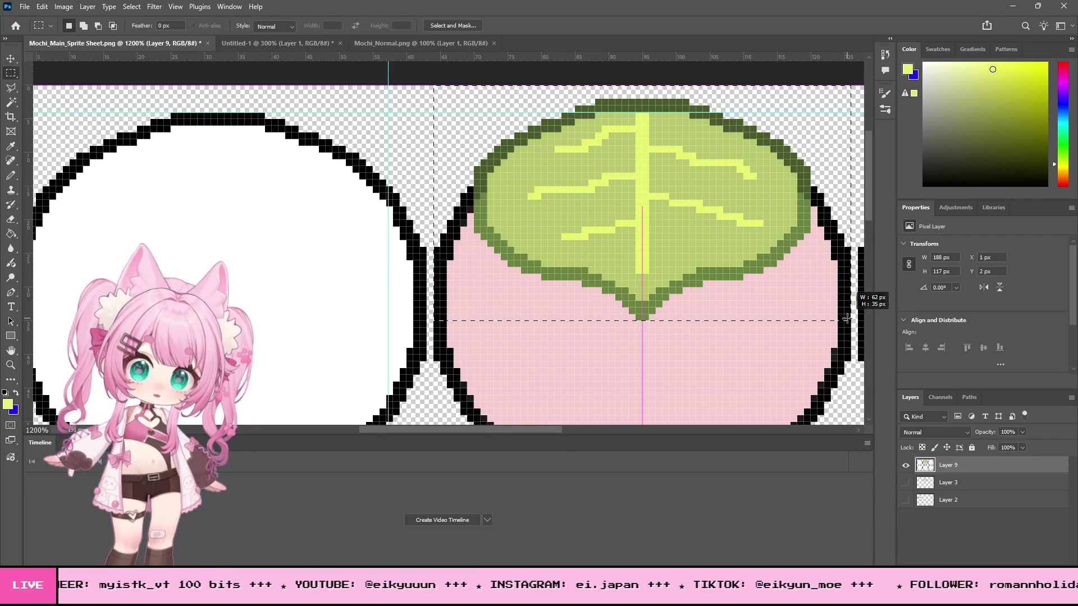
drag(847, 319, 847, 320)
click(16, 58)
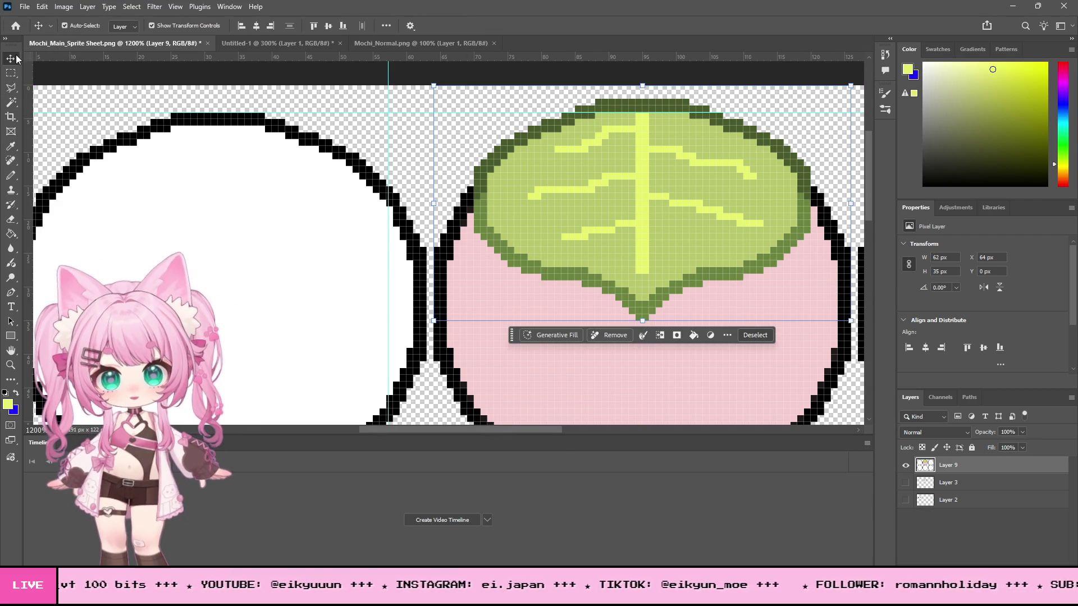
key(Down)
key(Down)
key(Down)
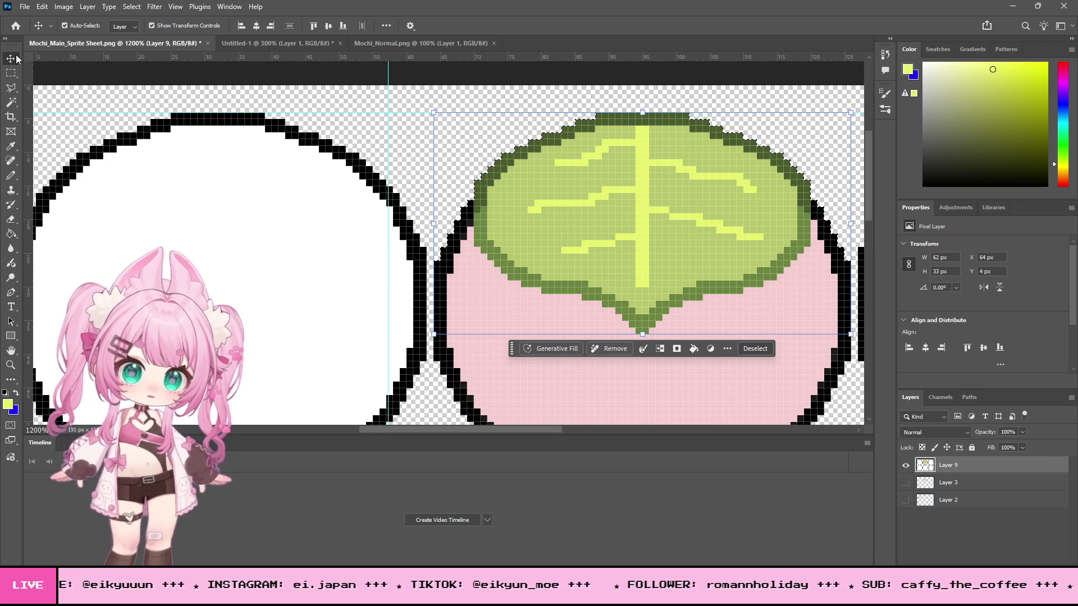
click(10, 73)
key(ctrl+d)
Step: Zoom out to the whole sprite row and drag the horizontal and vertical guides away
key(z)
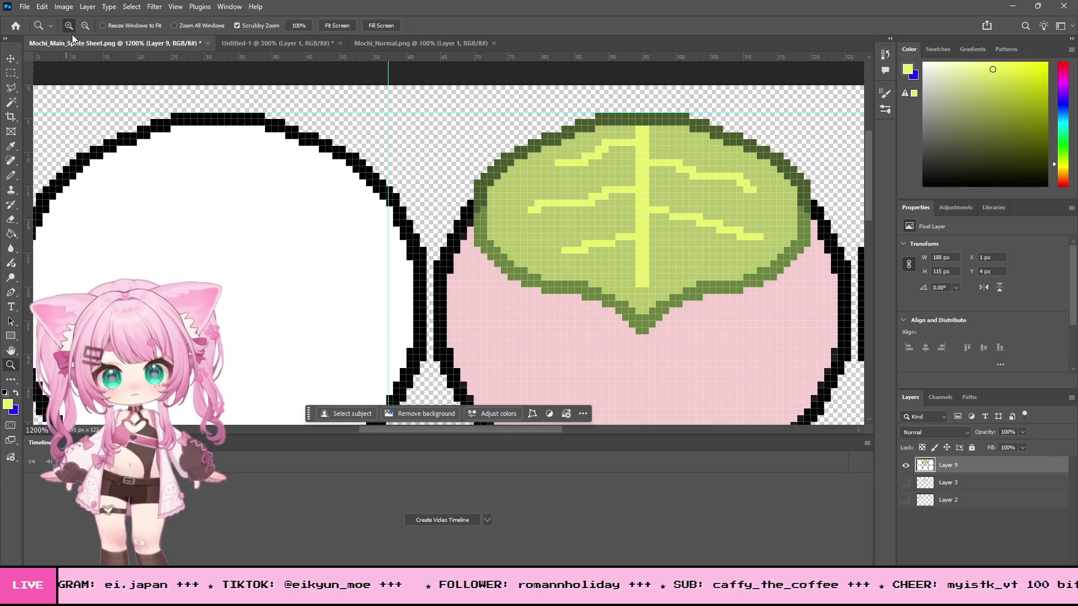
alt+click(310, 190)
alt+click(309, 191)
alt+click(310, 190)
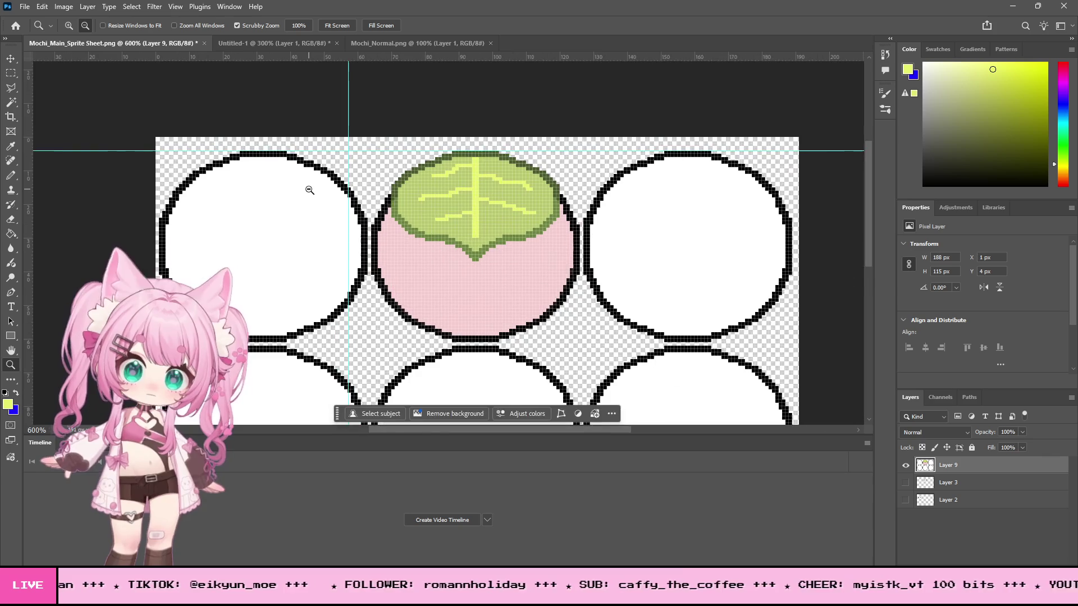
click(10, 59)
drag(104, 150, 107, 57)
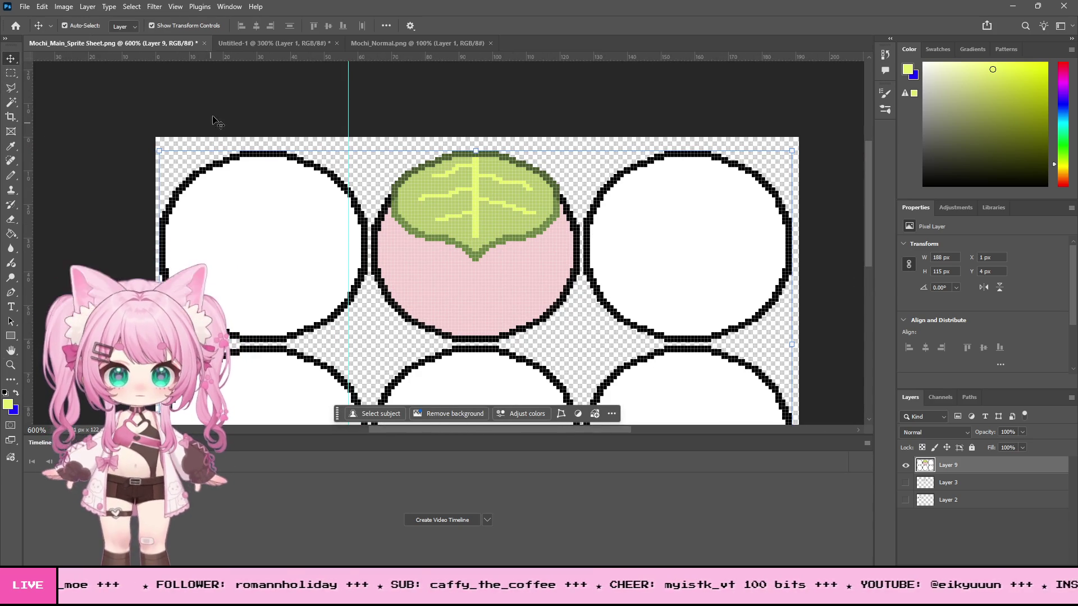
drag(348, 96, 107, 96)
click(341, 130)
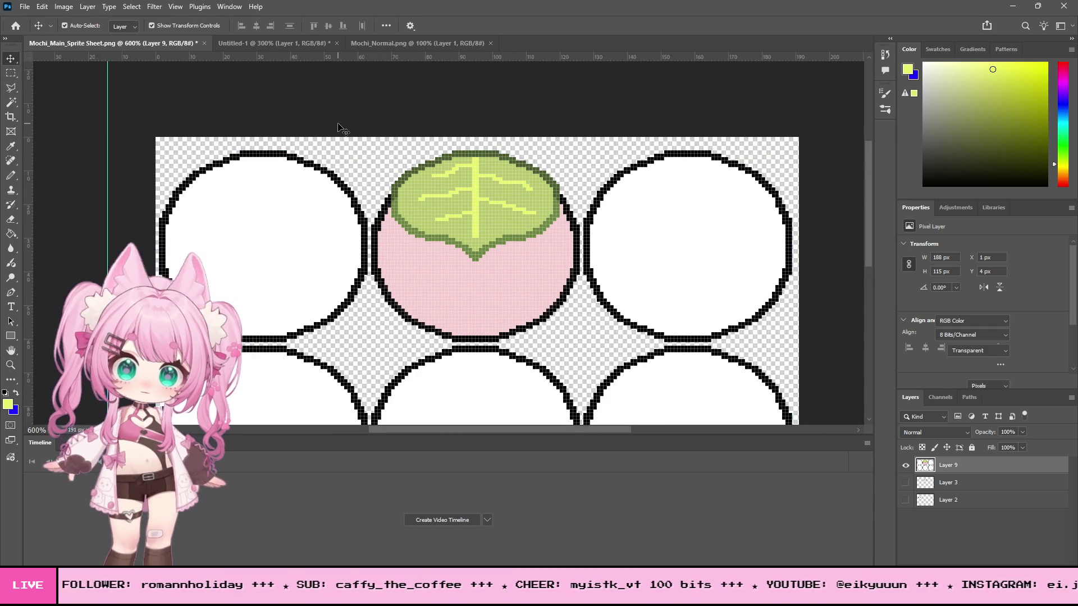
Step: Browse the Layer and Edit menus, then re-save the sprite sheet as PNG with Ctrl+S
click(42, 6)
mouse_move(88, 7)
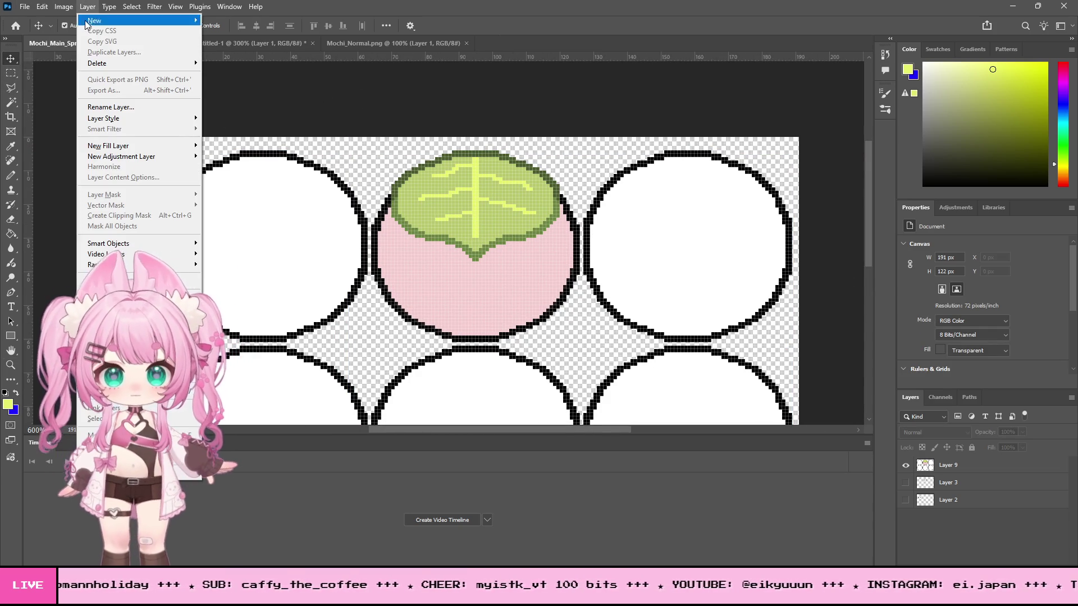
key(Escape)
click(47, 6)
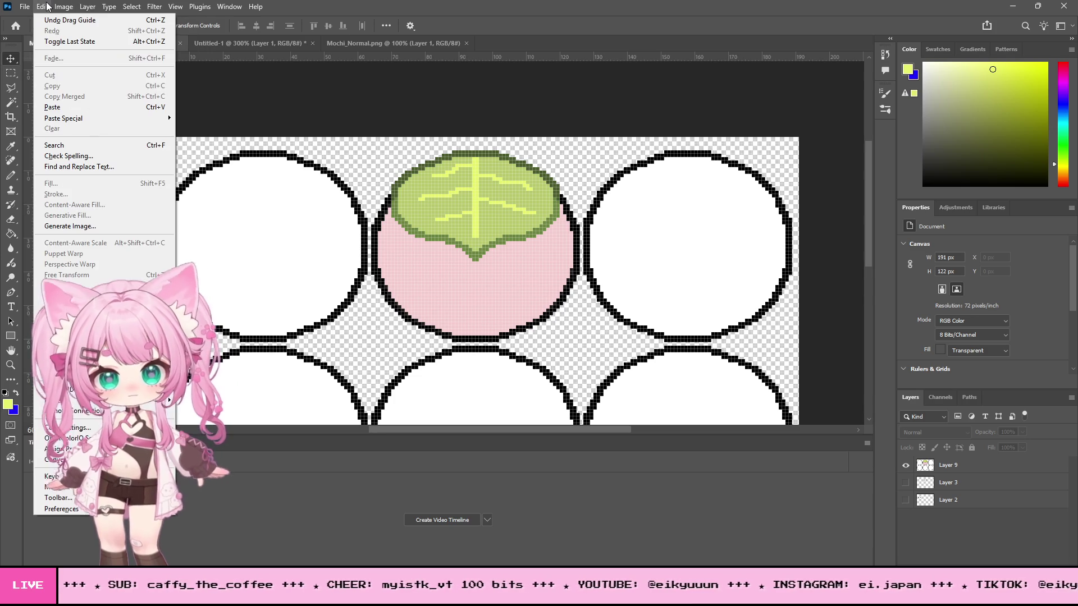
mouse_move(24, 6)
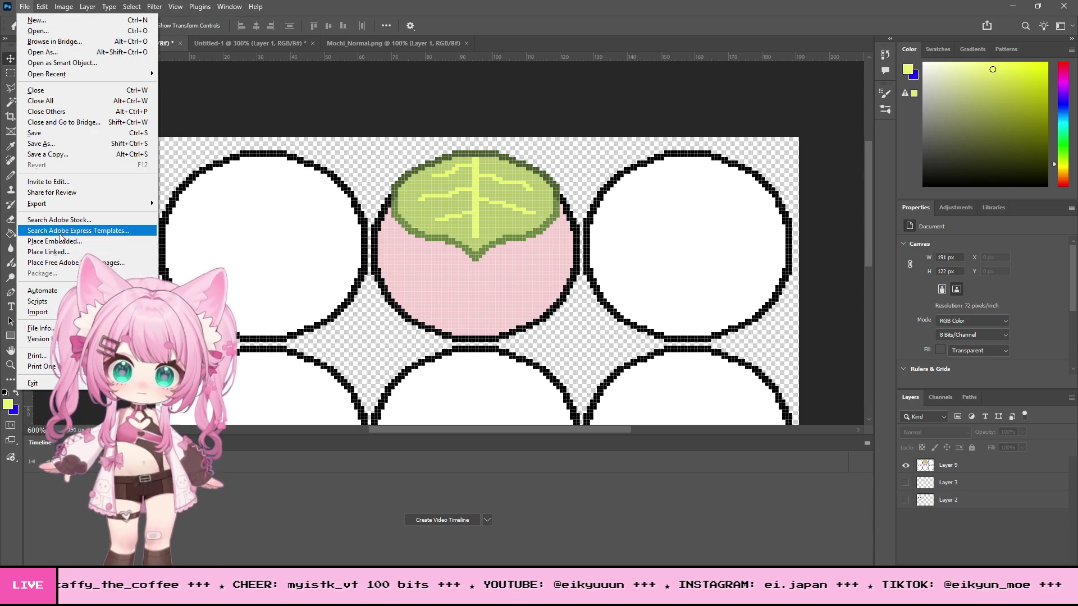
key(Escape)
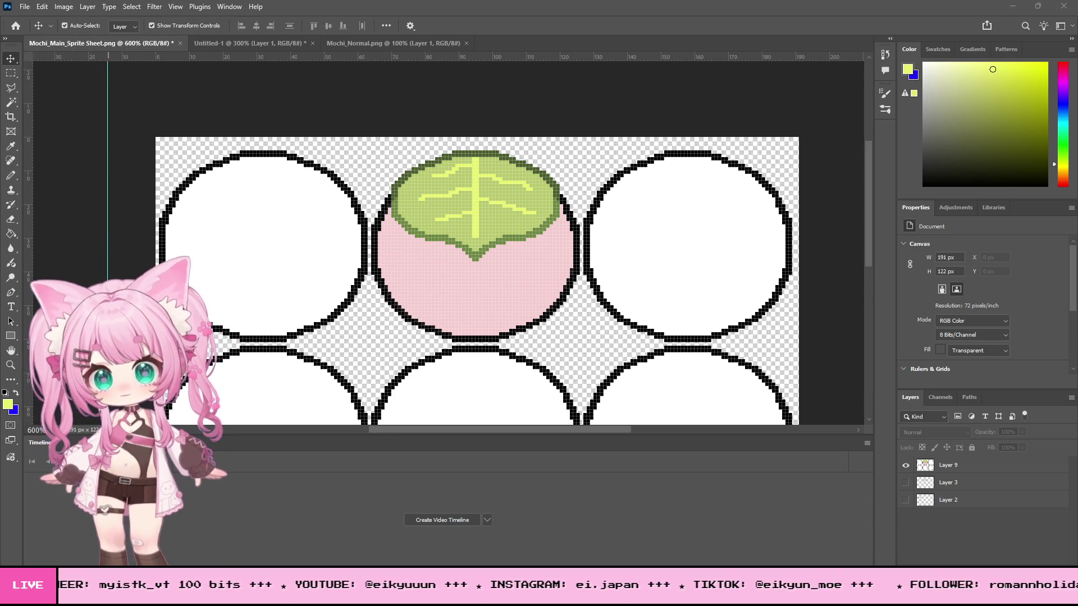
key(ctrl+s)
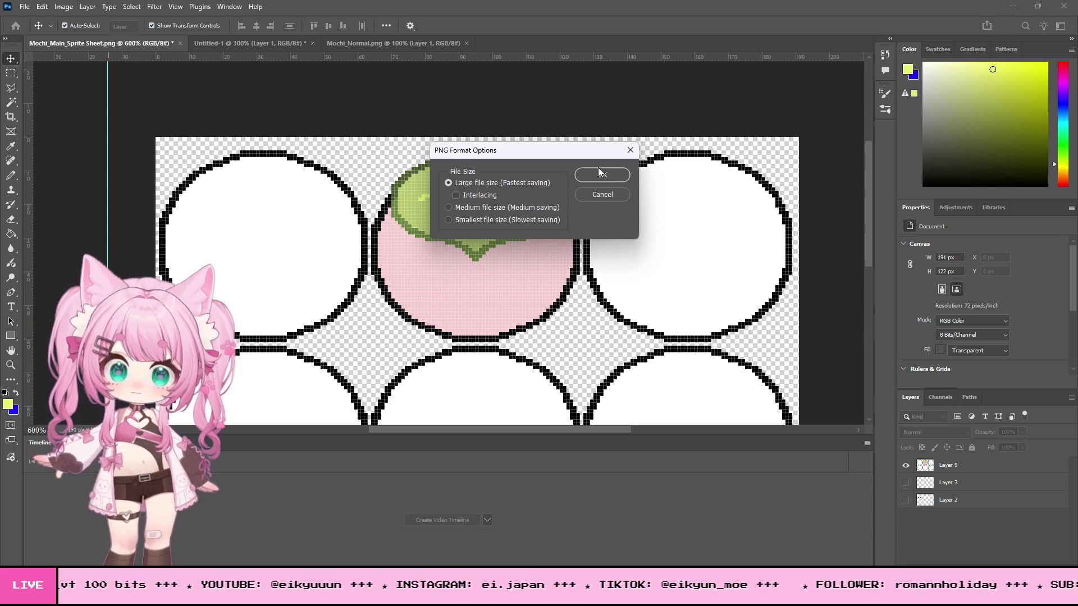
click(600, 174)
click(1014, 7)
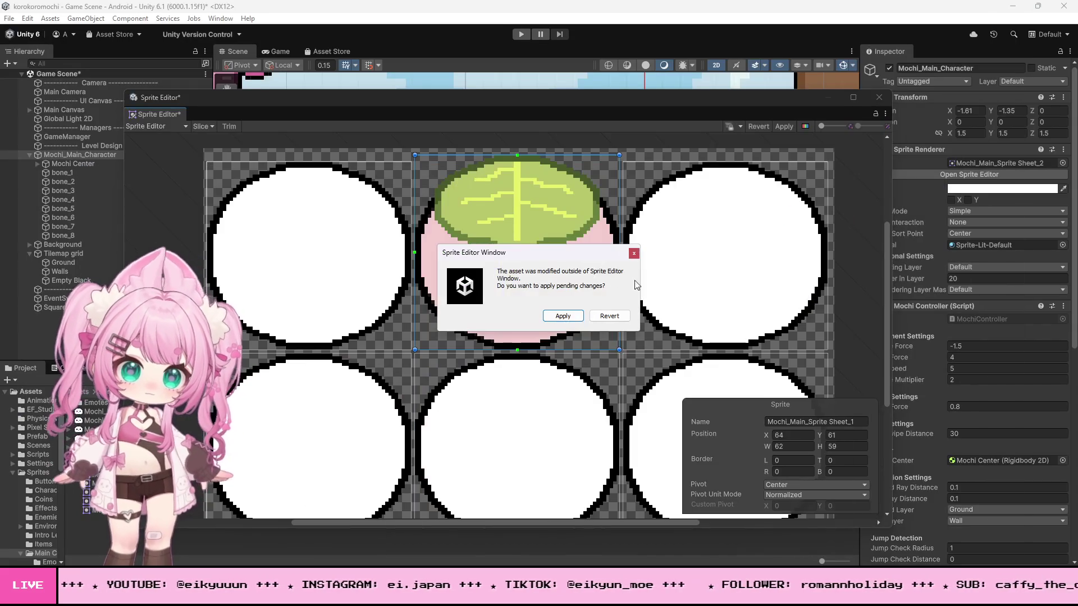
Step: Apply the externally modified sprite sheet, re-slice it, and apply the slicing changes
click(563, 316)
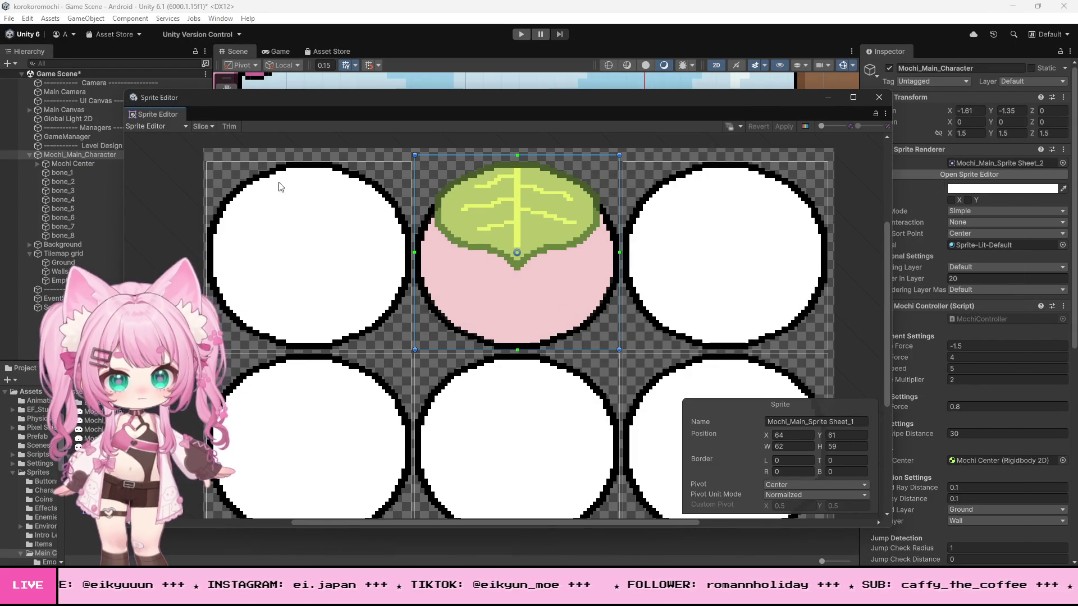
click(202, 127)
click(308, 270)
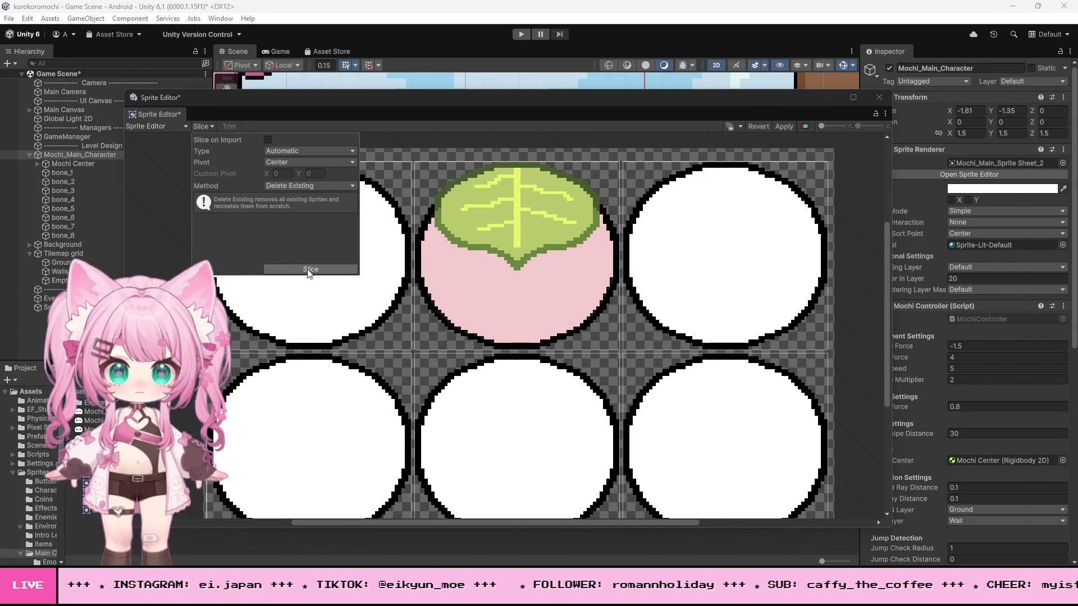
click(858, 152)
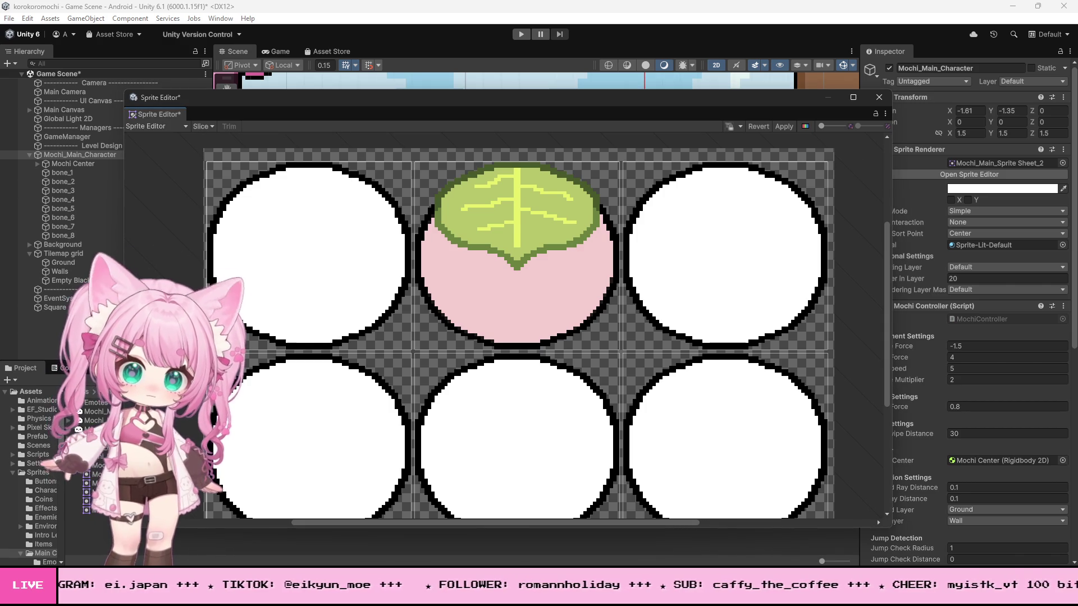
click(167, 124)
click(159, 178)
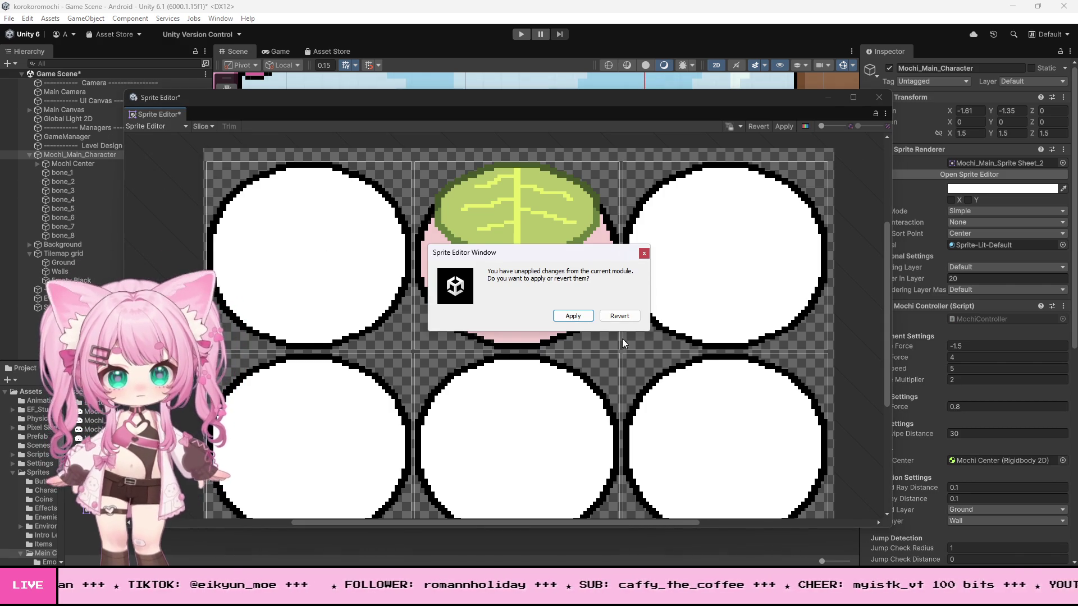
click(620, 316)
Step: View the left and leaf-topped mochi sprites' bones in the Skinning Editor, then close and play
click(159, 127)
click(171, 191)
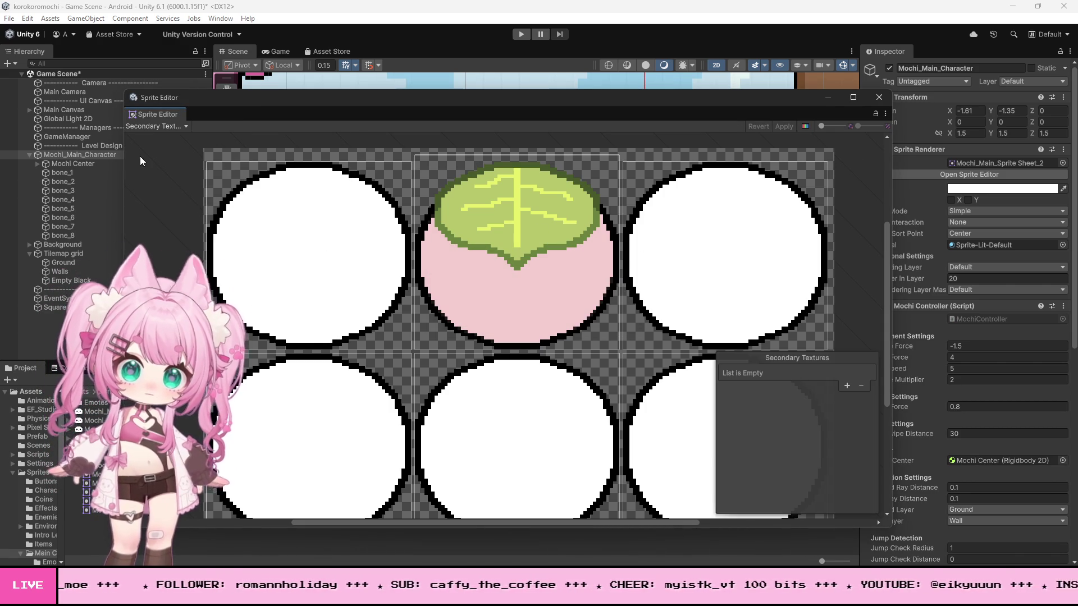
click(171, 127)
click(168, 179)
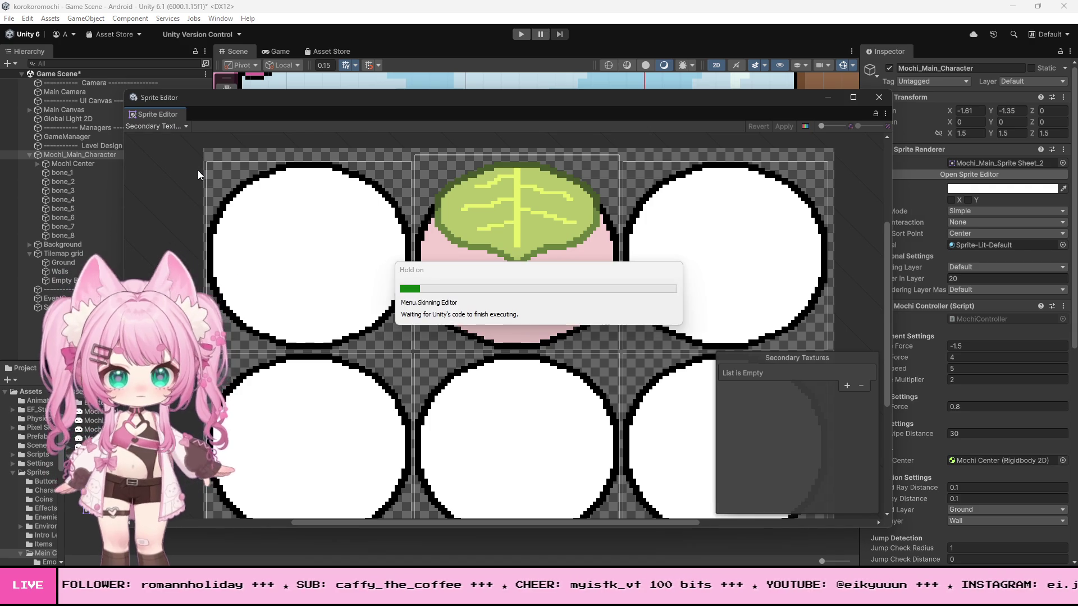
click(236, 241)
click(556, 227)
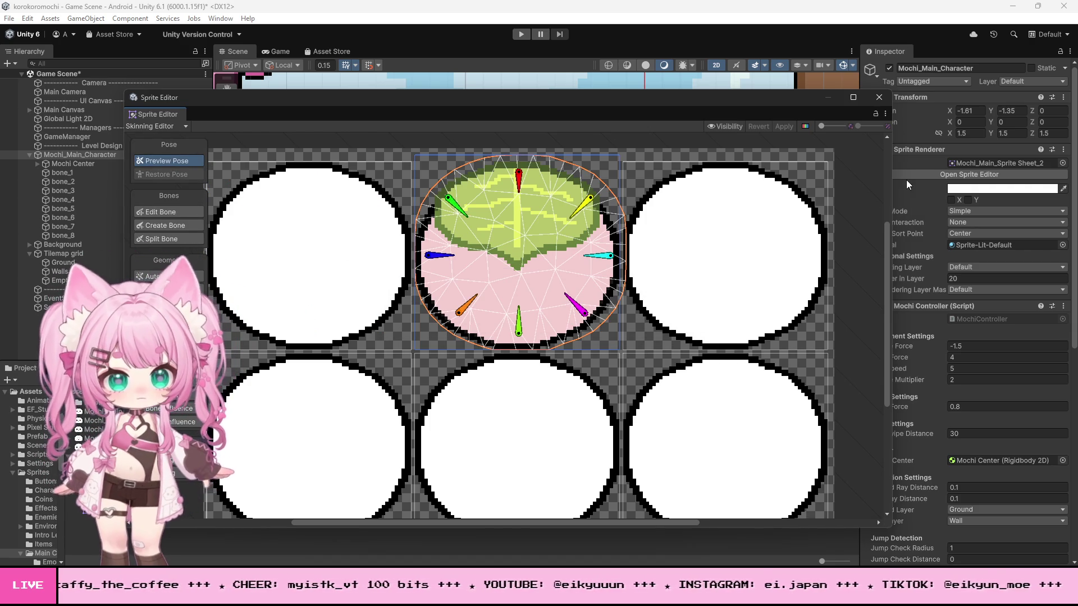
click(880, 97)
click(522, 35)
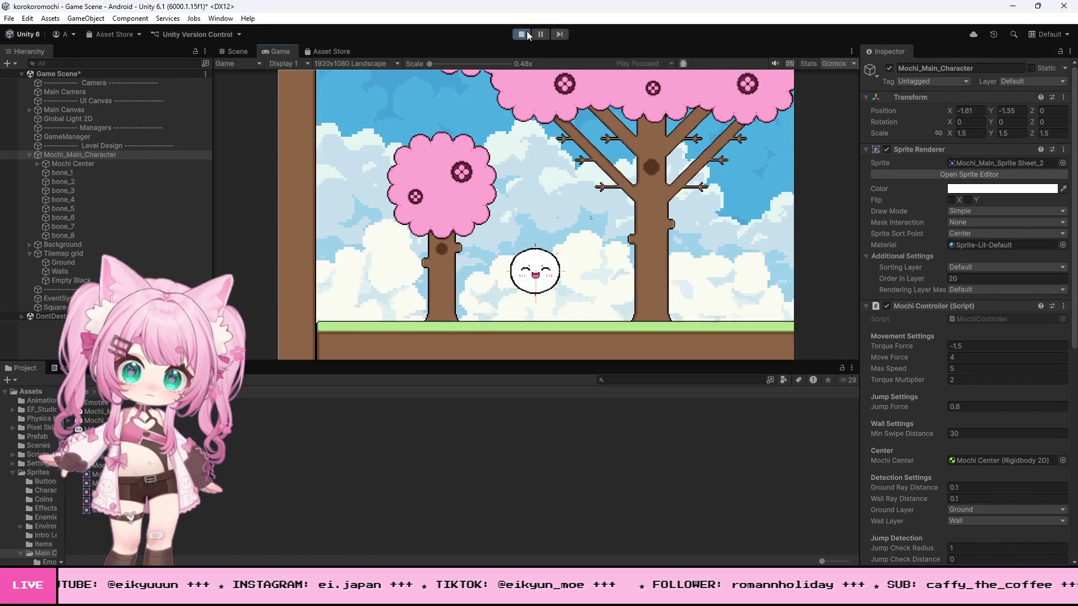
Step: Stop play, set Mochi_Main_Character's sprite to the leaf-capped Mochi_Main_Sprite Sheet_1, and play again
click(525, 33)
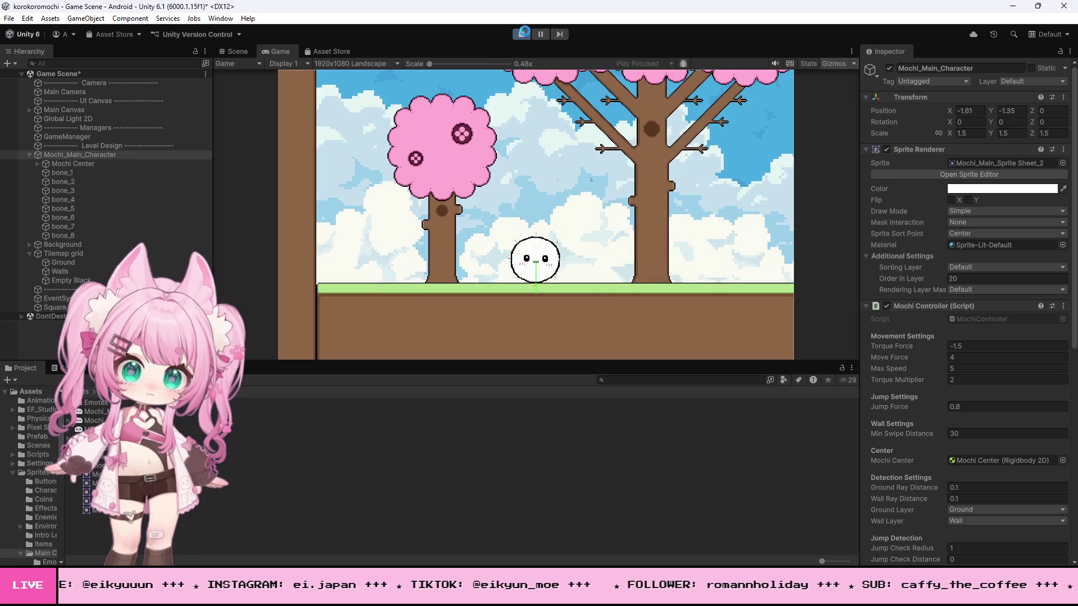
double_click(186, 156)
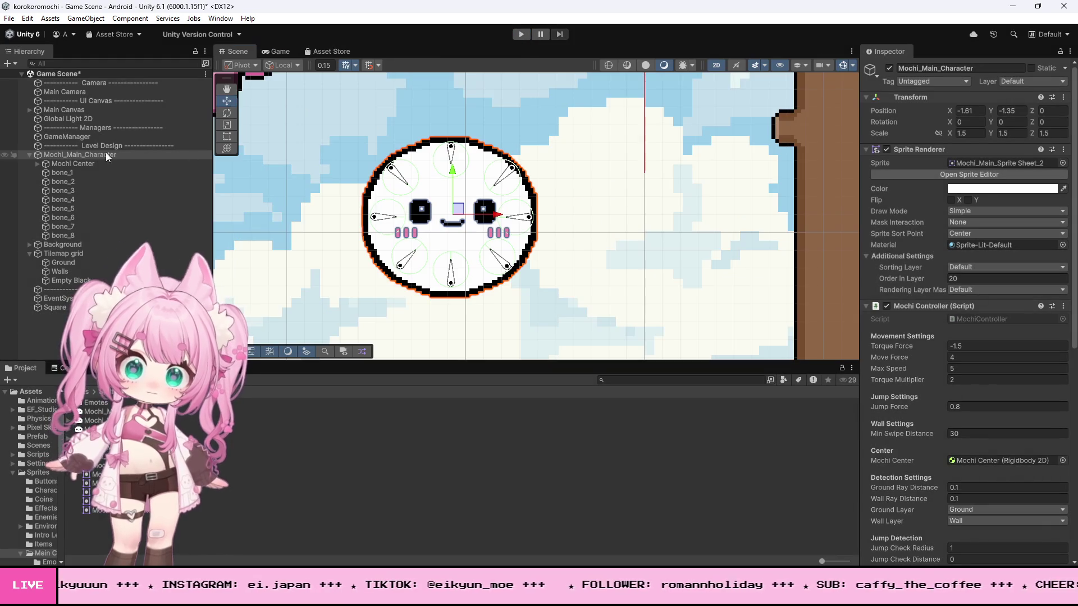
click(1064, 163)
click(94, 199)
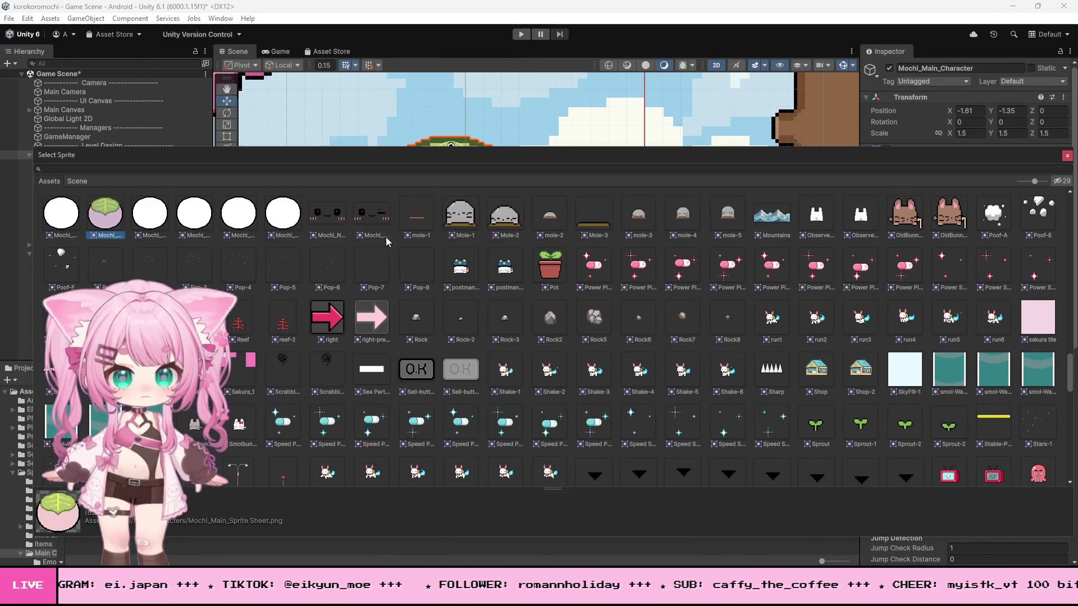
click(1068, 156)
click(521, 34)
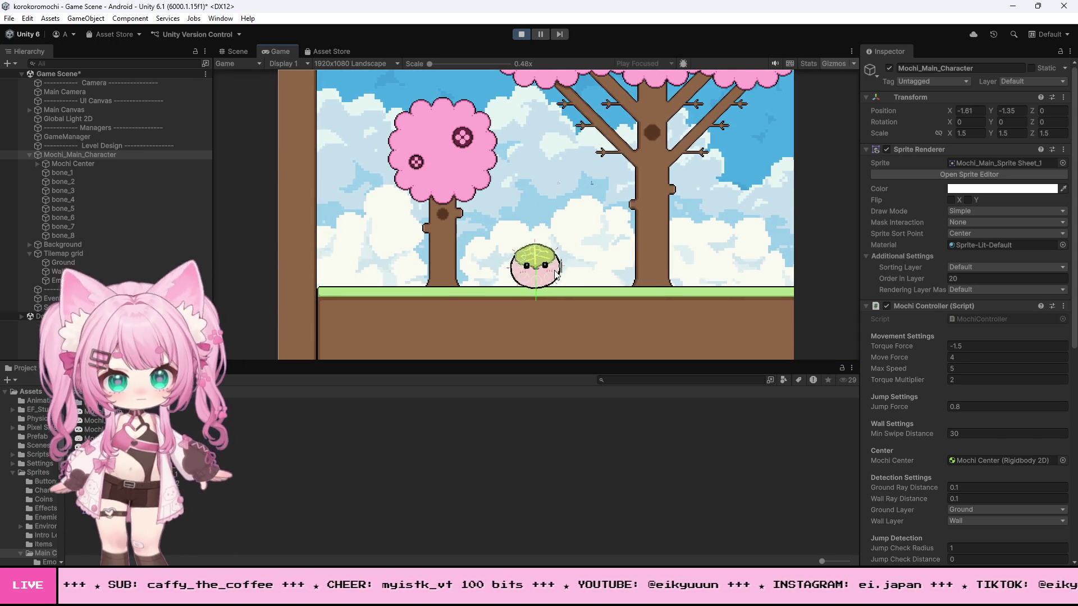
Step: Roll the leaf-topped mochi right, back left, then right again in the running level
key(d)
key(a)
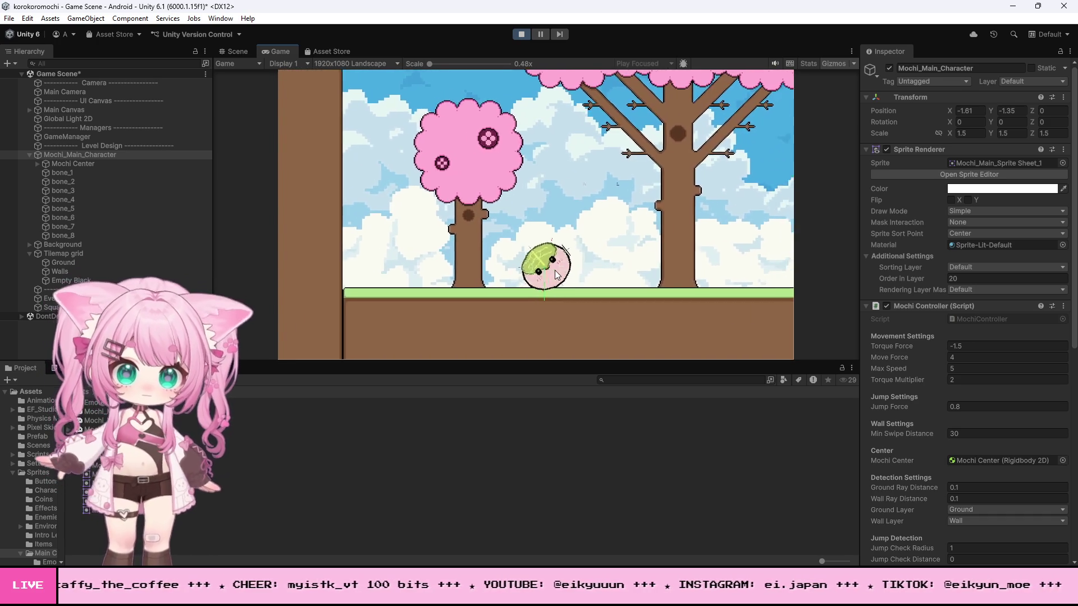
key(d)
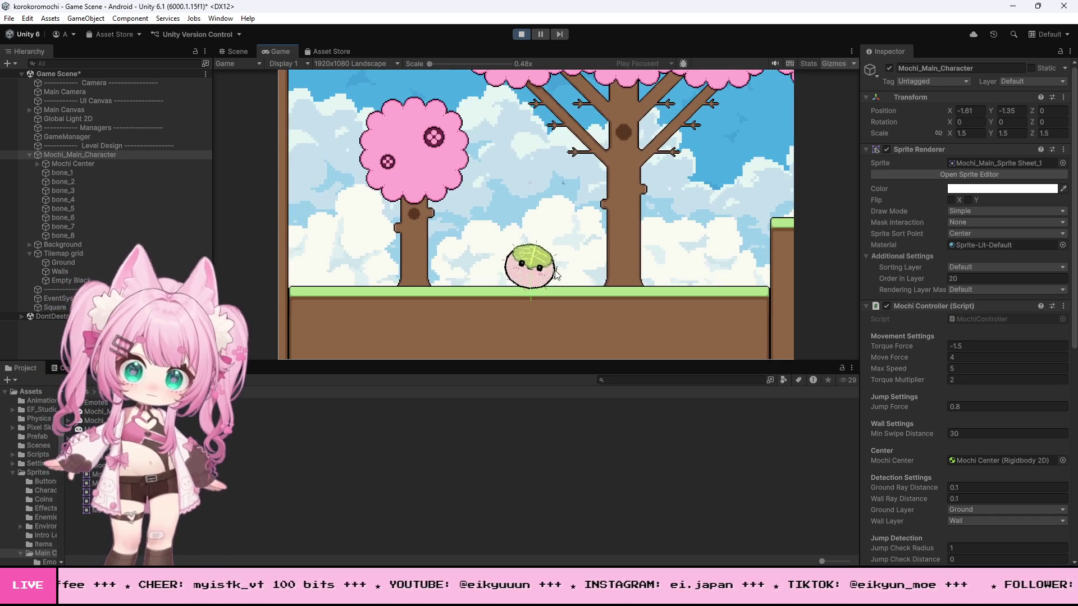
Step: Inspect bone_7, bone_2 and Mochi Center in the Hierarchy, ending on Level Design
click(69, 234)
click(71, 226)
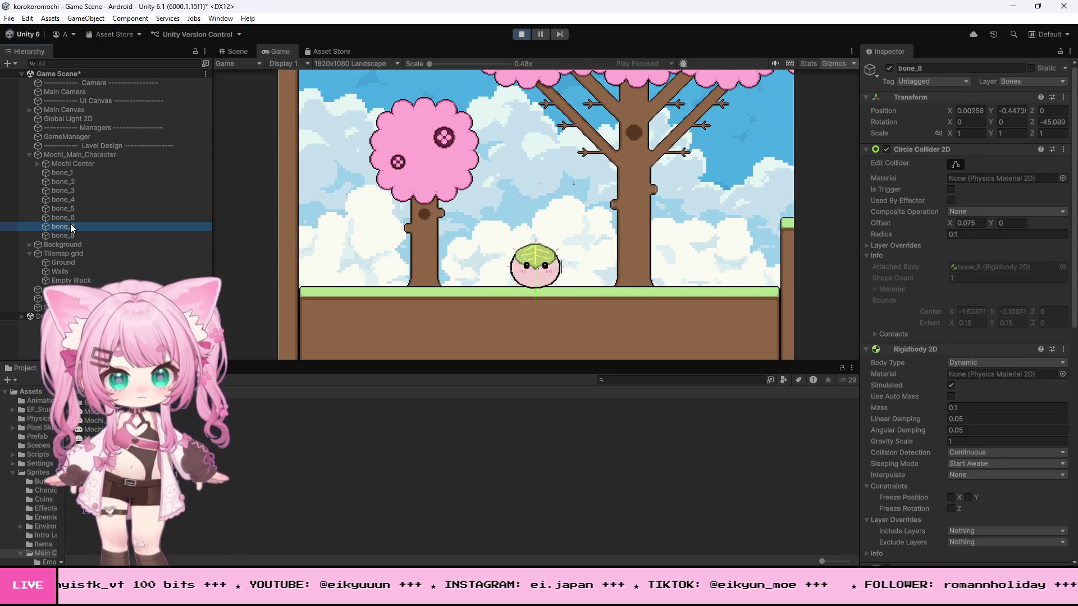
click(66, 174)
click(67, 182)
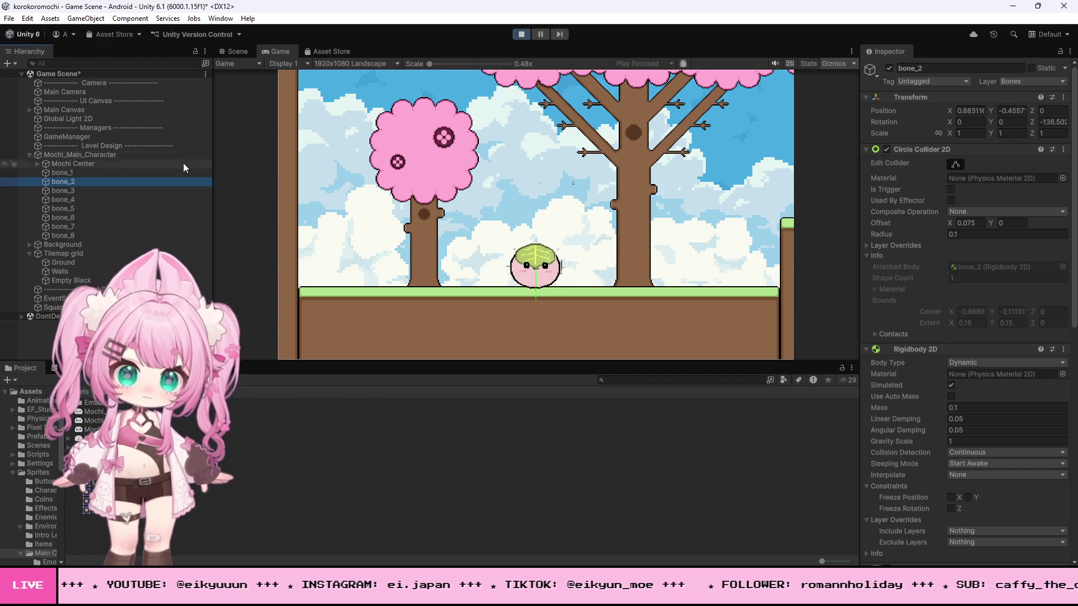
click(77, 164)
click(81, 147)
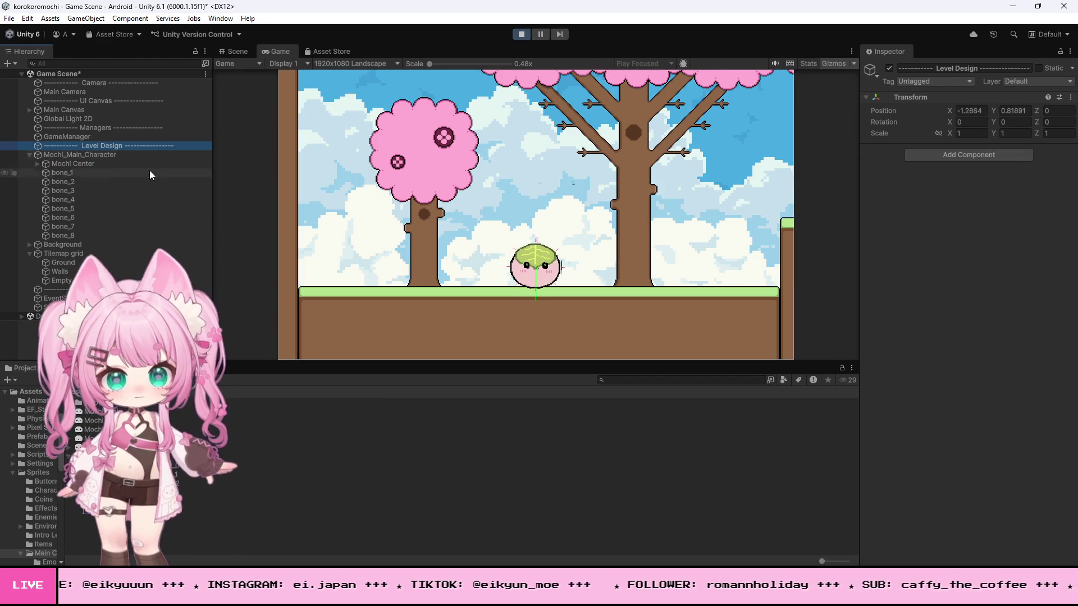
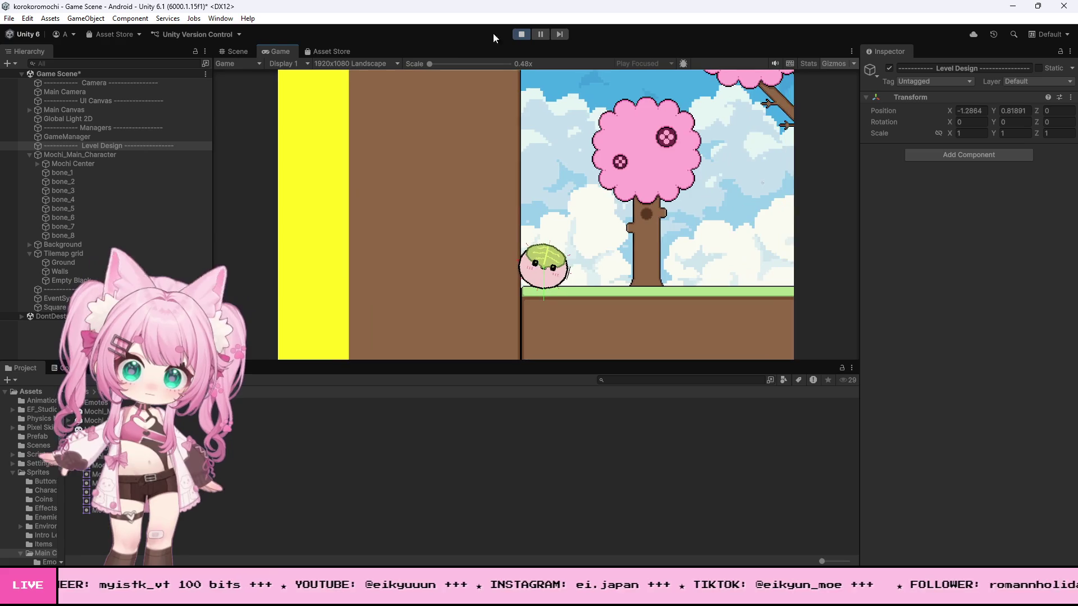
Step: Exit Play mode in Unity and switch to the Mochi sprite sheet in Photoshop
click(520, 33)
key(alt+Tab)
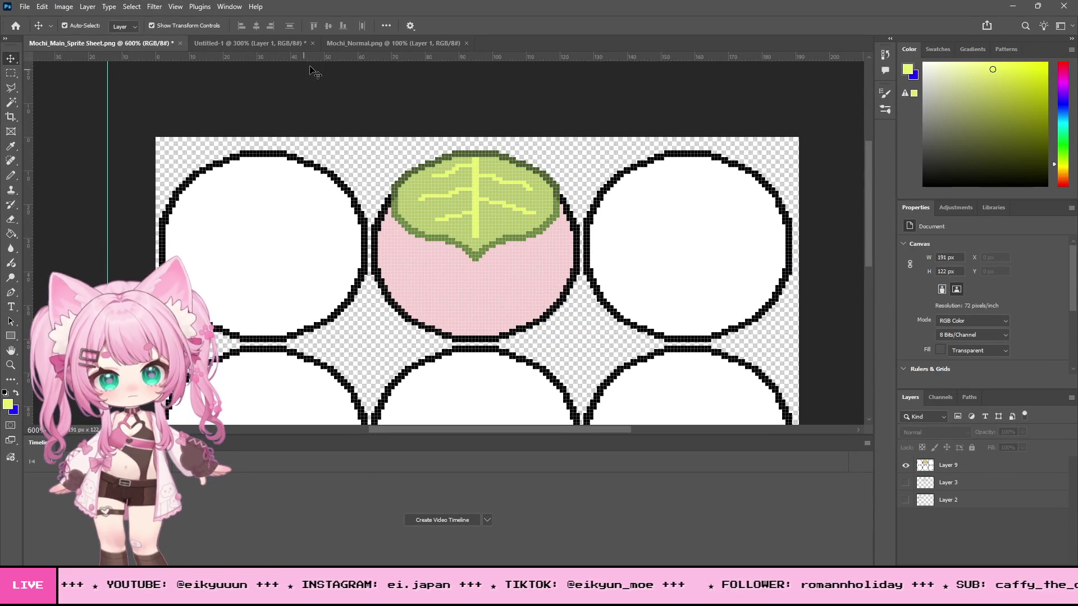
Step: Zoom into the Mochi_Normal face sprite and pencil white highlight pixels into its eye
click(373, 43)
key(ctrl+a)
click(10, 366)
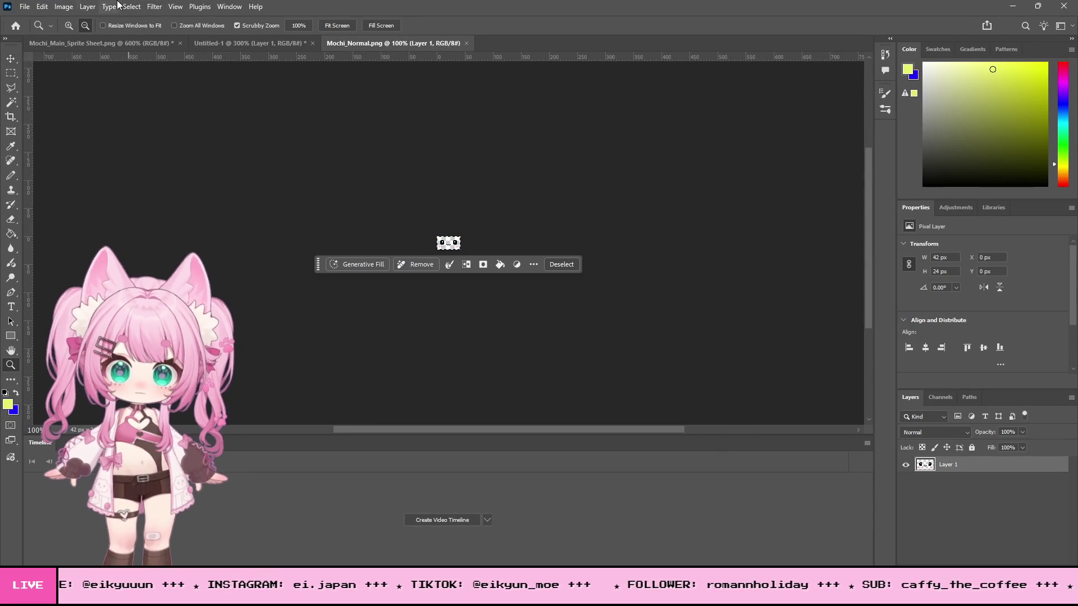
drag(448, 242, 487, 247)
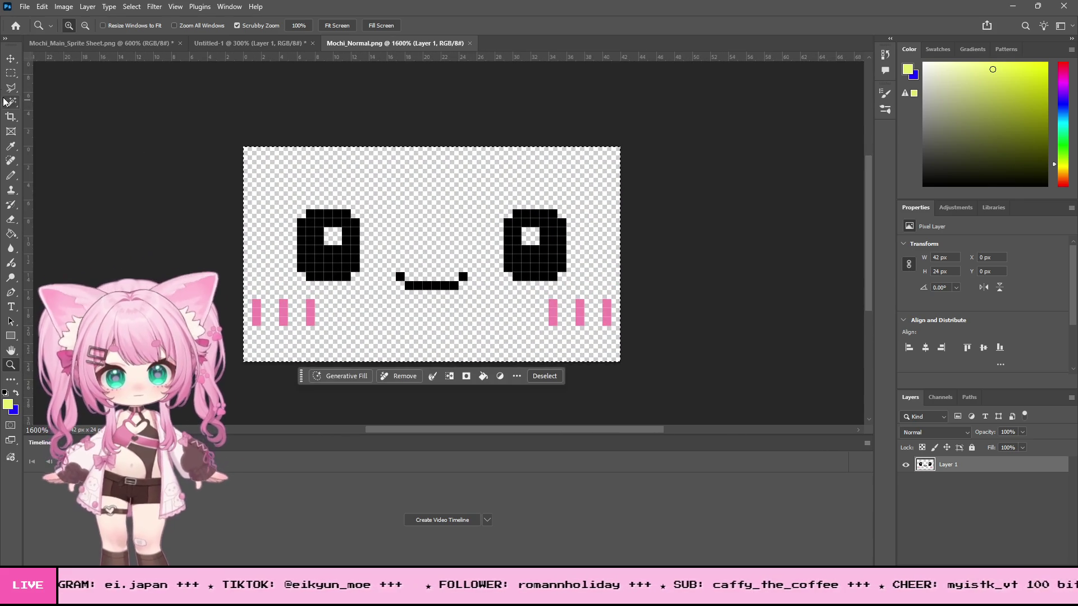
key(m)
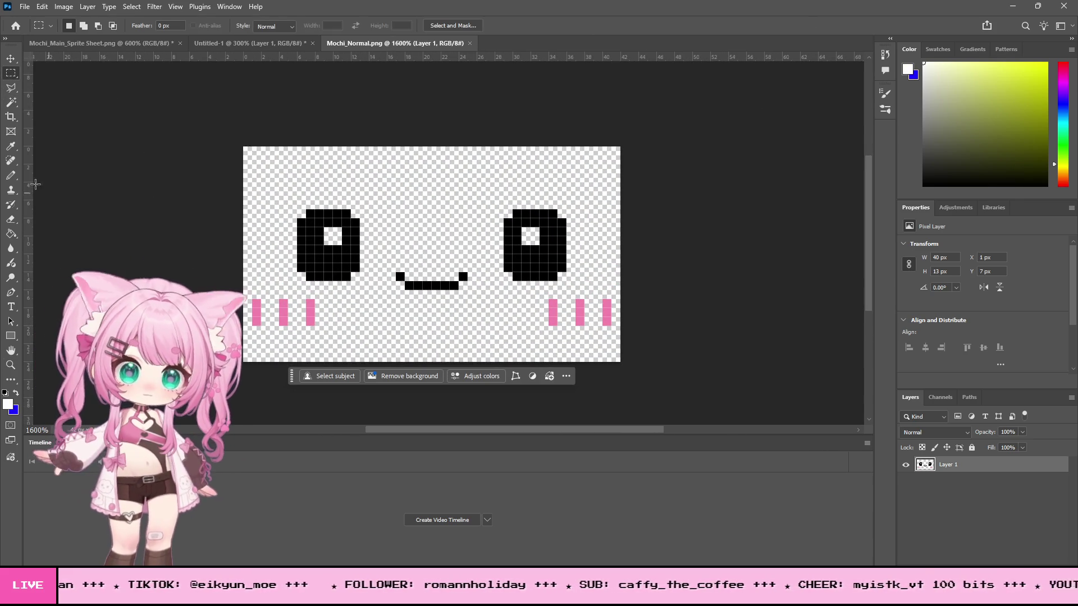
key(b)
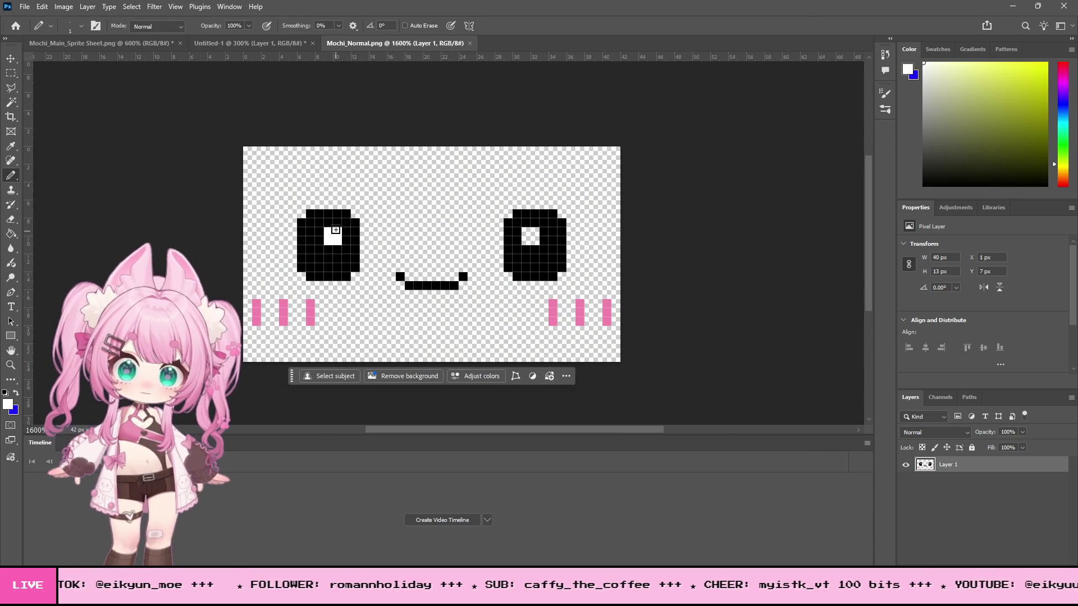
click(528, 233)
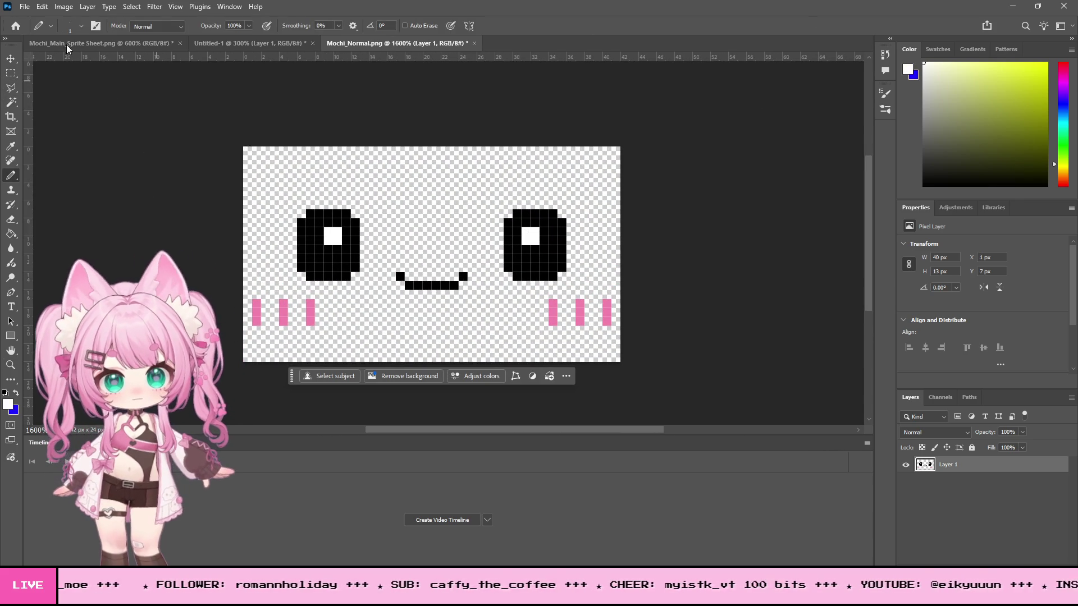
Step: Save a PNG copy of the retouched Mochi_Normal sprite
click(25, 7)
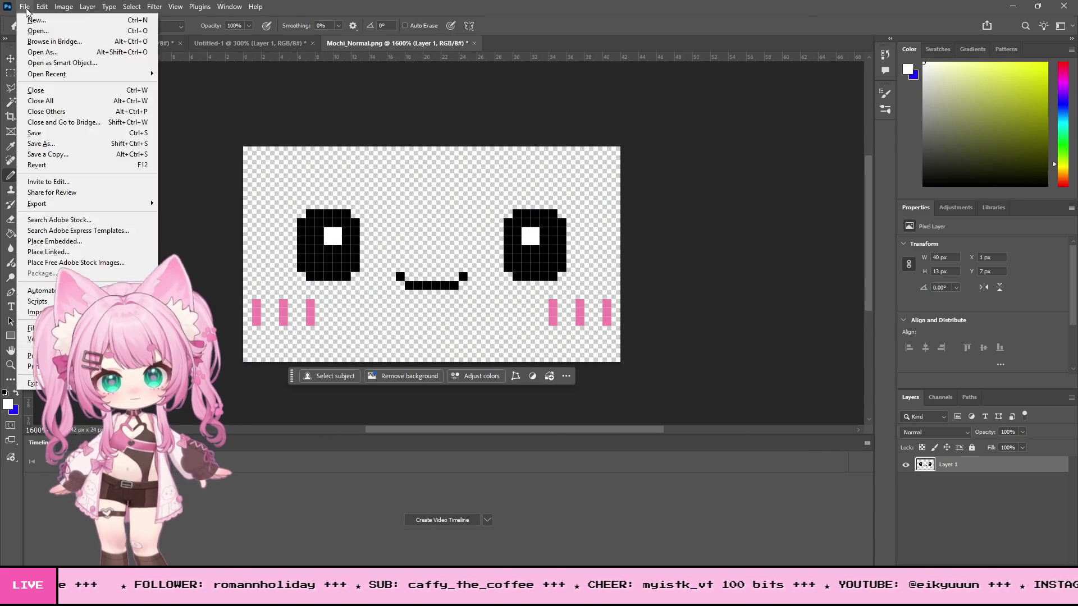
click(63, 155)
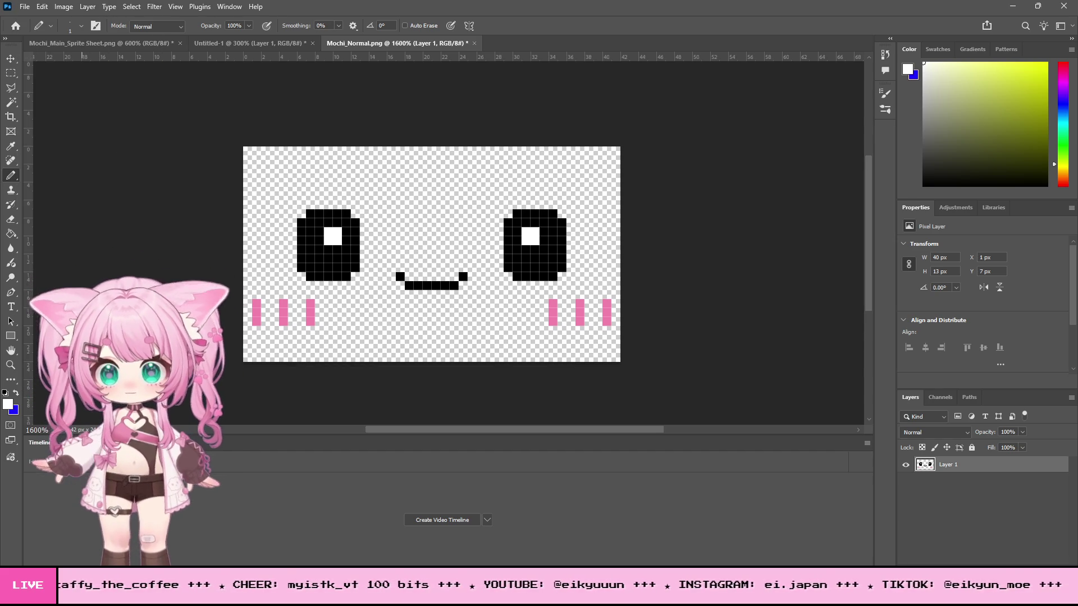
click(612, 179)
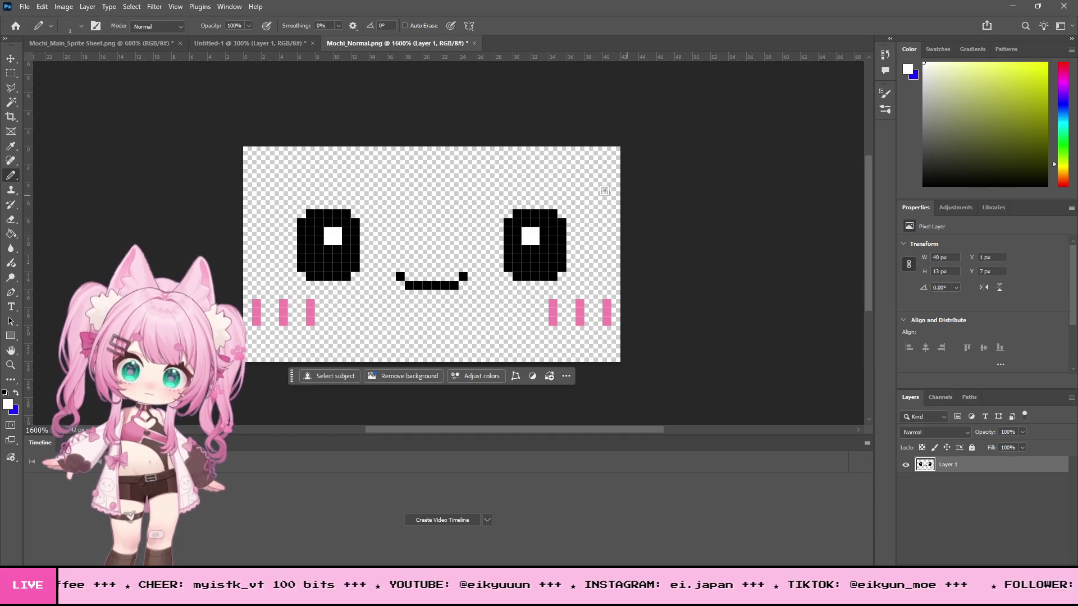
Step: Make Layer 3 and Layer 2 visible again in Mochi_Main_Sprite Sheet
click(56, 44)
click(905, 483)
click(910, 502)
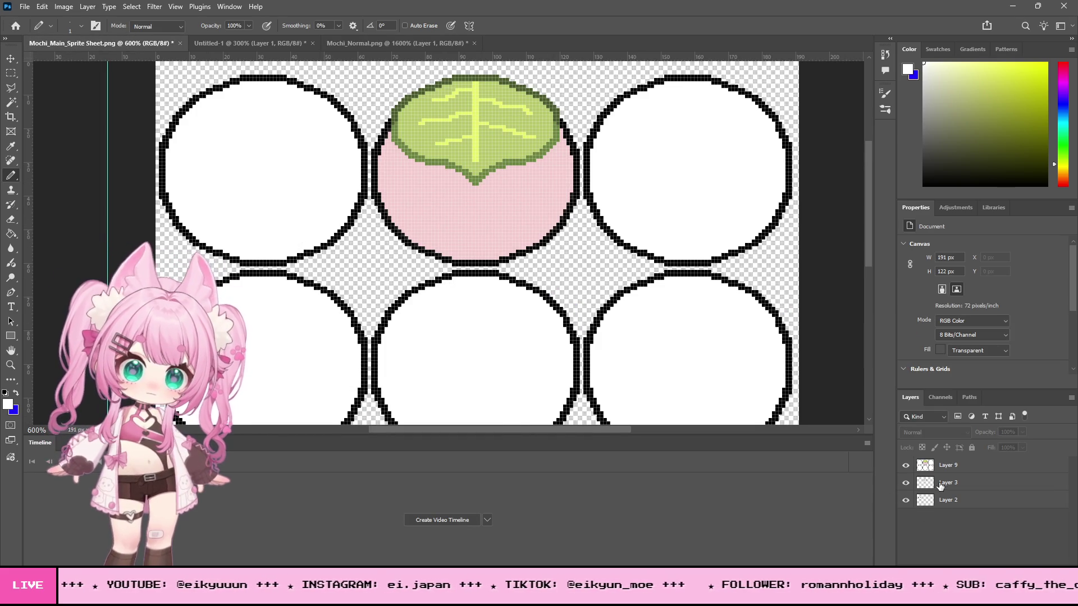
Step: Move Layer 3 above Layer 9 and Layer 2 to the top of the Layers panel
click(941, 487)
drag(941, 486, 940, 458)
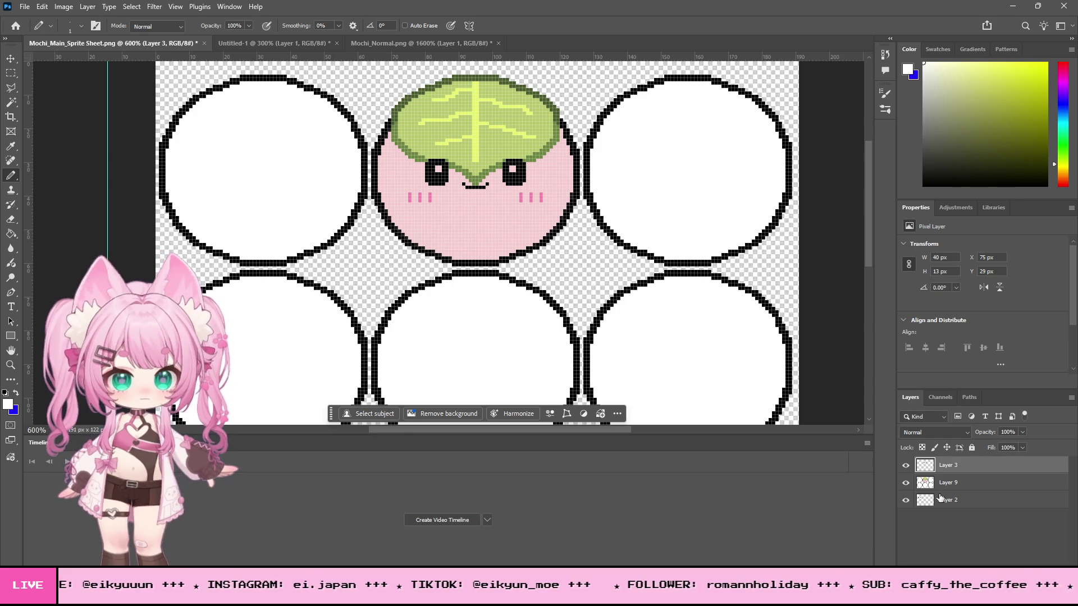
drag(940, 500, 944, 464)
click(952, 500)
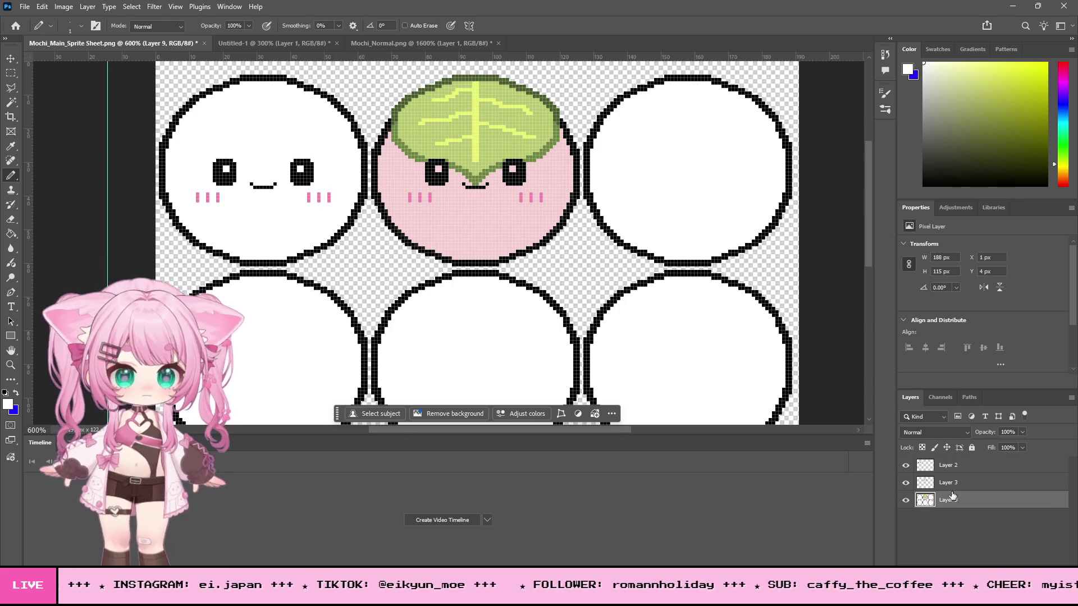
click(953, 467)
click(951, 500)
click(948, 466)
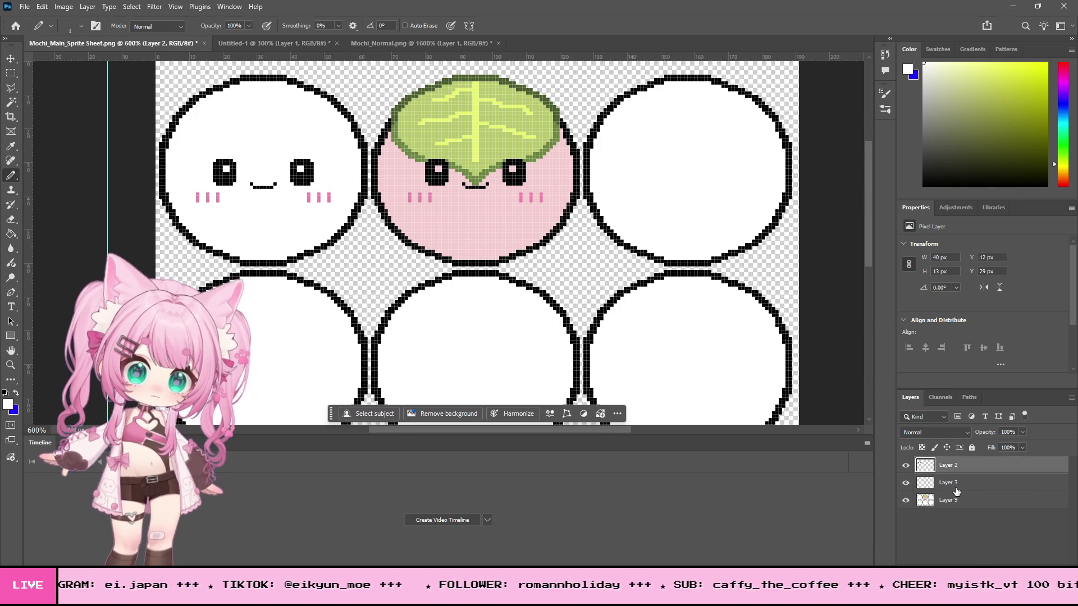
click(948, 483)
scroll(480, 209, up, 2)
scroll(480, 209, up, 1)
Step: Nudge the leaf mochi's face on Layer 3 down 2 px and zoom in on it
key(v)
drag(512, 229, 514, 226)
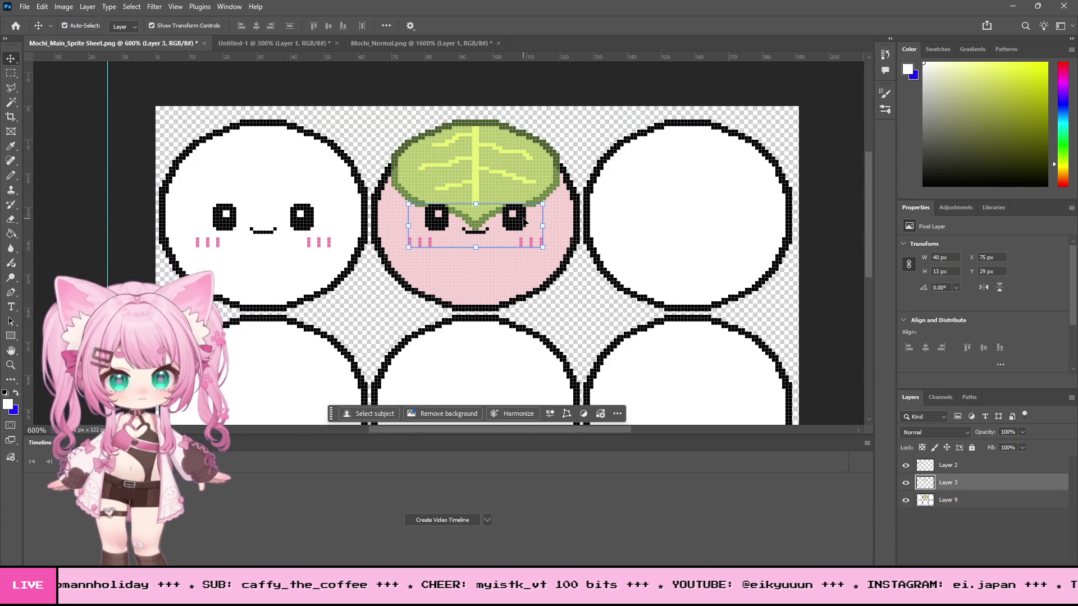
click(12, 367)
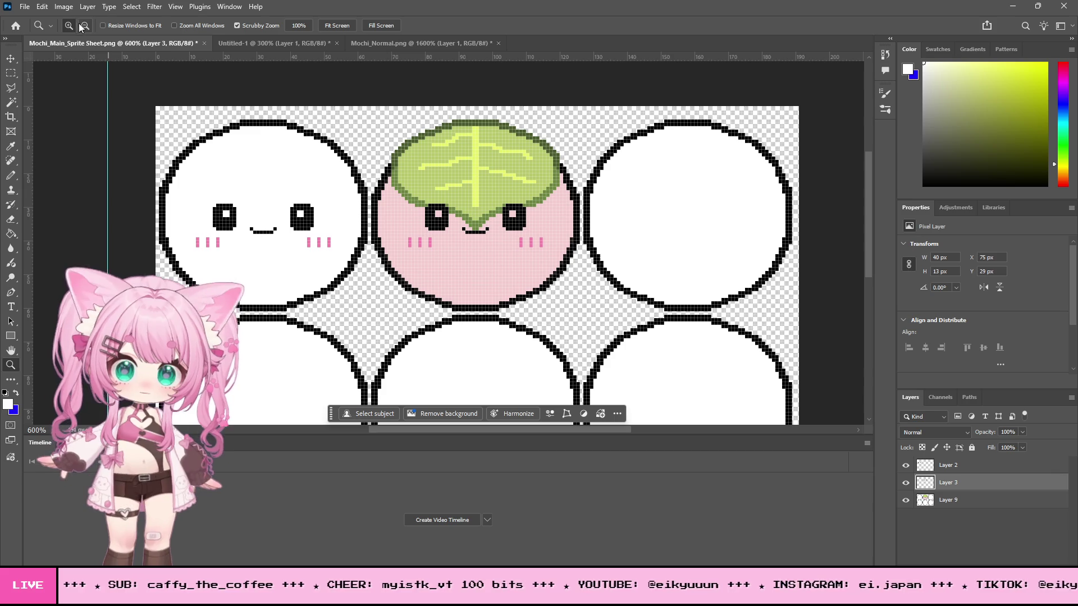
alt+click(550, 222)
drag(479, 188, 511, 194)
click(10, 177)
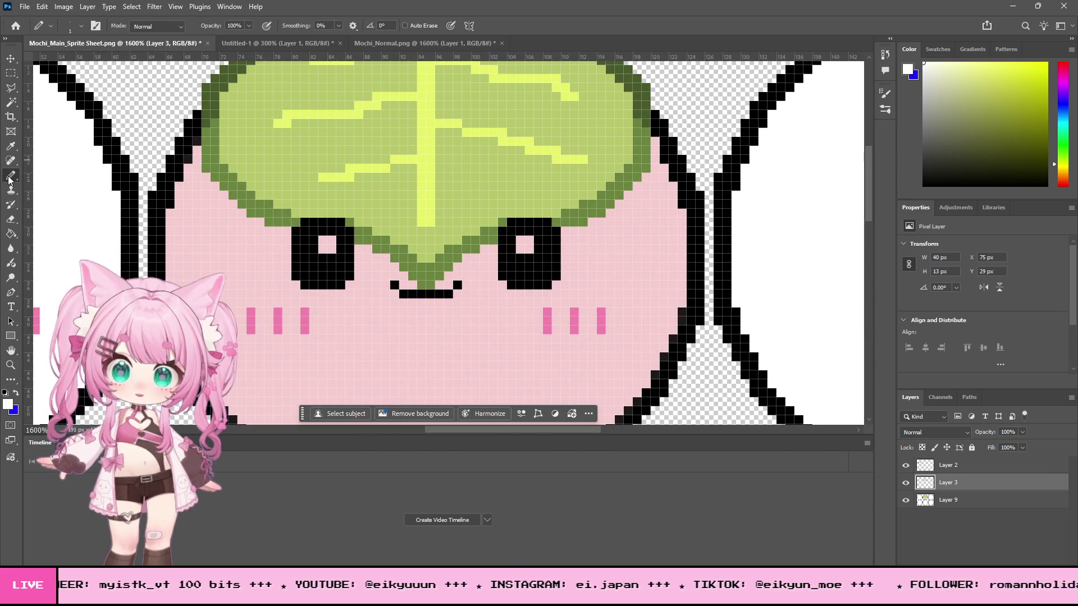
Step: Sample the leaf's dark green, drop the face layer to 20% opacity, and add new Layer 10
click(18, 148)
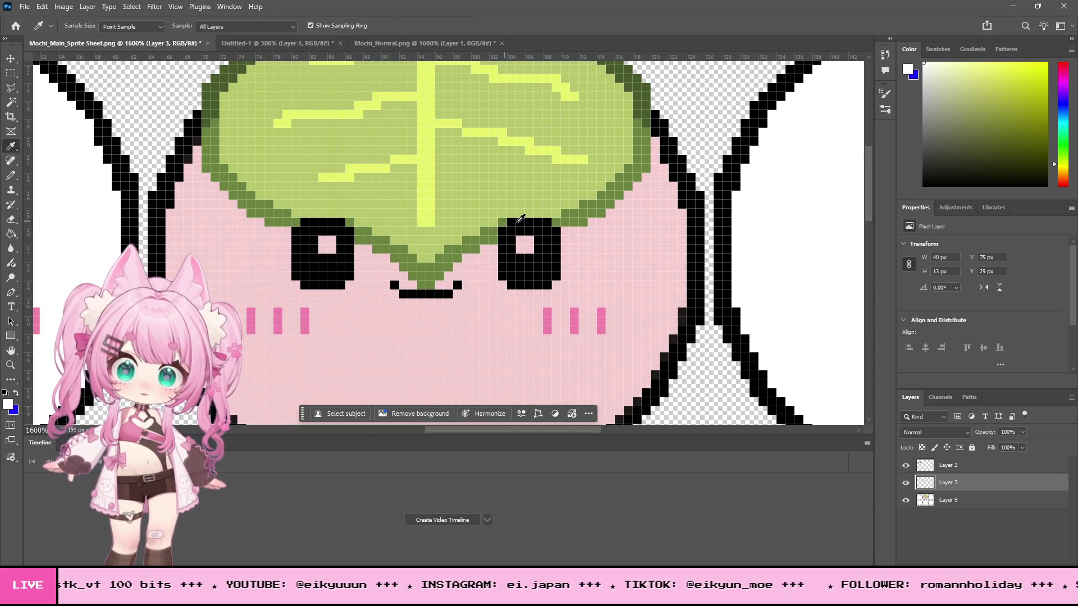
click(488, 231)
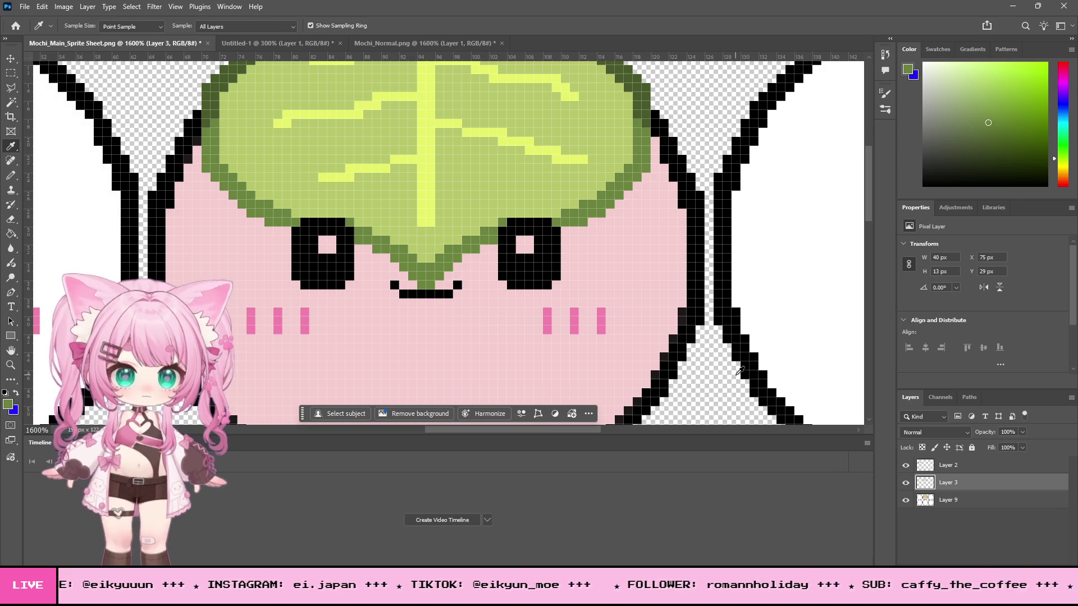
click(1006, 461)
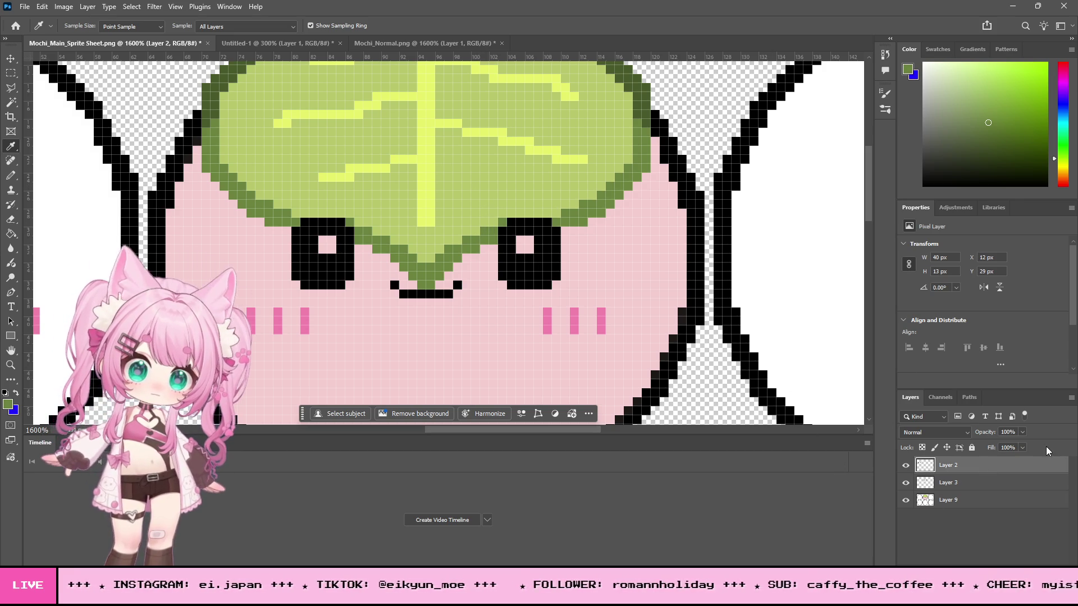
mouse_move(999, 447)
mouse_down()
mouse_move(981, 447)
mouse_move(1008, 444)
mouse_move(989, 446)
mouse_up()
click(964, 482)
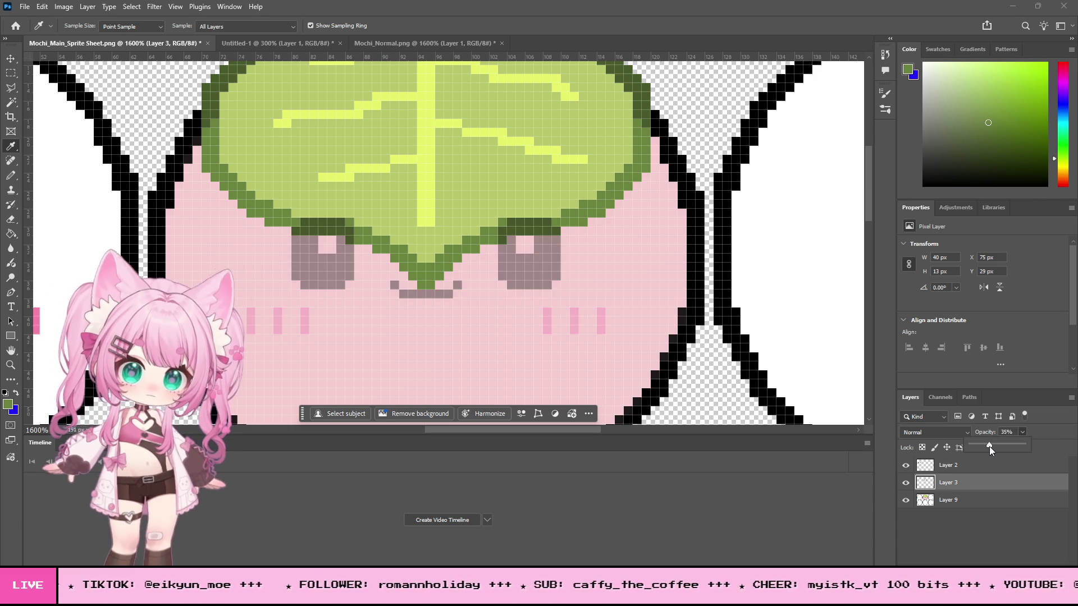
click(957, 466)
key(ctrl+shift+alt+n)
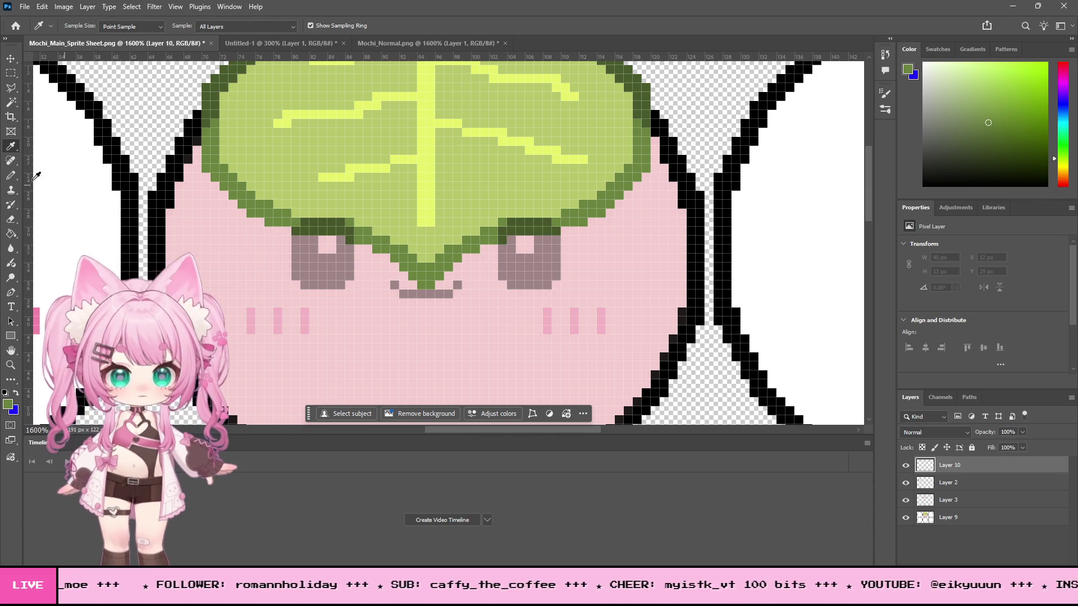
Step: Pencil the dark-green leaf edge over the eye tops and restore Layer 3 to 100% opacity
click(12, 178)
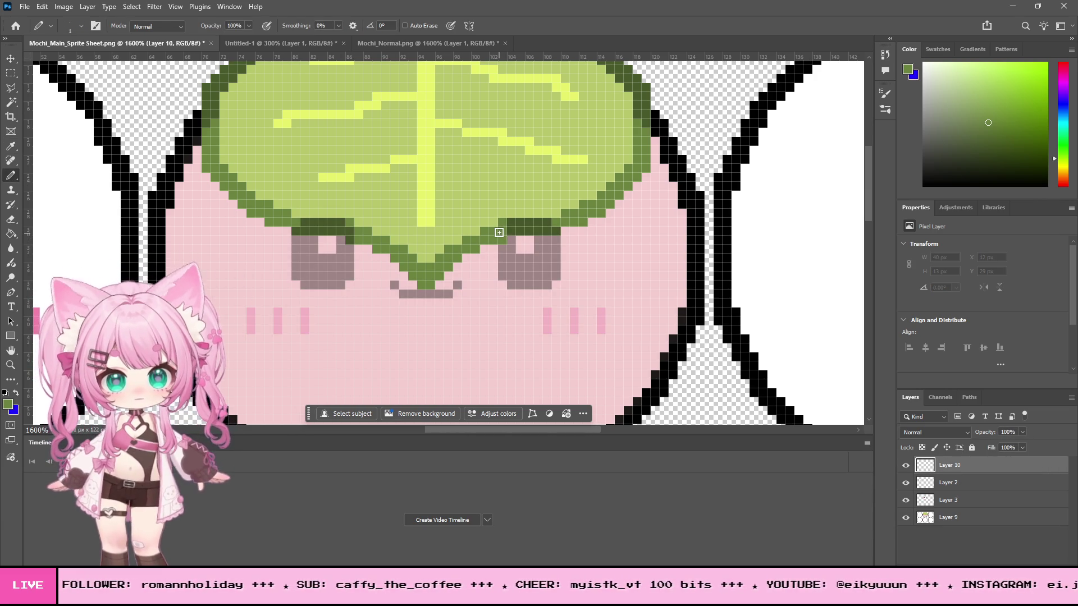
drag(549, 229, 544, 222)
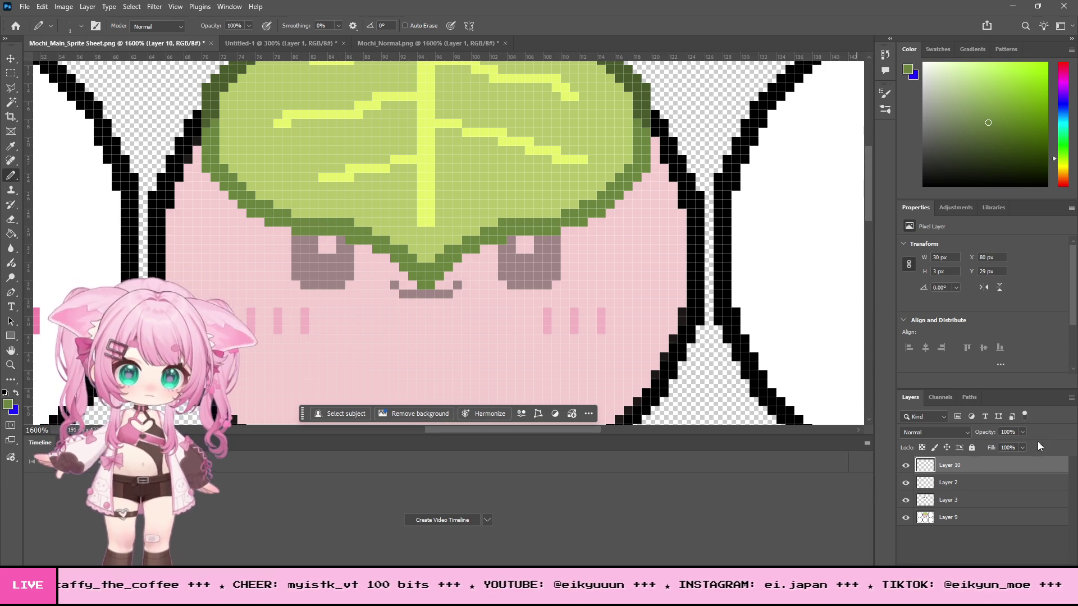
click(966, 496)
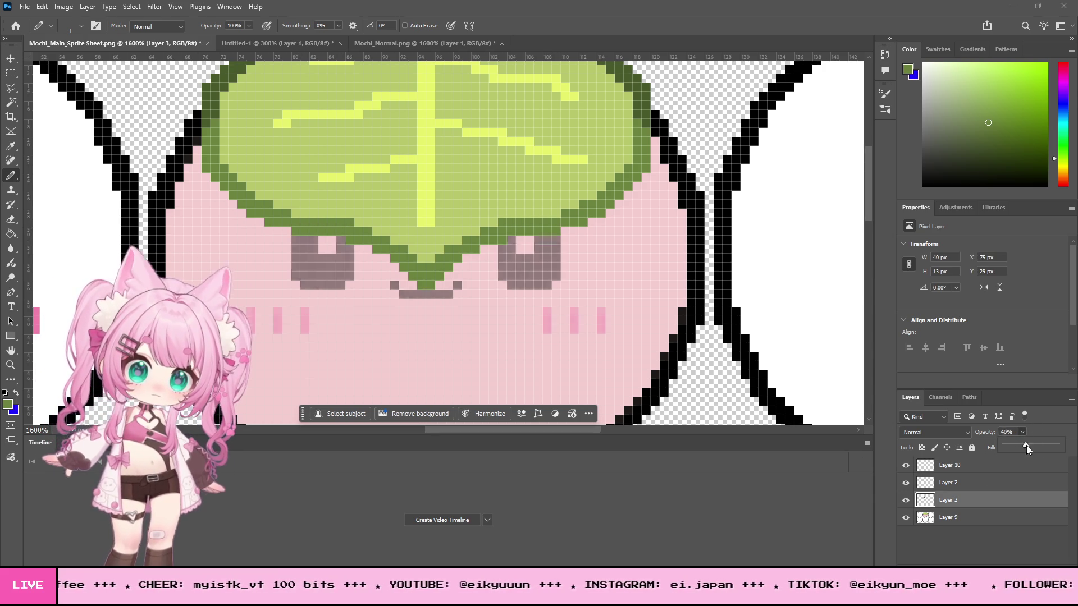
drag(1027, 449, 1074, 453)
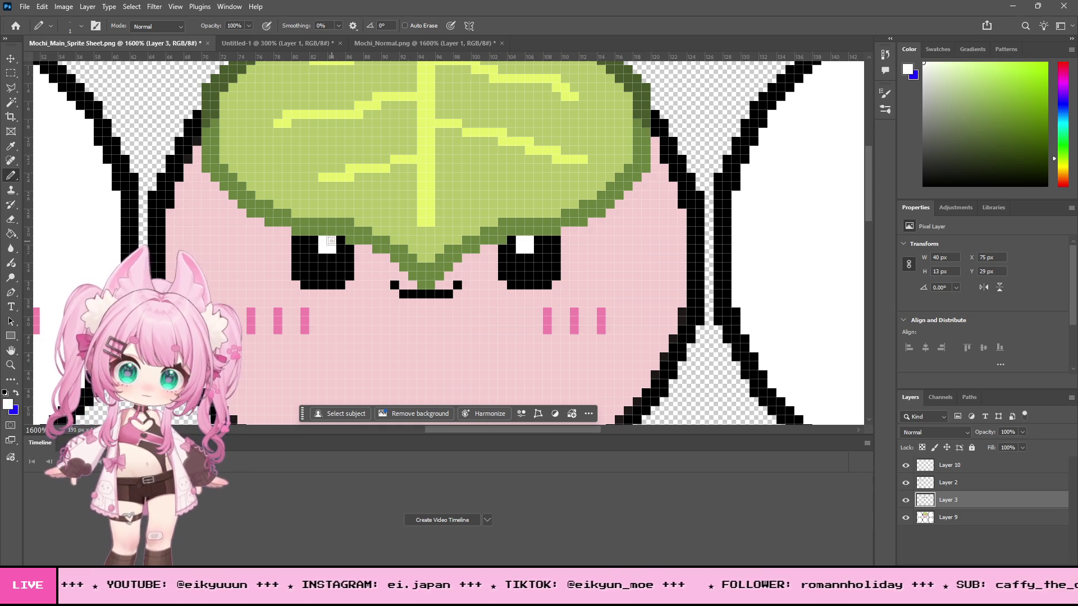
click(15, 365)
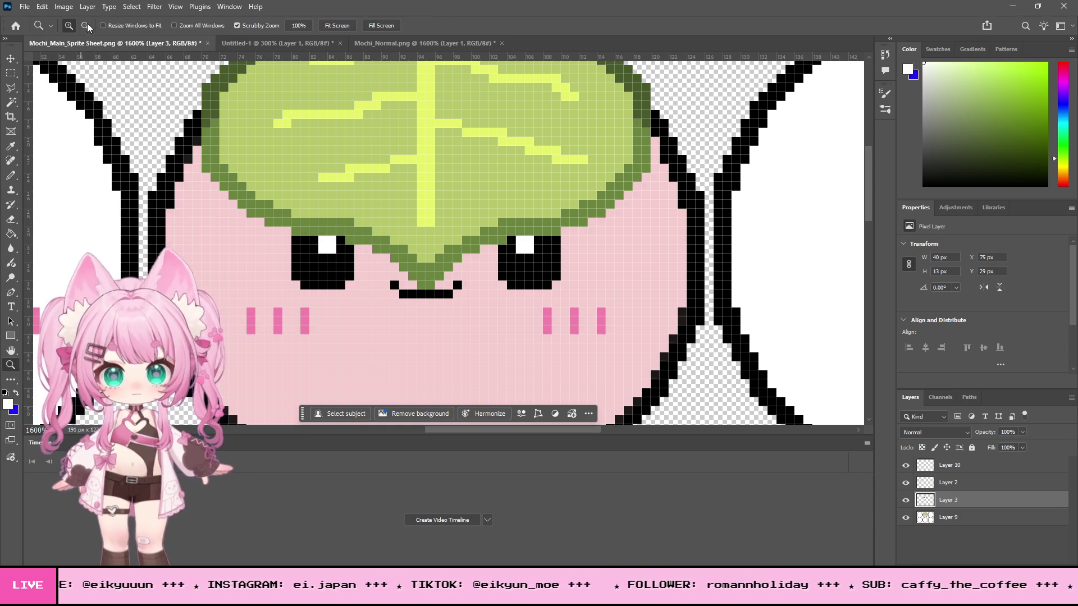
Step: Zoom in to 1200% on the leaf mochi's leaf and eyes, then zoom back out to the sprite row
alt+click(485, 225)
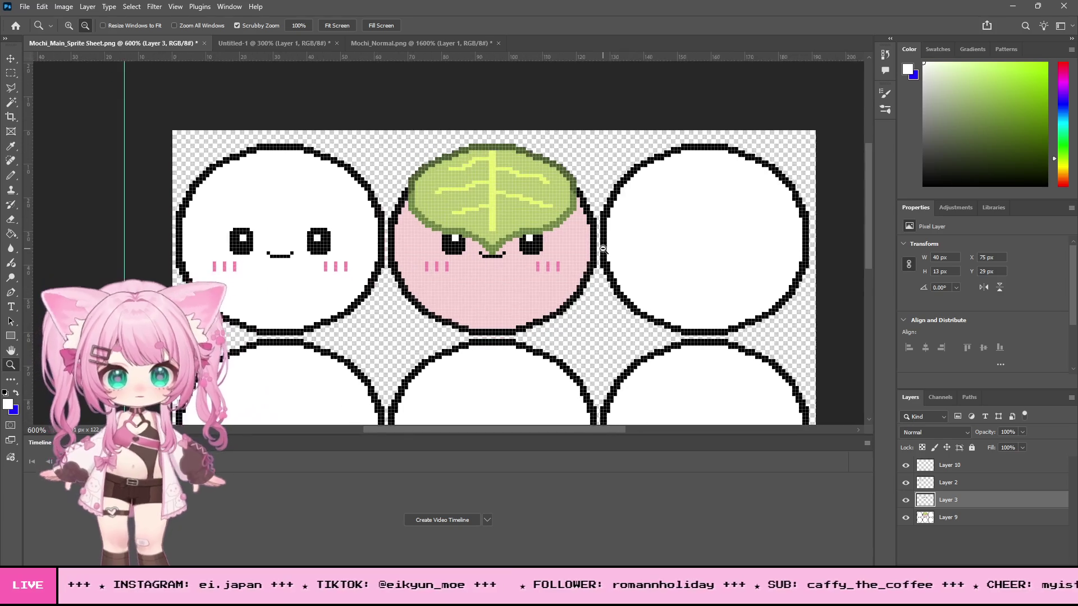
alt+click(603, 249)
alt+click(603, 249)
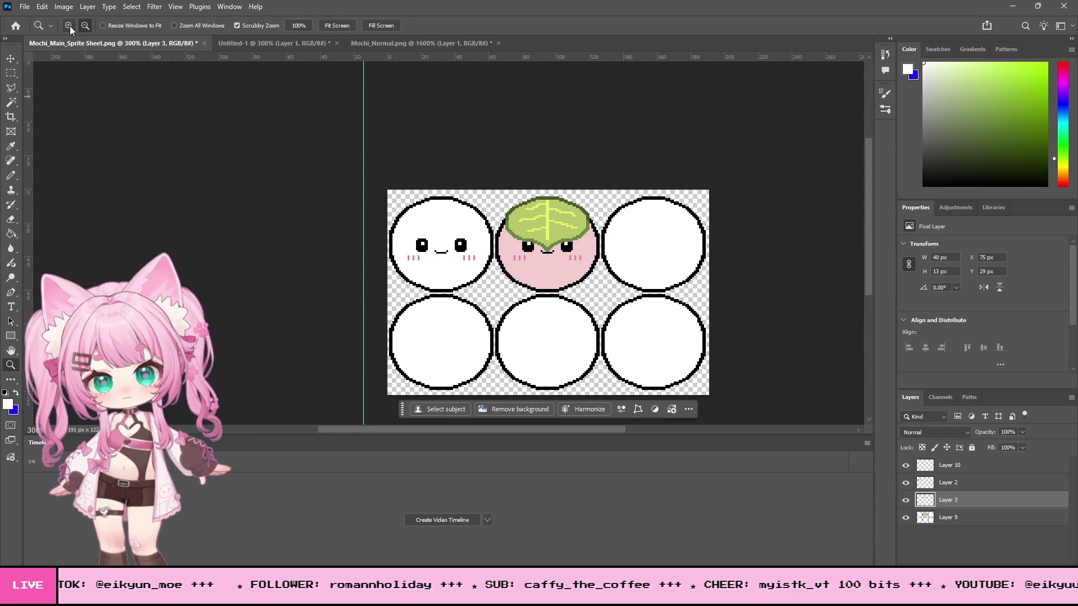
click(644, 222)
click(601, 216)
click(567, 224)
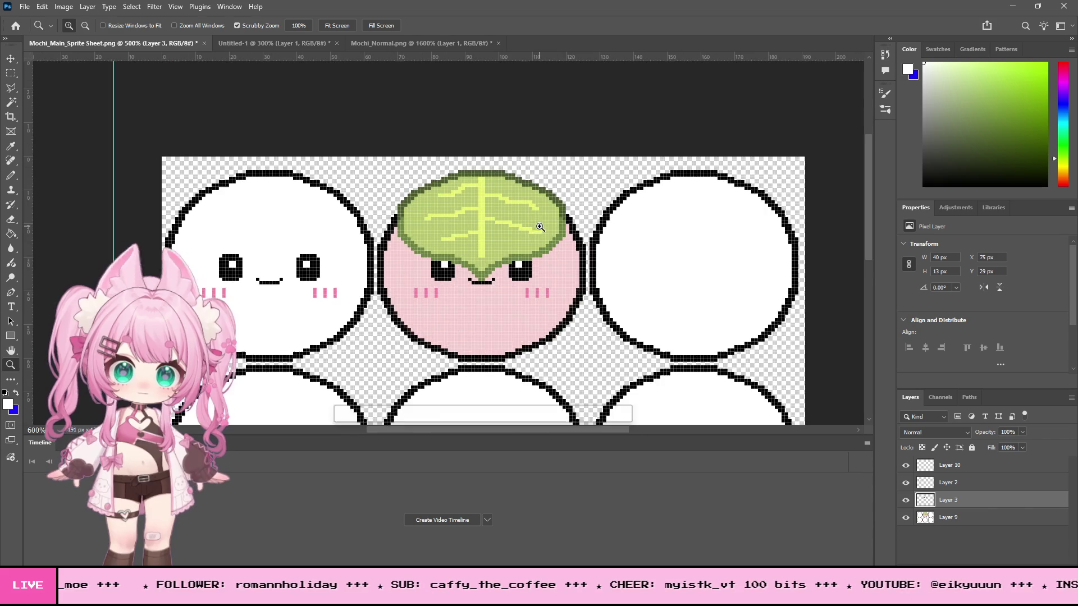
click(530, 231)
click(530, 231)
click(530, 230)
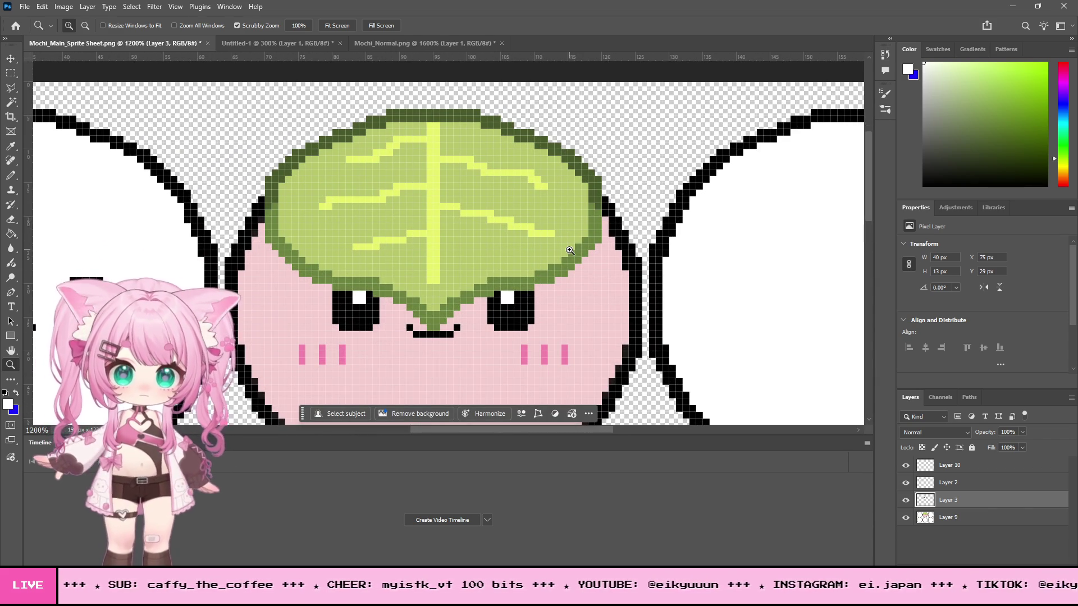
scroll(435, 330, down, 3)
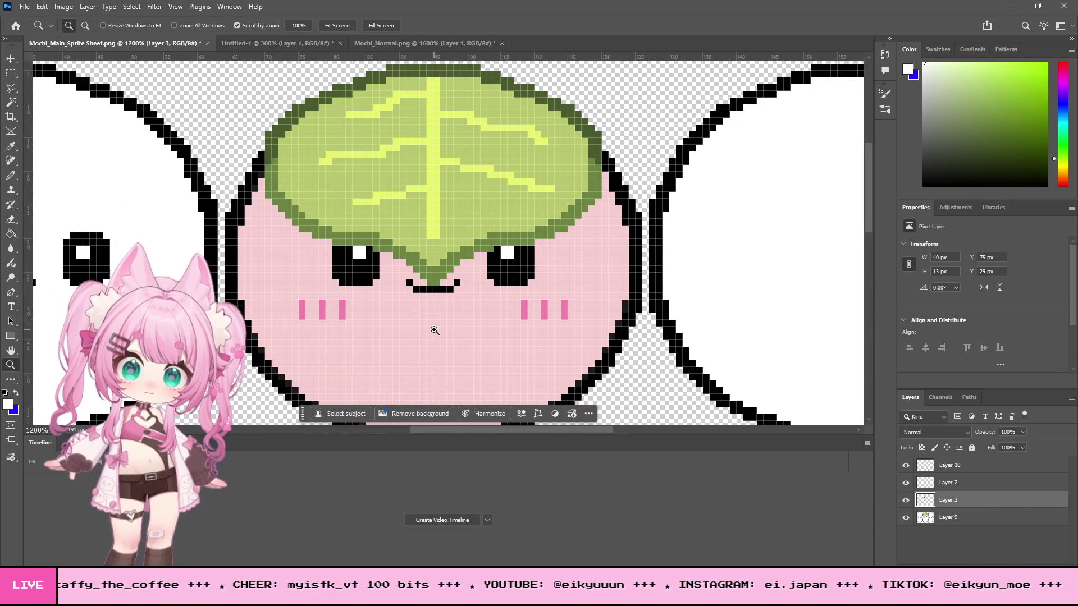
scroll(435, 330, up, 2)
scroll(434, 330, down, 2)
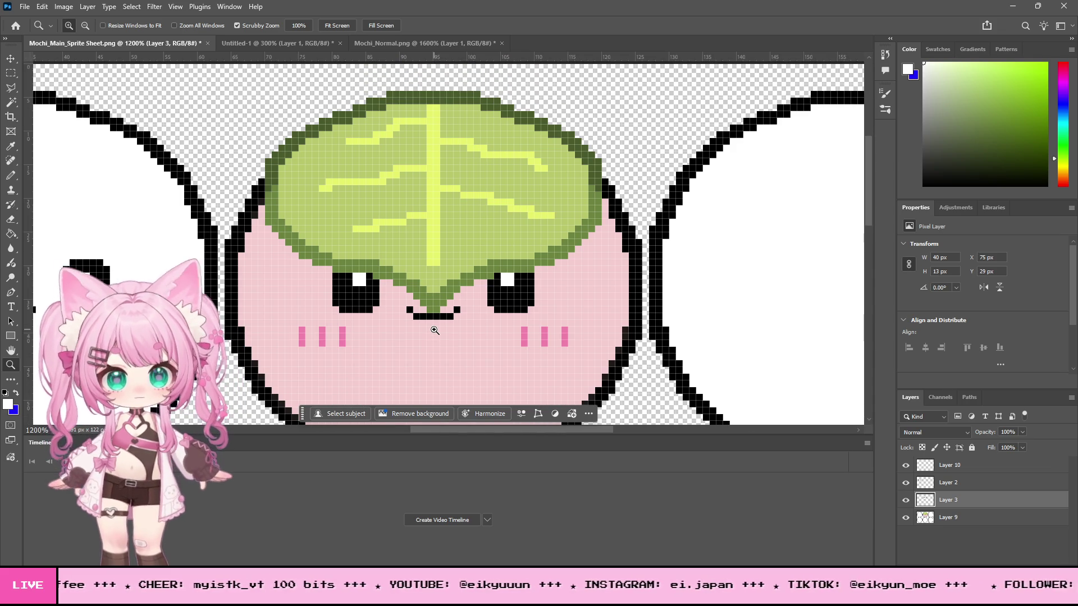
scroll(435, 330, up, 2)
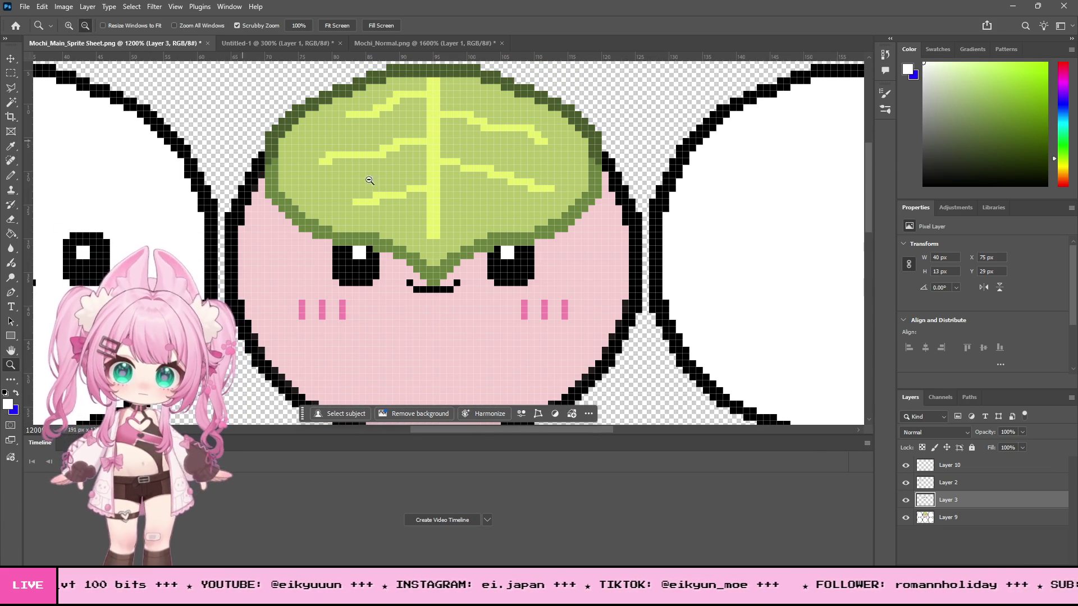
alt+click(218, 128)
alt+click(218, 128)
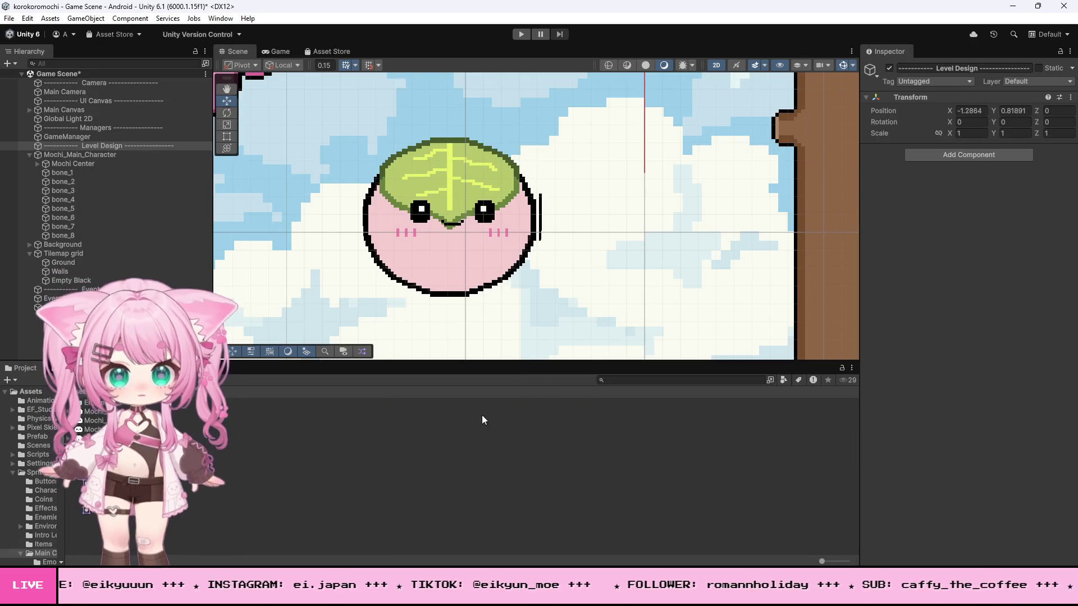
Step: Select Mochi_Main_Character and re-slice its sprite sheet with automatic slicing, applying the slices
scroll(541, 227, up, 10)
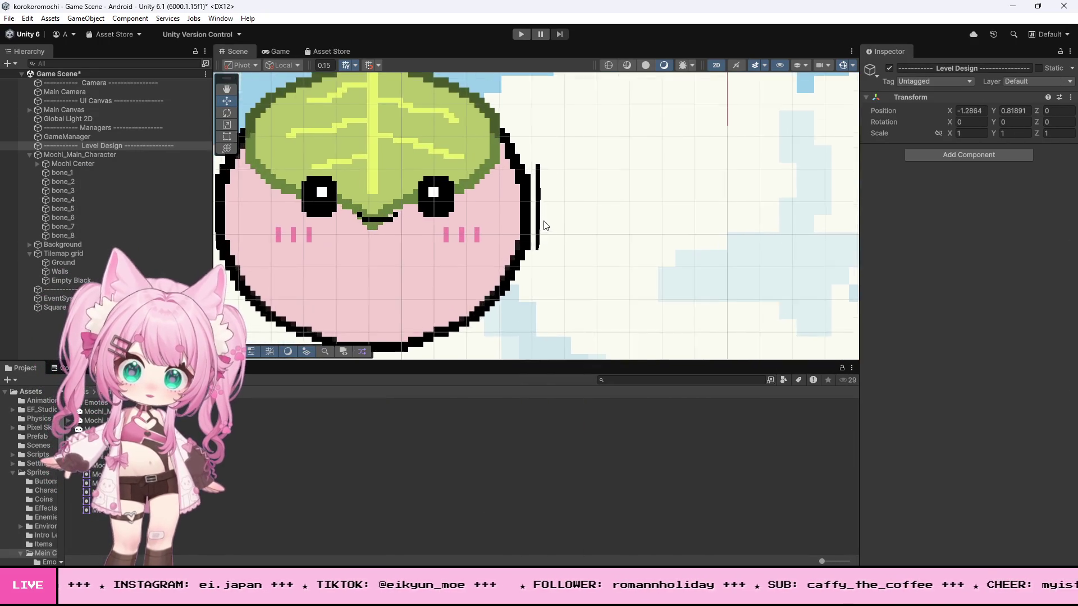
scroll(543, 224, down, 10)
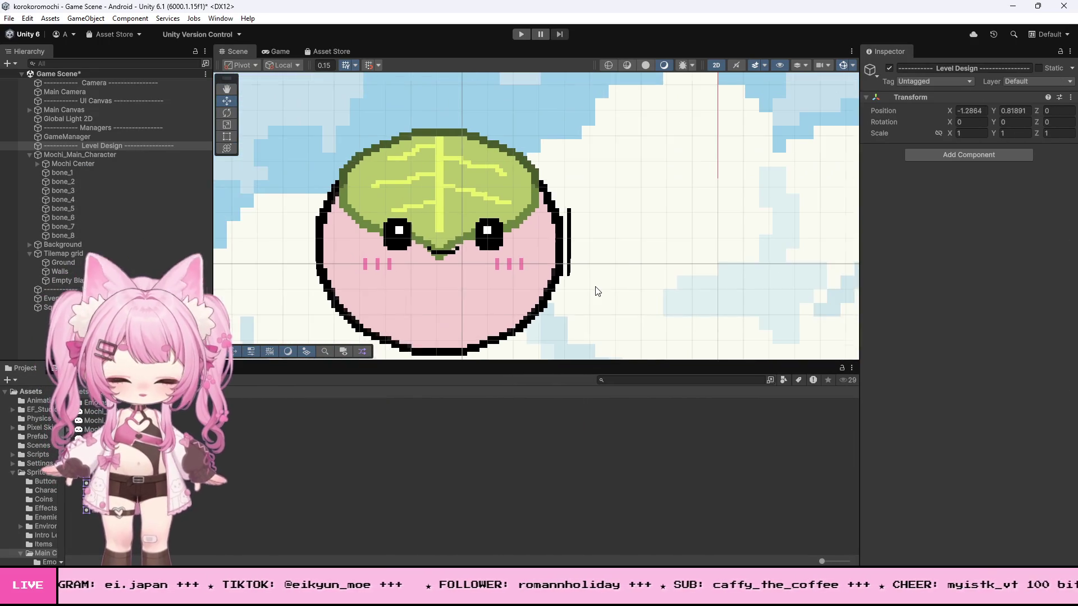
click(568, 236)
click(568, 236)
click(569, 235)
click(568, 235)
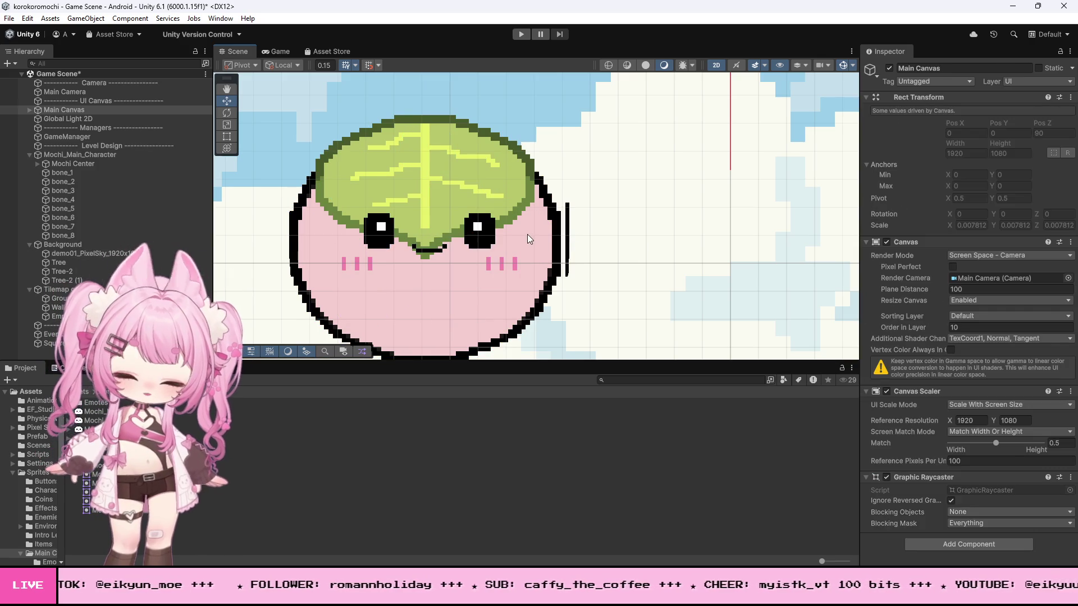
click(569, 234)
click(991, 173)
scroll(575, 248, up, 5)
click(203, 126)
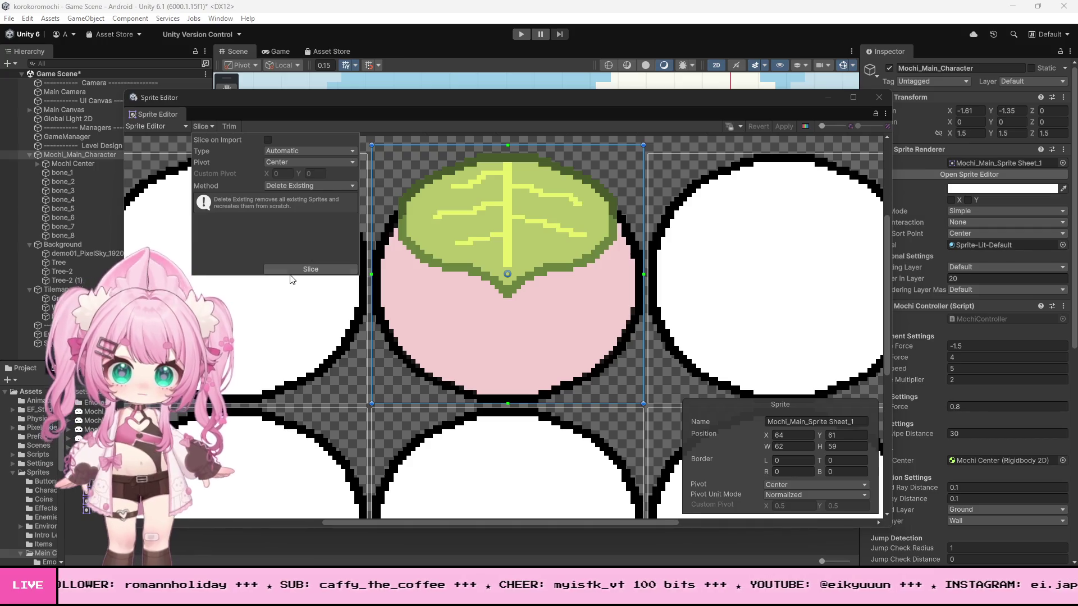
click(299, 270)
click(677, 139)
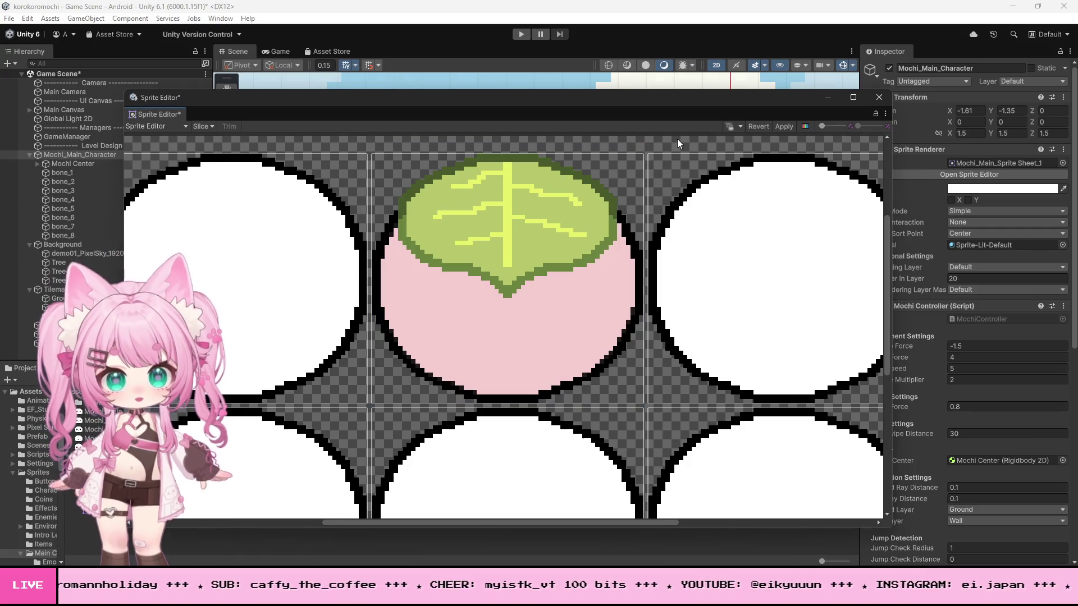
click(784, 126)
click(880, 97)
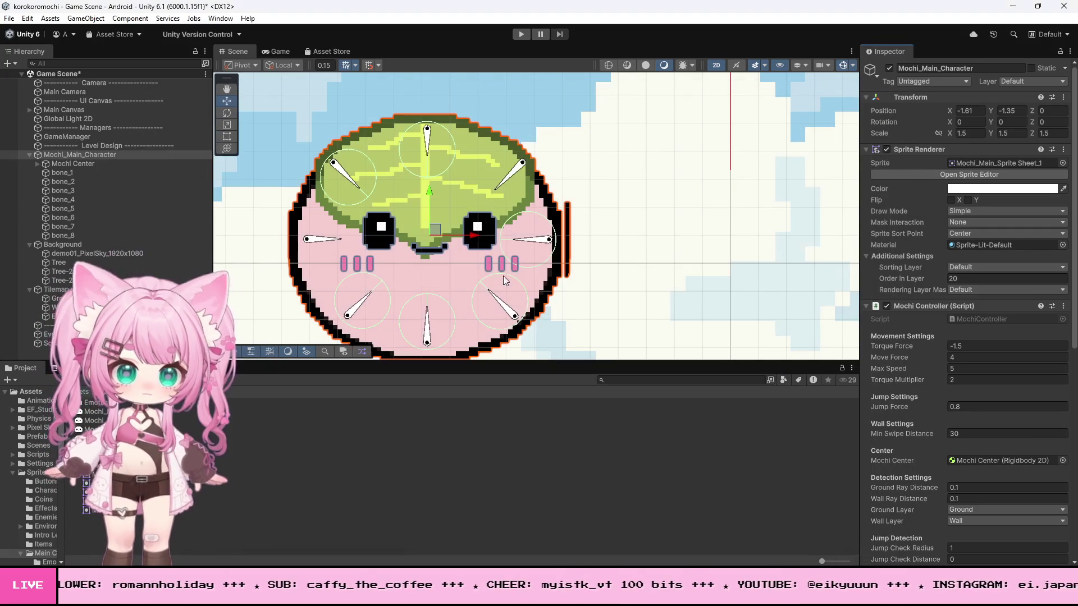
Step: Set Mochi_Main_Character's Sprite Renderer sprite to Mochi_Main_Sprite Sheet_0
scroll(548, 236, down, 3)
scroll(524, 211, up, 4)
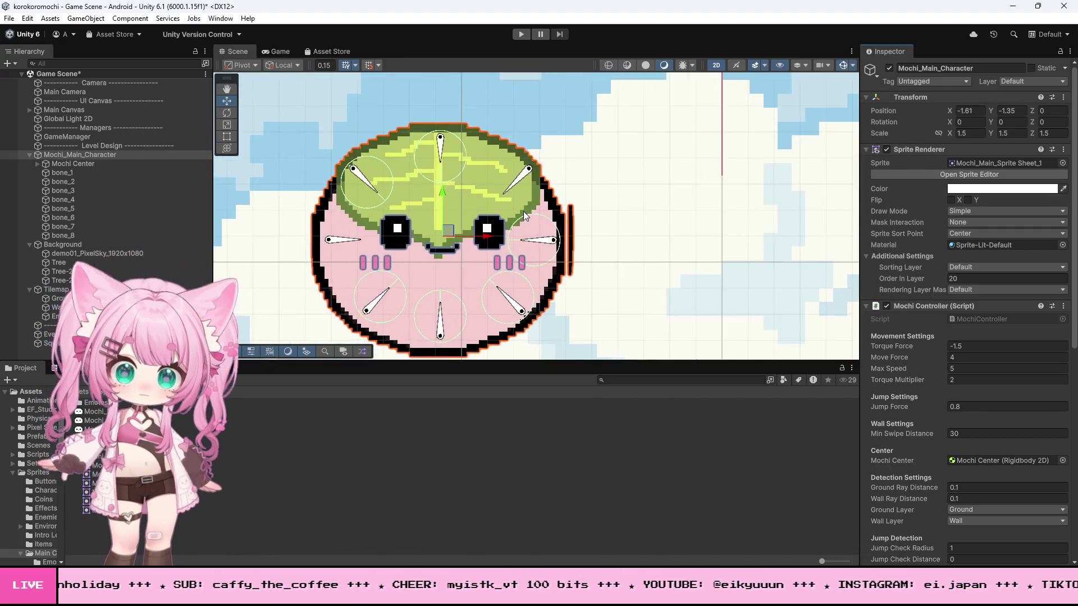
click(596, 165)
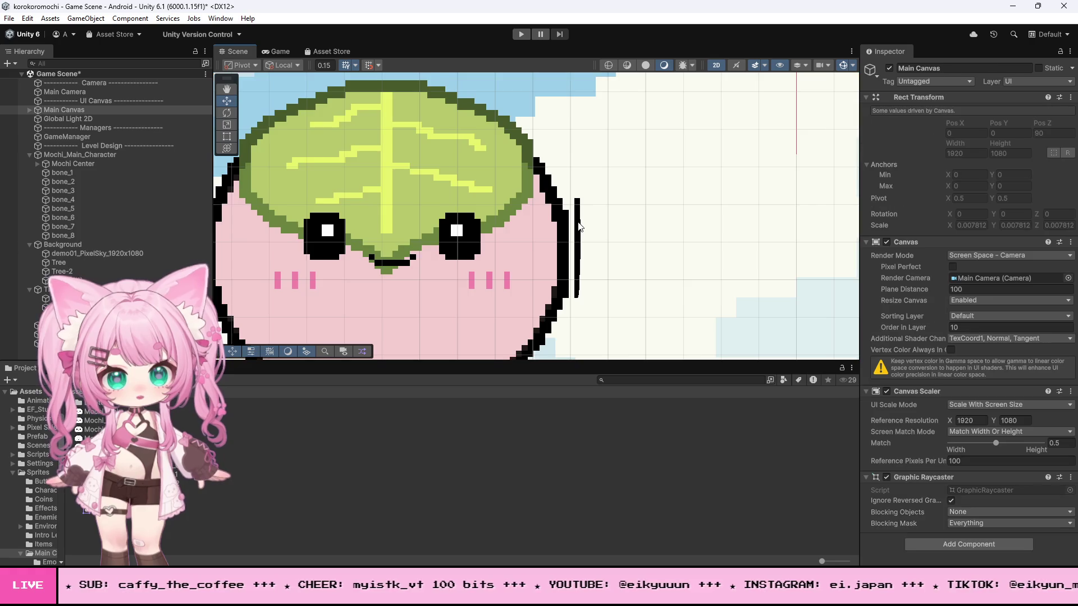
scroll(587, 212, down, 2)
click(79, 155)
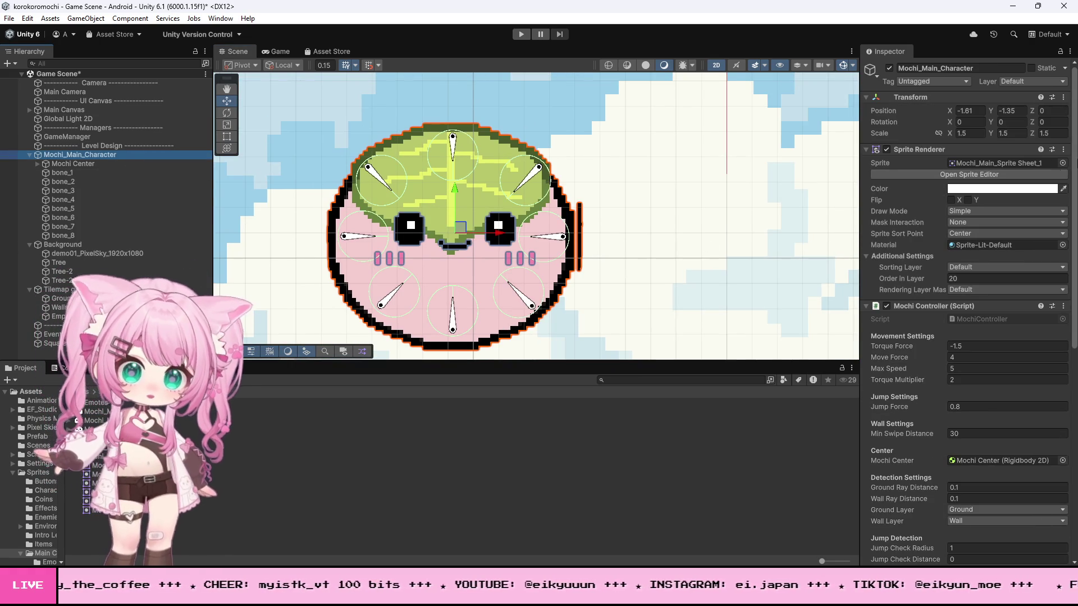
click(1063, 164)
click(72, 214)
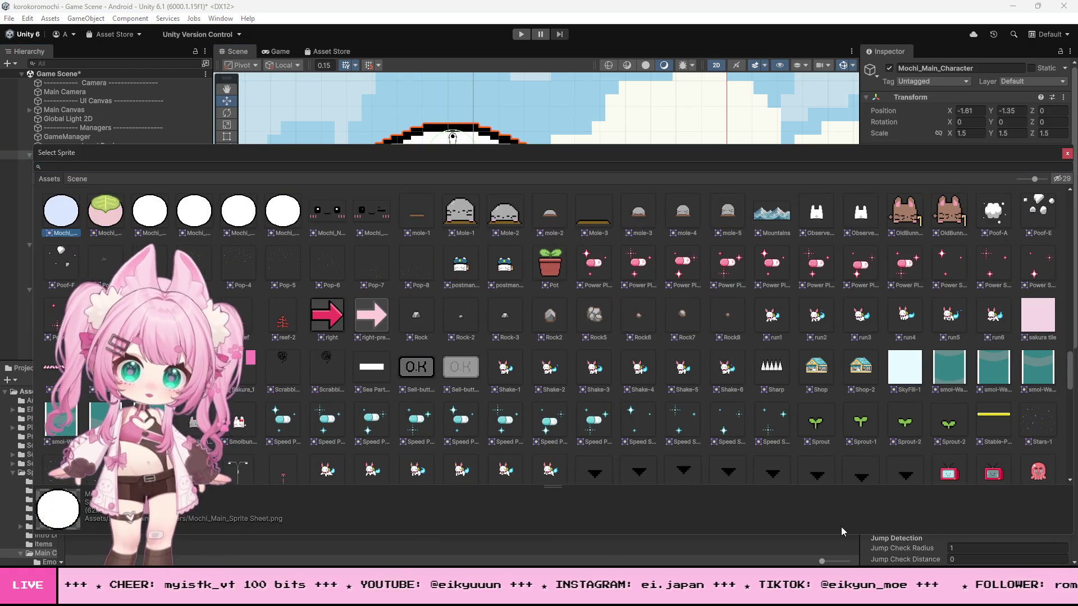
click(1068, 154)
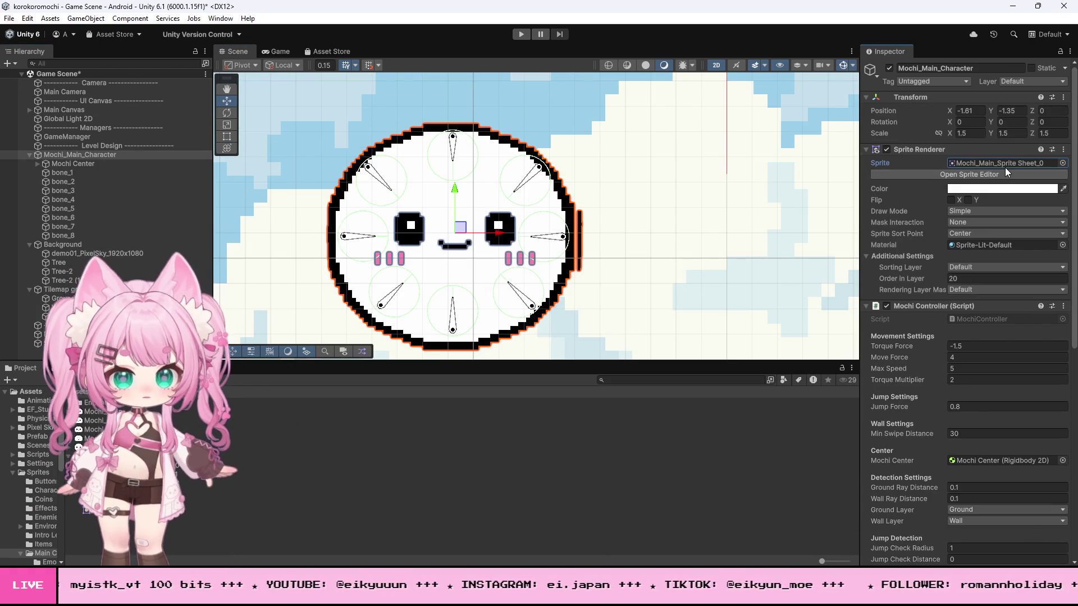
scroll(587, 240, up, 5)
scroll(587, 240, up, 3)
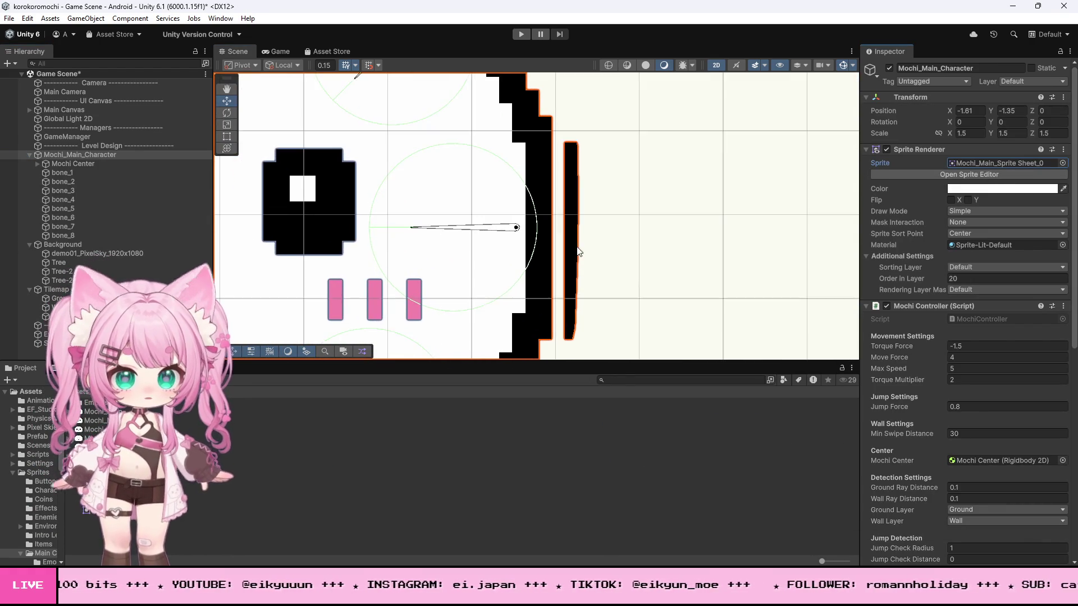
scroll(604, 239, down, 4)
scroll(617, 224, down, 4)
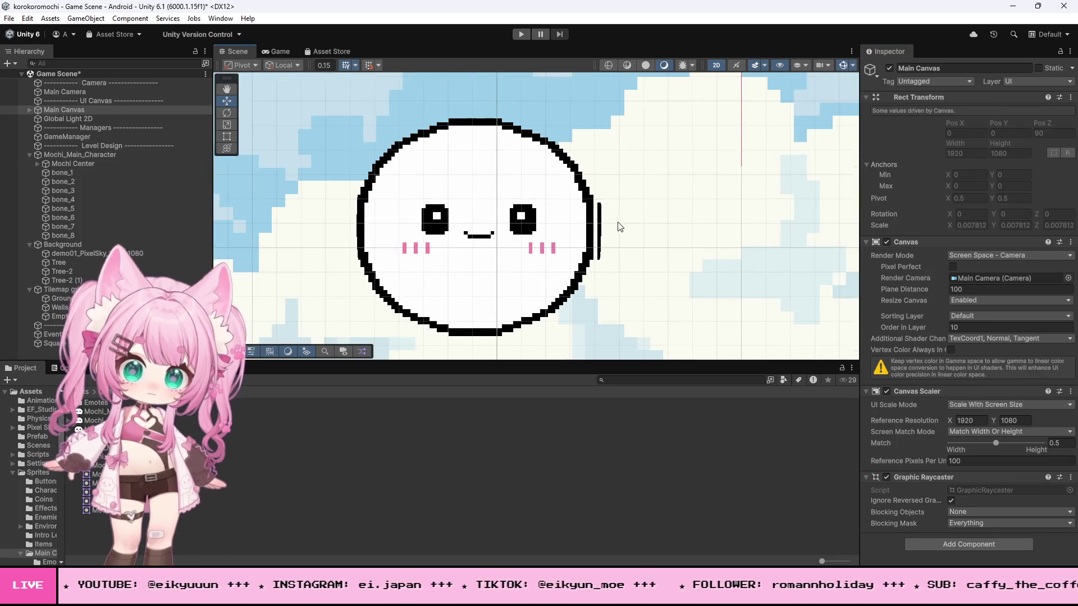
Step: Open the mochi sprite sheet in the Sprite Editor
scroll(640, 236, up, 2)
scroll(595, 247, up, 5)
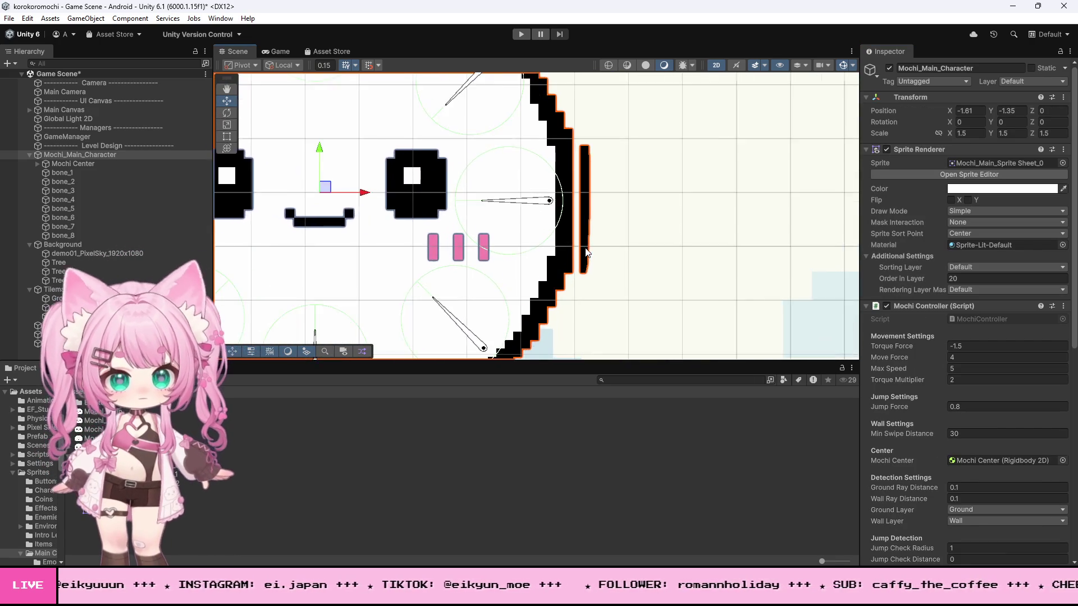
scroll(592, 247, down, 5)
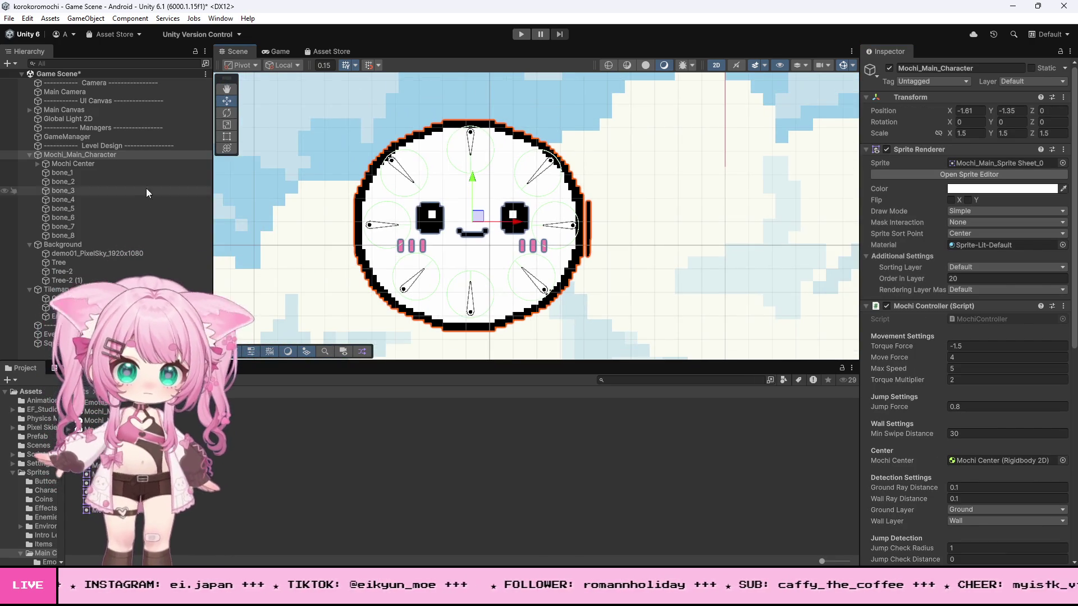
click(1025, 174)
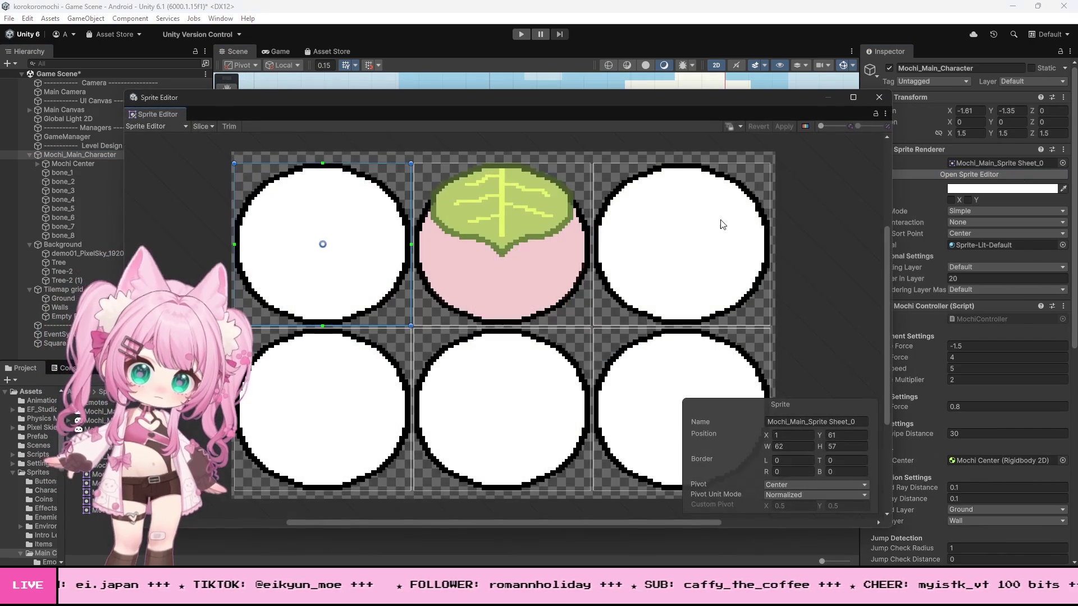
scroll(322, 247, up, 5)
scroll(585, 286, down, 3)
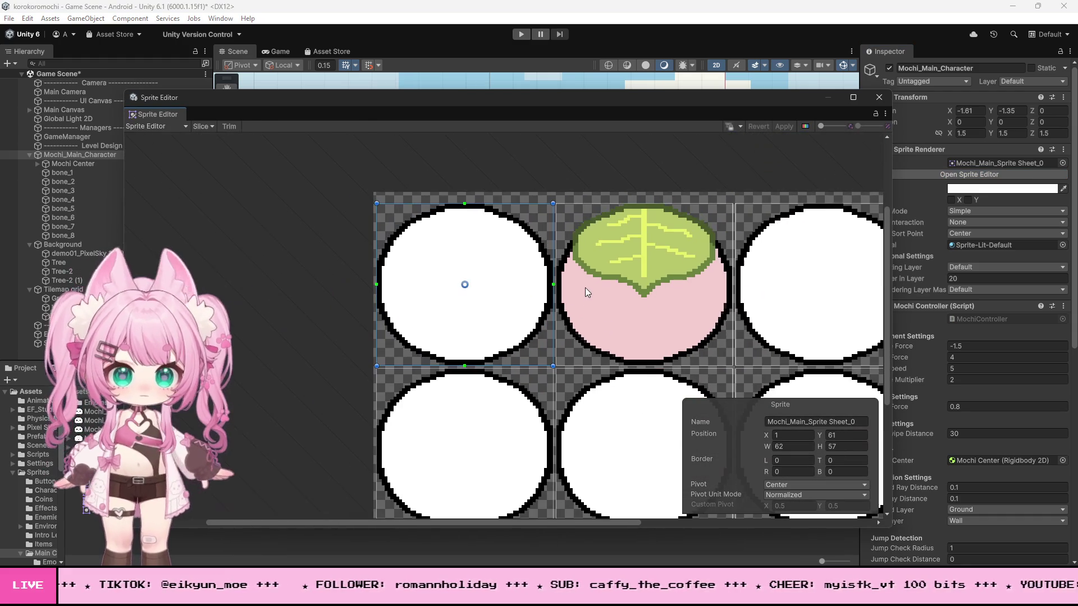
scroll(783, 287, up, 1)
scroll(560, 240, down, 1)
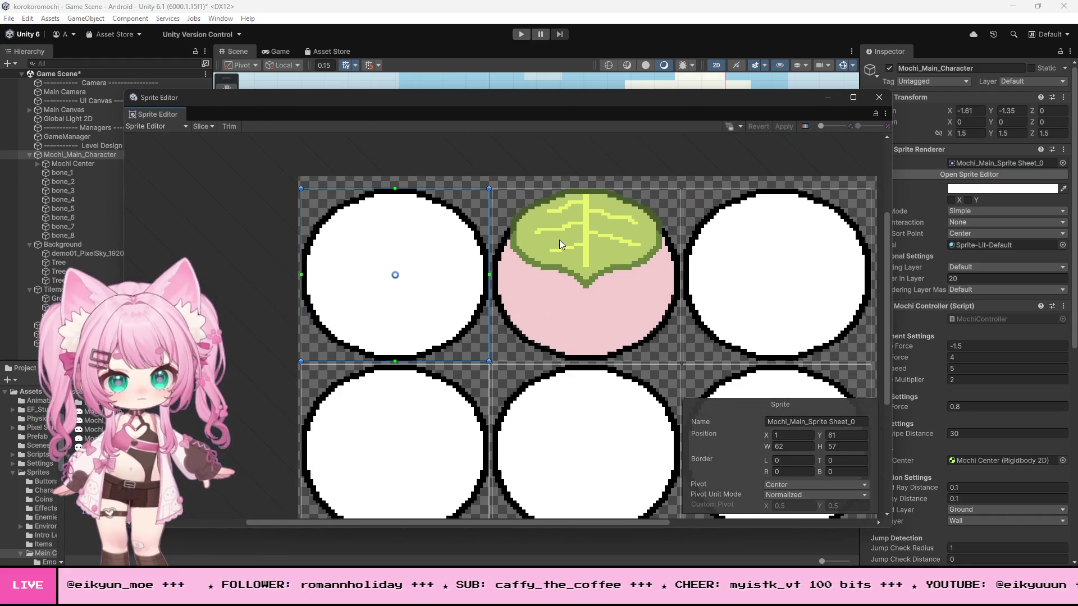
scroll(724, 258, up, 1)
scroll(648, 263, down, 2)
scroll(768, 281, up, 1)
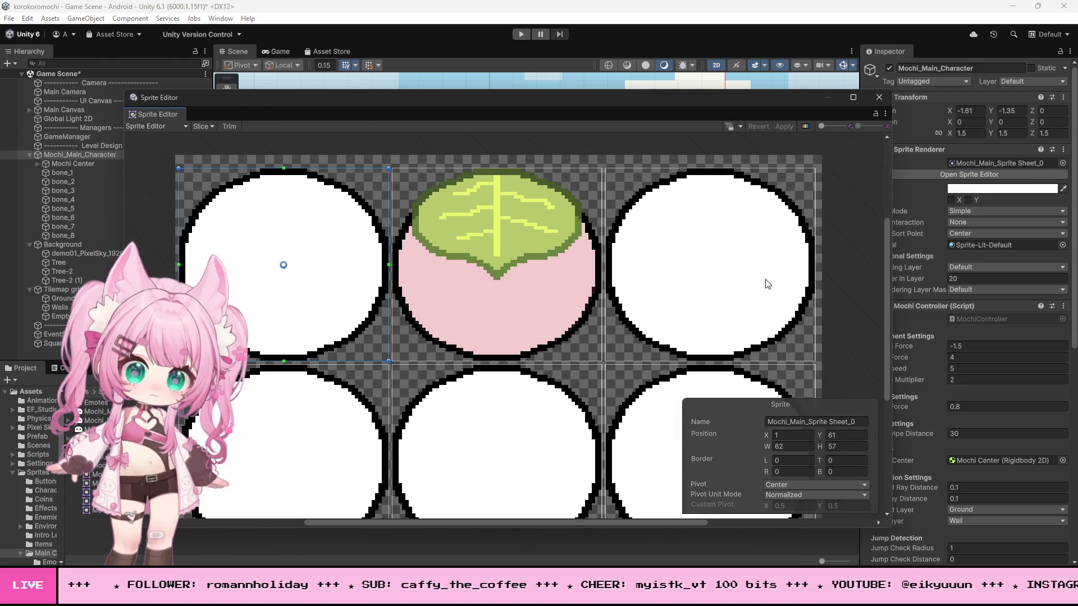
scroll(767, 281, down, 1)
scroll(767, 281, up, 1)
Step: Slice the sheet automatically, apply the slices, and play-test the faced white mochi
click(201, 127)
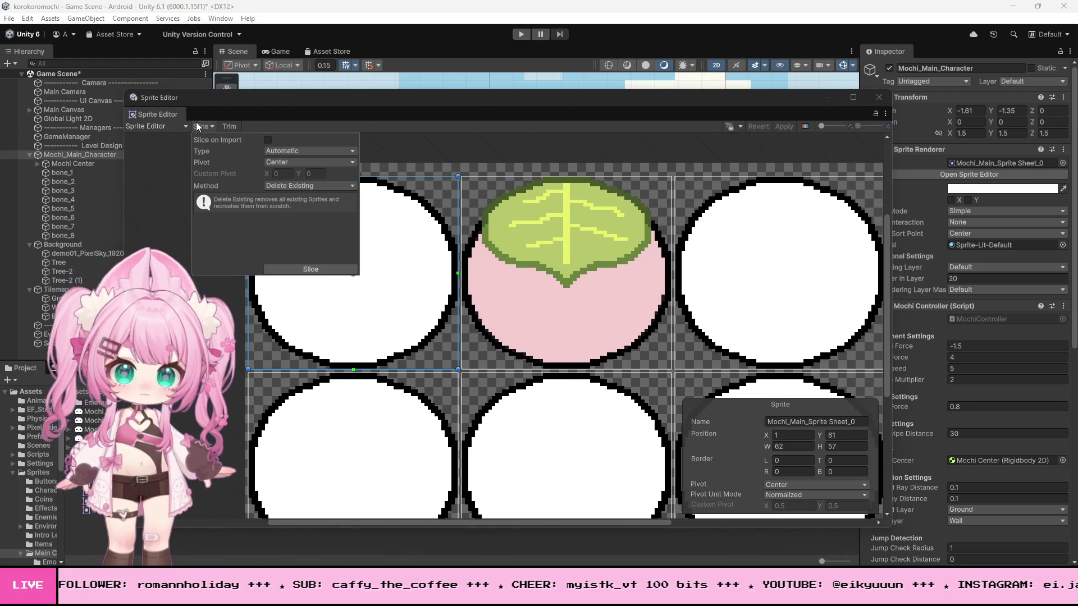
click(310, 269)
click(788, 154)
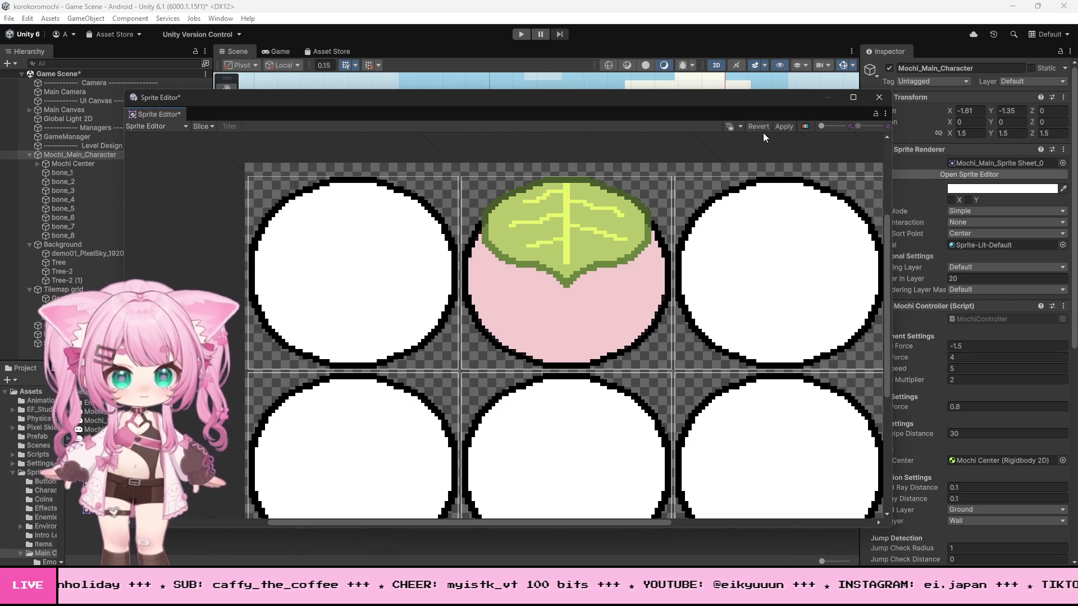
click(786, 126)
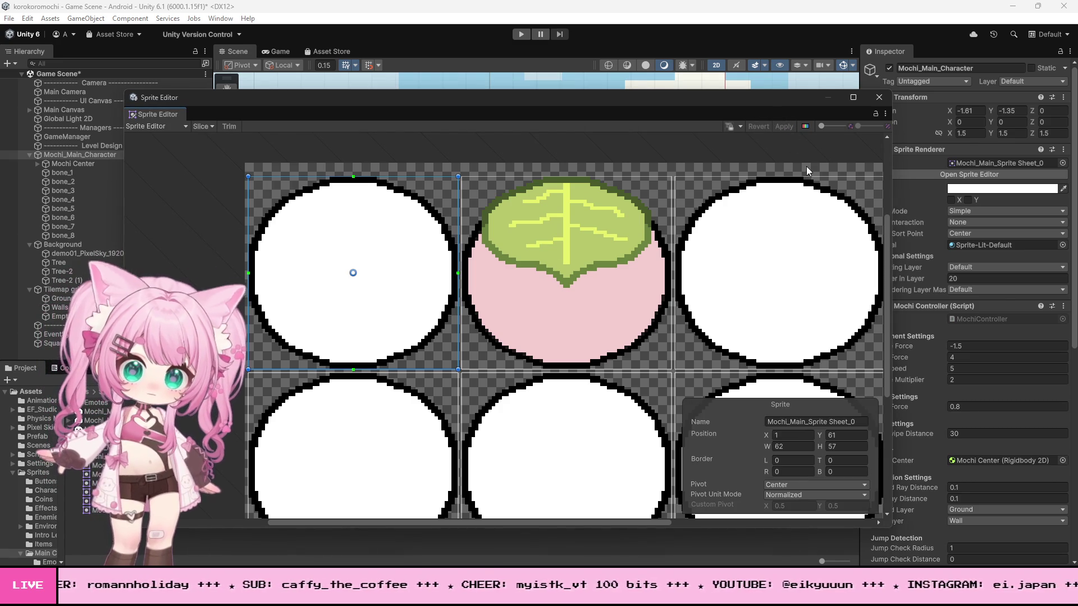
click(879, 98)
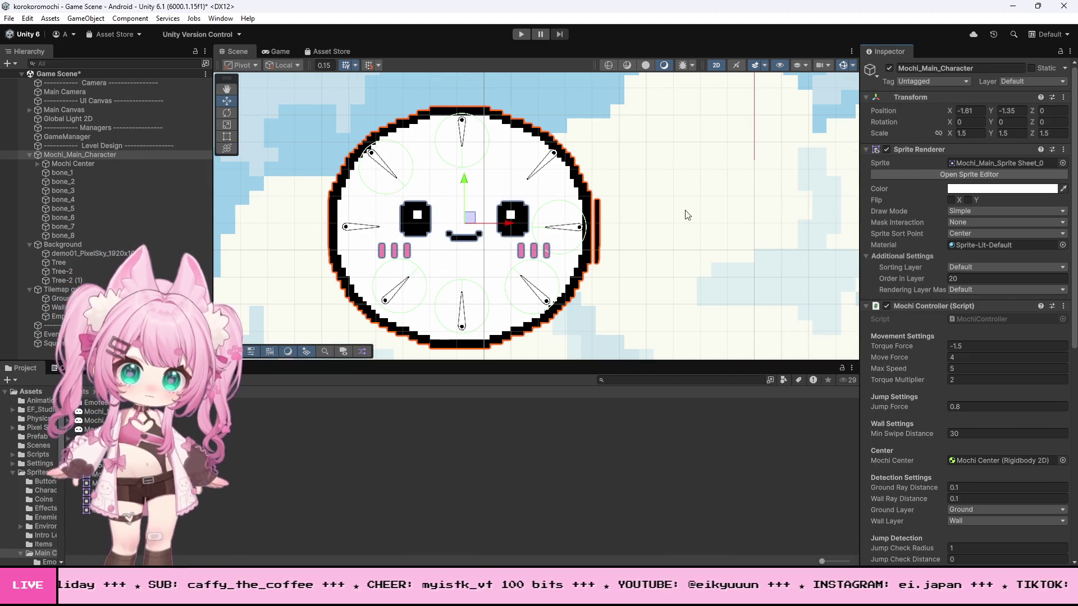
click(706, 209)
click(524, 36)
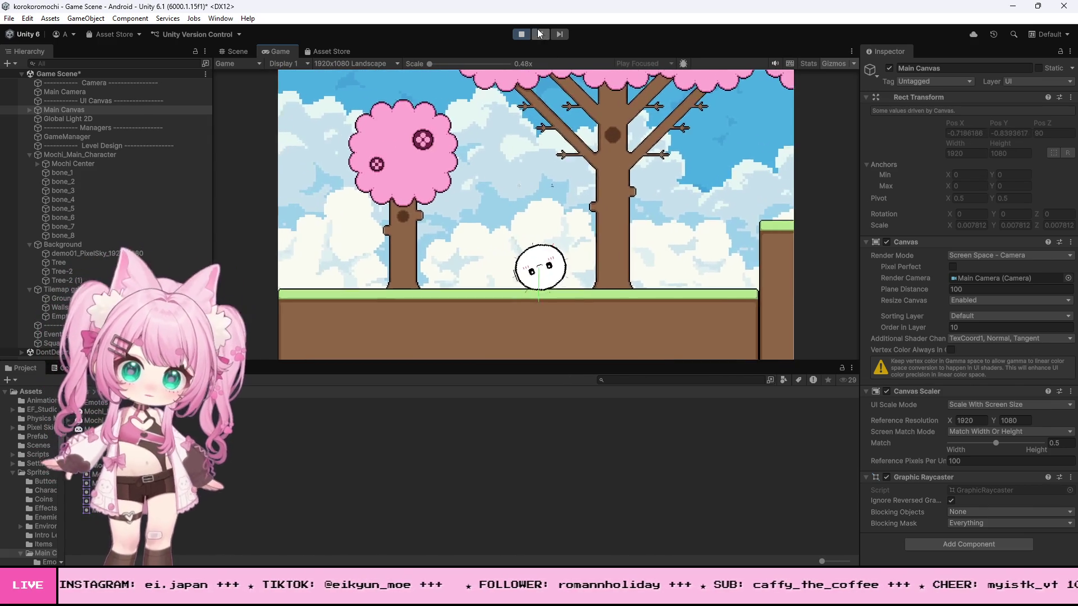
Step: Exit Play mode, select Mochi_Main_Character, and save the scene with File > Save
click(521, 34)
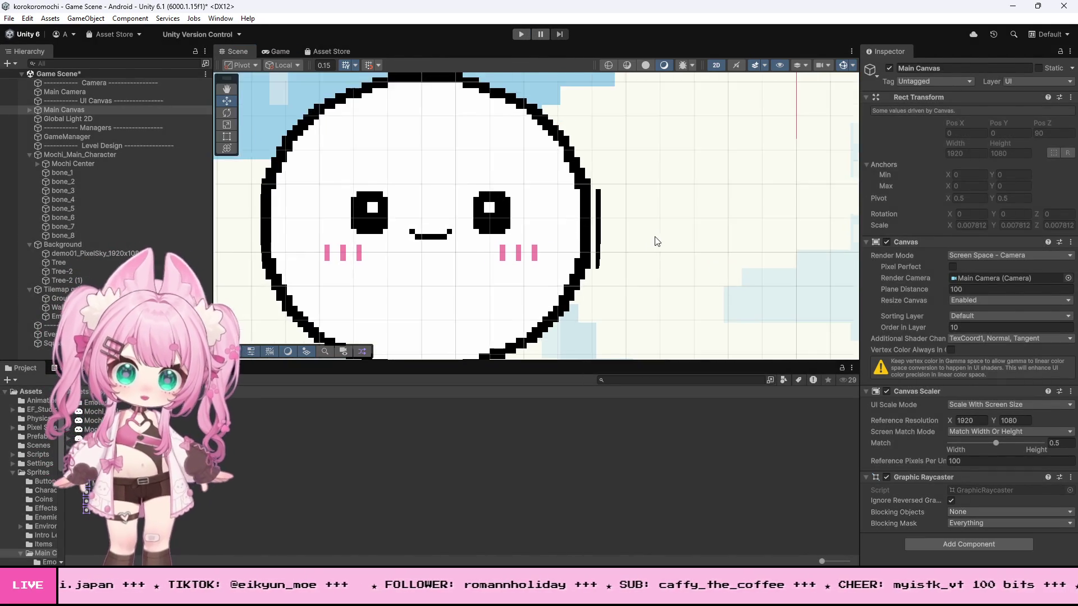
click(85, 155)
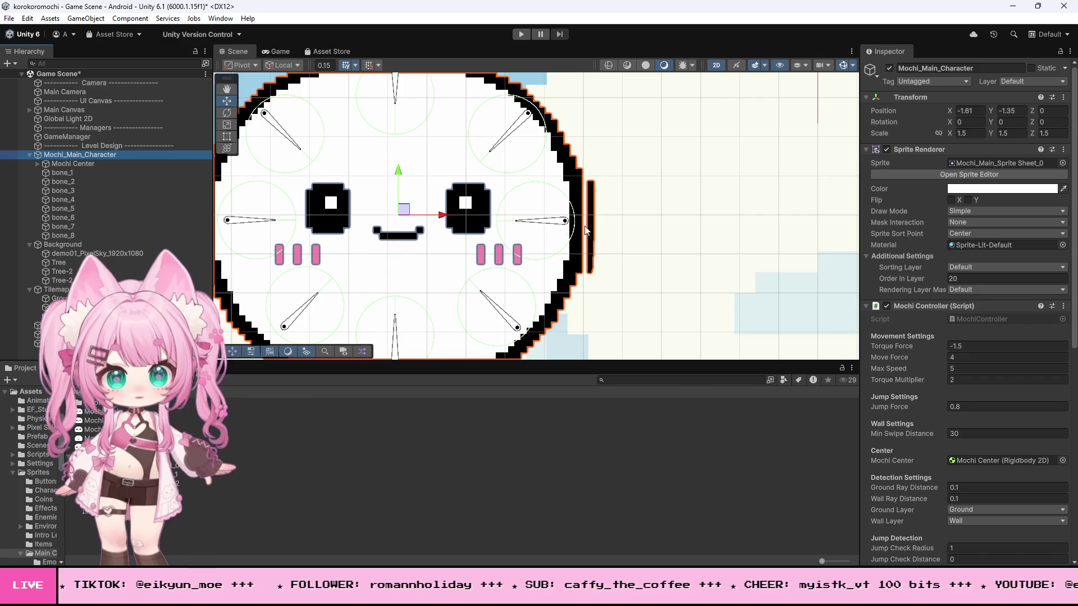
scroll(618, 204, up, 5)
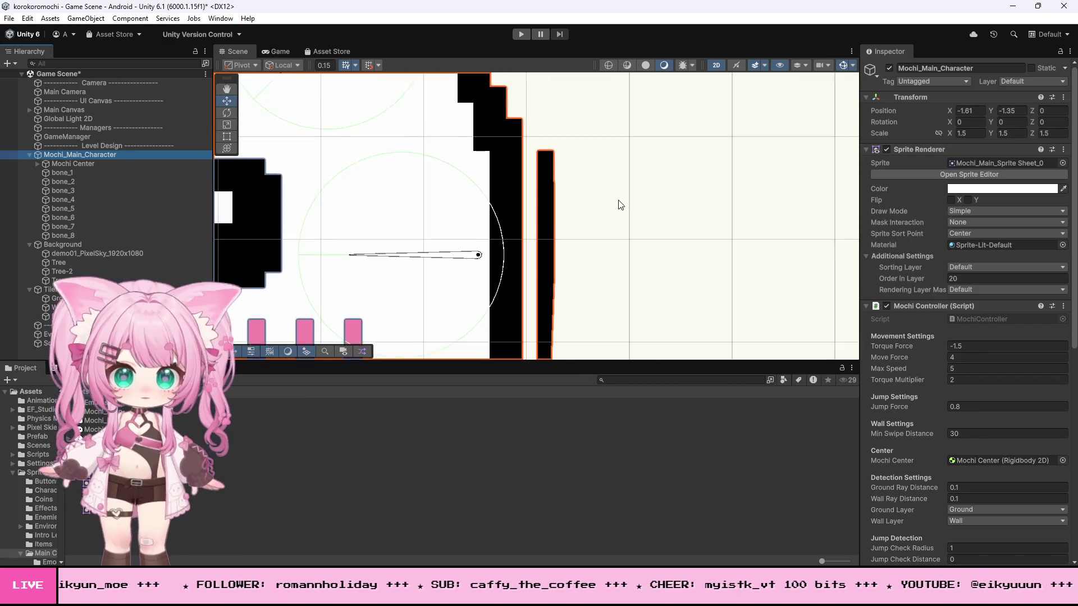
scroll(578, 200, down, 5)
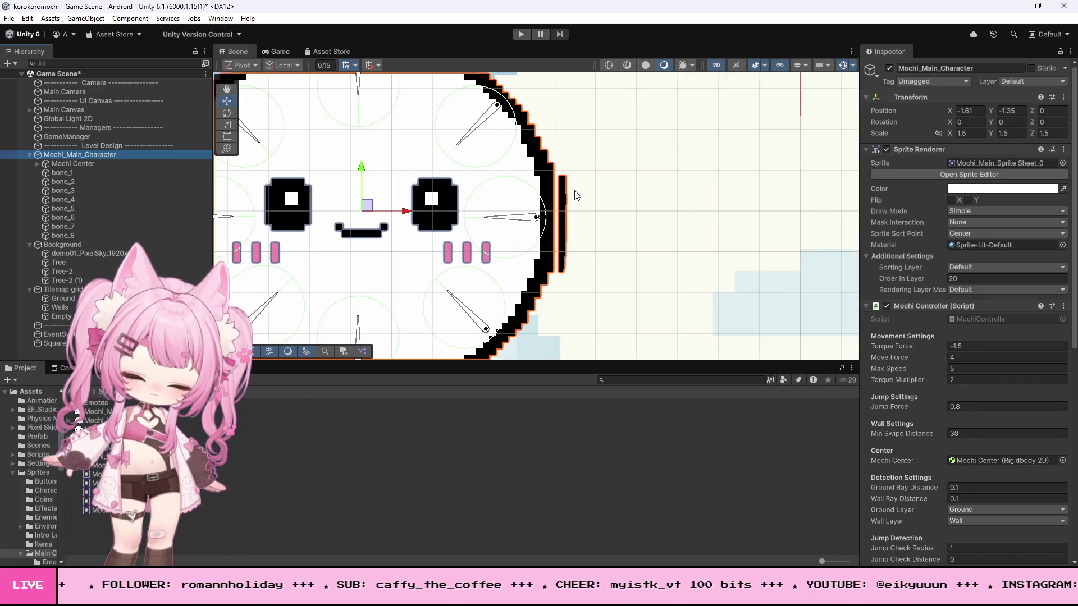
scroll(574, 195, down, 4)
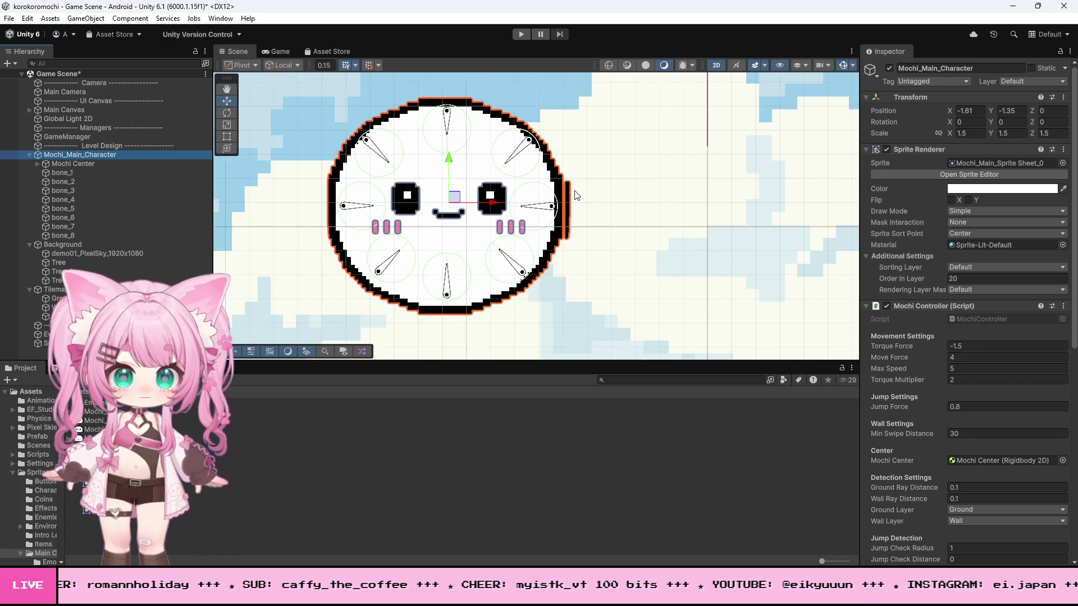
scroll(619, 217, up, 2)
click(10, 19)
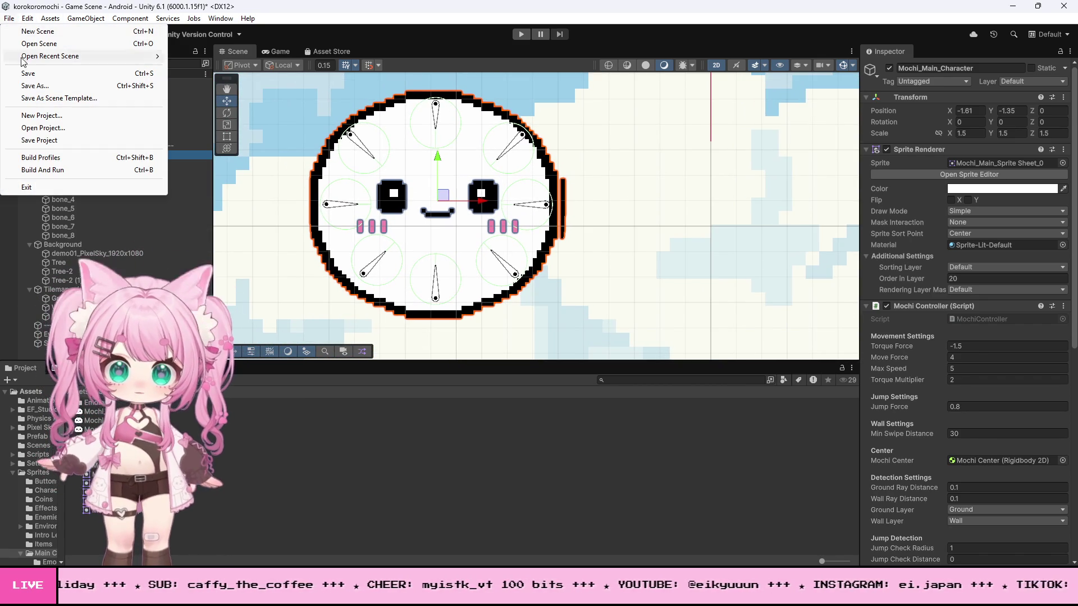
click(48, 73)
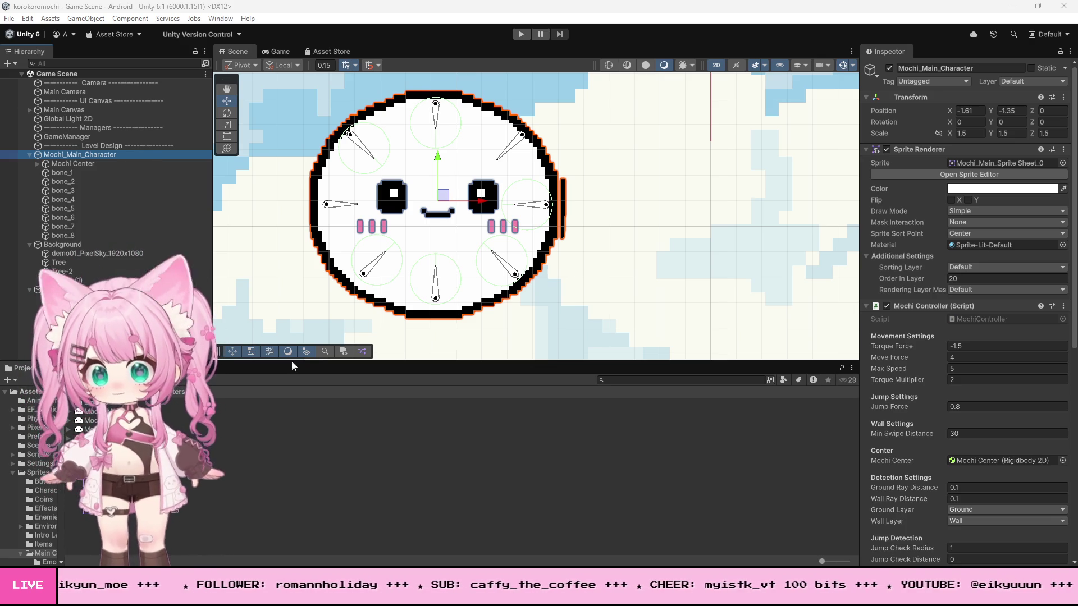
Step: Reload the externally changed Game Scene, expand Mochi_Main_Character, and return to Photoshop
key(alt+Tab)
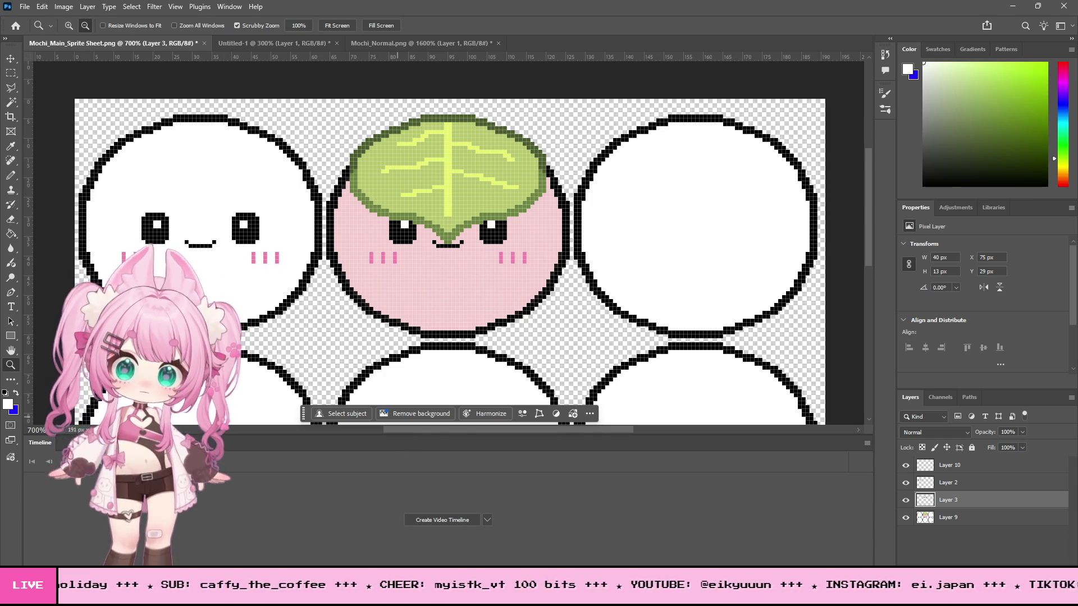
key(alt+Tab)
key(alt+Tab)
key(alt+Tab)
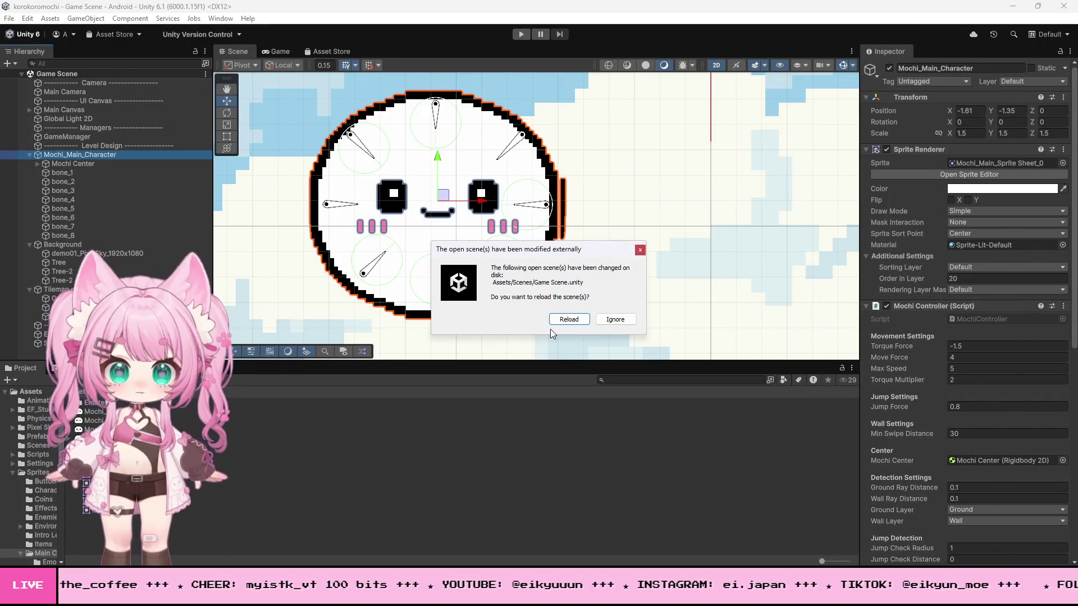
click(561, 320)
scroll(583, 296, down, 5)
scroll(584, 296, up, 3)
scroll(450, 241, up, 2)
click(28, 155)
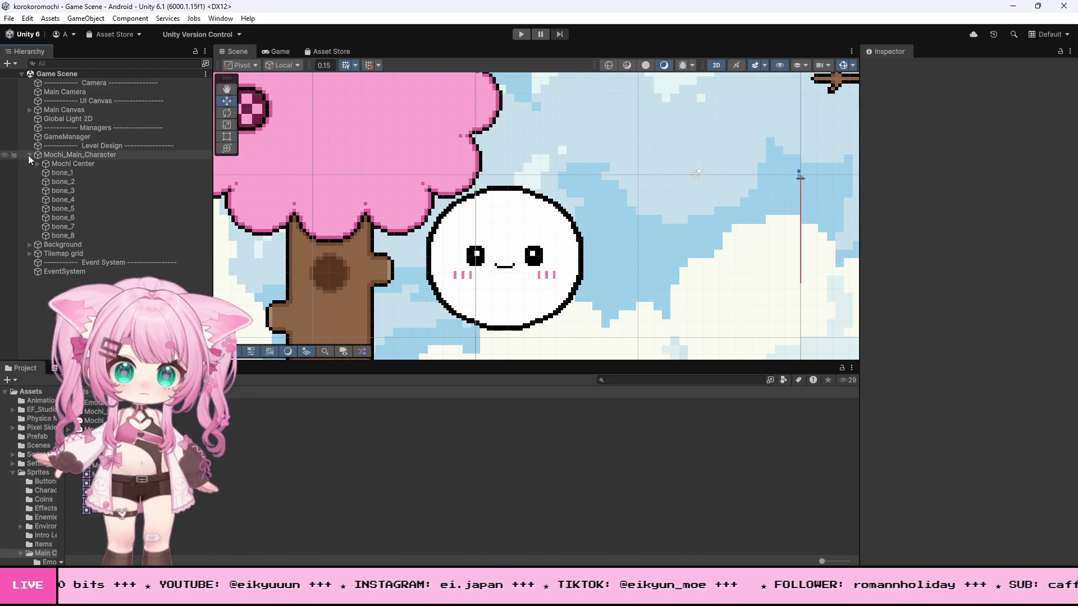
key(alt+Tab)
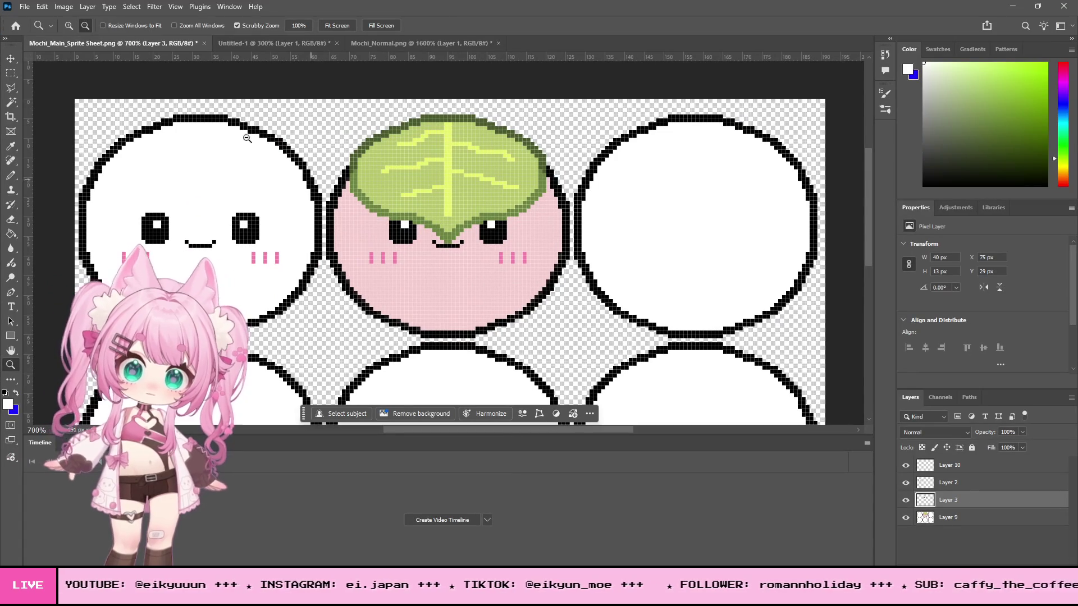
Step: Save Mochi_Main_Sprite_Sheet.png as PNG with default format options and minimize Photoshop
click(25, 7)
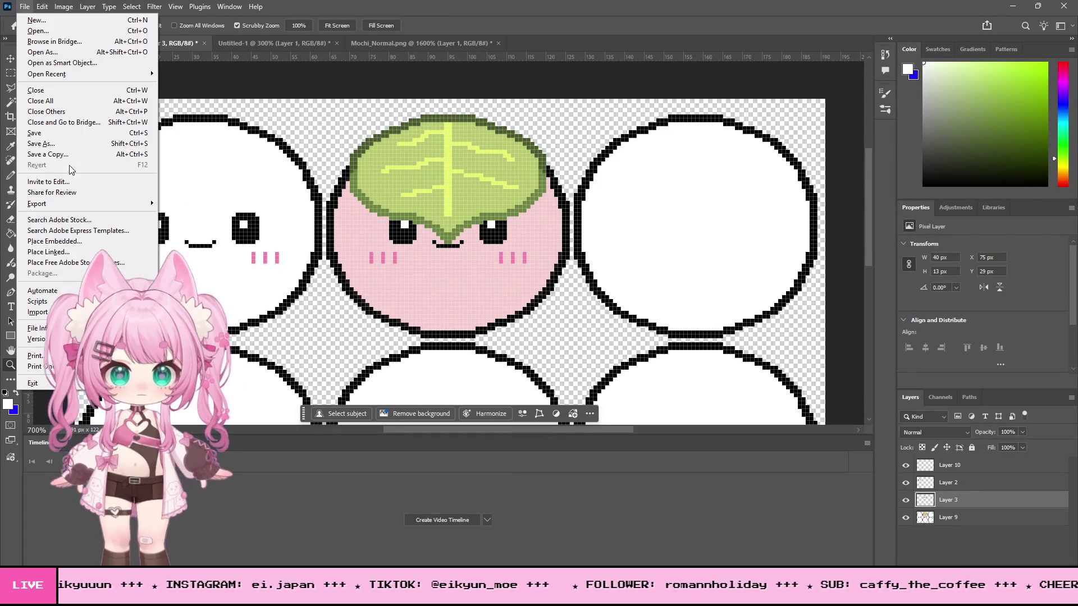
click(62, 153)
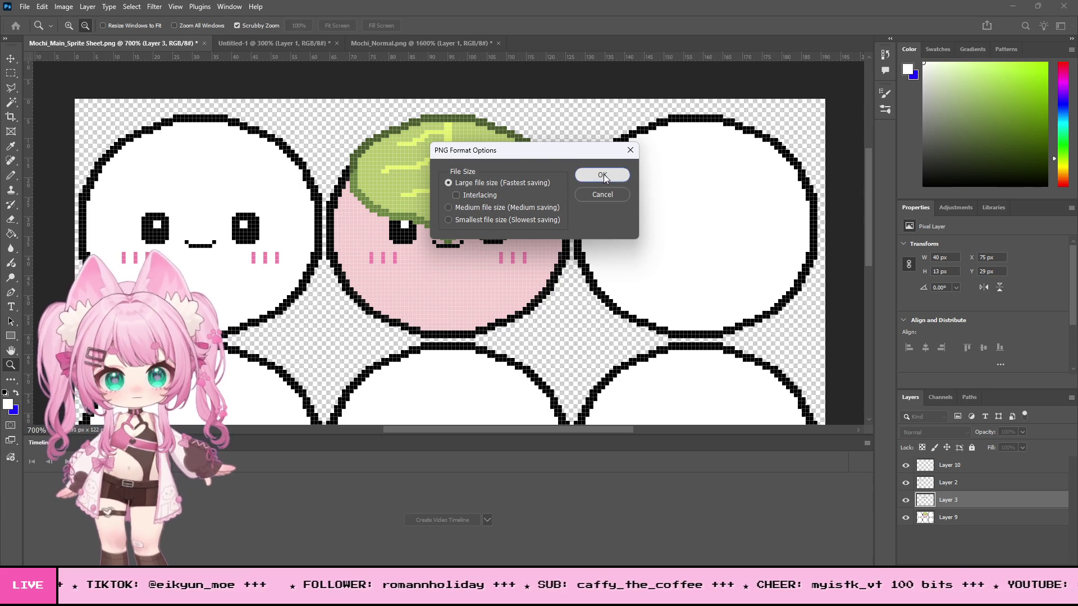
click(602, 176)
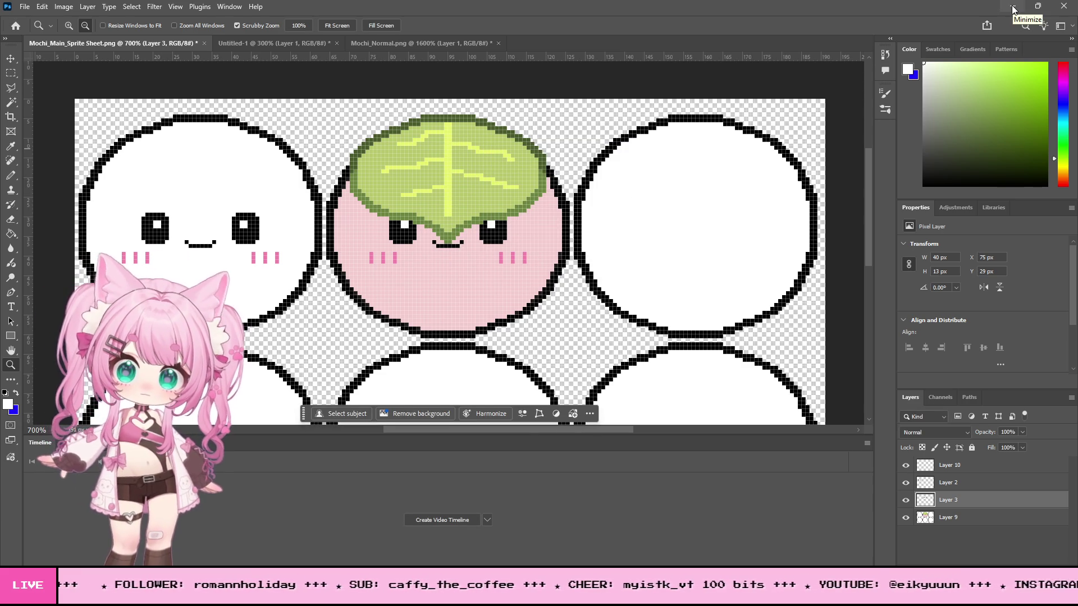
click(1014, 9)
scroll(562, 327, up, 5)
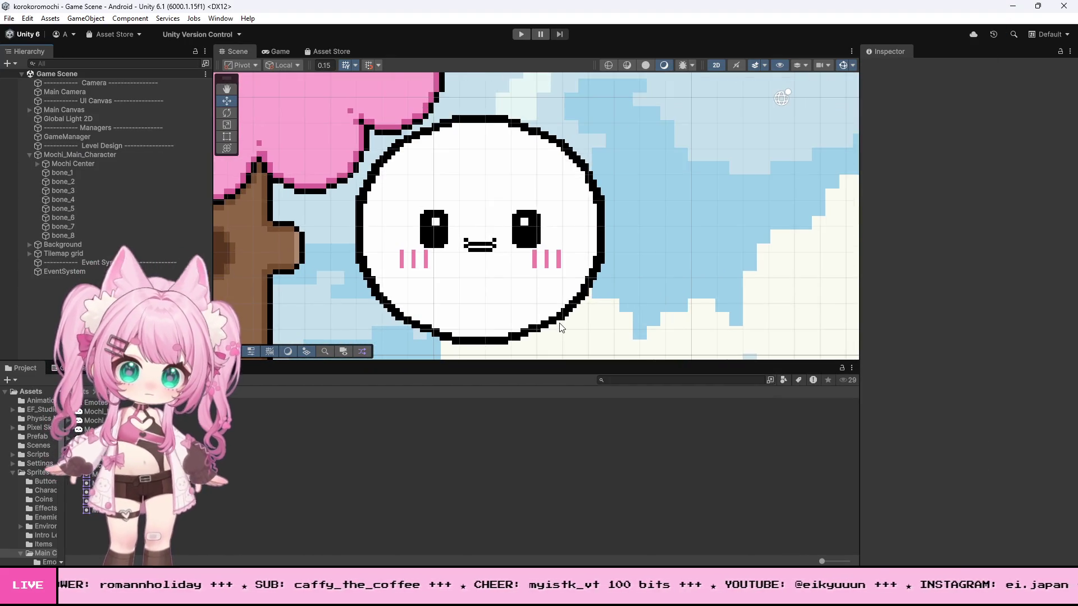
Step: Select the reloaded Mochi_Main_Character and zoom in on it, then return to Photoshop
scroll(562, 328, down, 2)
scroll(561, 328, up, 5)
click(126, 156)
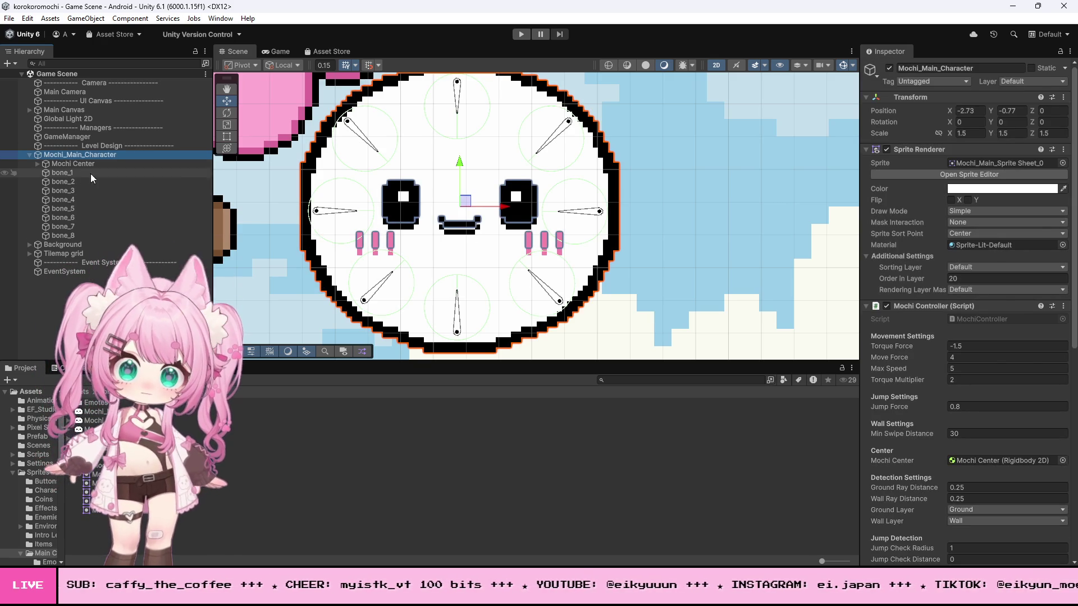
scroll(459, 229, down, 2)
scroll(405, 256, up, 3)
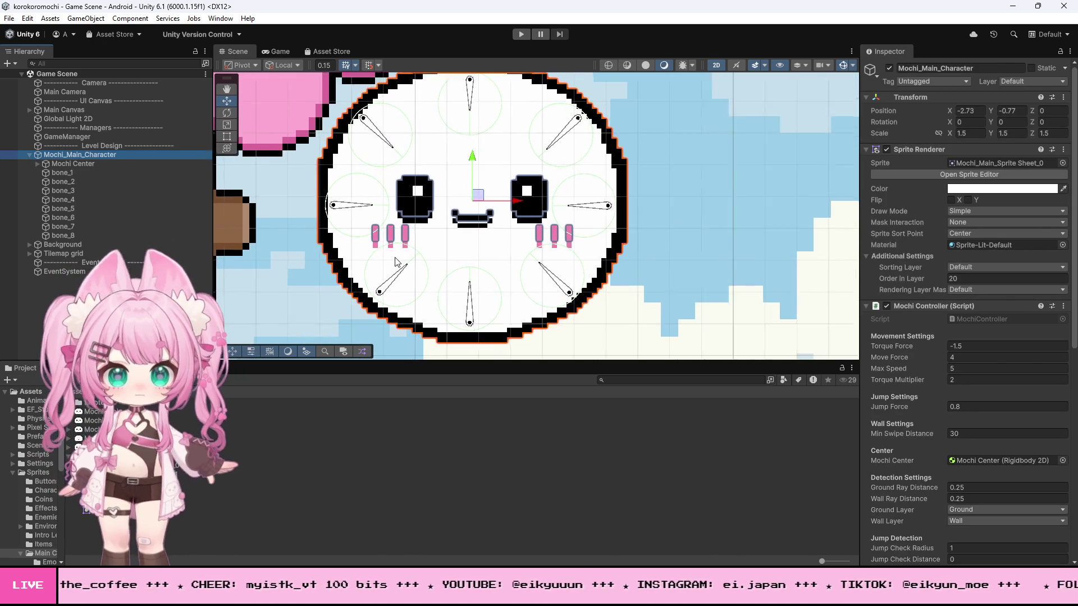
key(alt+Tab)
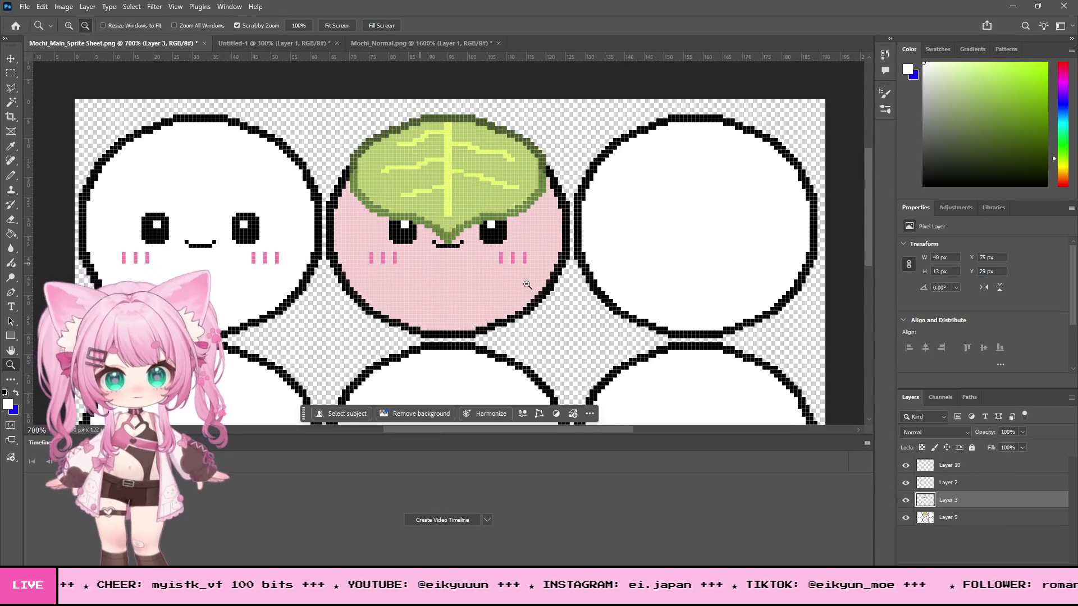
Step: Hide Layer 3's mochi faces and re-save Mochi_Main_Sprite_Sheet.png as PNG
click(906, 501)
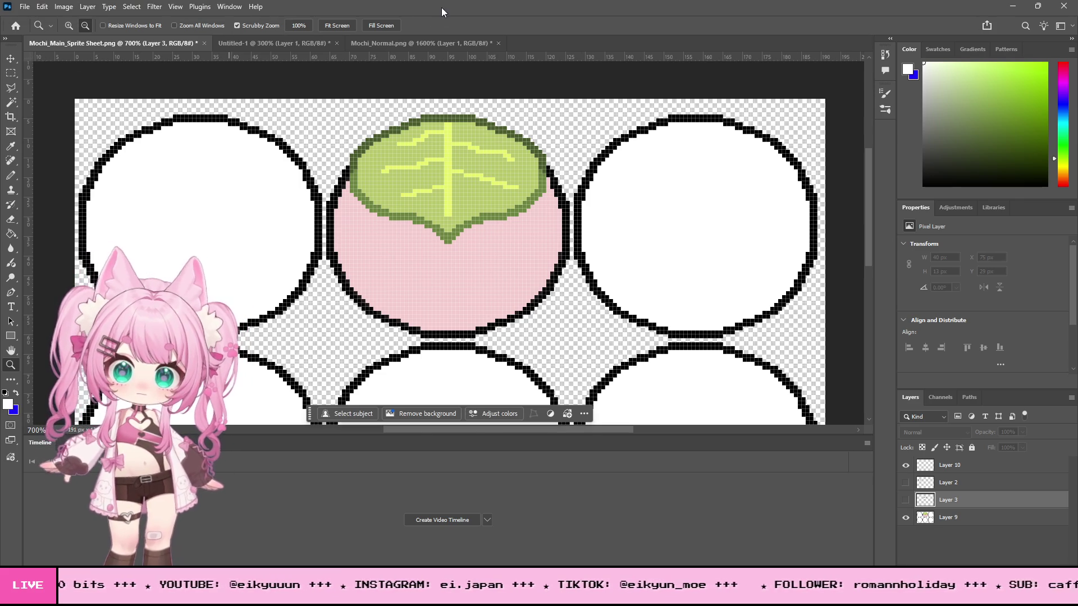
click(25, 6)
click(51, 158)
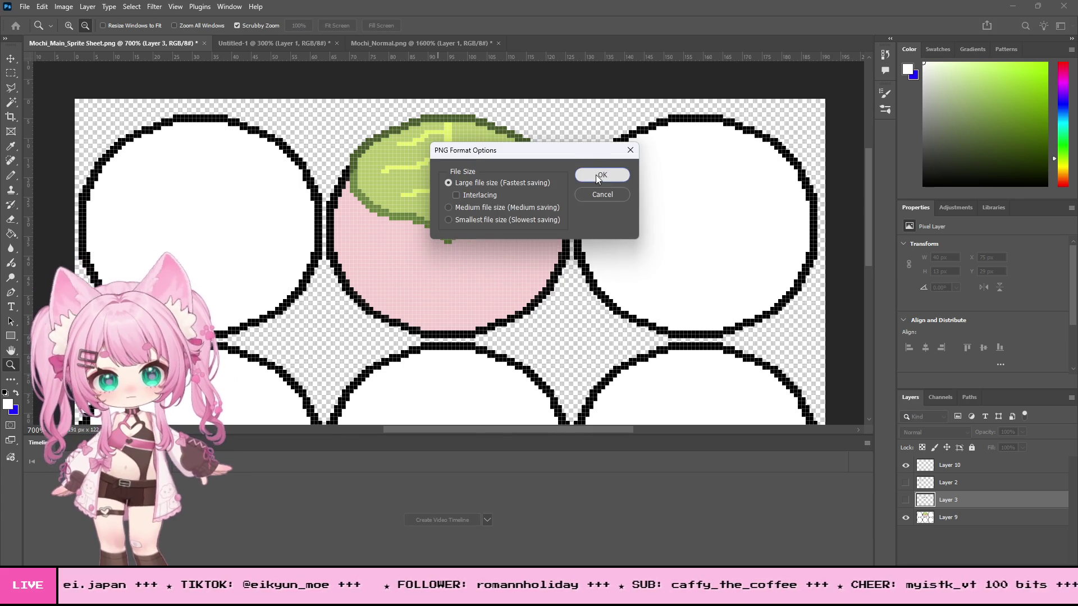
click(597, 175)
click(1012, 6)
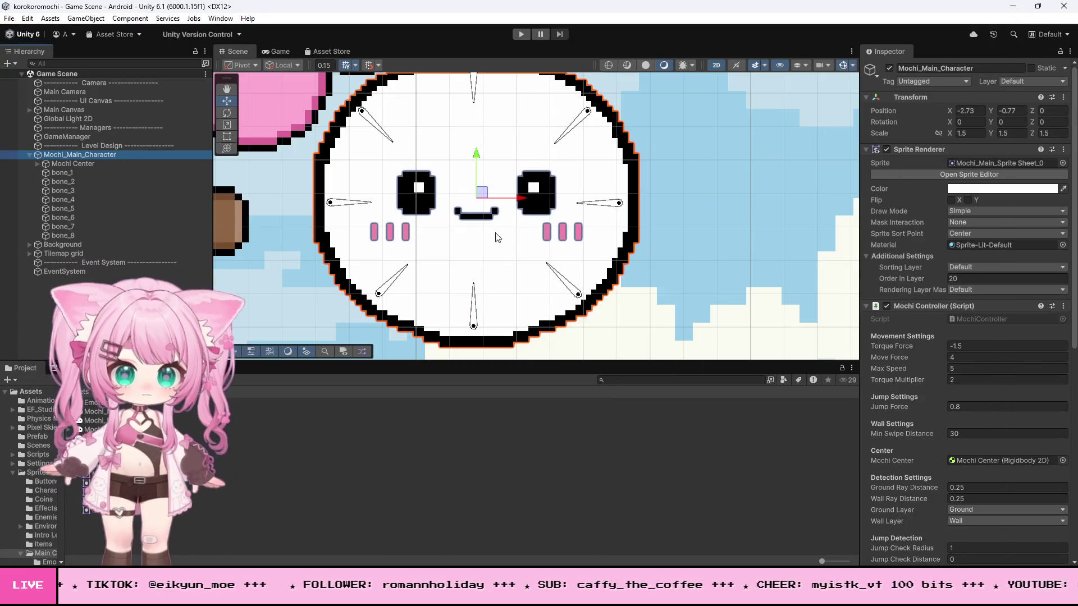
Step: Give the mochi the leaf-topped pink sprite Mochi_Main_Sprite Sheet_2 and enter Play mode
scroll(480, 237, down, 5)
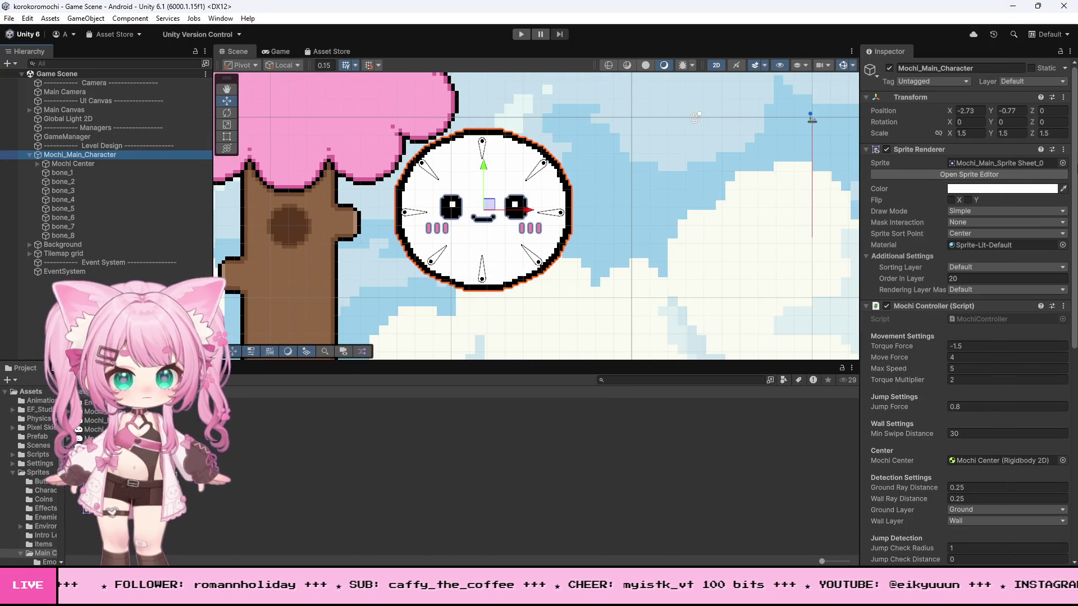
click(1063, 162)
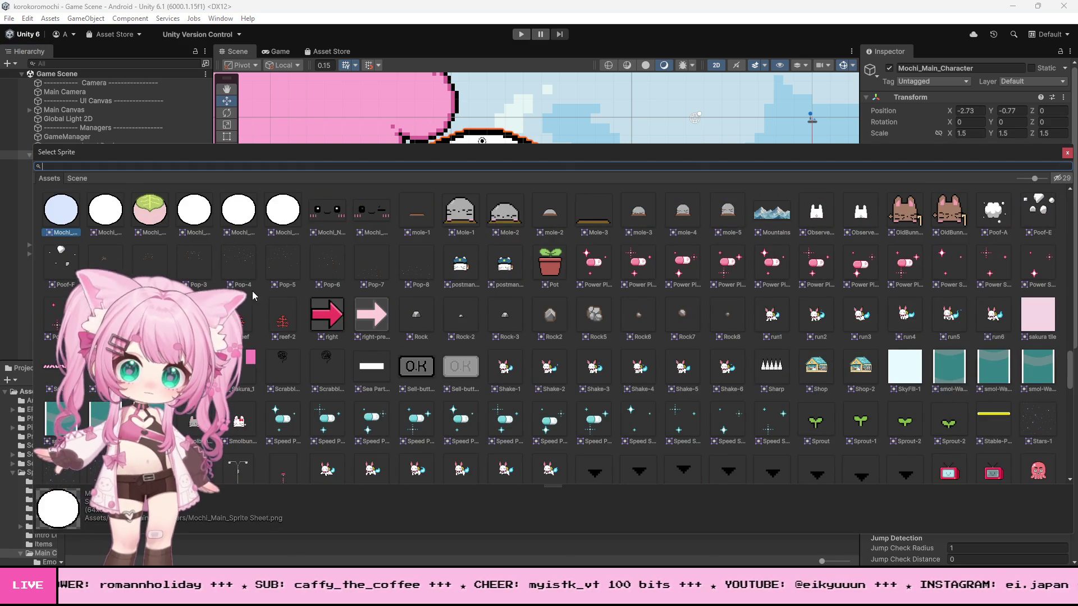
click(150, 211)
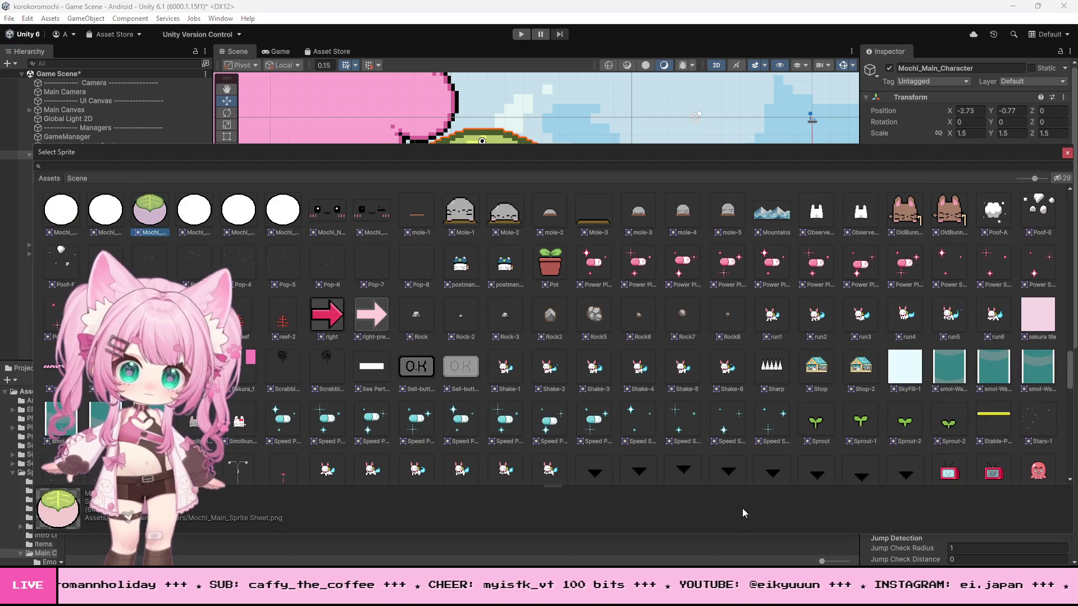
click(1067, 154)
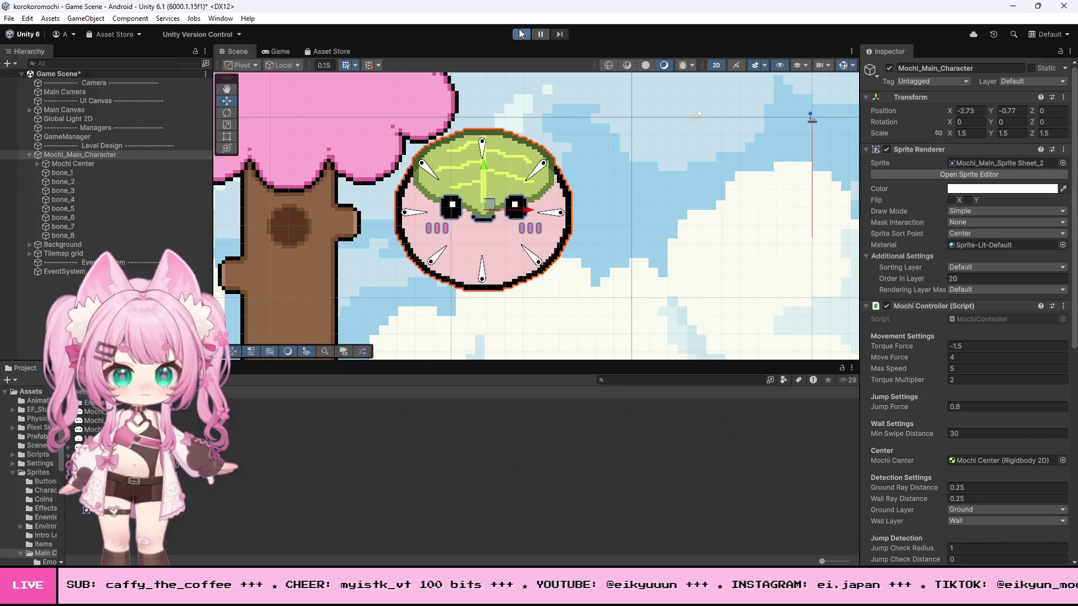
key(ctrl+p)
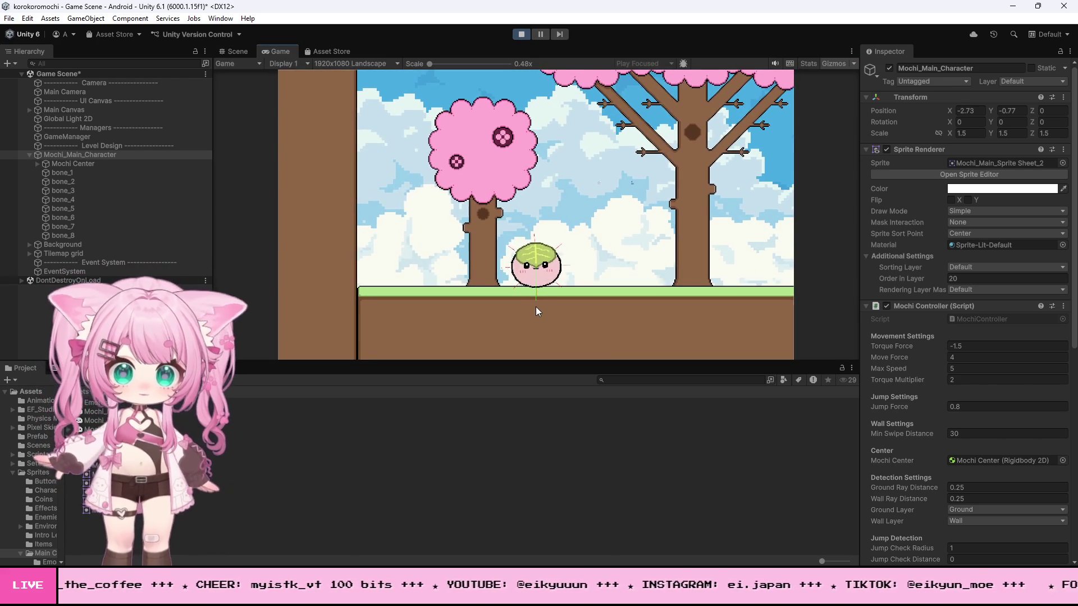
Step: Enlarge the Game view and make the leaf-topped mochi jump a few times
drag(518, 367, 522, 476)
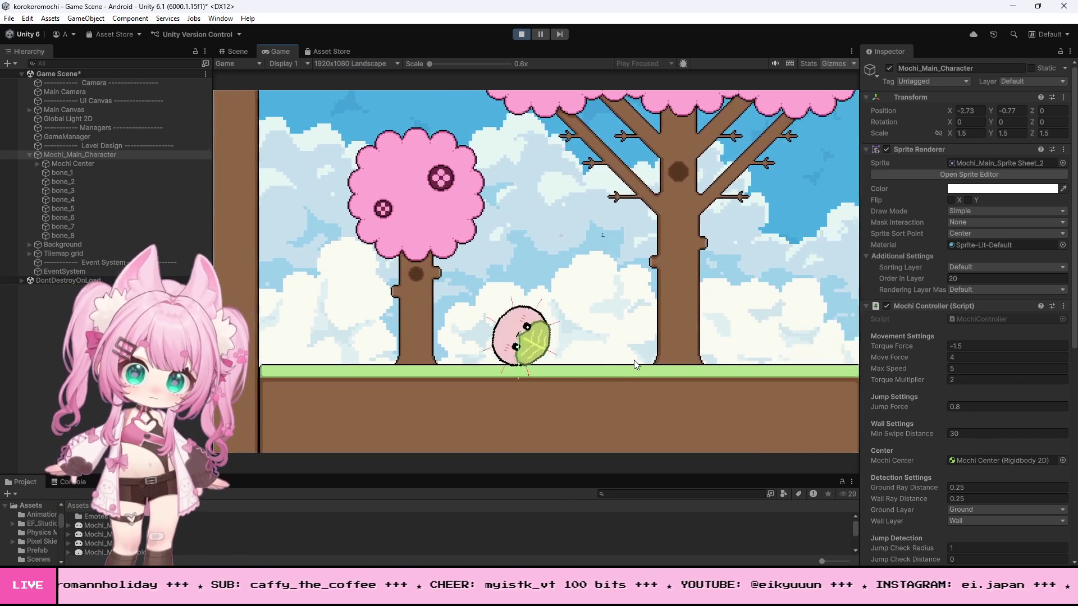
click(635, 363)
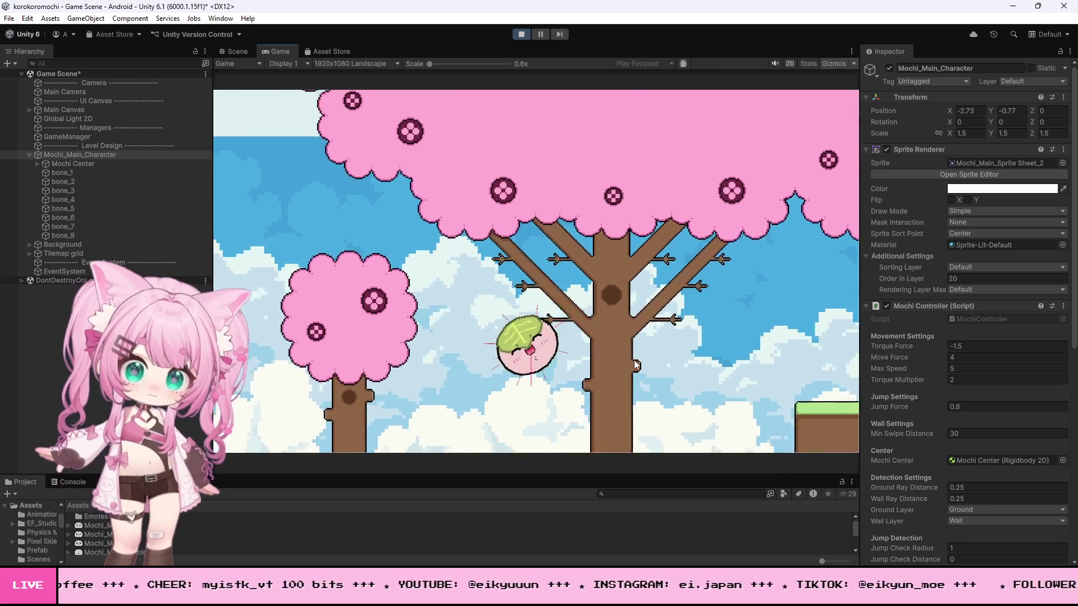
click(629, 356)
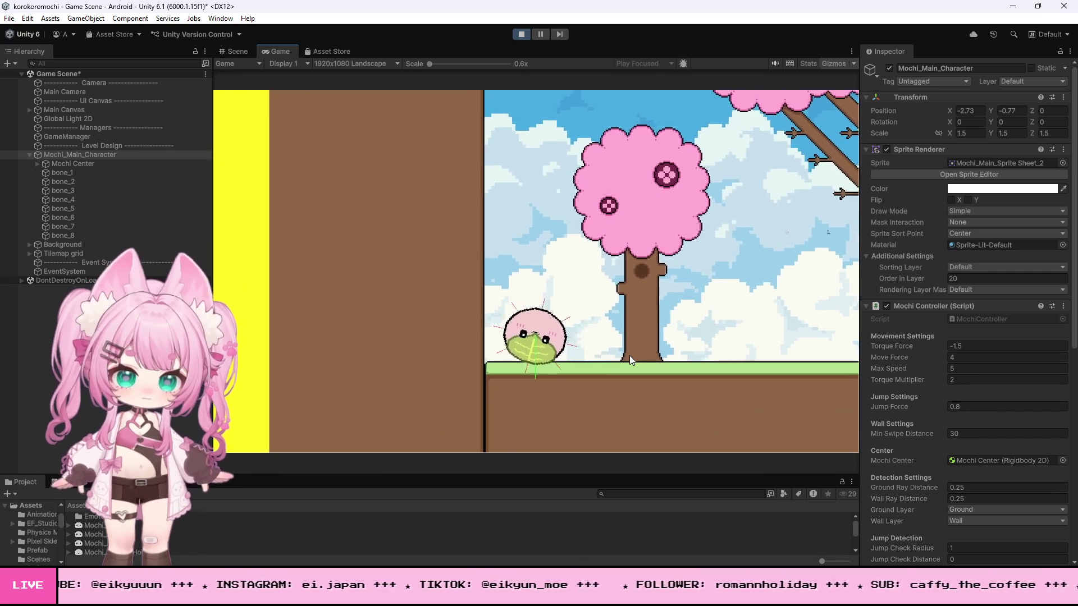
click(631, 359)
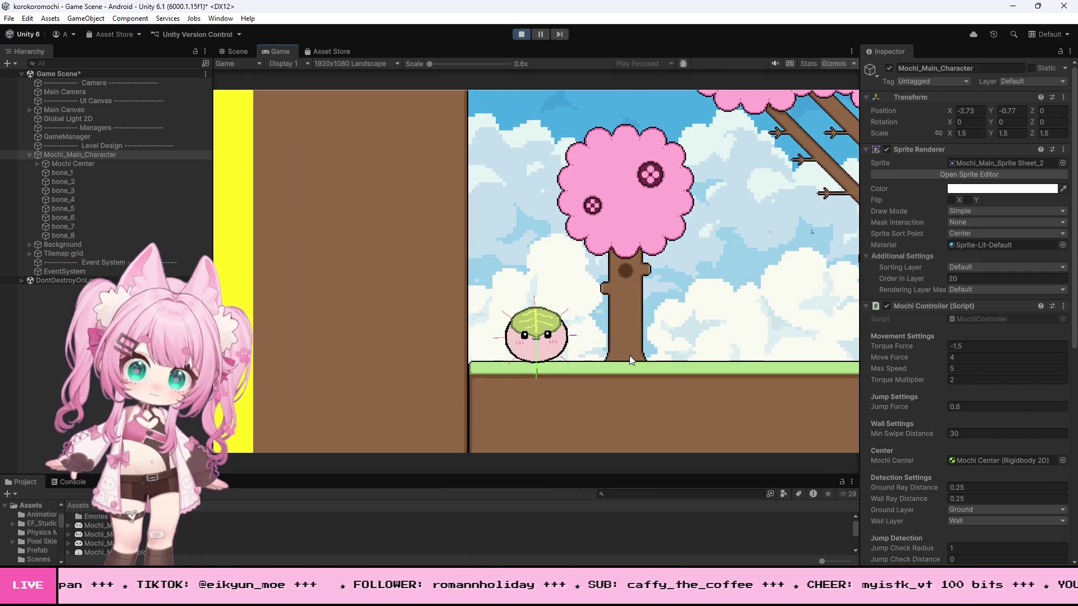
Step: Roll and jump the mochi with Right, Space, D and A, then stop Play and open the Sprite picker
key(Right)
key(Right)
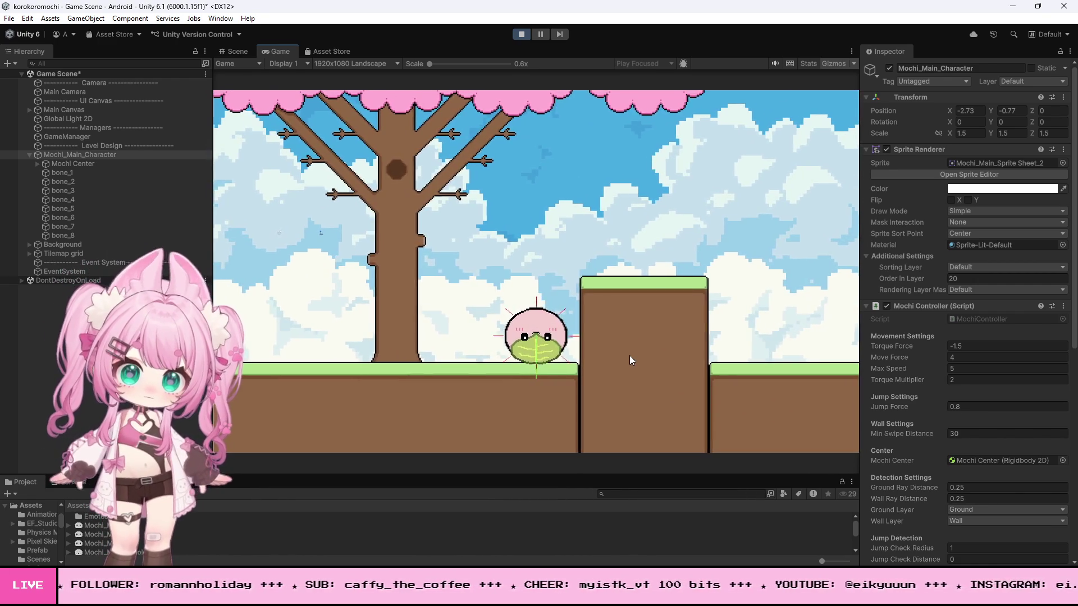
key(space)
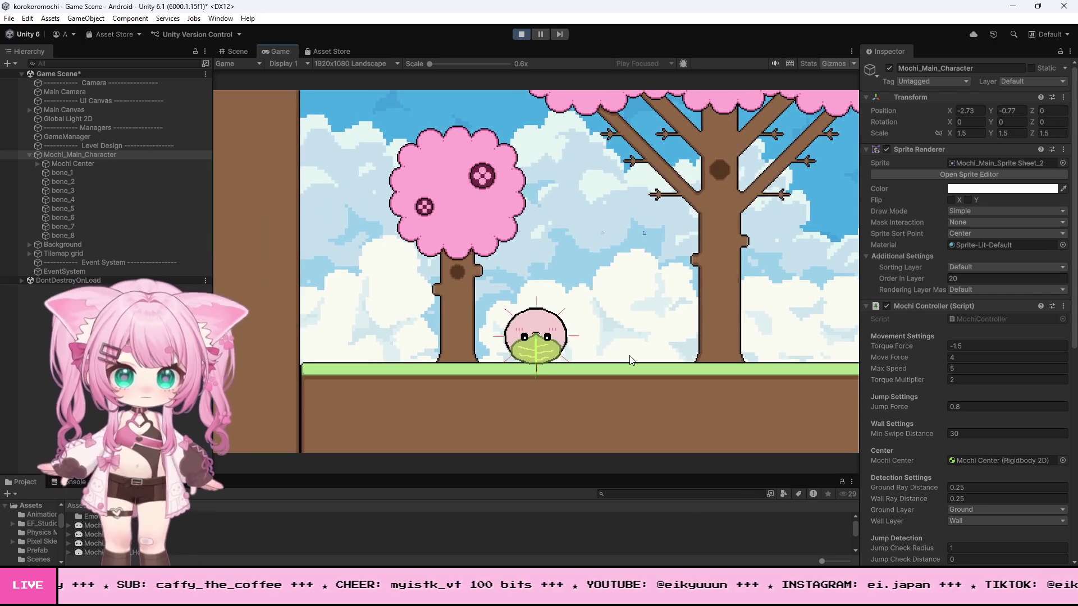
key(d)
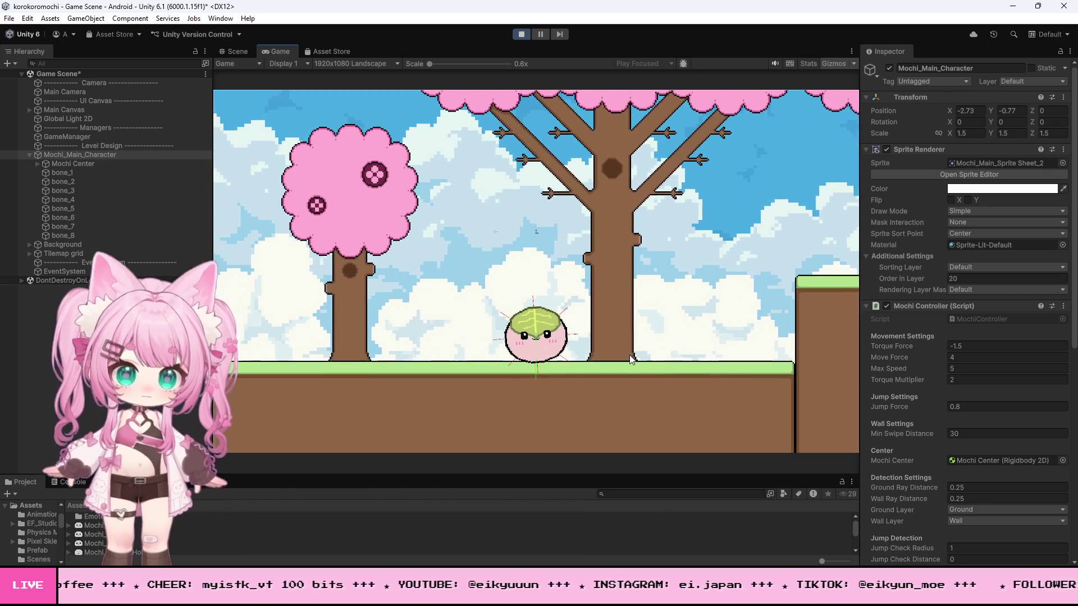
key(d)
key(a)
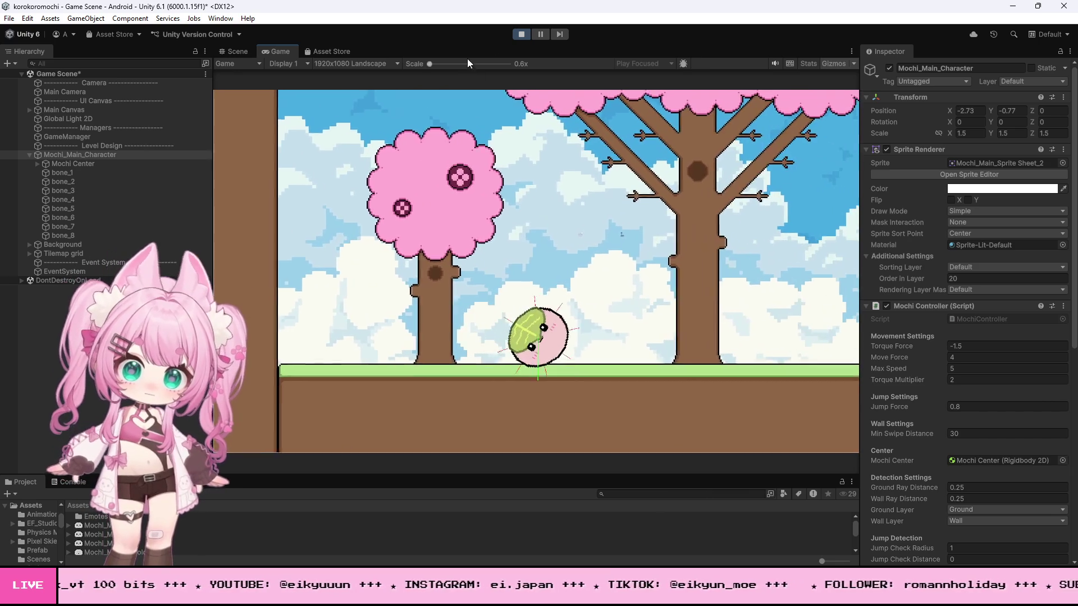
click(521, 34)
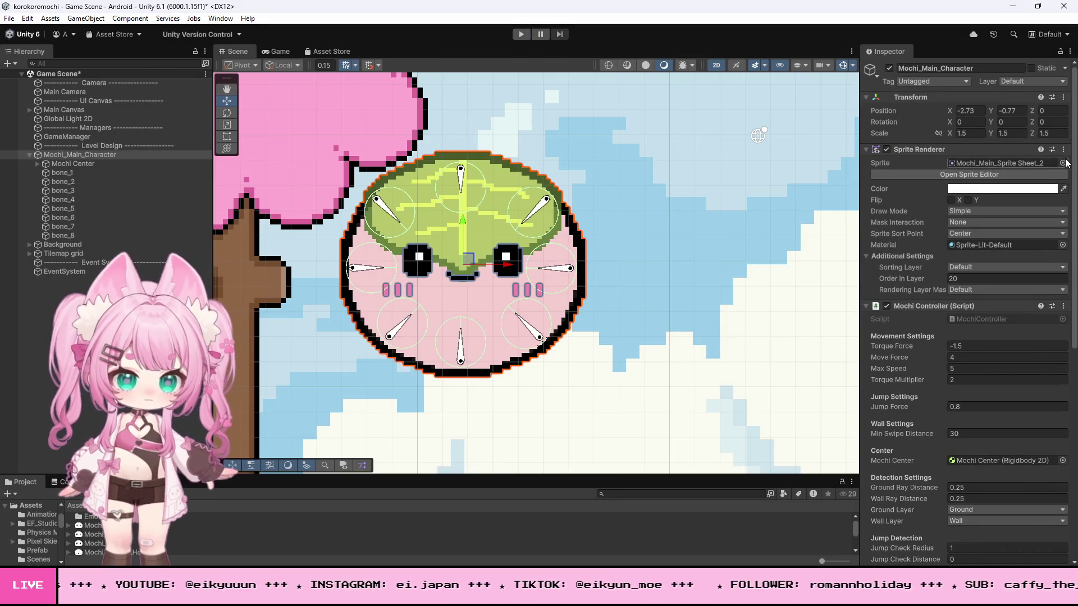
click(1062, 163)
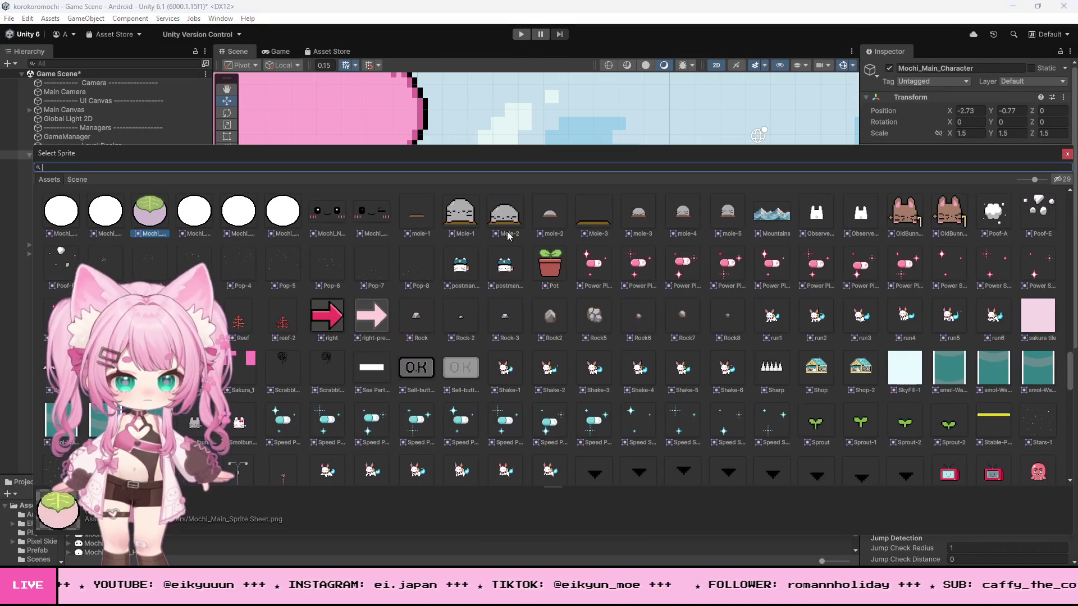
Step: Set the mochi's sprite to the plain white Mochi_Main_Sprite Sheet_0
click(72, 203)
mouse_move(833, 163)
mouse_down()
mouse_move(809, 306)
mouse_move(921, 245)
mouse_up()
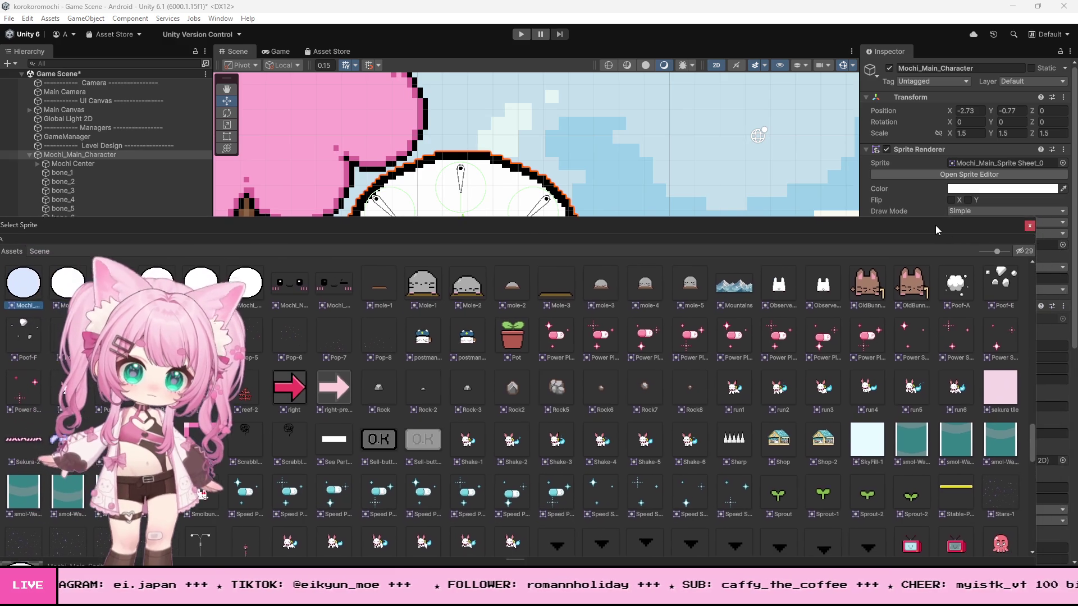
click(1033, 227)
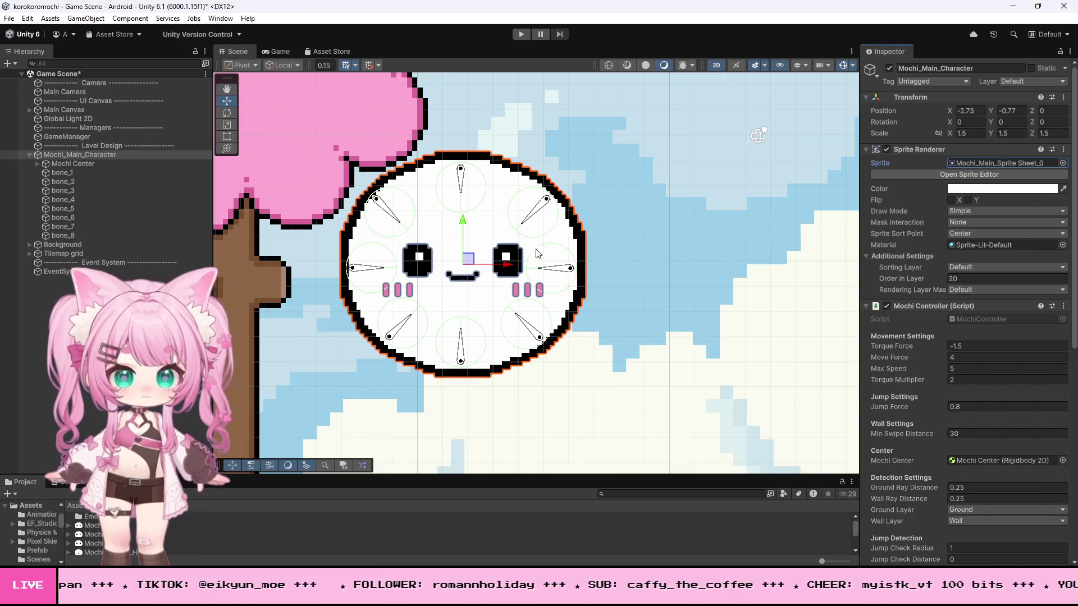
scroll(467, 234, down, 10)
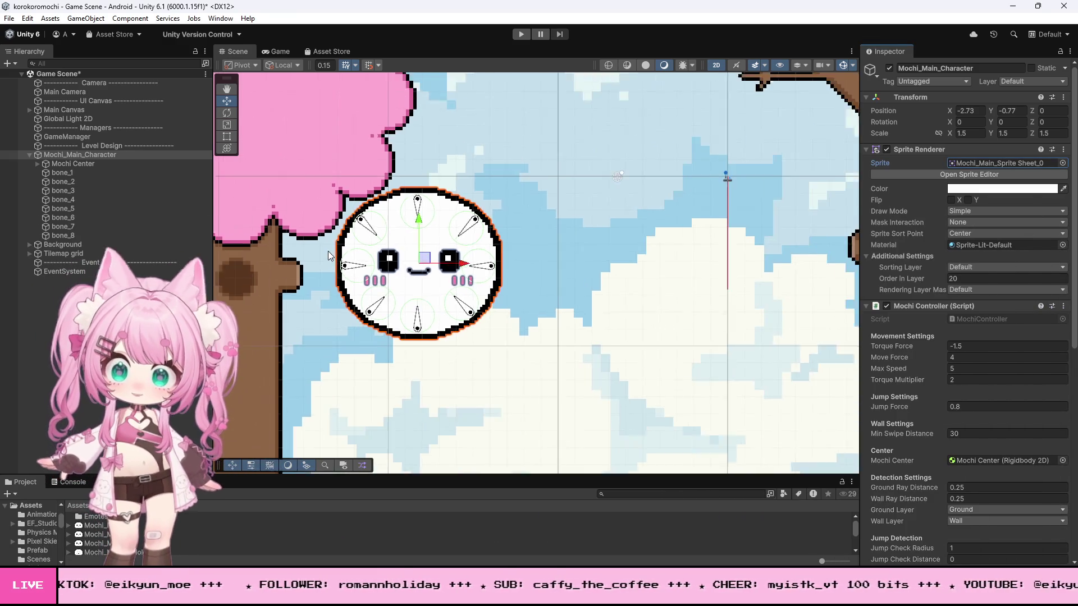
scroll(346, 229, up, 8)
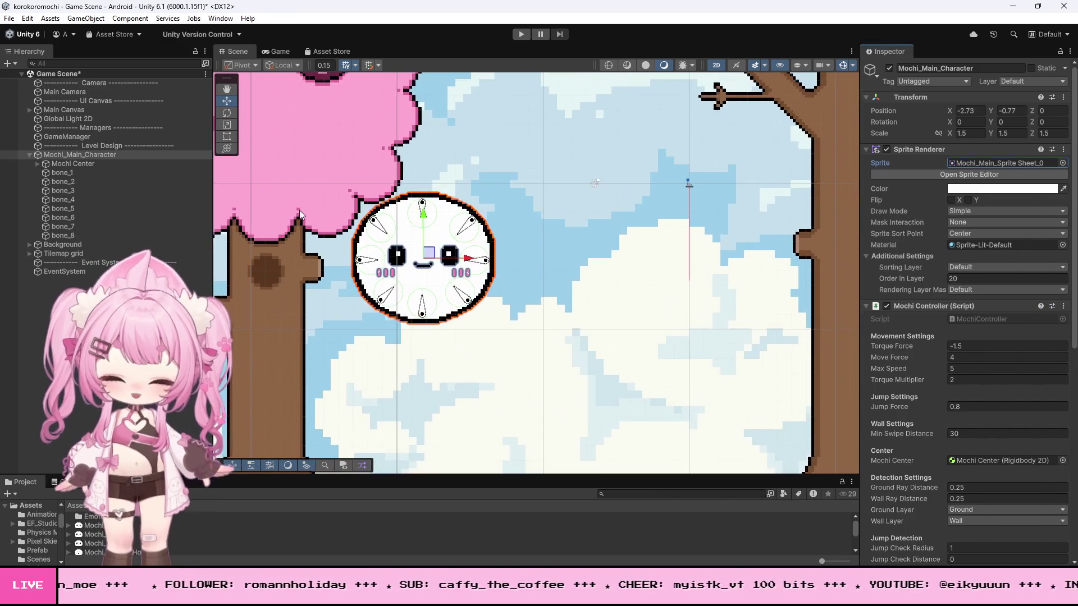
Step: Enter Play mode and make the white mochi jump
scroll(379, 261, down, 3)
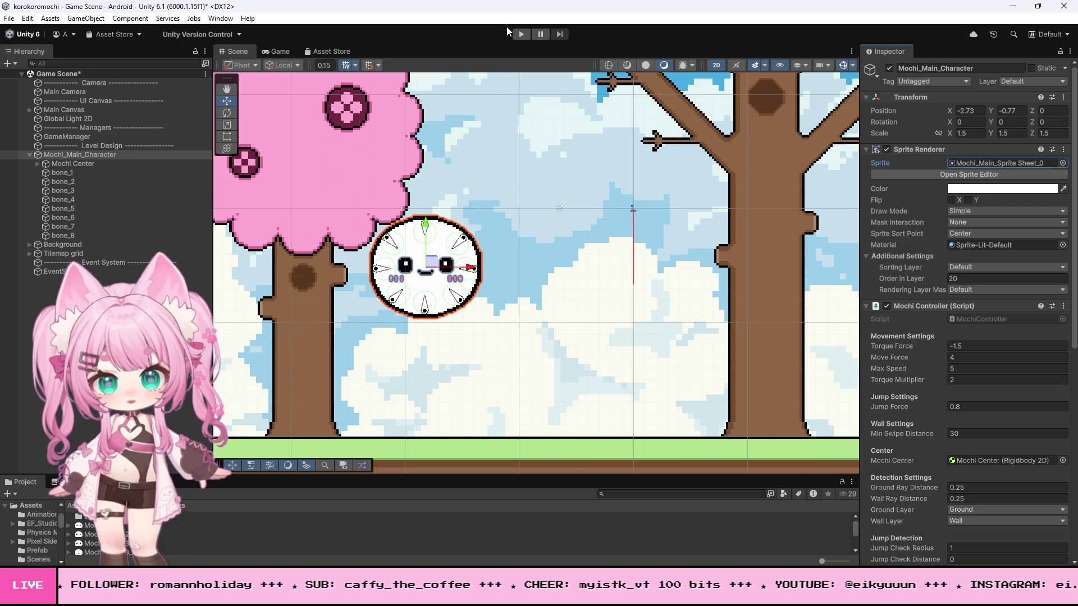
click(521, 34)
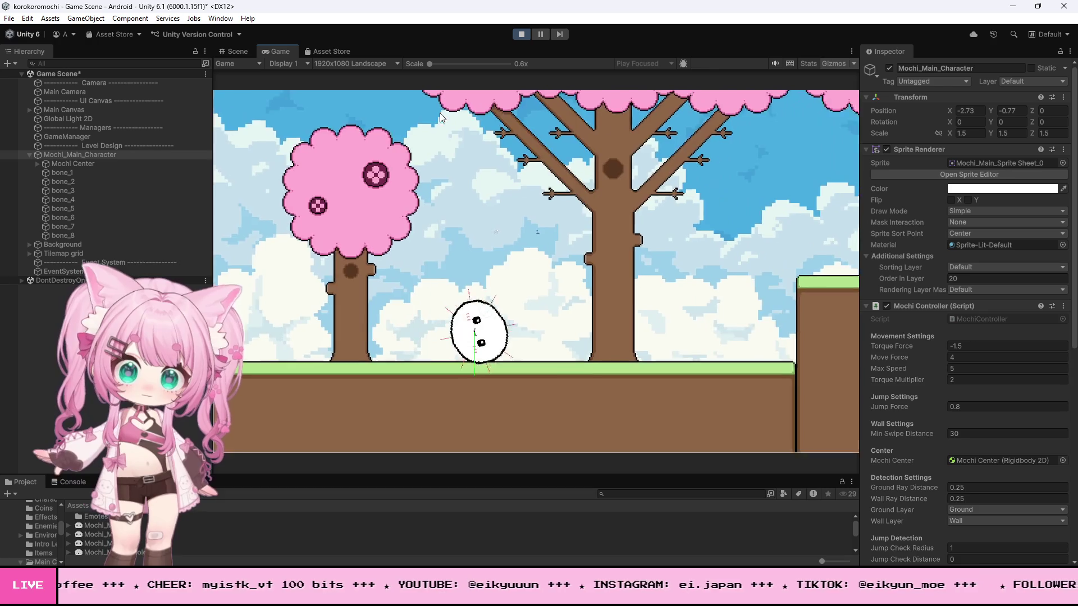
click(440, 113)
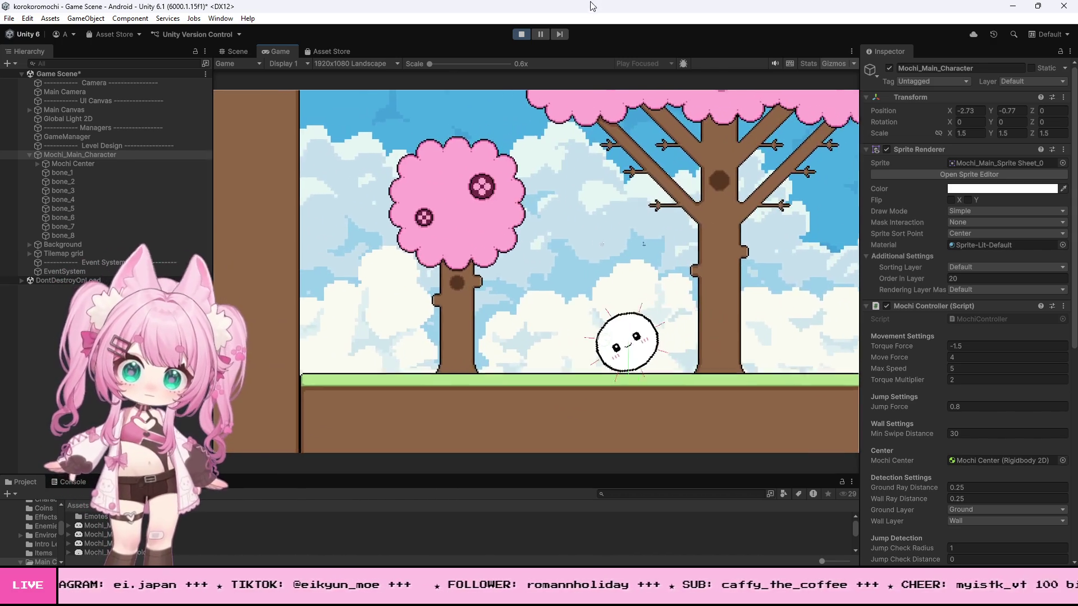
Step: Stop the white mochi's playtest to return to edit mode
click(521, 34)
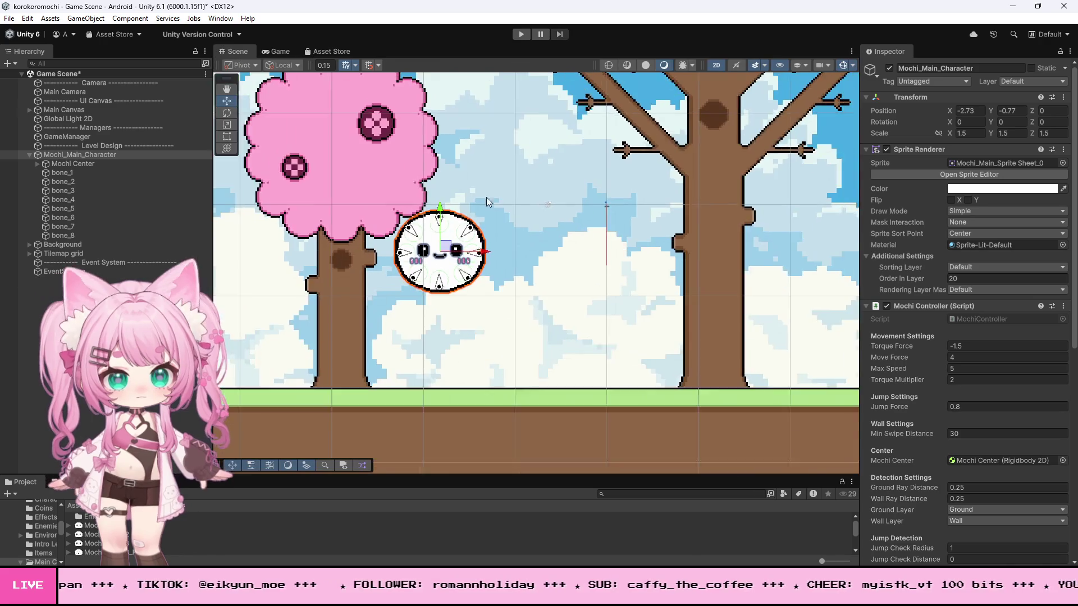
Step: Zoom around the Scene view to survey the level's ground and its gaps
scroll(373, 231, down, 10)
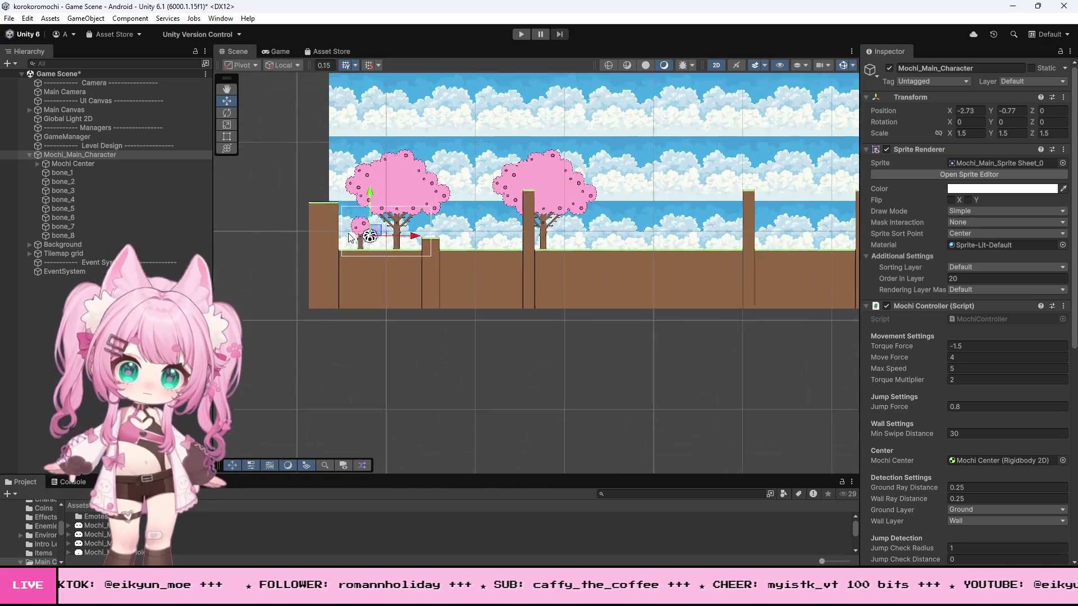
scroll(584, 232, up, 8)
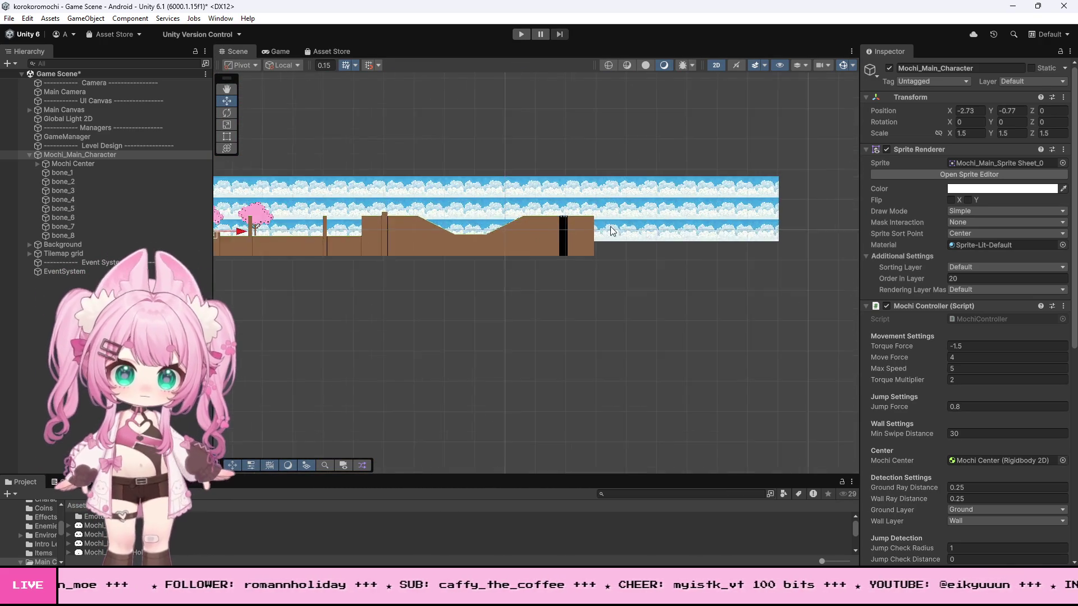
scroll(613, 216, up, 8)
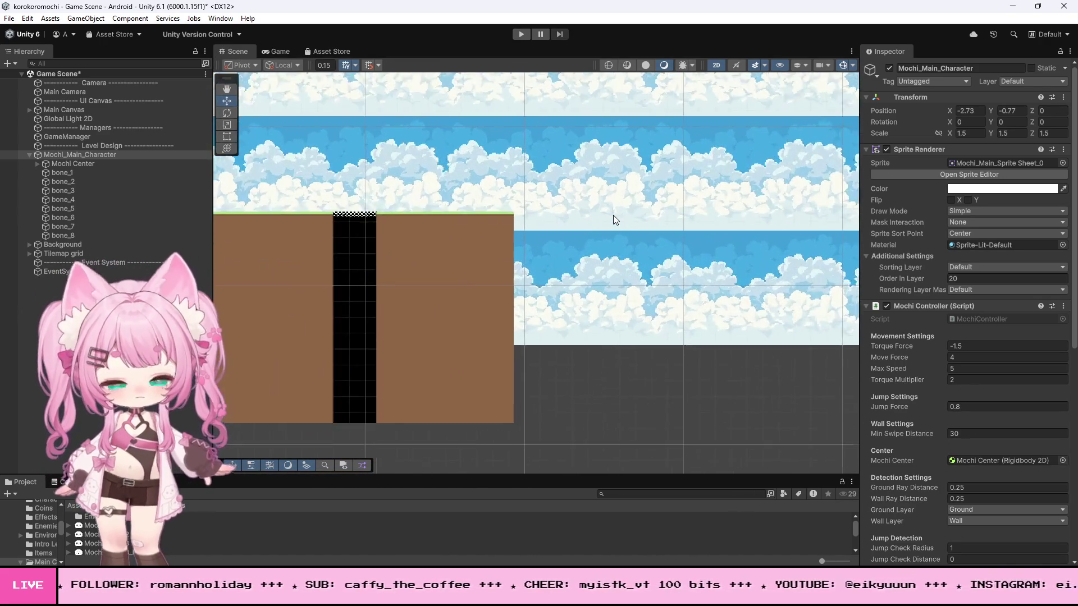
scroll(613, 219, down, 3)
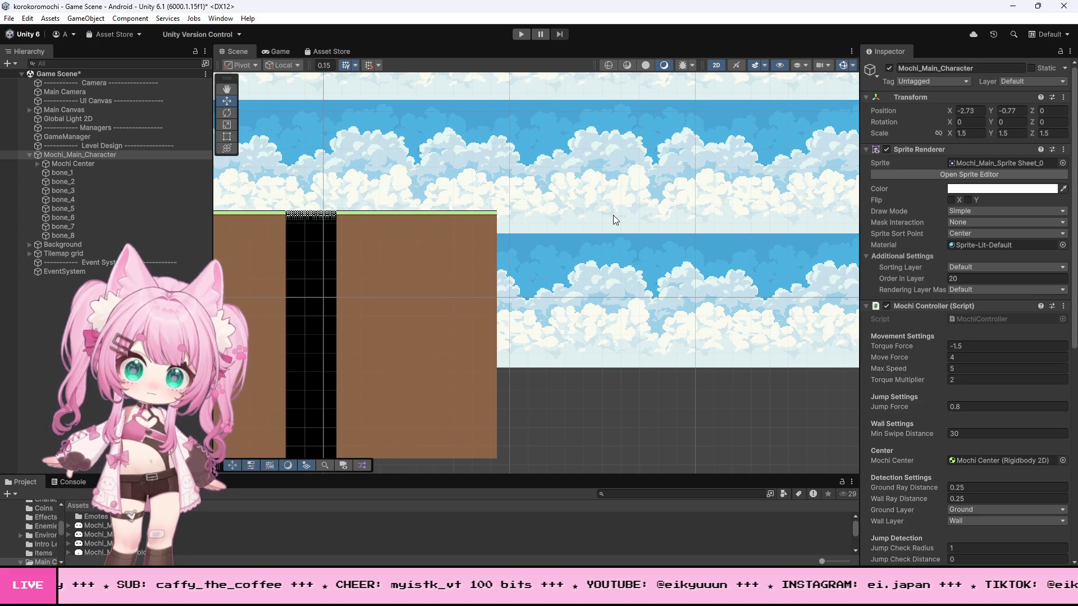
scroll(538, 217, up, 3)
scroll(663, 238, down, 3)
scroll(662, 238, down, 2)
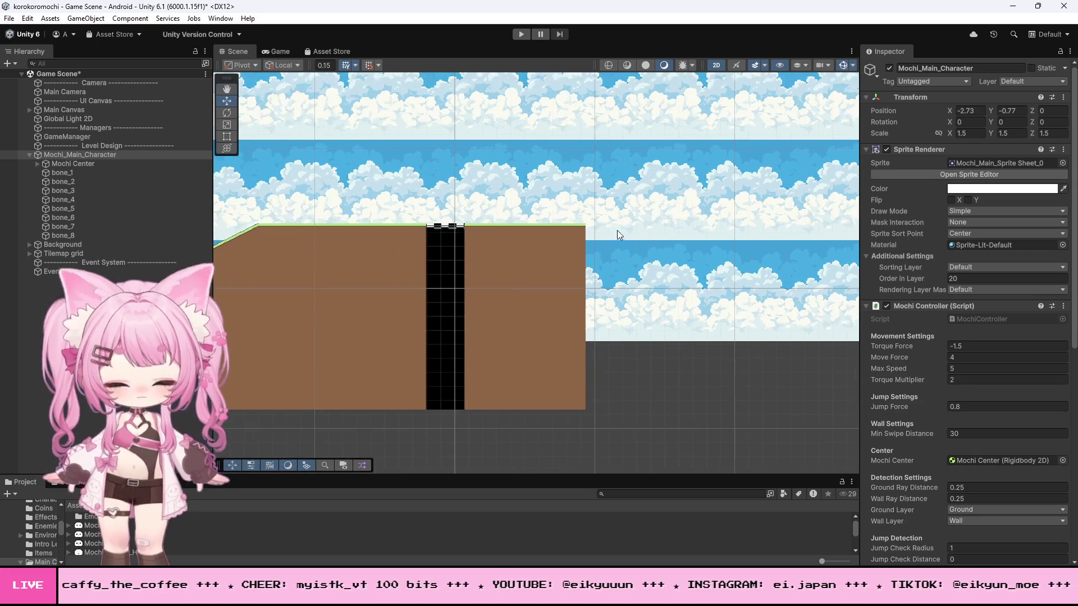
scroll(490, 220, up, 4)
scroll(490, 220, up, 5)
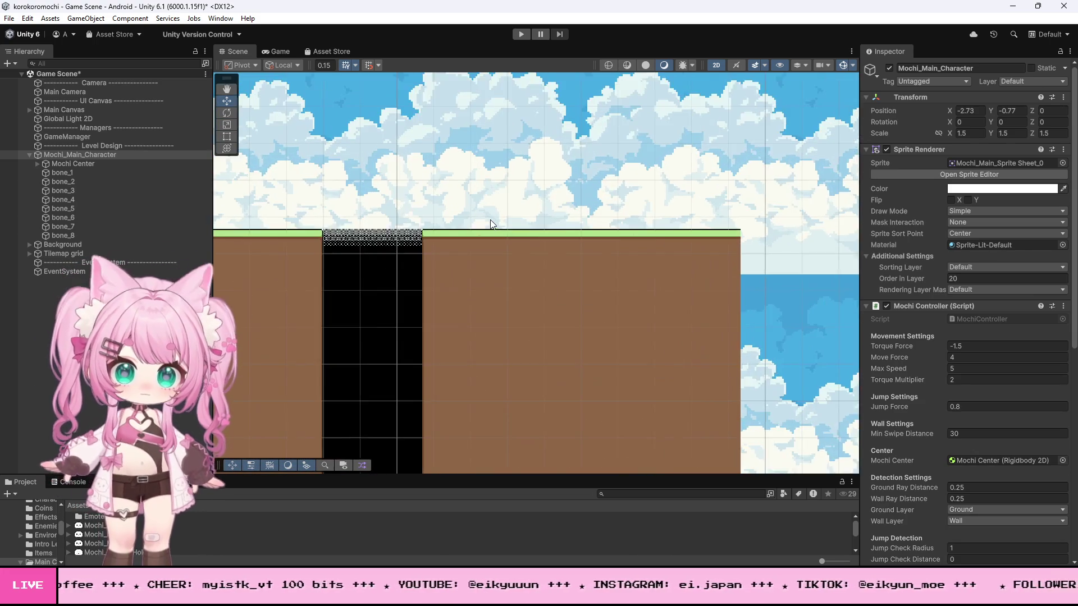
scroll(568, 228, down, 2)
scroll(330, 227, up, 6)
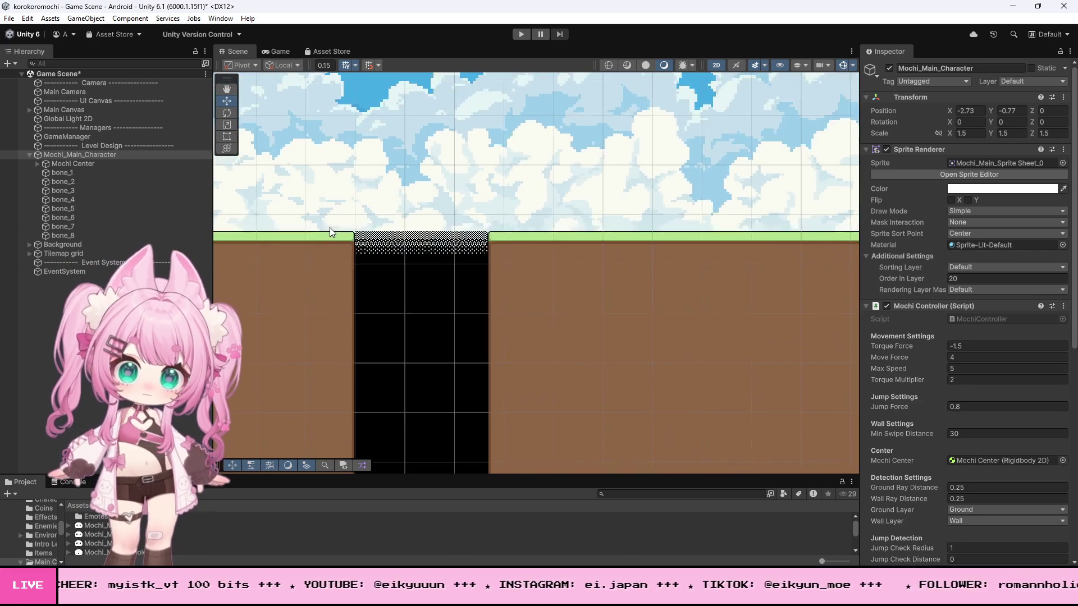
scroll(331, 224, down, 4)
Step: Select the Ground tilemap and review its Tilemap Collider 2D settings in the Inspector
click(686, 290)
scroll(684, 289, down, 1)
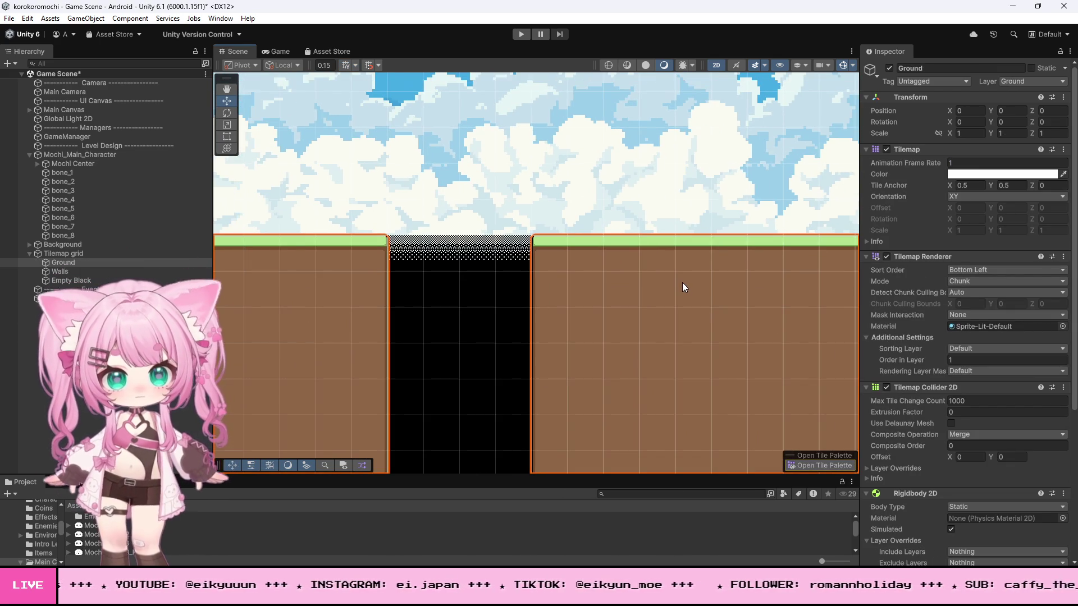
scroll(682, 282, down, 8)
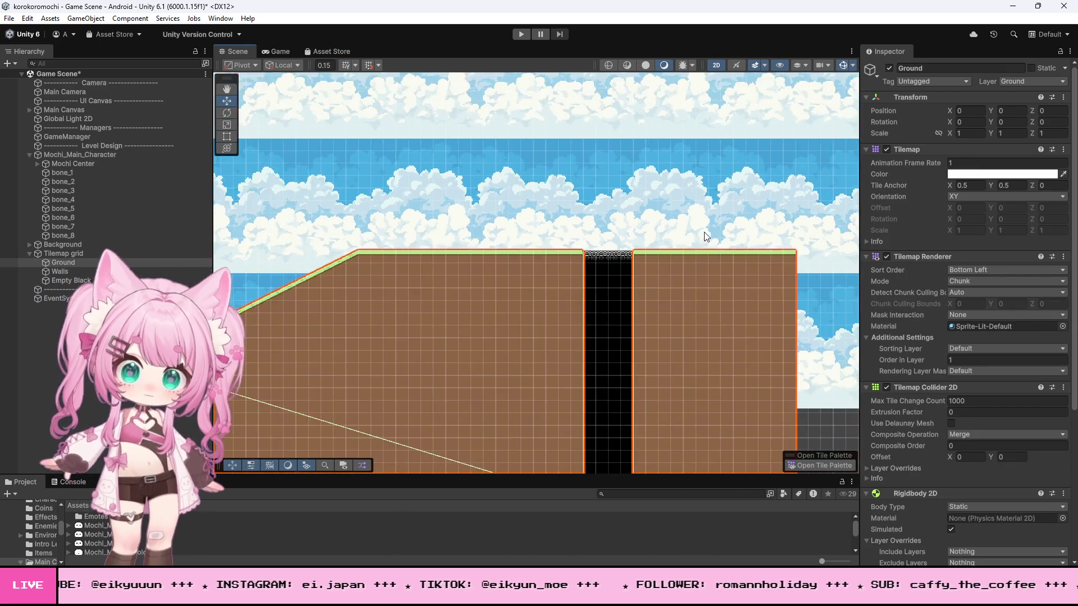
scroll(704, 231, down, 8)
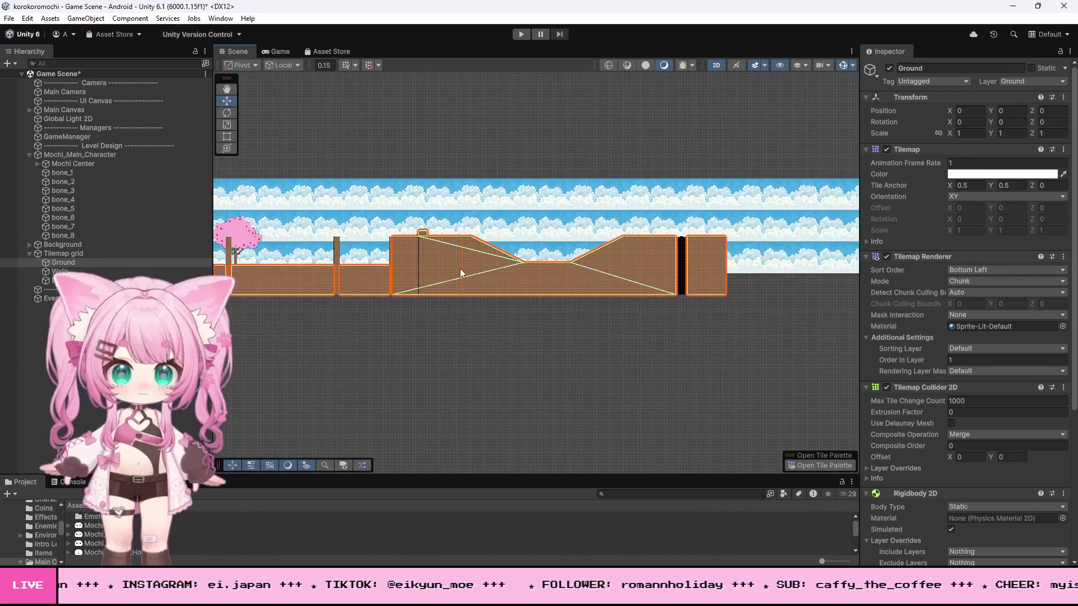
scroll(652, 263, down, 2)
scroll(270, 258, up, 10)
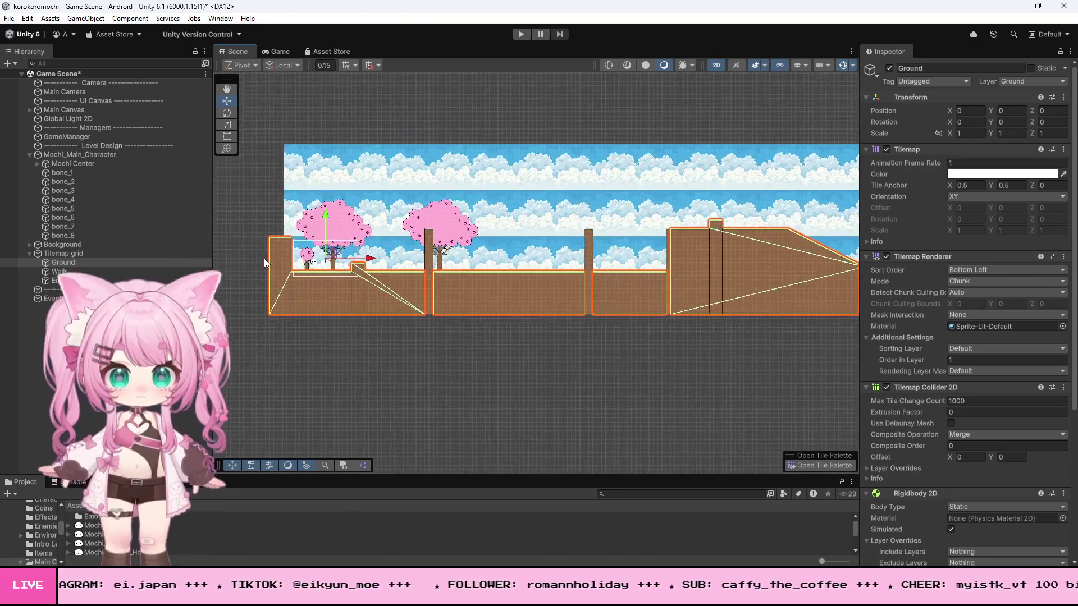
scroll(273, 256, up, 10)
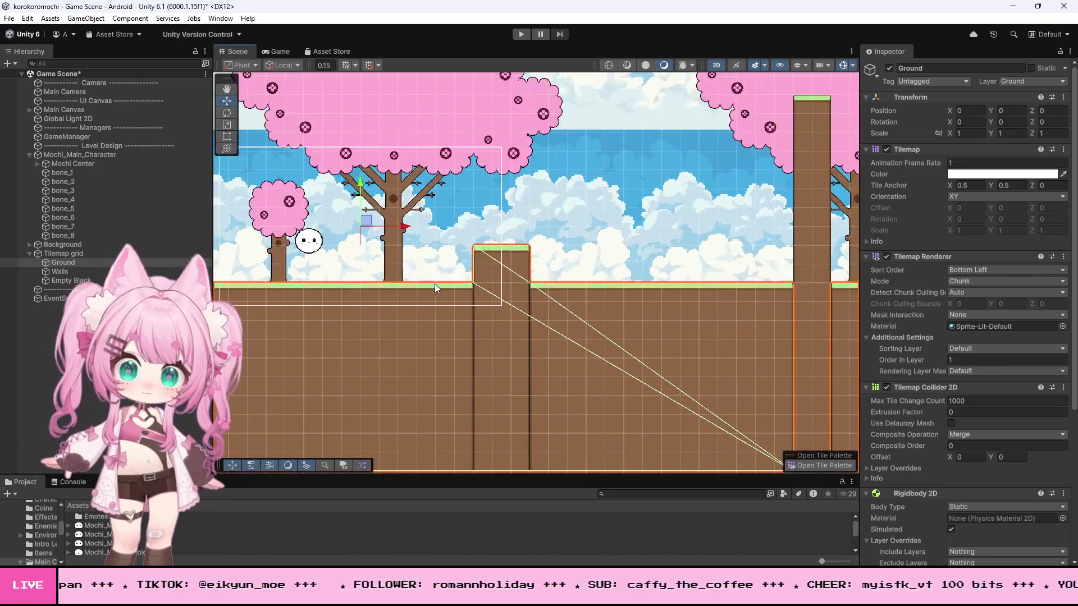
click(220, 18)
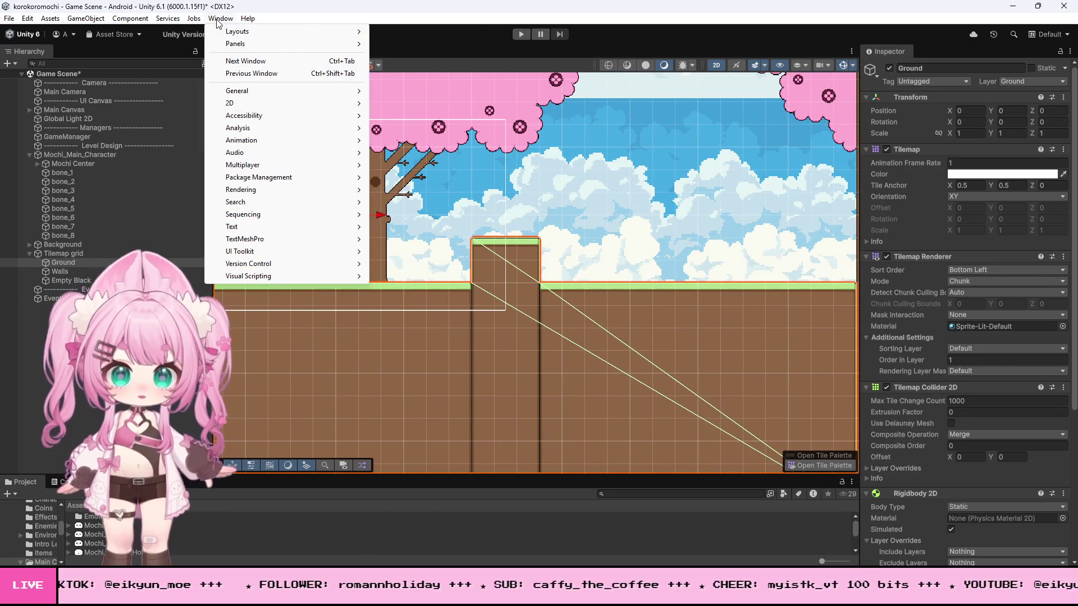
Step: Erase the raised pillar tiles with the Tile Palette eraser, leaving a sunken pit between ground sections
mouse_move(234, 104)
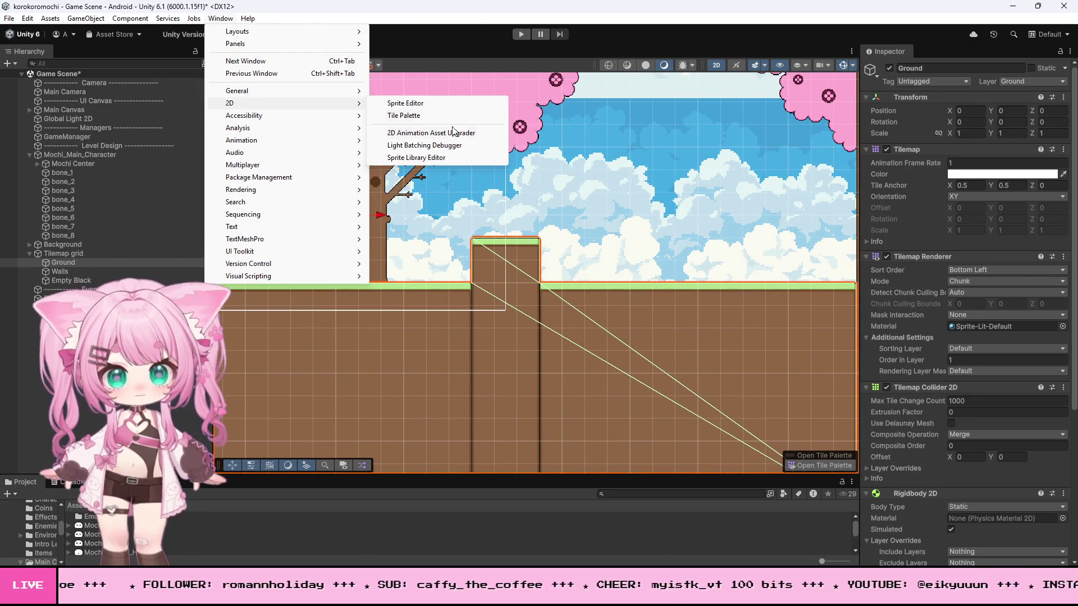
click(418, 116)
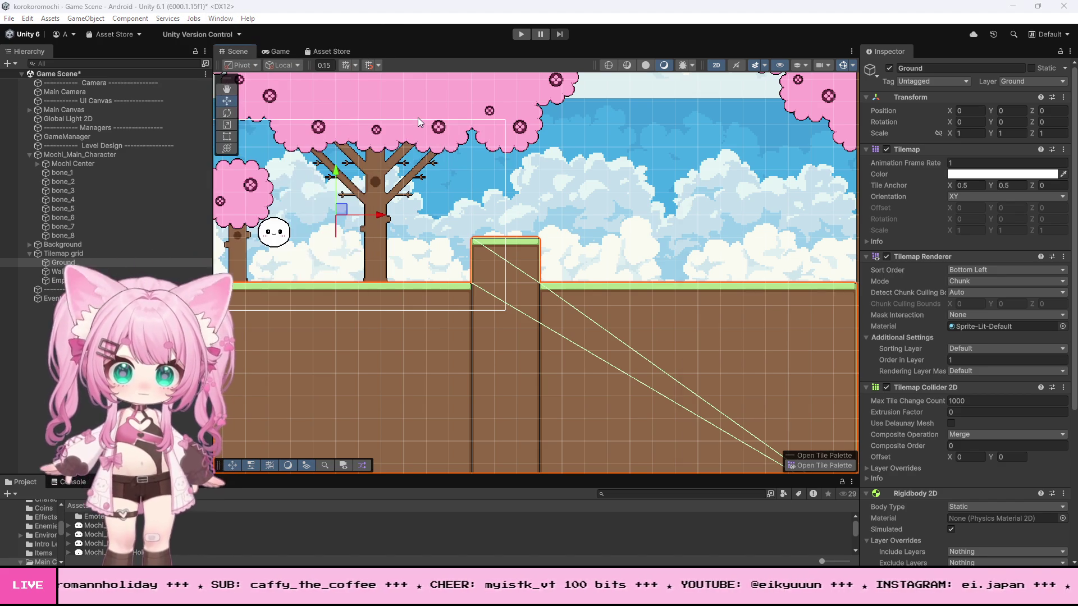
scroll(510, 236, up, 3)
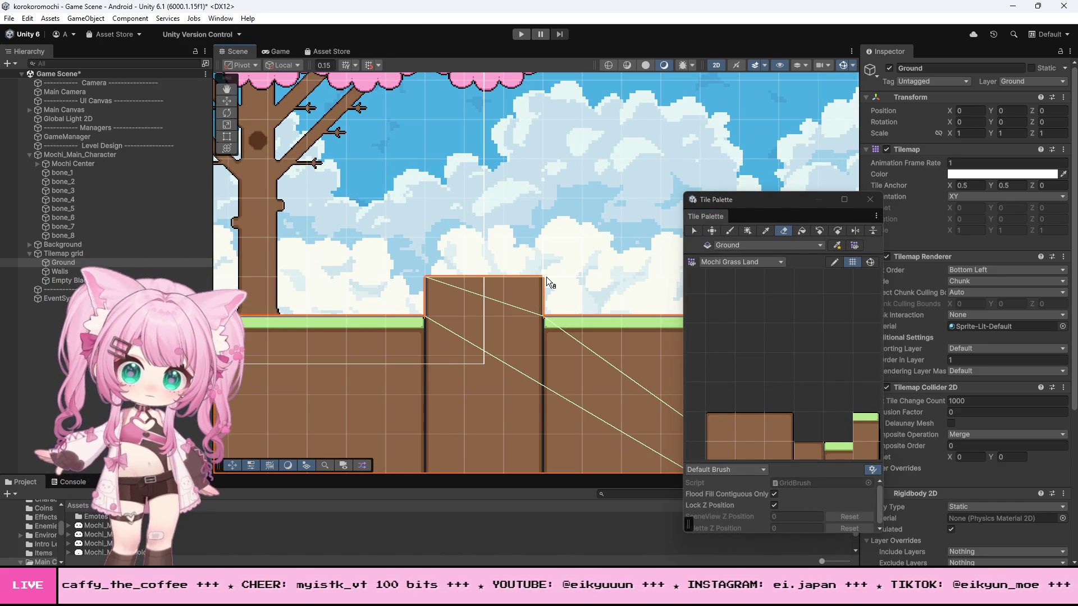
click(446, 299)
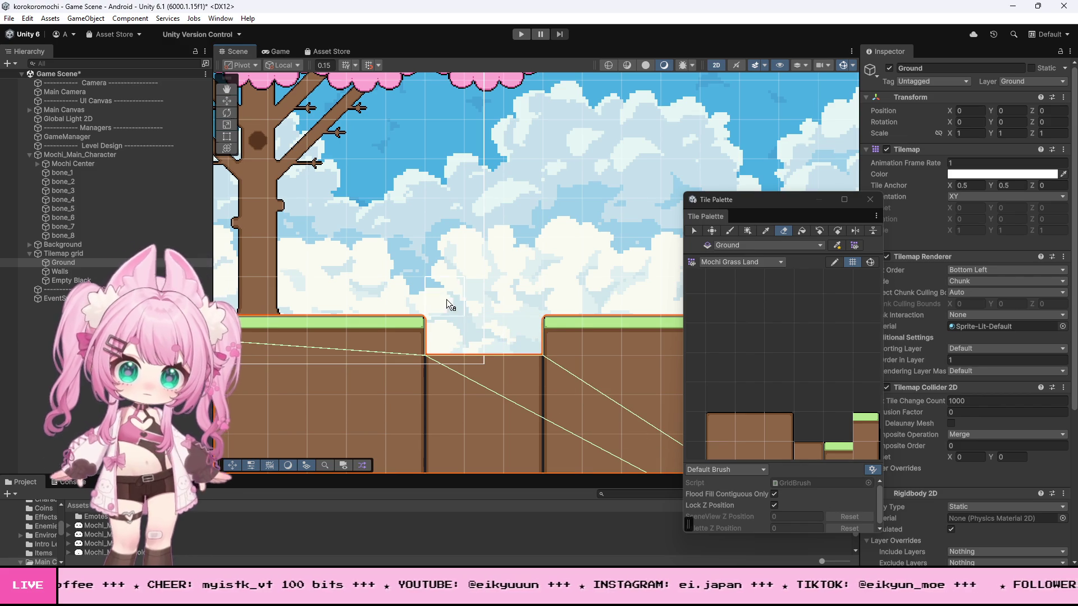
scroll(545, 196, down, 2)
scroll(546, 187, up, 1)
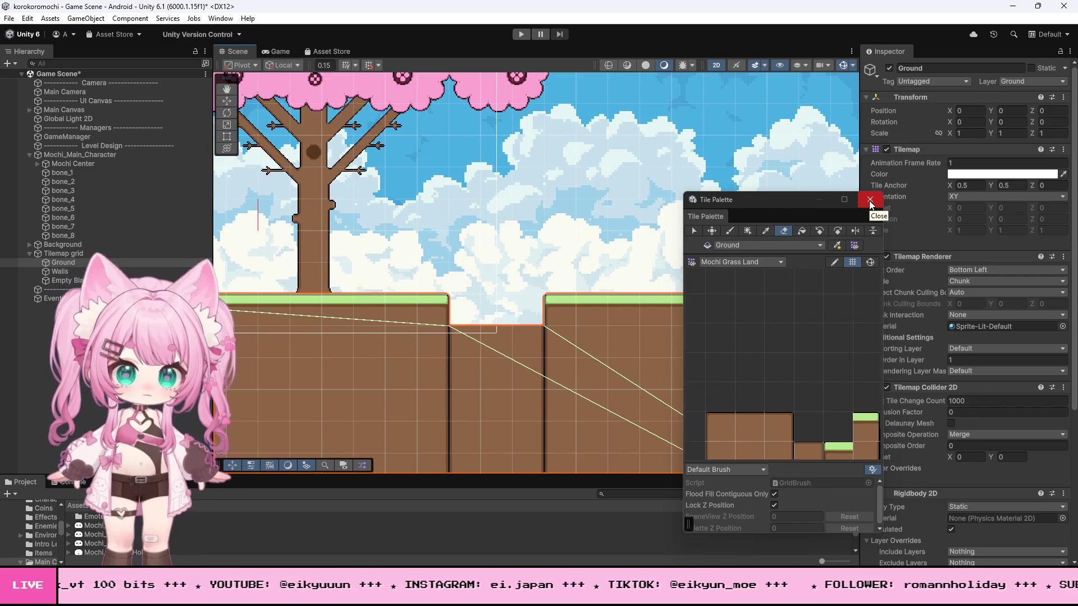
click(870, 200)
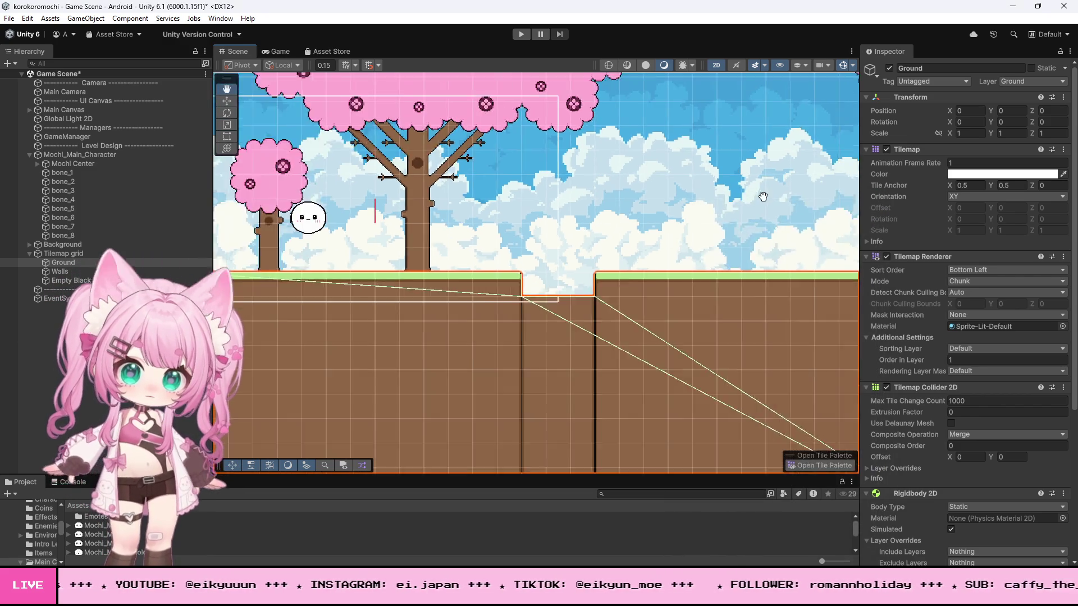
scroll(436, 176, up, 2)
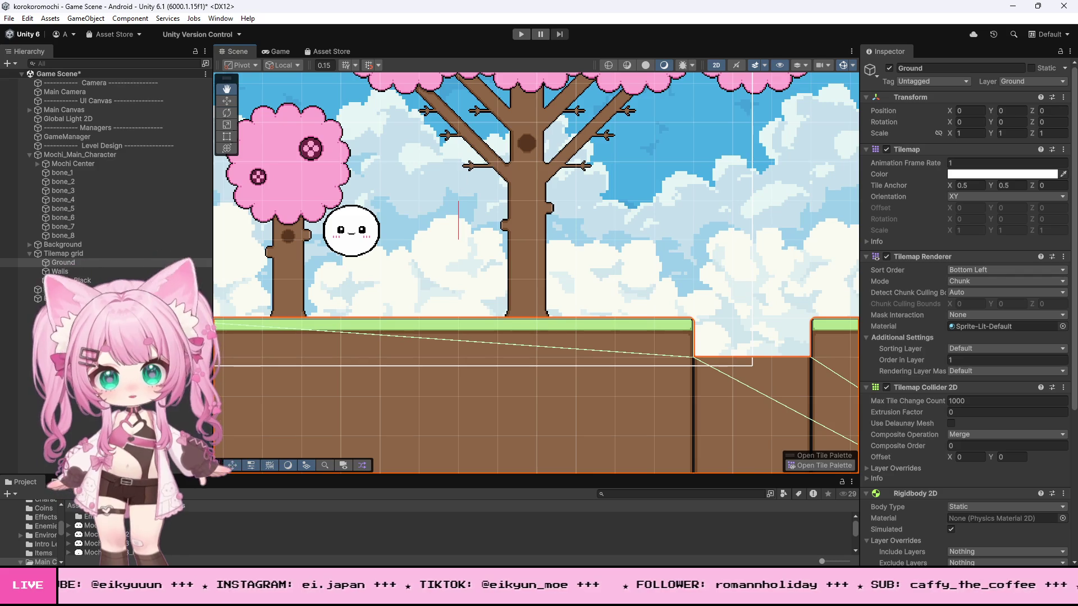
drag(76, 476, 76, 393)
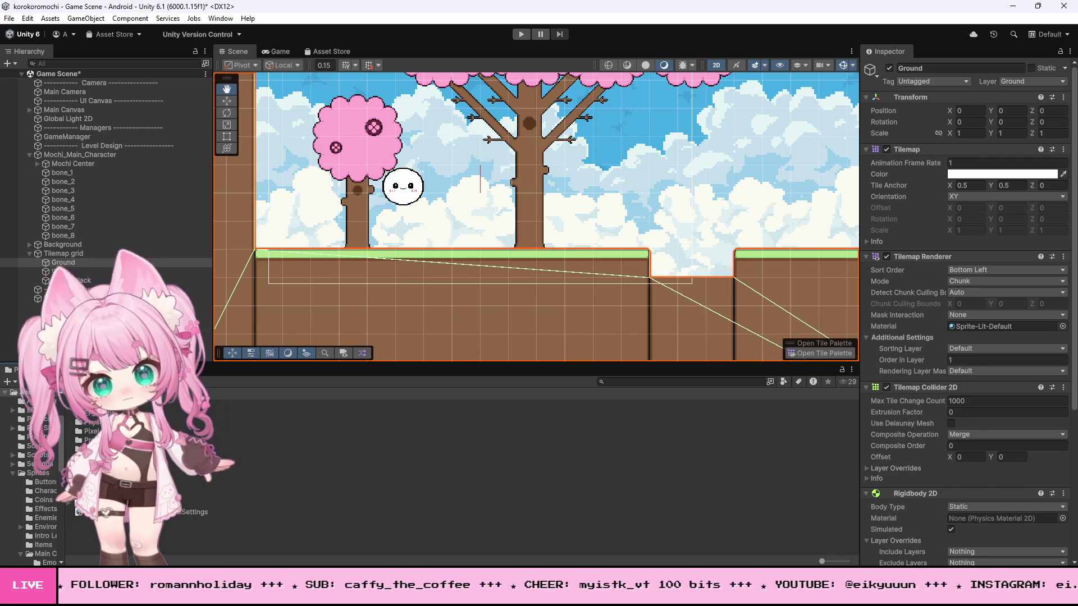
Step: Place the block-1 sprite from the Sprites folder into the Scene with Order in Layer 1
click(37, 473)
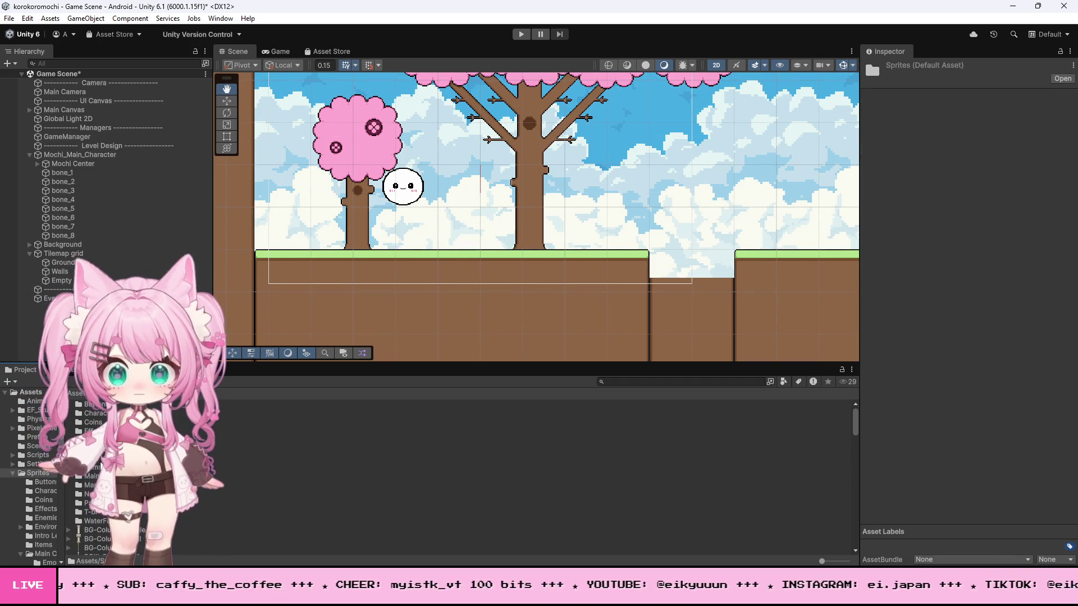
mouse_move(539, 363)
mouse_down()
mouse_move(539, 297)
mouse_move(539, 316)
mouse_up()
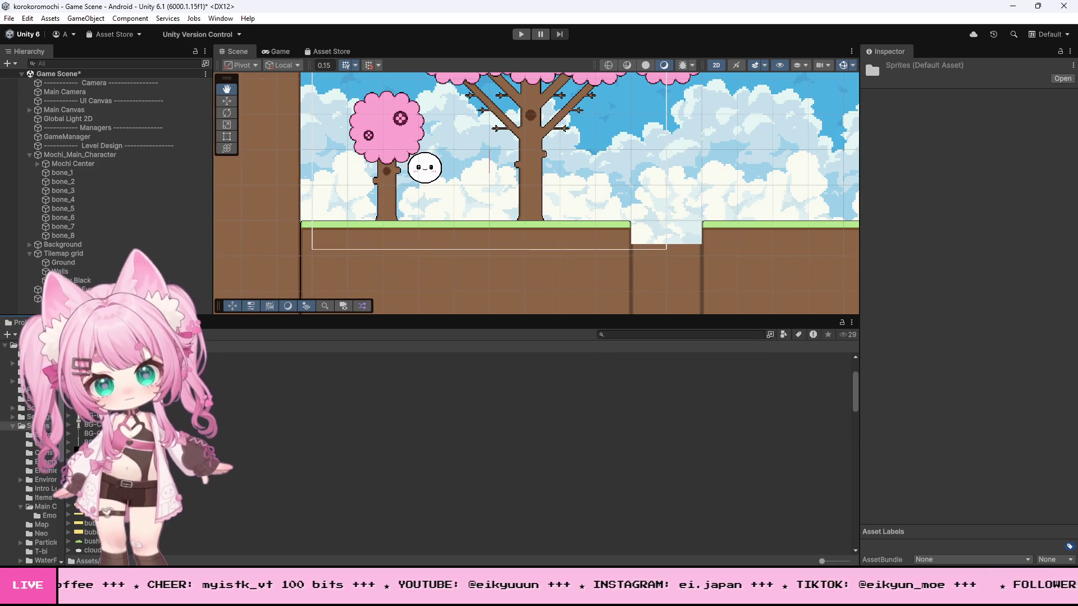
drag(100, 464, 469, 180)
scroll(481, 211, up, 2)
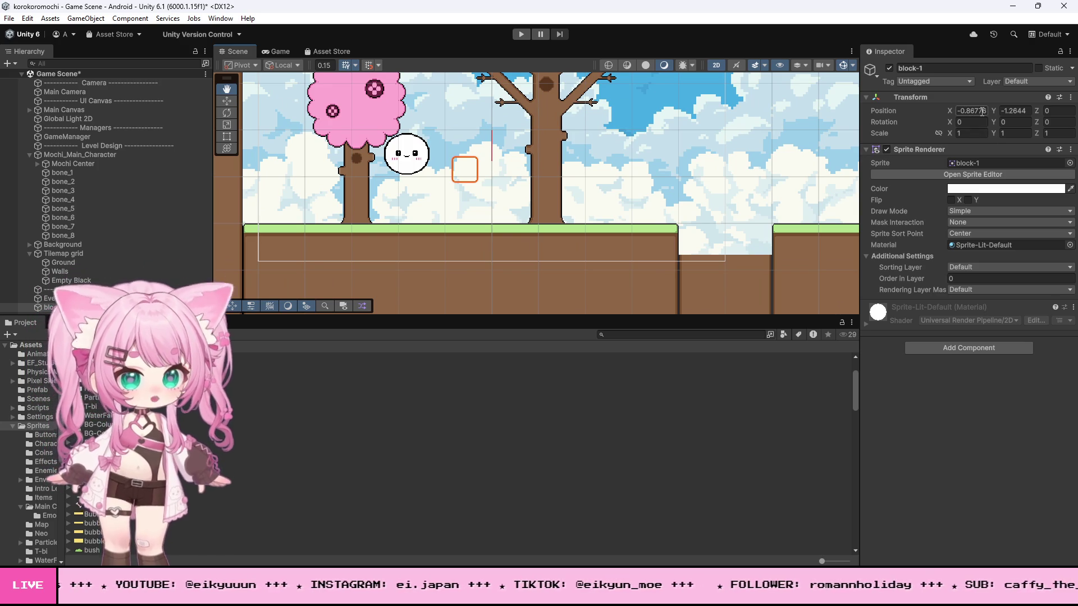
text(1)
Step: Lower block-1 toward the ground with the Move tool, to X -0.16, Y -2.266
scroll(427, 176, up, 3)
click(227, 101)
scroll(483, 168, up, 3)
mouse_move(438, 111)
mouse_down()
mouse_move(467, 224)
mouse_move(472, 194)
mouse_move(530, 208)
mouse_move(510, 205)
mouse_up()
scroll(417, 150, down, 2)
scroll(417, 149, down, 2)
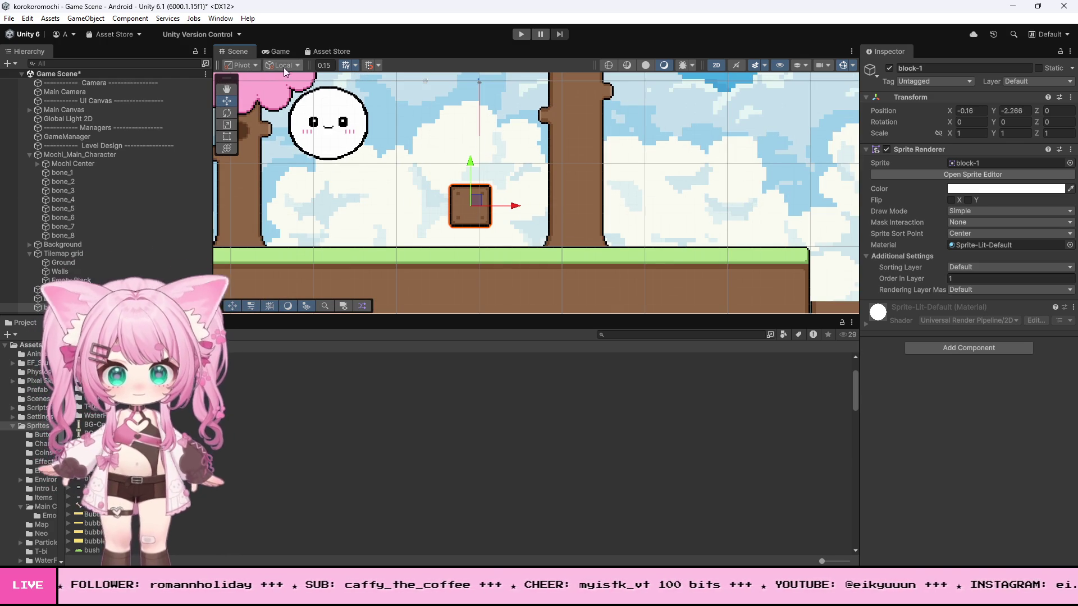
click(235, 65)
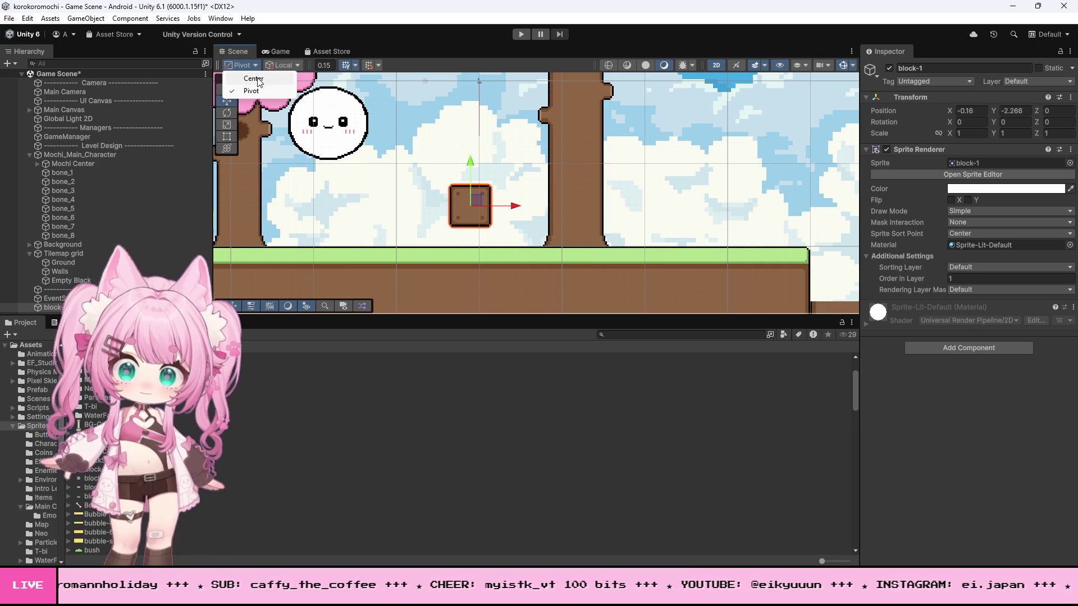
Step: Toggle the tool handle position to Center and back to Pivot
click(254, 78)
click(237, 63)
click(251, 91)
scroll(480, 209, up, 5)
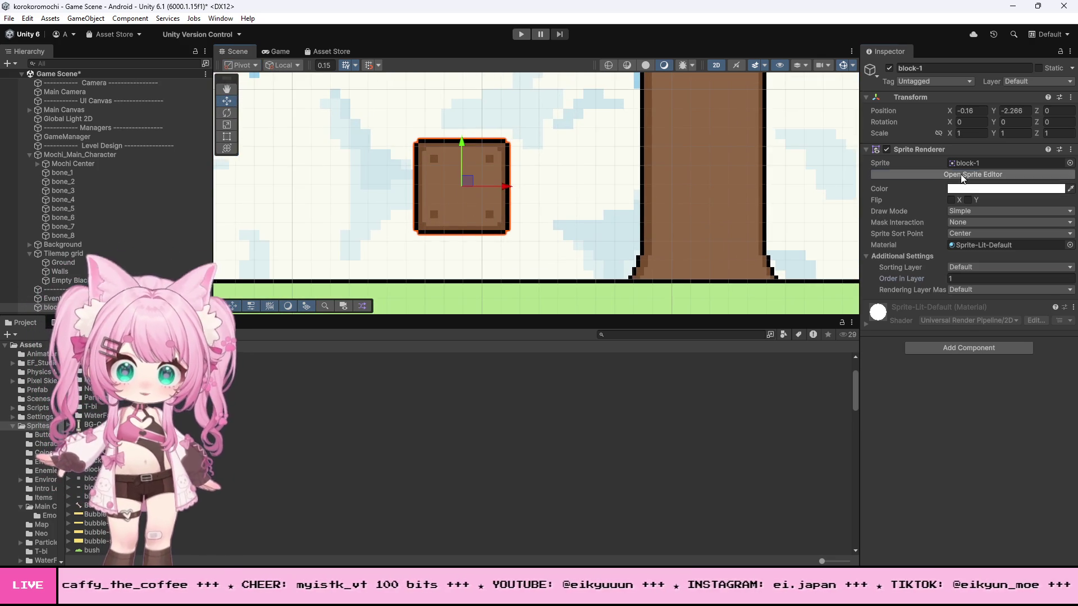
Step: Move block-1's sprite pivot to its bottom-left corner, apply it, and drop the block onto the ground
click(972, 174)
mouse_move(529, 306)
mouse_down()
mouse_move(535, 392)
mouse_move(418, 417)
mouse_up()
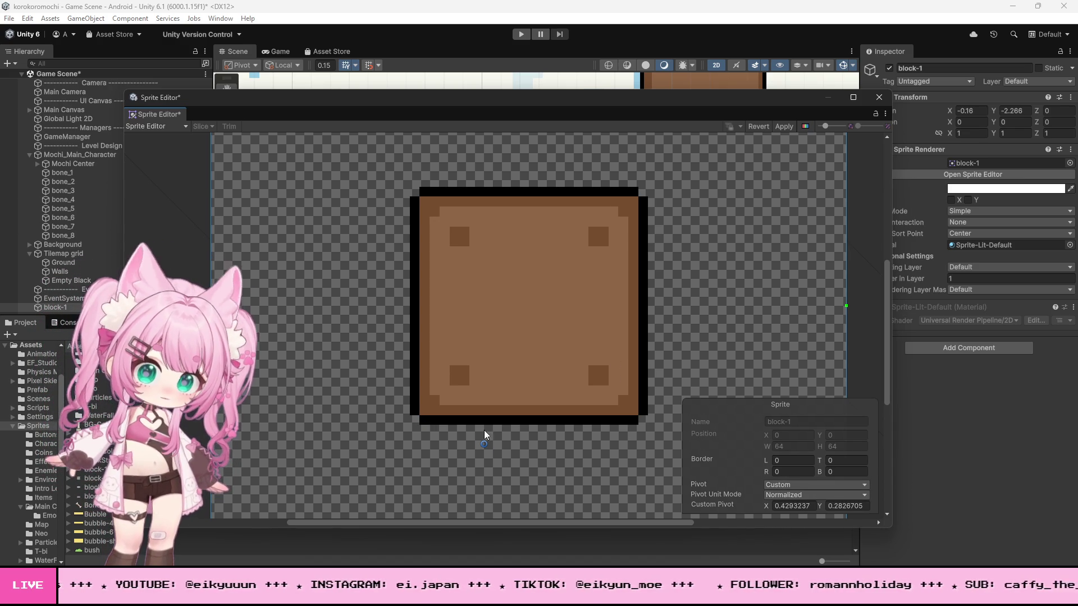
drag(486, 443, 420, 416)
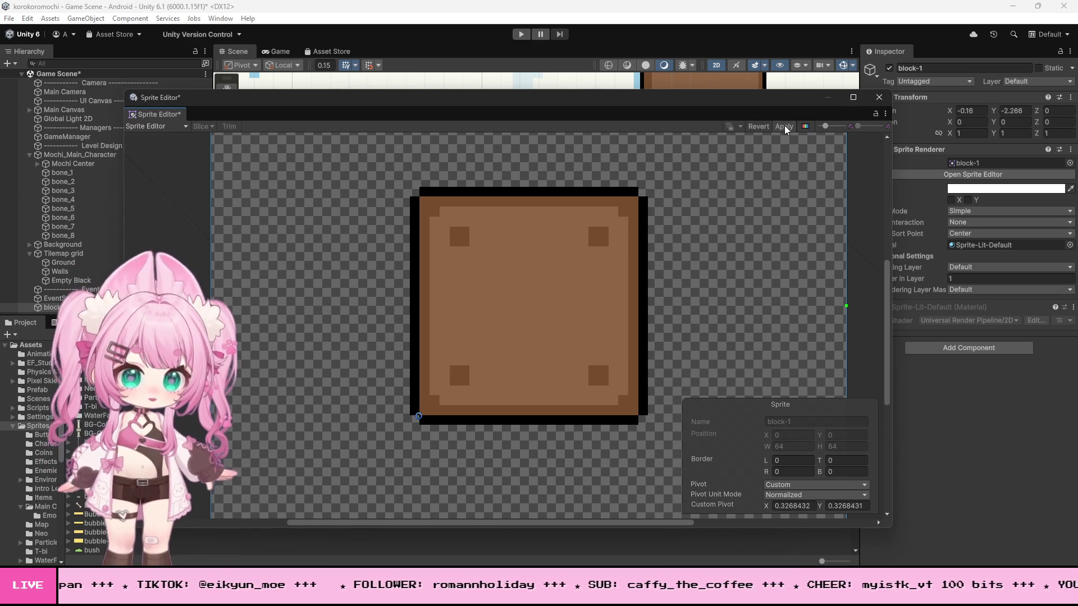
click(879, 98)
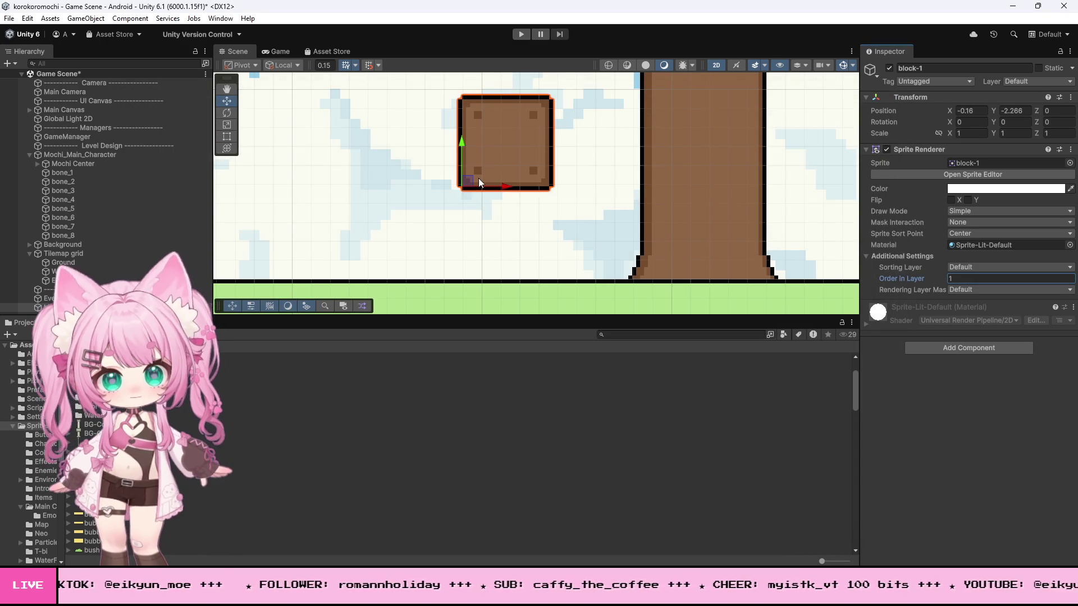
drag(460, 141, 470, 234)
scroll(504, 304, up, 2)
scroll(504, 303, up, 6)
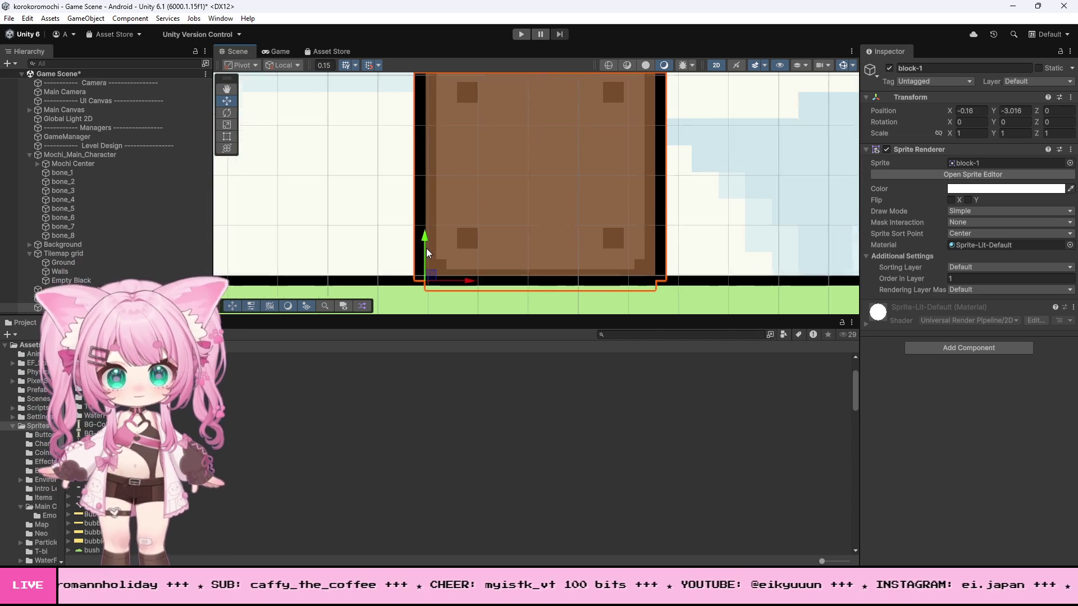
Step: Nudge block-1's pivot closer to the corner and apply the change
click(956, 173)
scroll(441, 407, up, 6)
drag(433, 377, 432, 392)
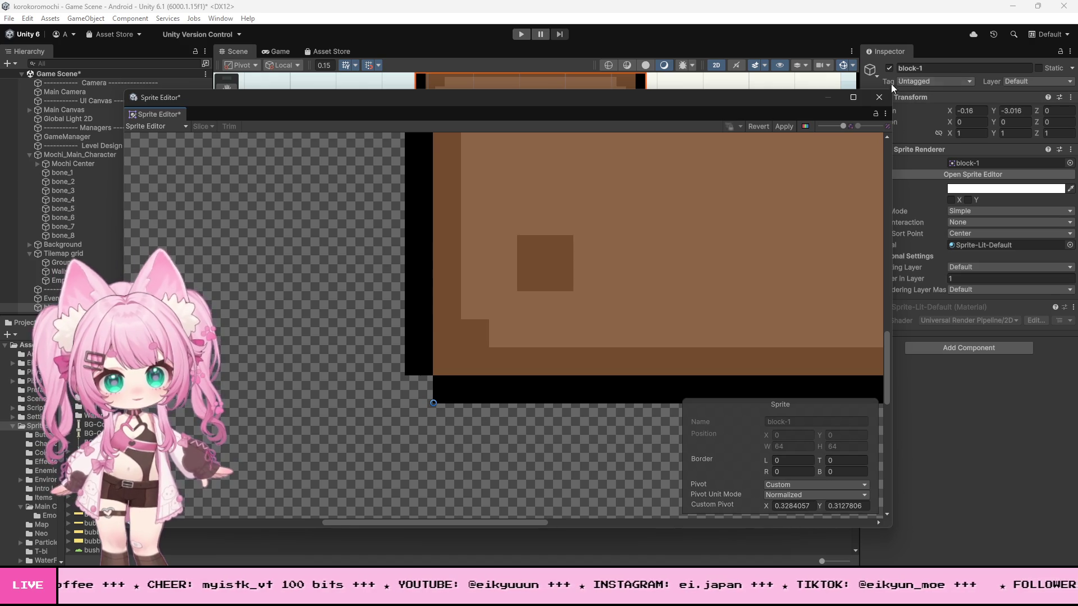
click(879, 97)
click(538, 317)
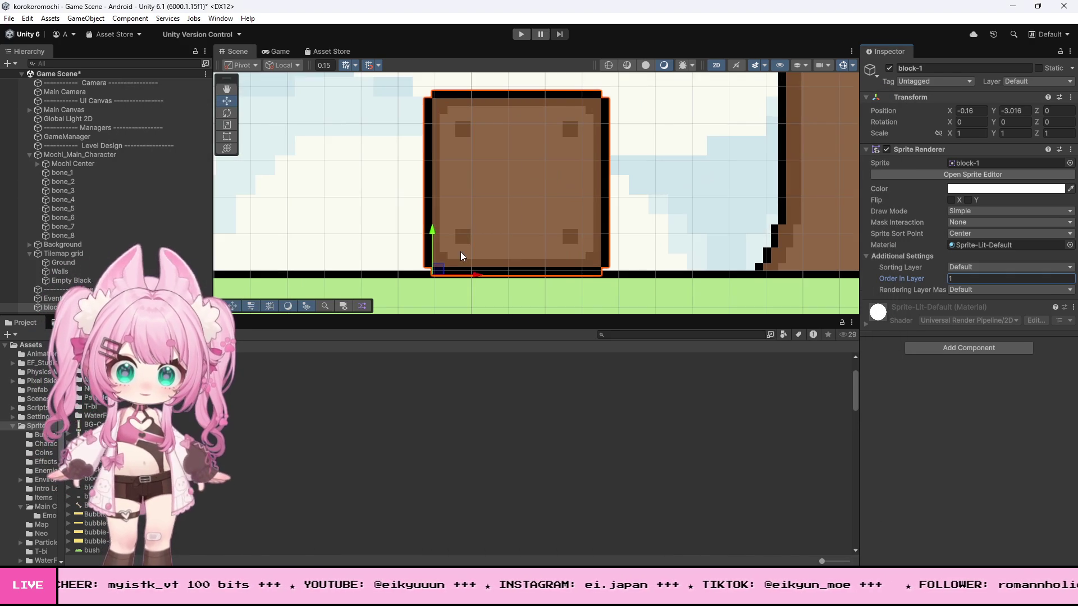
Step: Settle block-1 on the ground at Y -3.016 and recheck its pivot in Sprite Editor
mouse_move(437, 231)
mouse_down()
mouse_move(439, 207)
mouse_move(436, 225)
mouse_up()
click(434, 277)
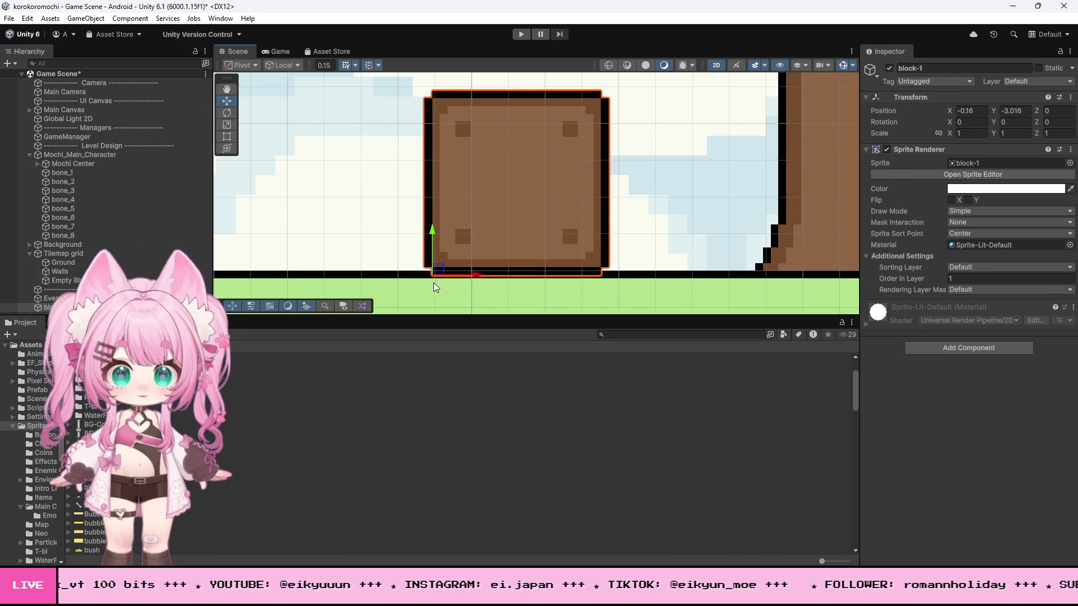
click(439, 253)
mouse_move(432, 226)
mouse_down()
mouse_move(434, 204)
mouse_move(436, 214)
mouse_up()
scroll(435, 272, up, 2)
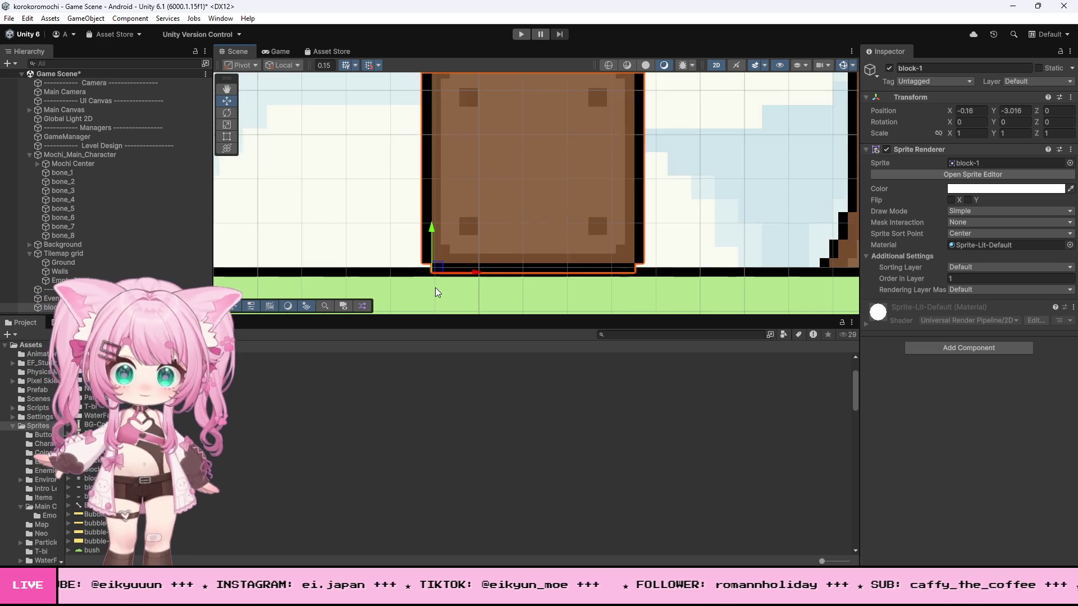
scroll(439, 280, up, 5)
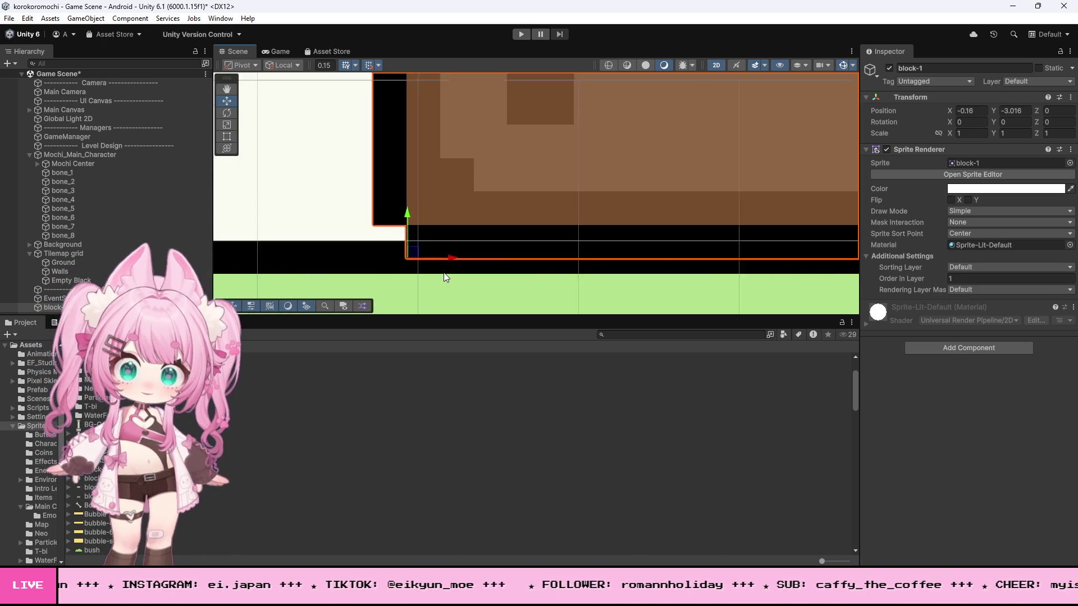
scroll(444, 275, down, 2)
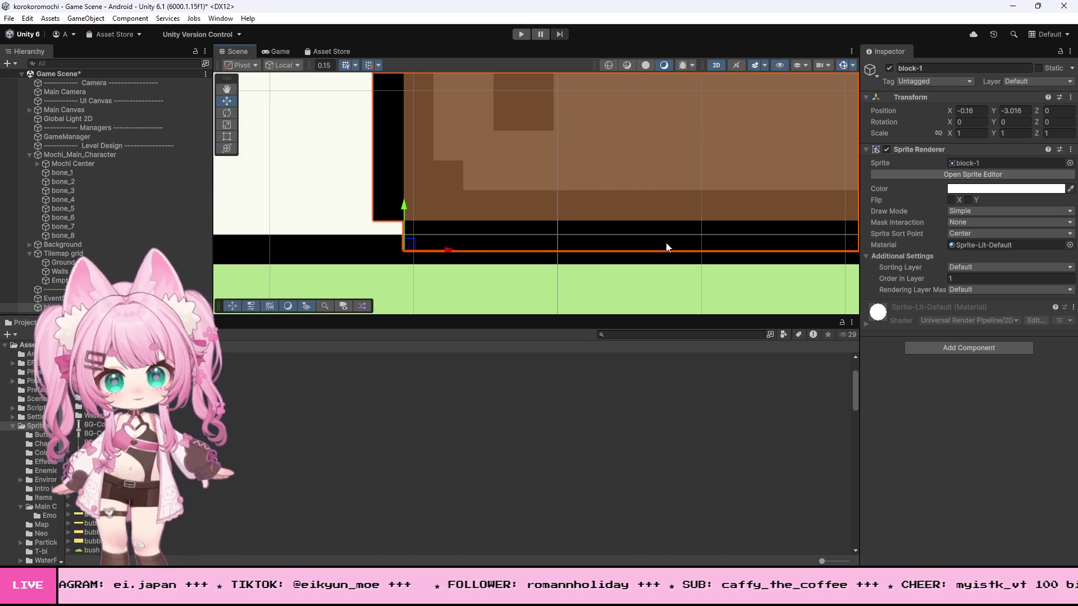
click(928, 174)
scroll(422, 446, up, 5)
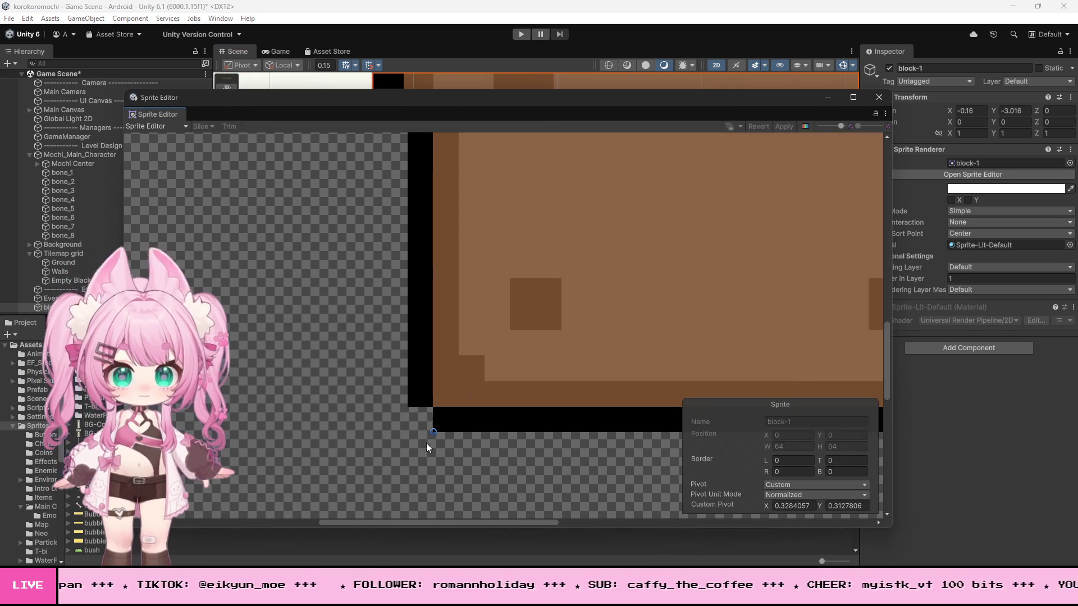
scroll(430, 432, up, 1)
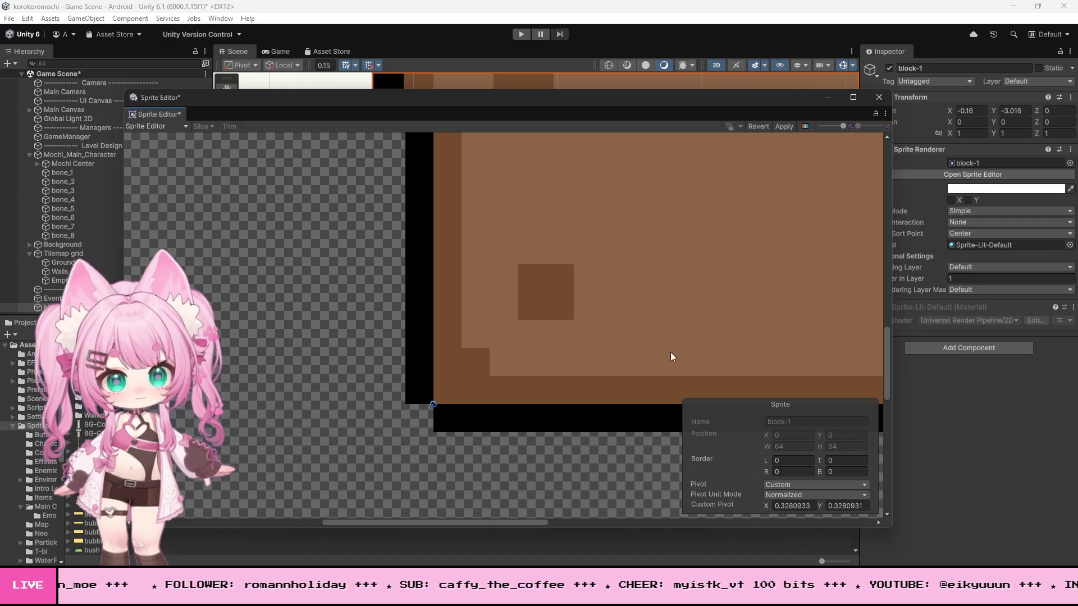
click(879, 97)
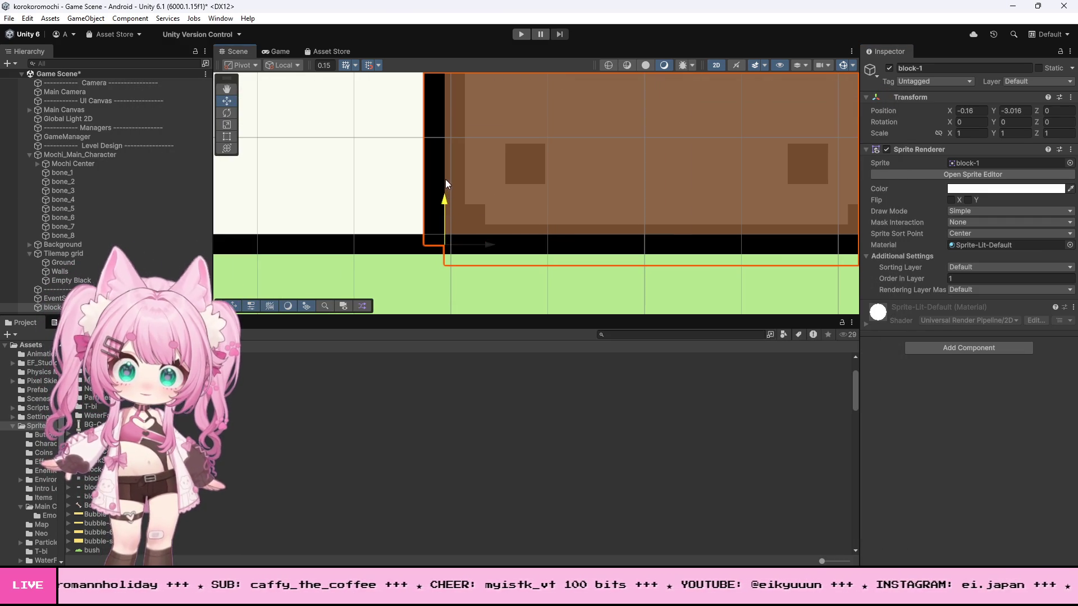
Step: Set the grid snap increment to 0.1 and lower block-1 onto the grass
key(ctrl+z)
mouse_move(442, 120)
mouse_down()
mouse_move(446, 198)
mouse_move(445, 152)
mouse_up()
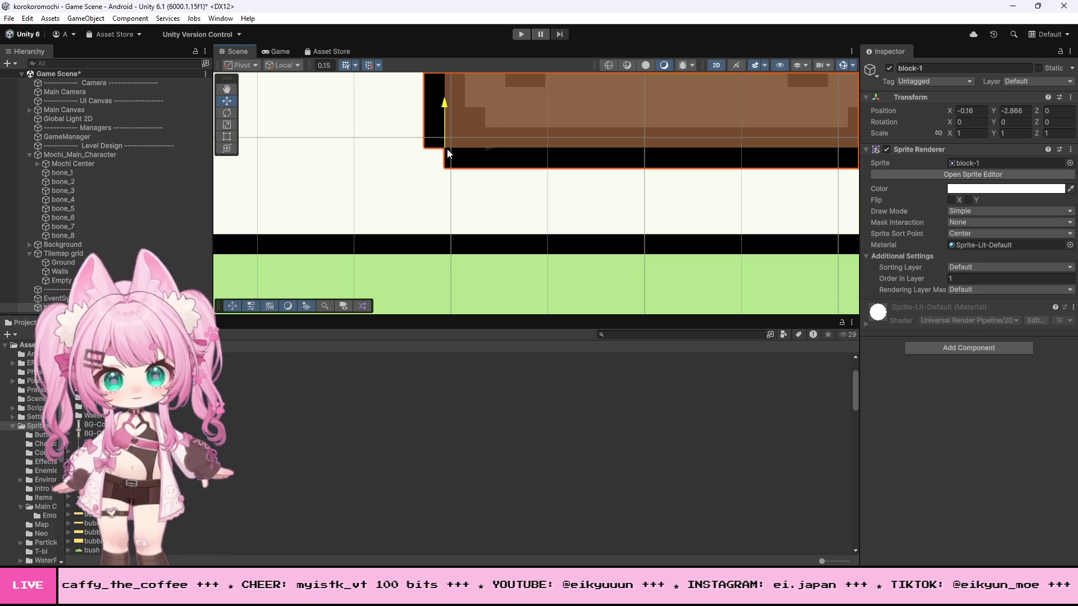
click(335, 66)
click(332, 67)
key(BackSpace)
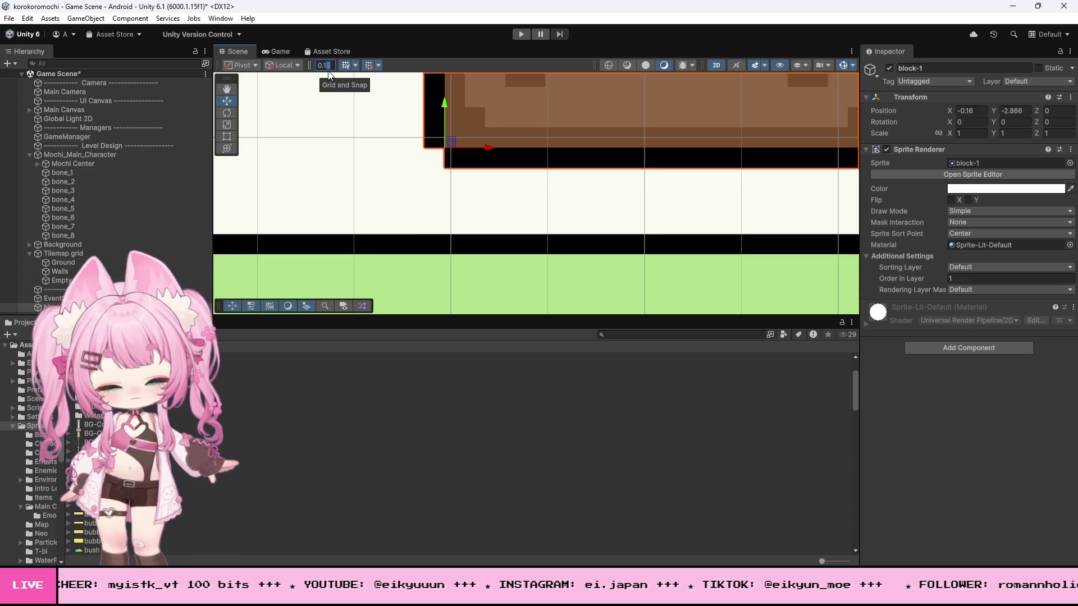
click(376, 140)
key(ctrl+z)
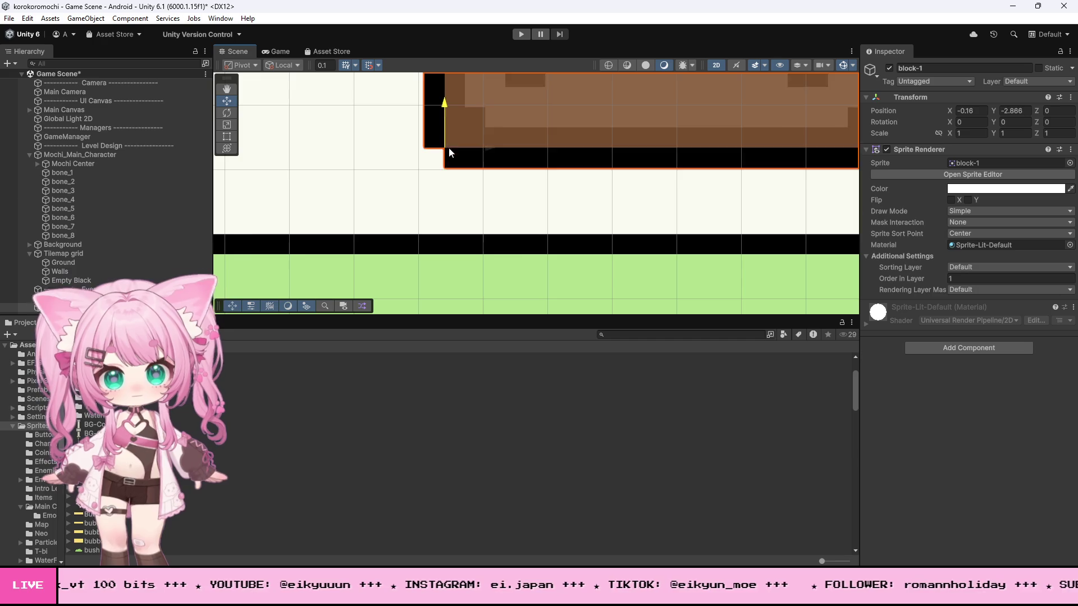
Step: Select block-1 and search Add Component for box-type components
scroll(375, 163, down, 2)
scroll(375, 170, down, 3)
click(455, 234)
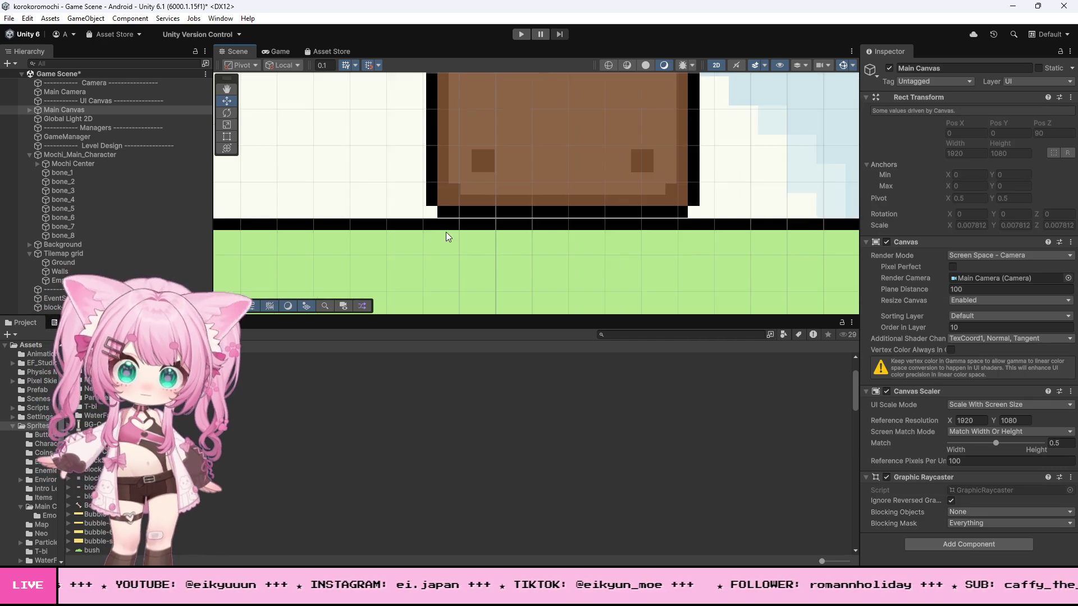
scroll(456, 235, down, 5)
scroll(493, 227, down, 10)
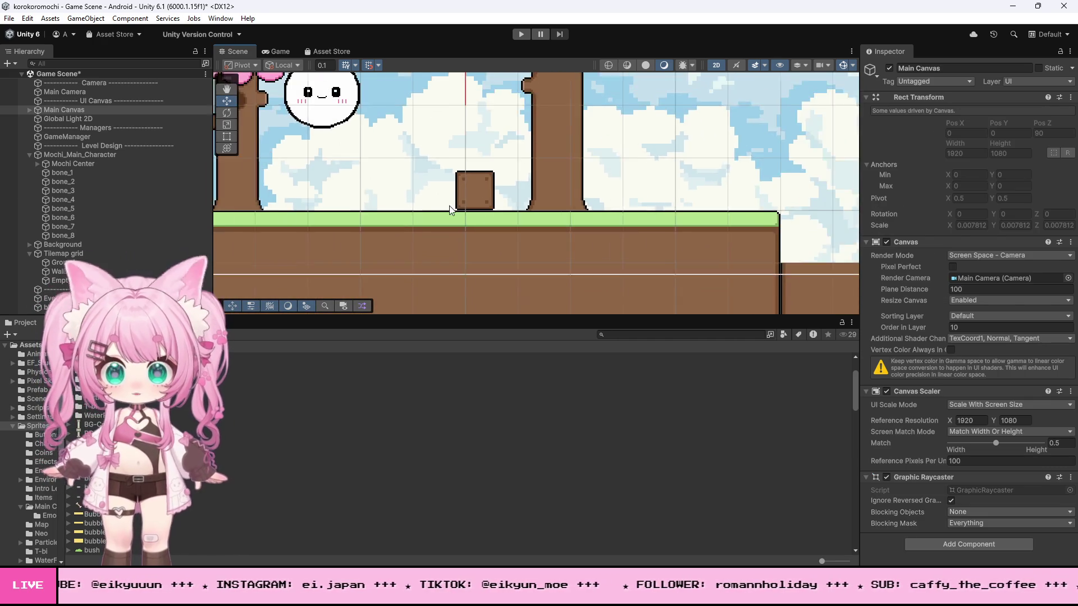
scroll(486, 211, up, 8)
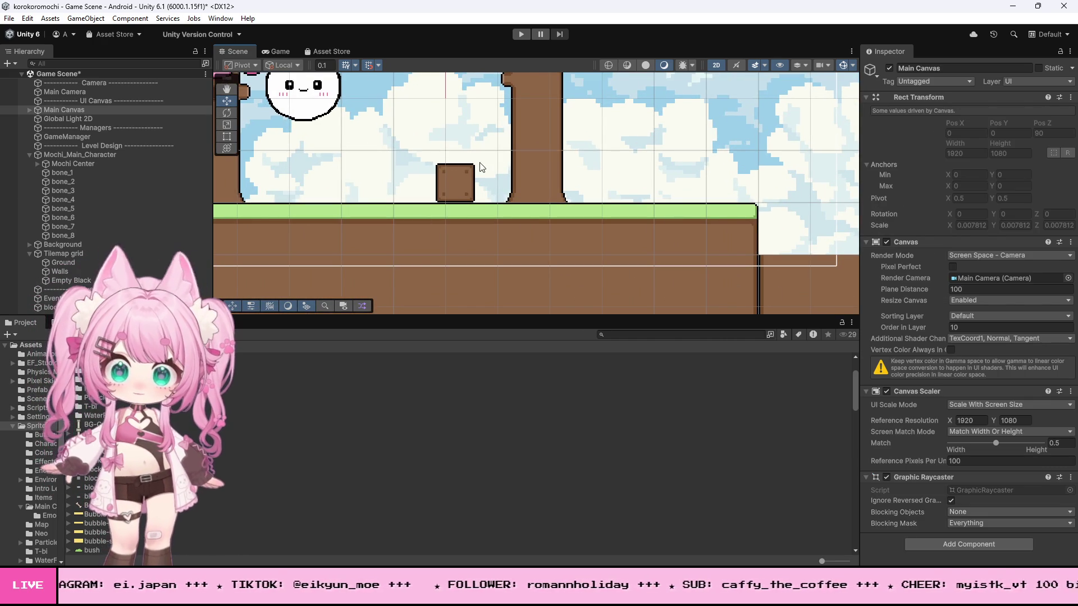
click(461, 184)
click(942, 348)
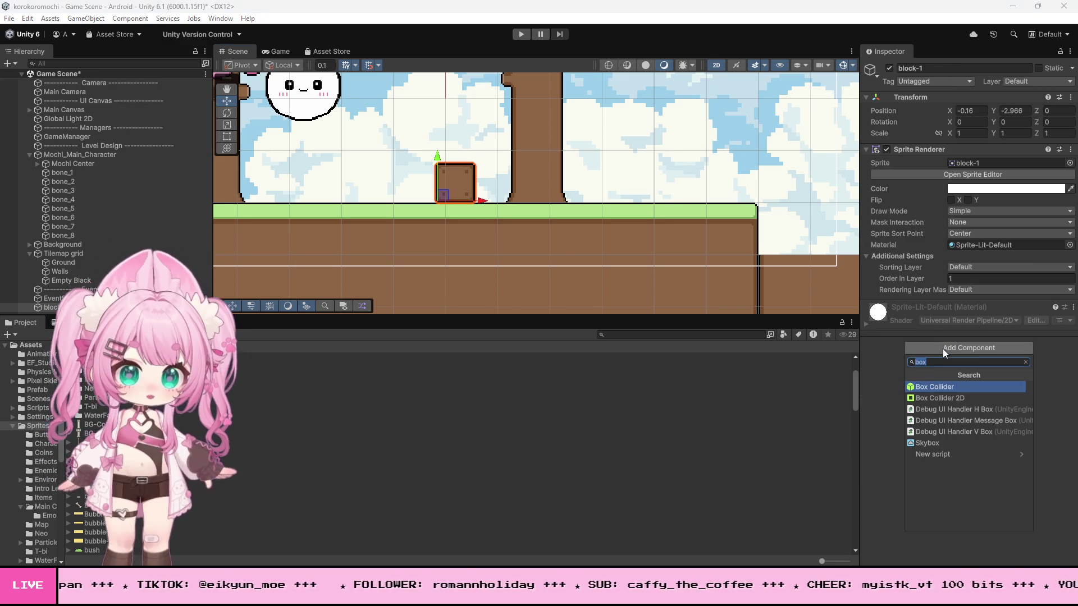
Step: Add a Box Collider 2D to block-1 and set its Size X to 1
click(942, 396)
scroll(447, 180, up, 3)
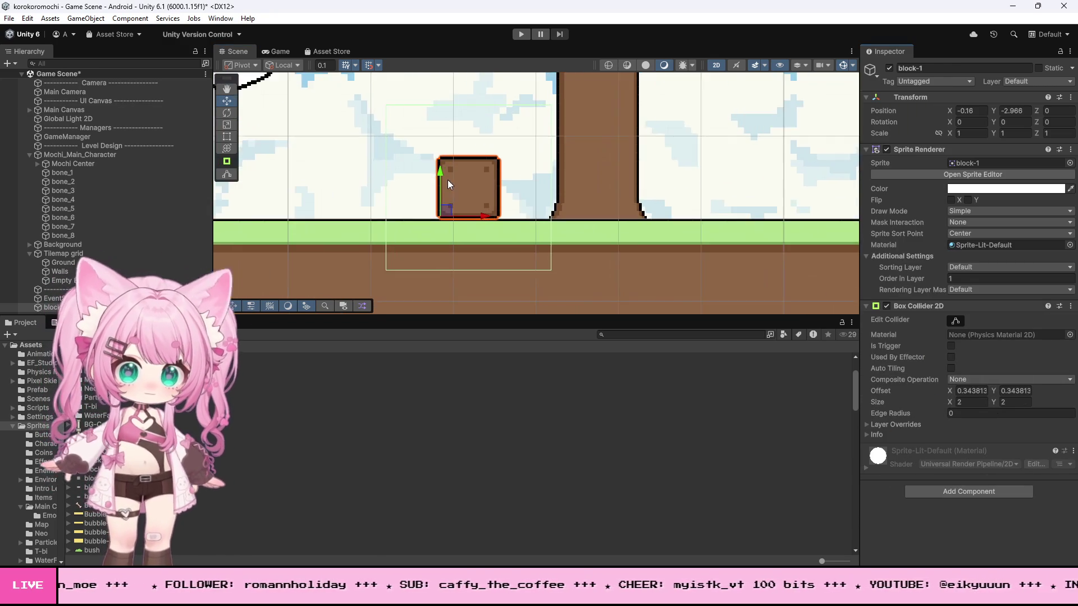
scroll(538, 221, up, 2)
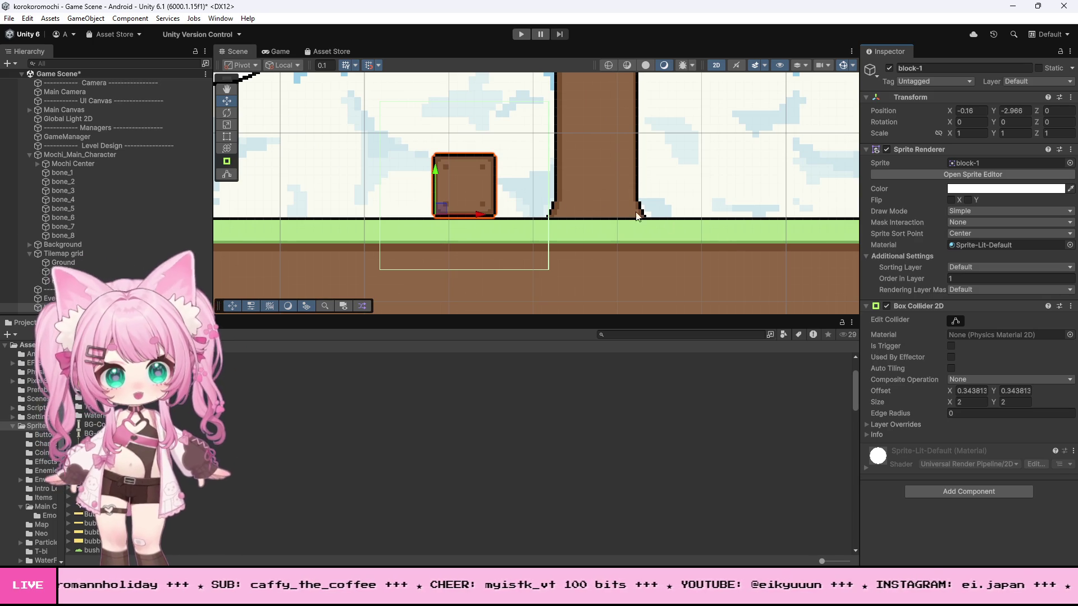
scroll(561, 201, up, 2)
click(969, 404)
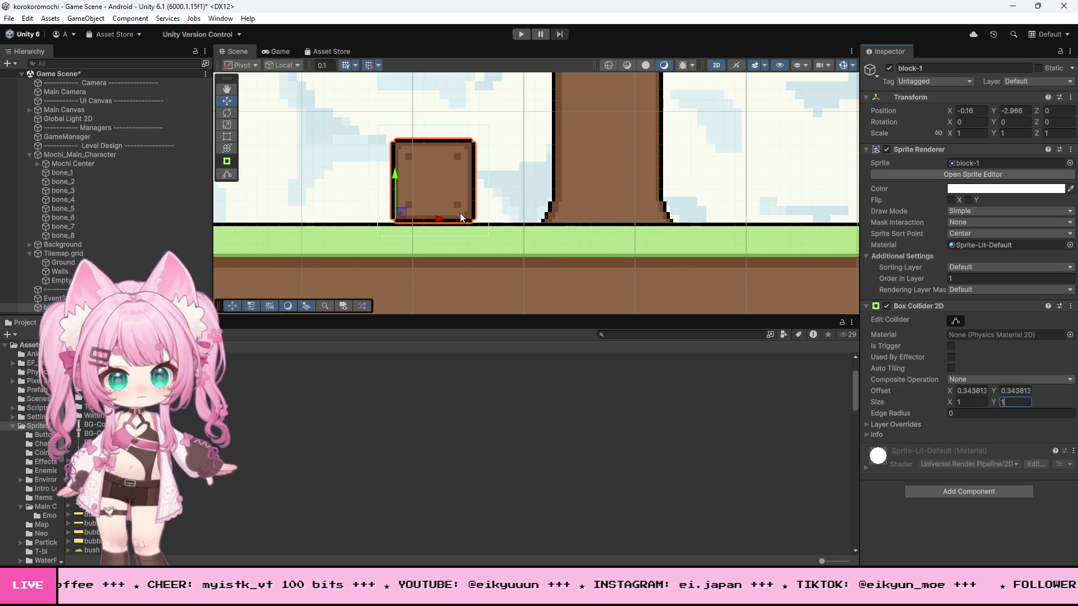
scroll(426, 169, up, 3)
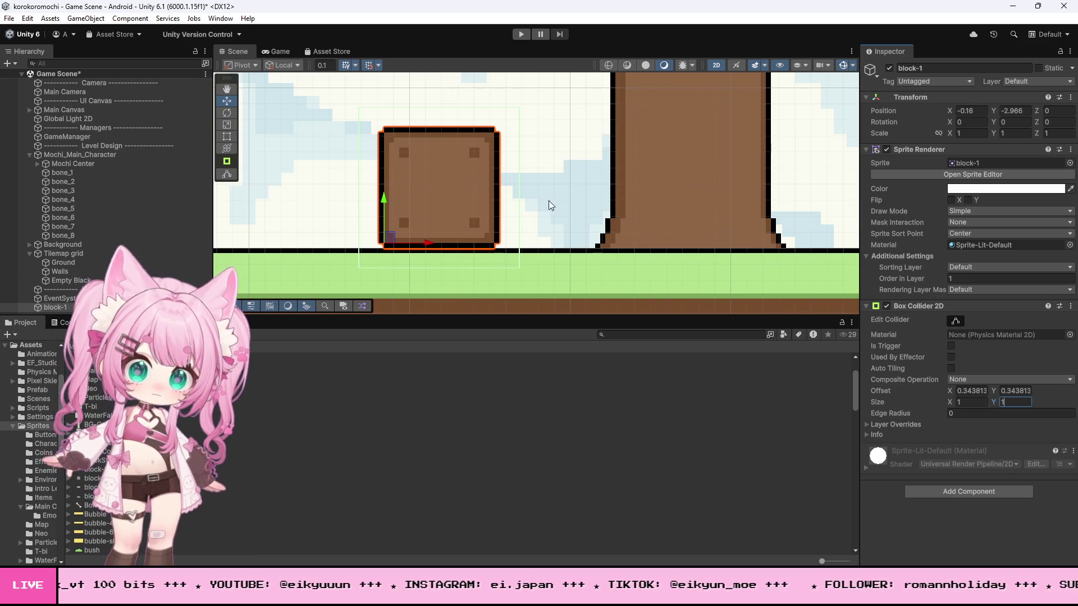
scroll(524, 172, up, 2)
Step: Show the collider bounds with Edit Collider and set Size Y to 1
click(954, 321)
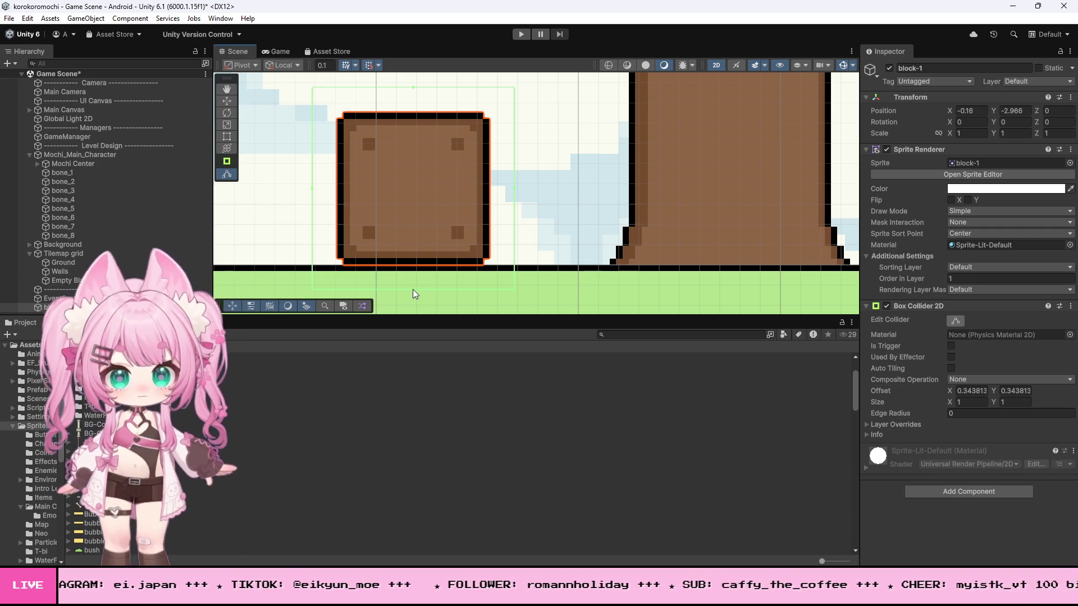
scroll(579, 226, down, 2)
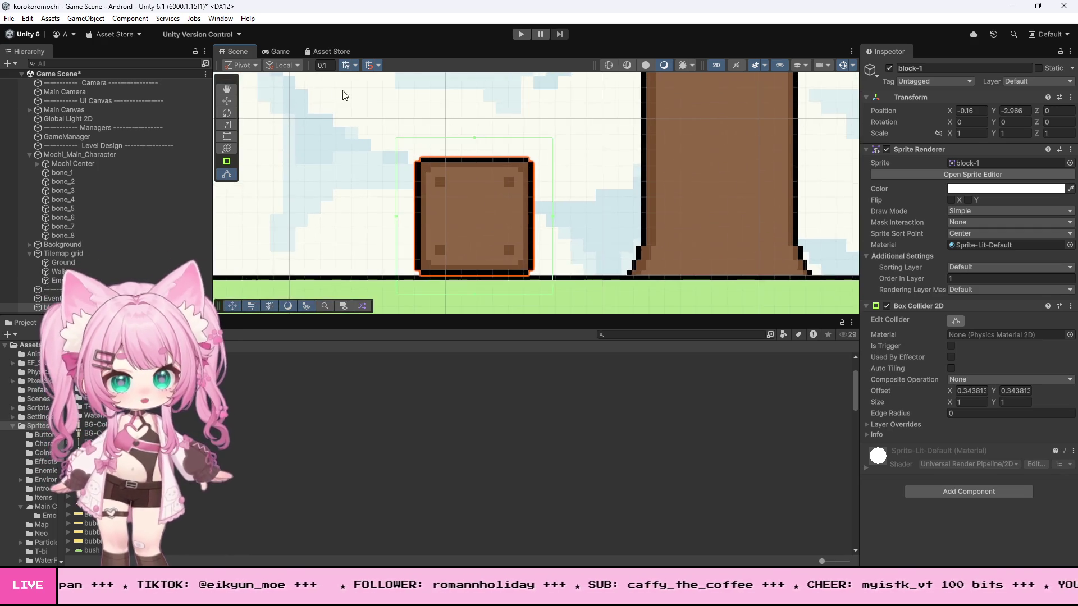
scroll(483, 123, up, 2)
scroll(471, 120, down, 3)
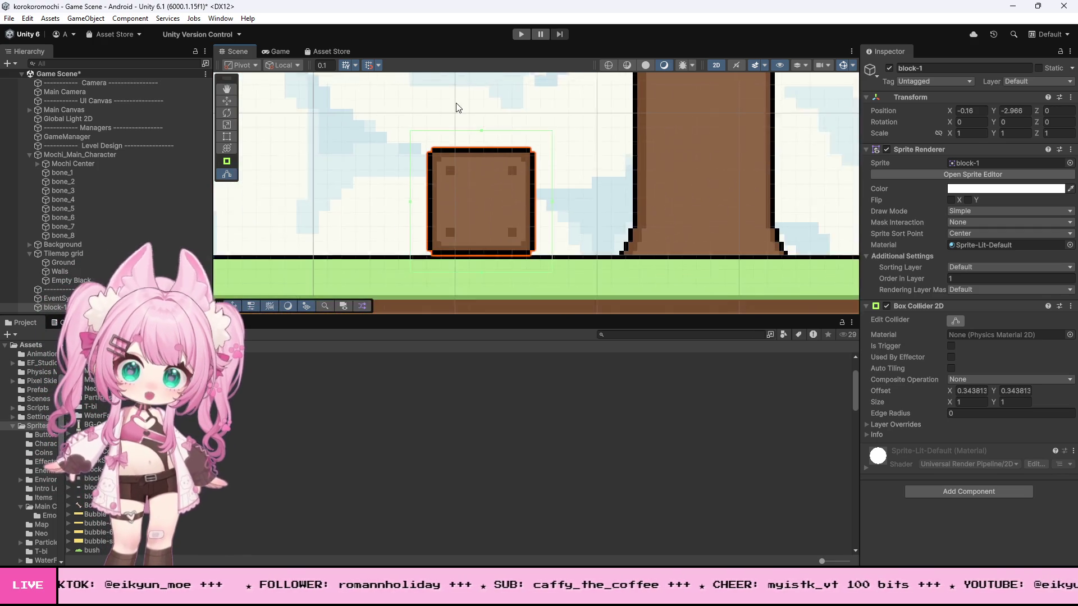
scroll(480, 190, up, 5)
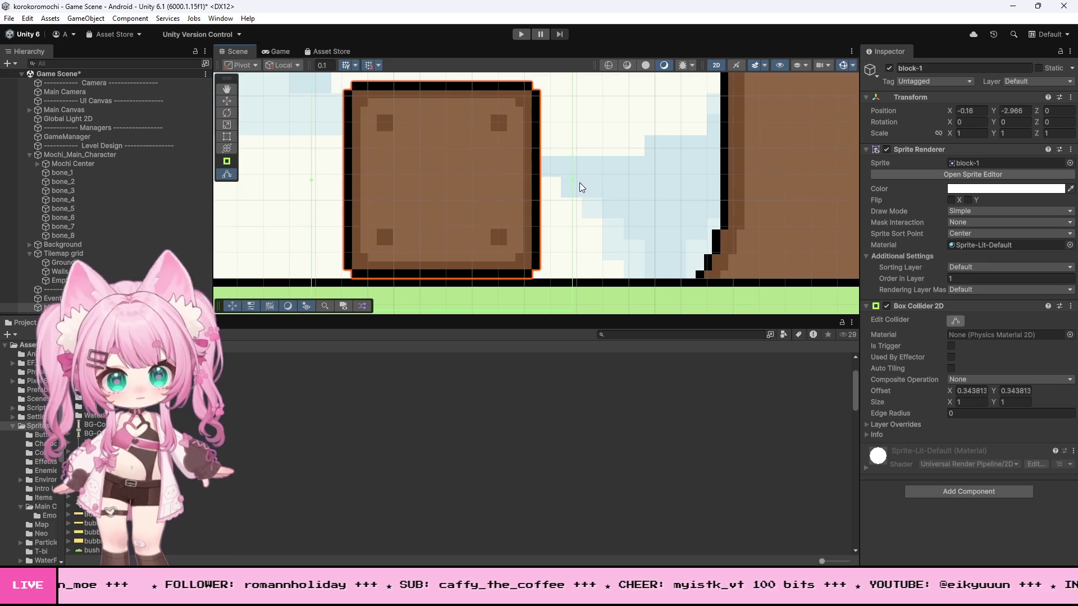
scroll(593, 185, down, 3)
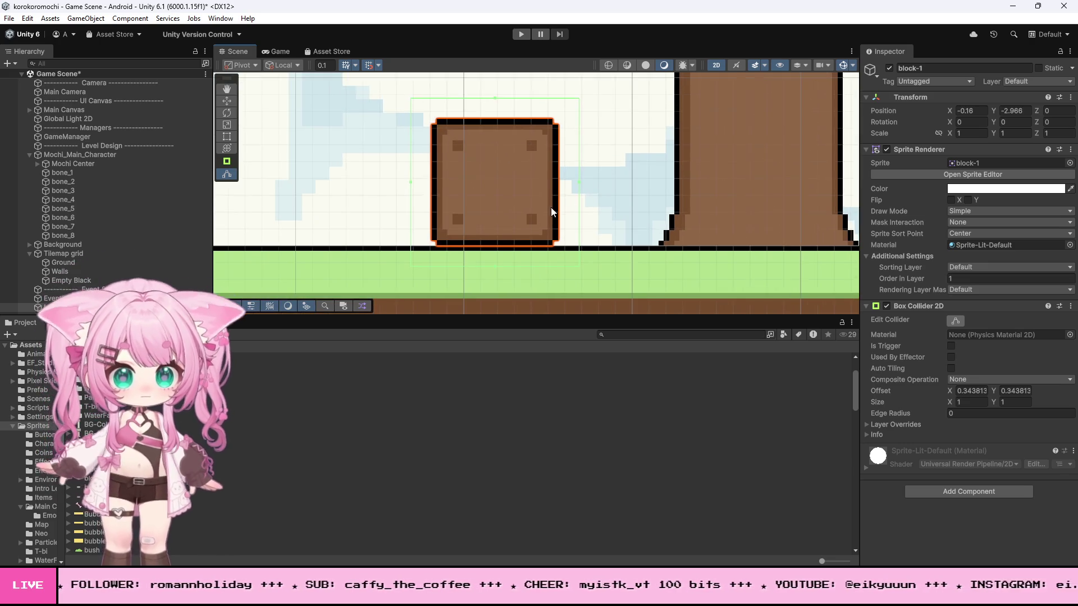
scroll(570, 200, down, 1)
scroll(500, 109, up, 3)
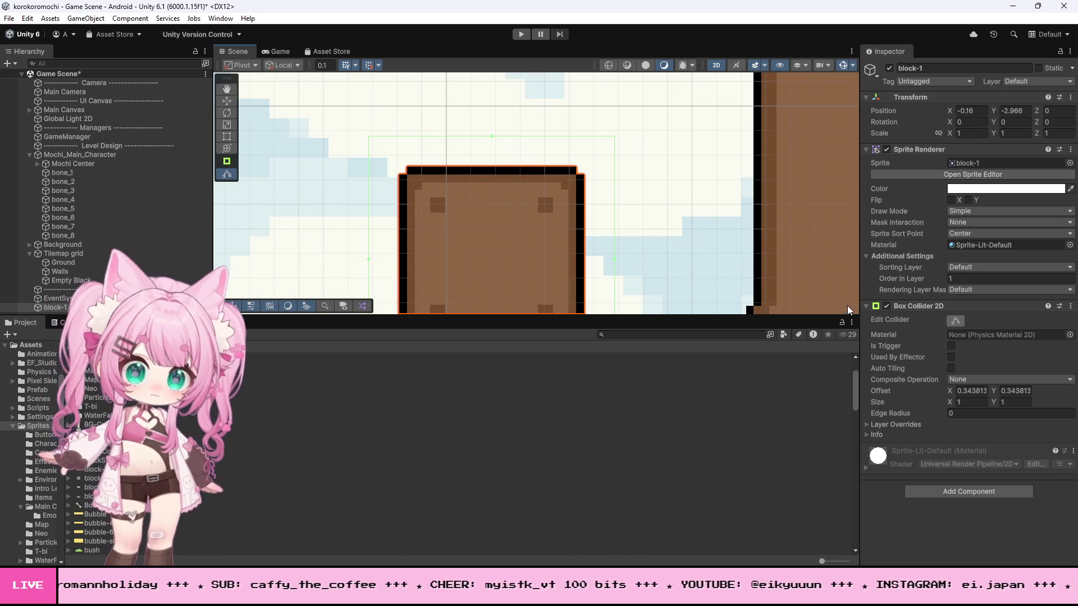
click(1013, 402)
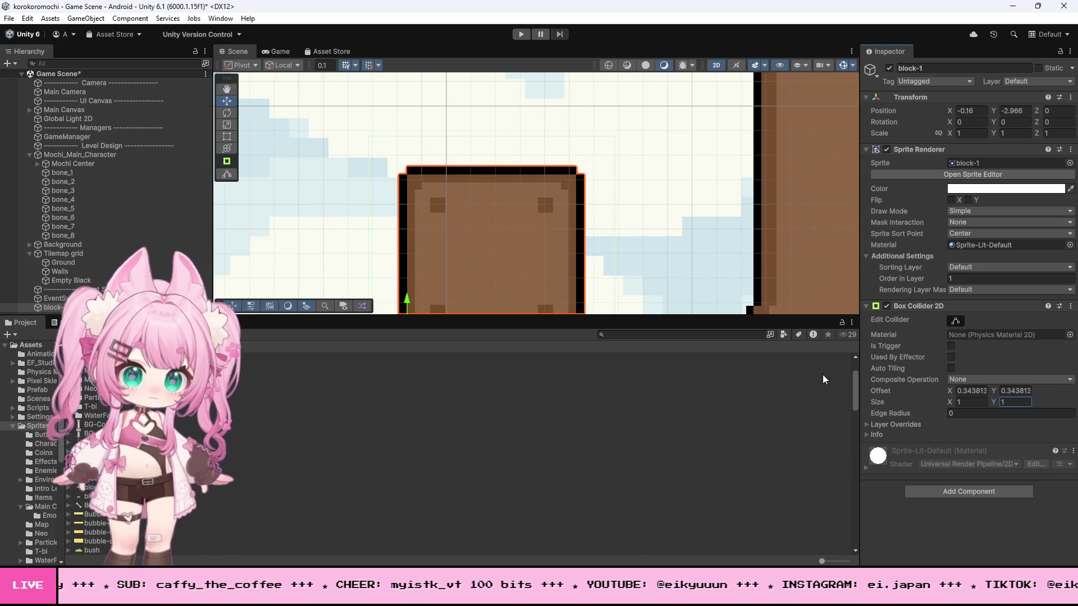
scroll(505, 208, down, 2)
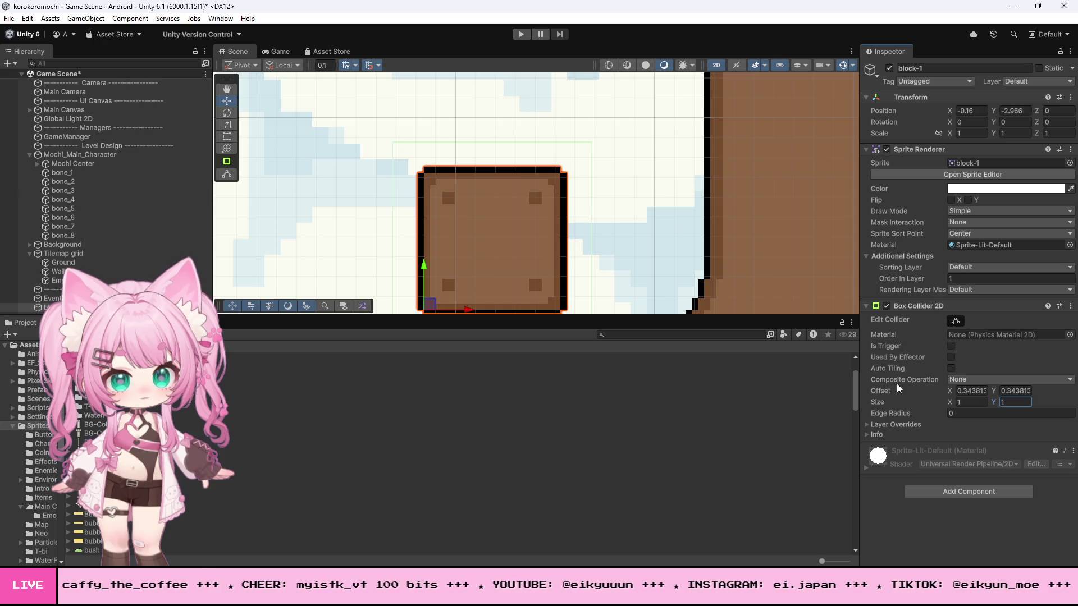
scroll(440, 230, up, 1)
scroll(533, 234, down, 2)
scroll(550, 262, up, 4)
scroll(351, 204, up, 2)
scroll(389, 214, down, 3)
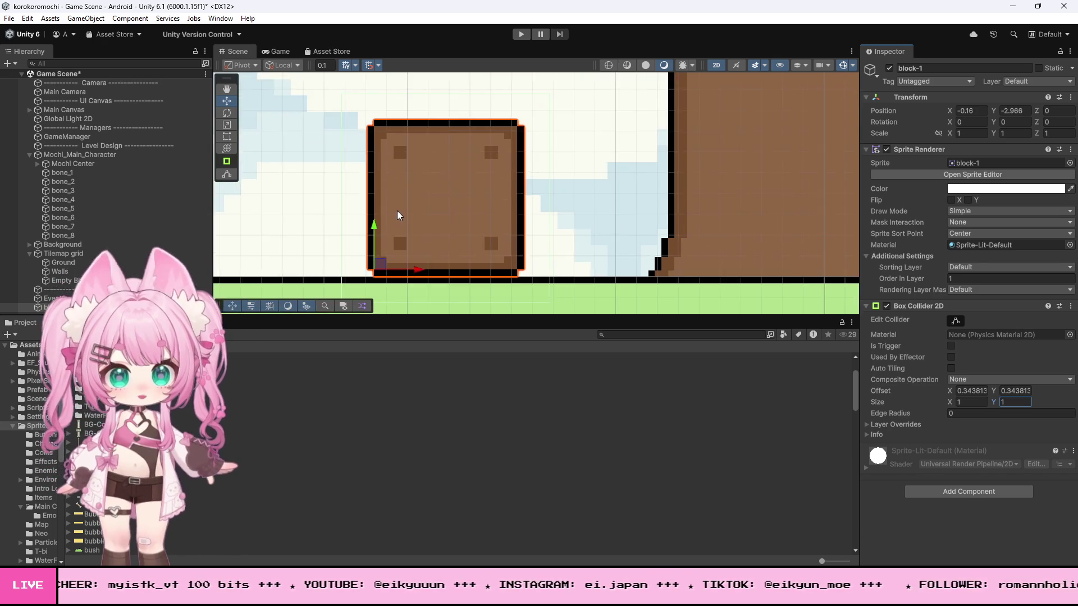
scroll(396, 210, down, 2)
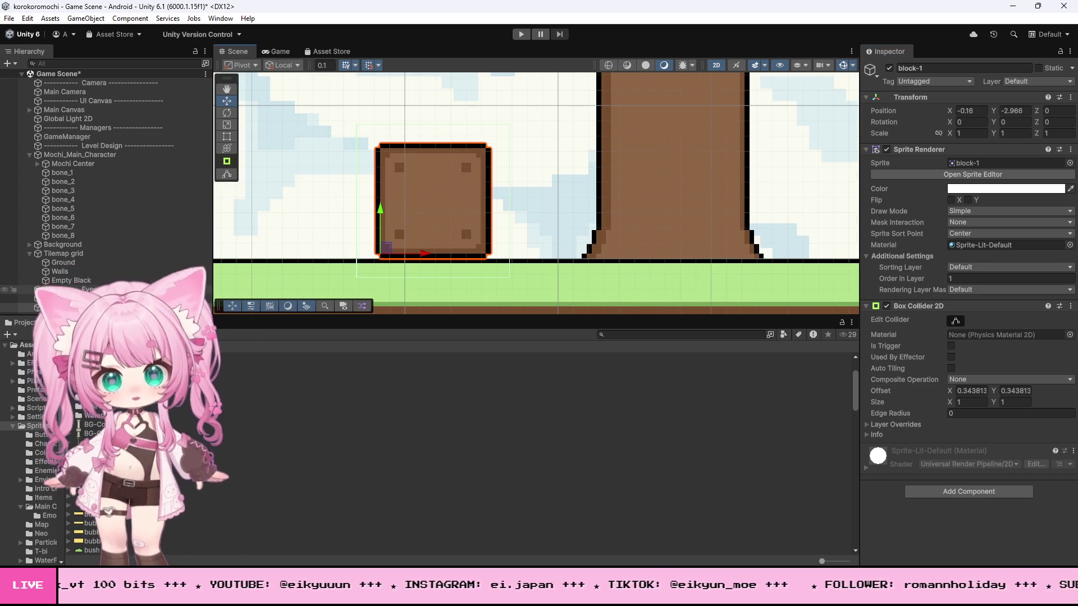
click(389, 264)
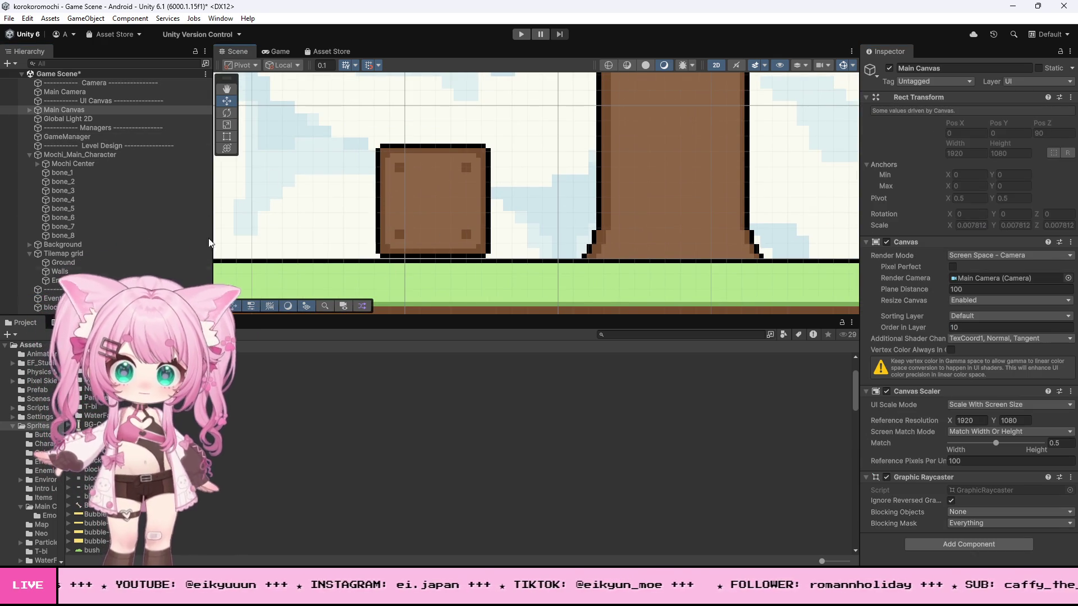
Step: Move block-1 onto the tree trunk and set its Order in Layer to 2
click(483, 247)
mouse_move(429, 250)
mouse_down()
mouse_move(684, 247)
mouse_move(664, 238)
mouse_up()
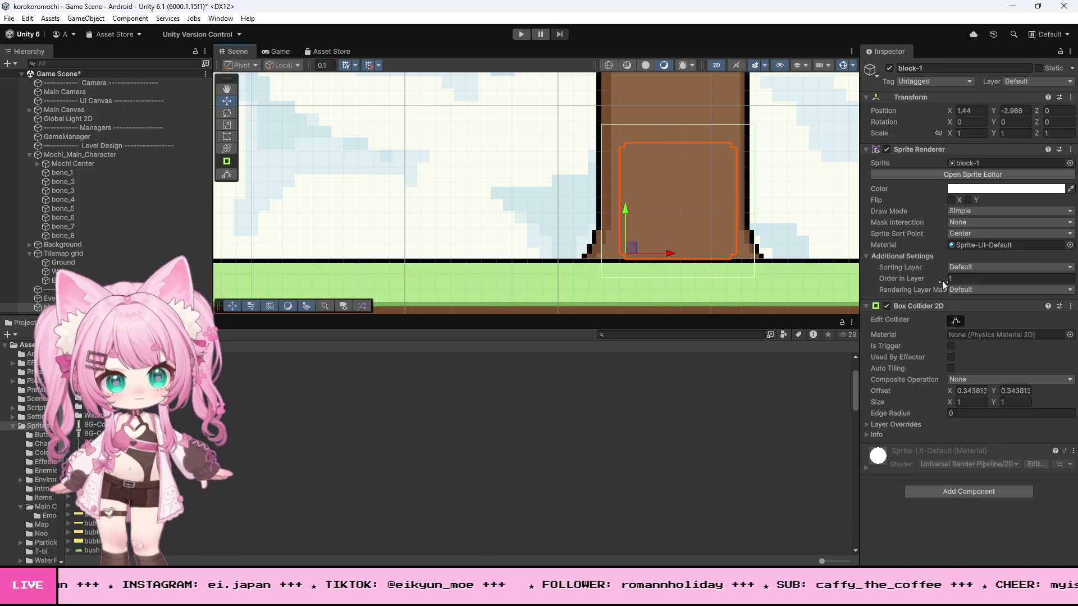
text(2)
scroll(769, 174, up, 5)
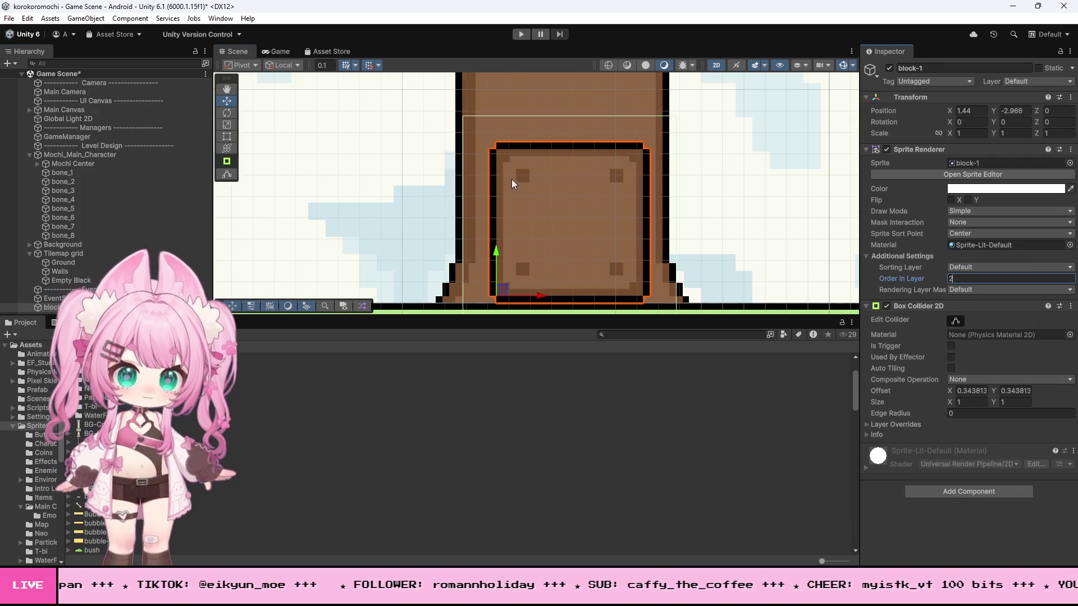
click(963, 402)
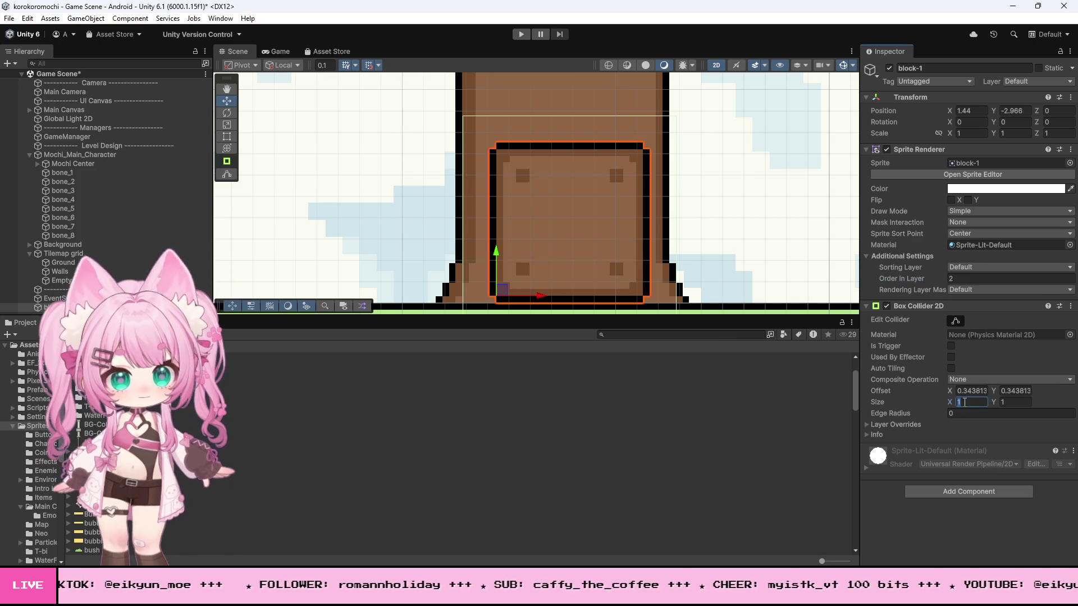
Step: Shrink block-1's Box Collider 2D size to 0.7 by 0.7
text(0.8)
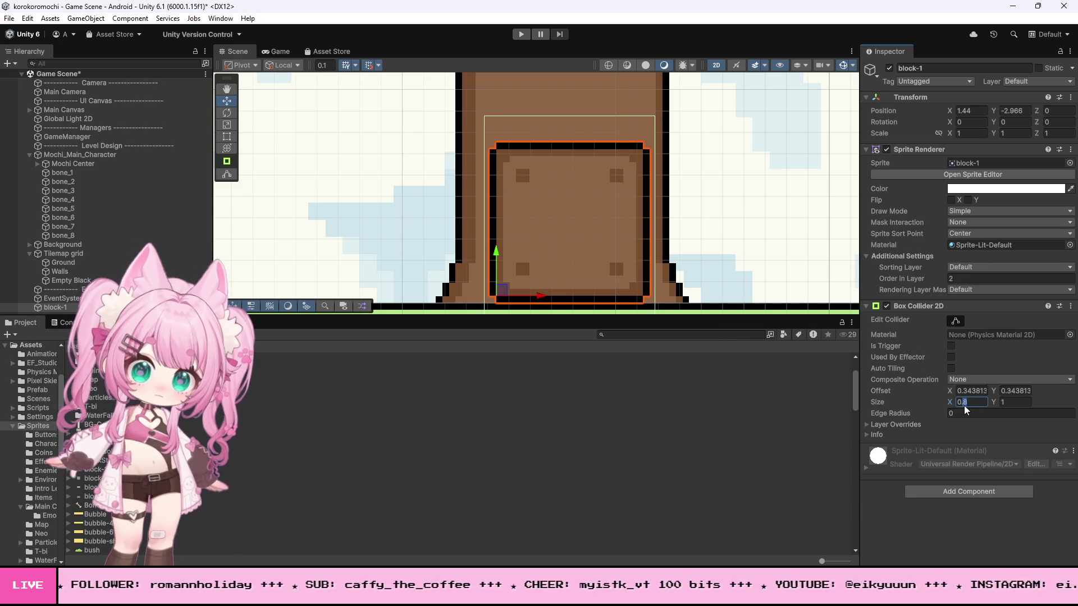
key(BackSpace)
text(7)
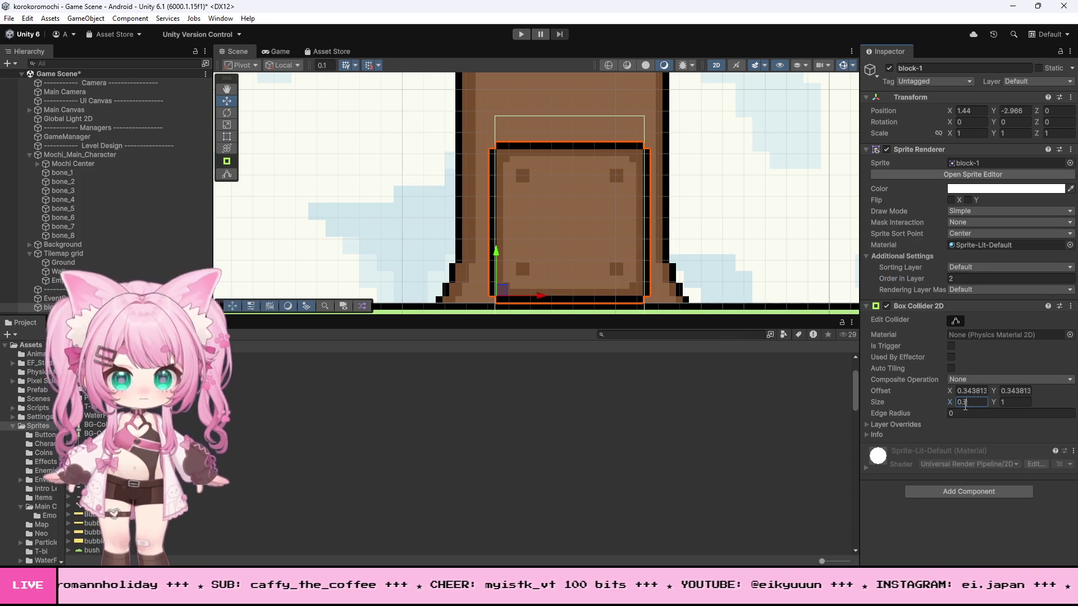
scroll(586, 220, up, 1)
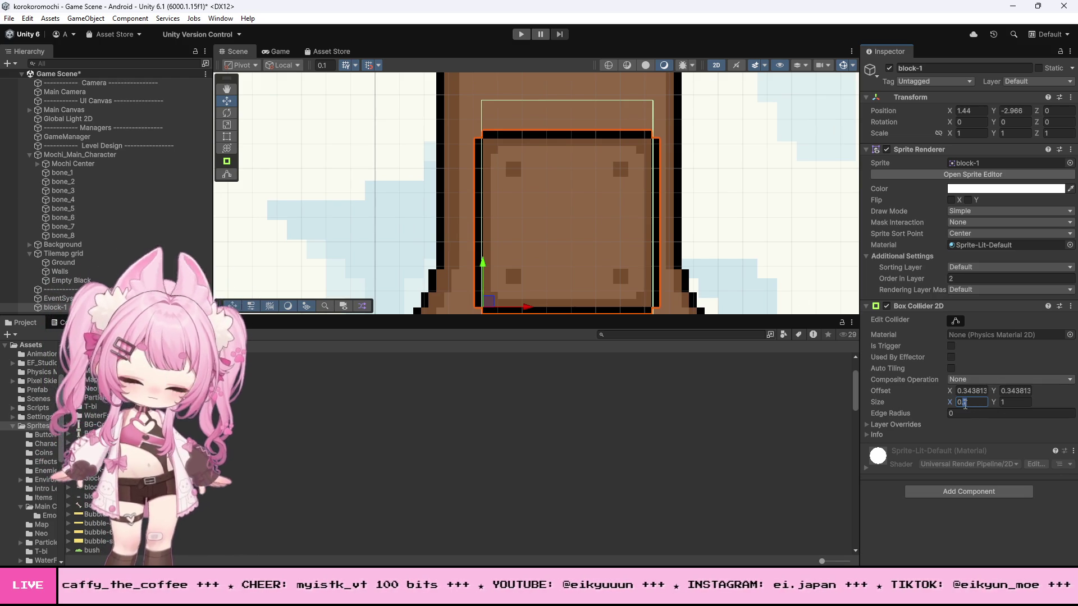
key(BackSpace)
text(6)
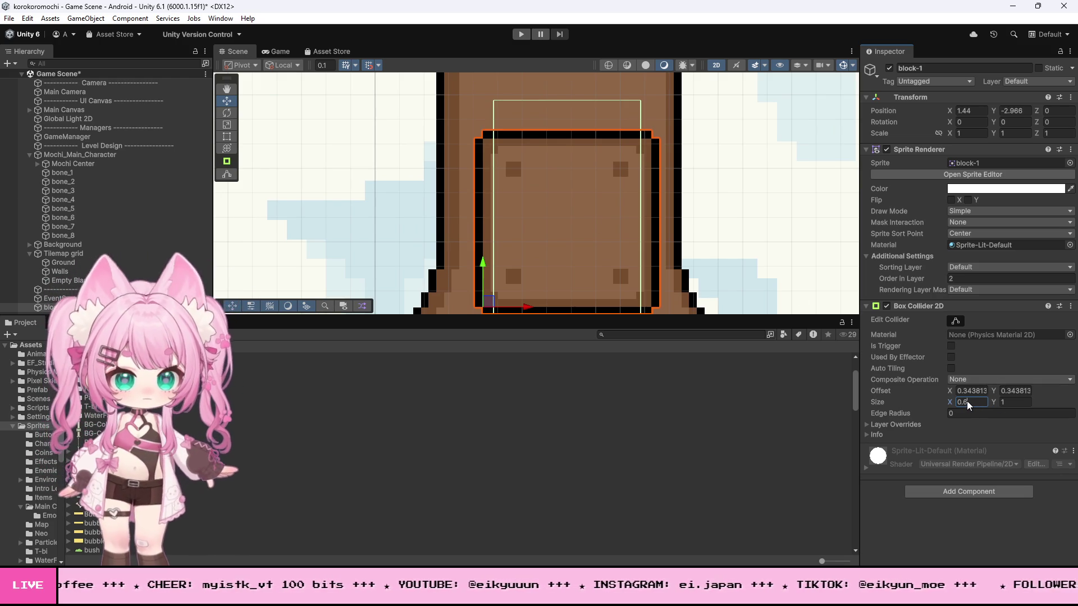
key(BackSpace)
text(7)
click(1008, 401)
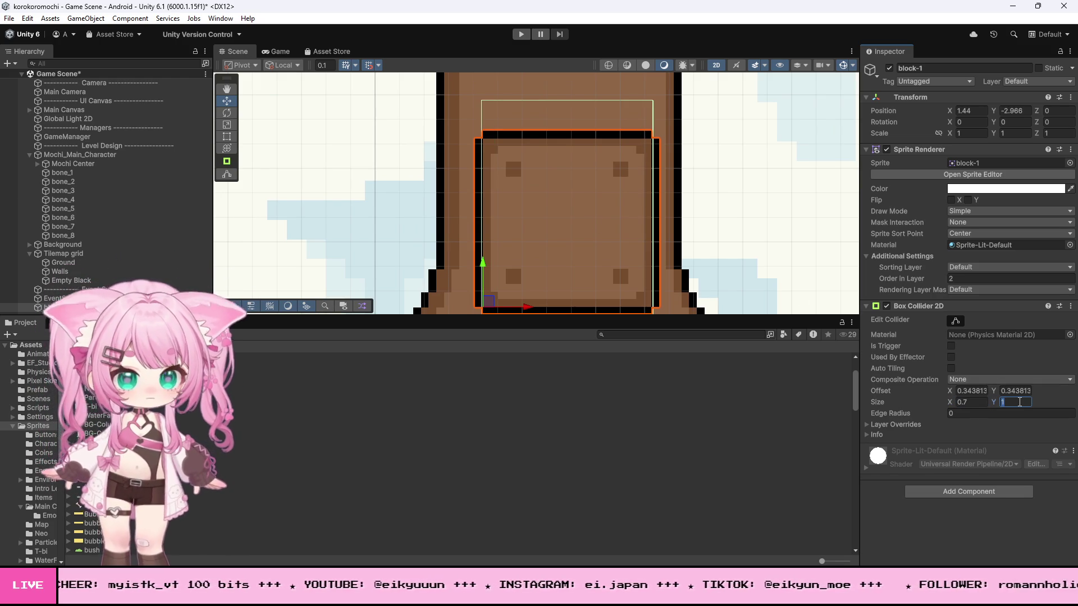
text(0.7)
scroll(584, 231, down, 5)
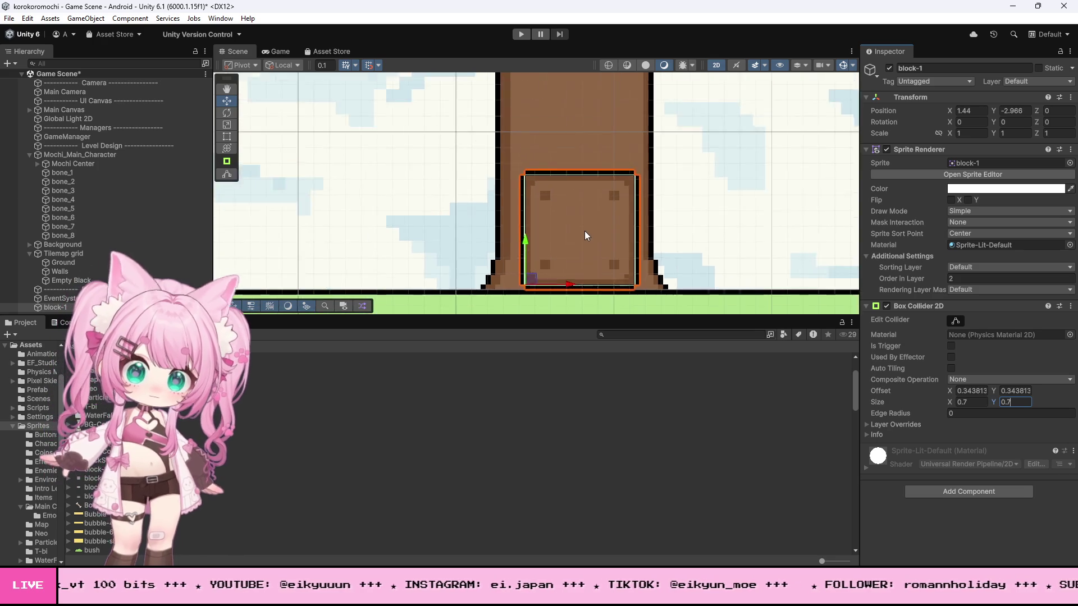
click(961, 492)
text(ri)
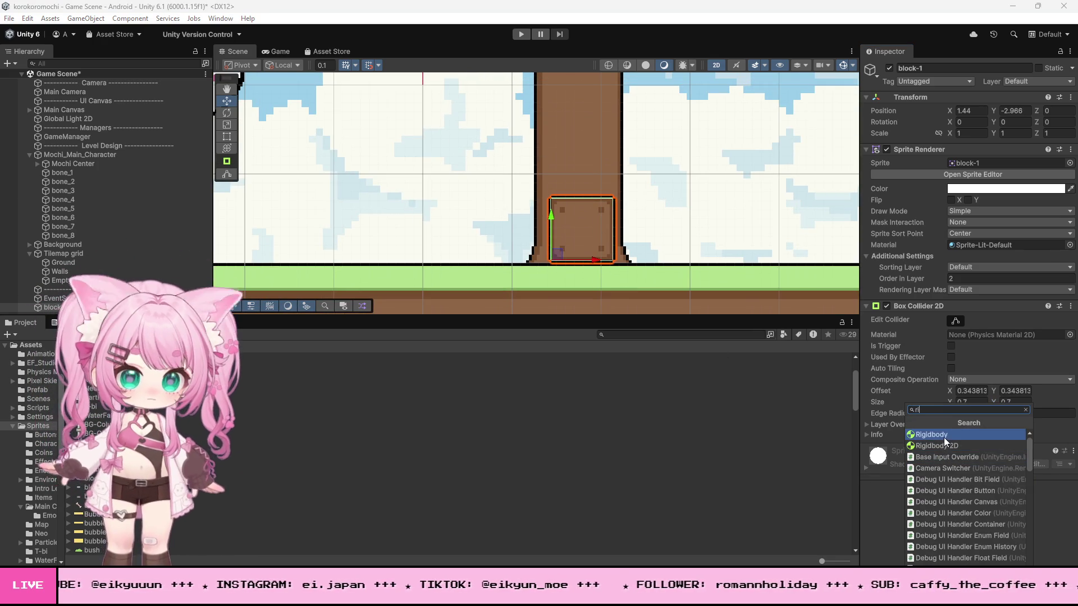
Step: Add a Rigidbody 2D set to Continuous and Interpolate, then slide the block left of the trunk
click(958, 446)
scroll(902, 399, down, 2)
scroll(903, 399, down, 1)
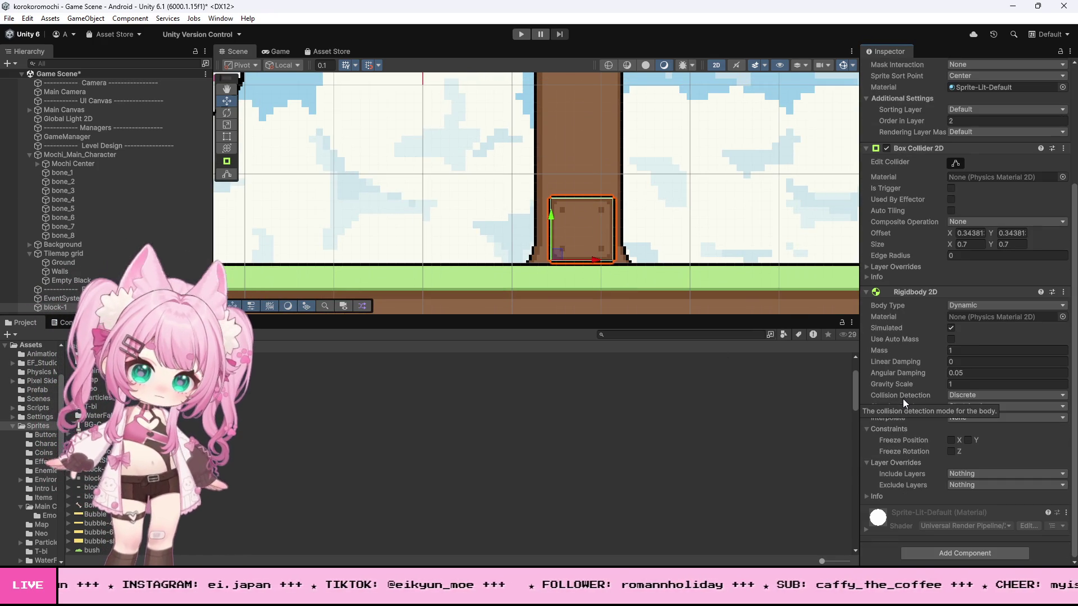
click(988, 395)
click(986, 421)
click(983, 417)
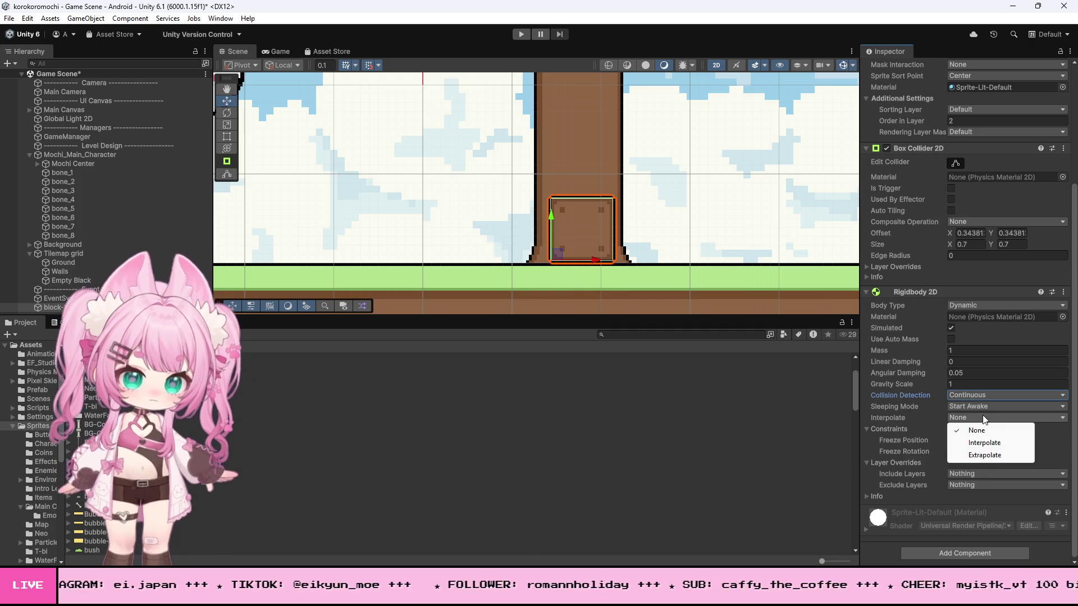
click(977, 443)
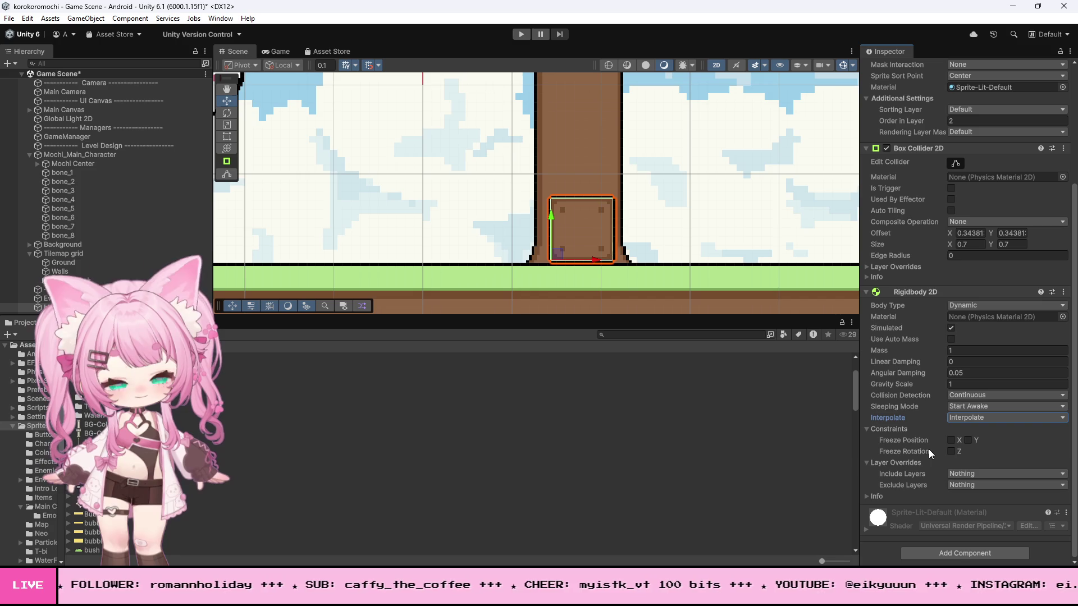
scroll(651, 265, down, 5)
drag(632, 265, 556, 265)
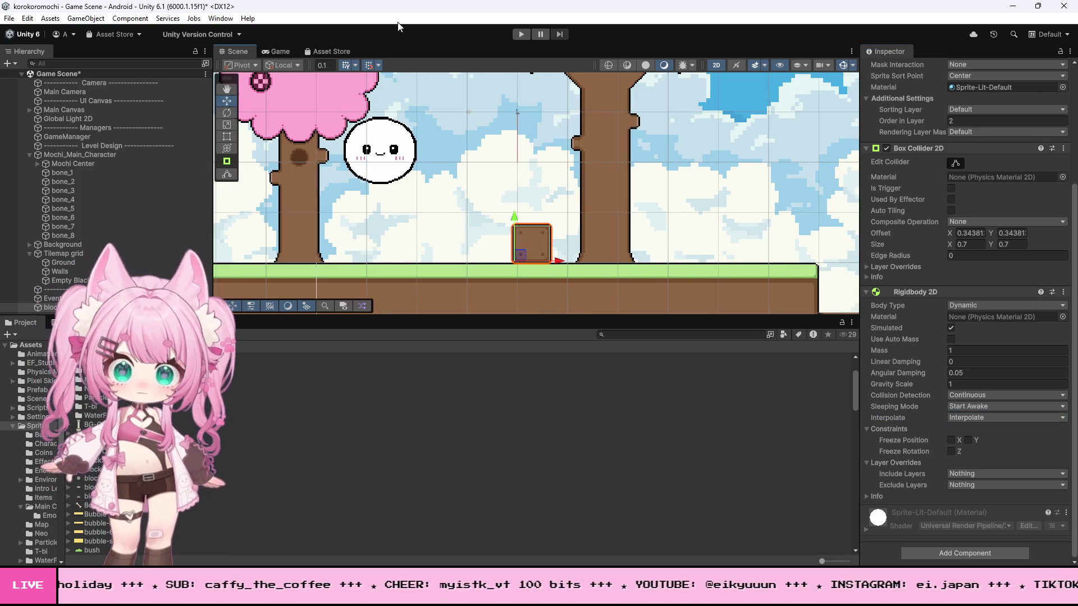
click(519, 35)
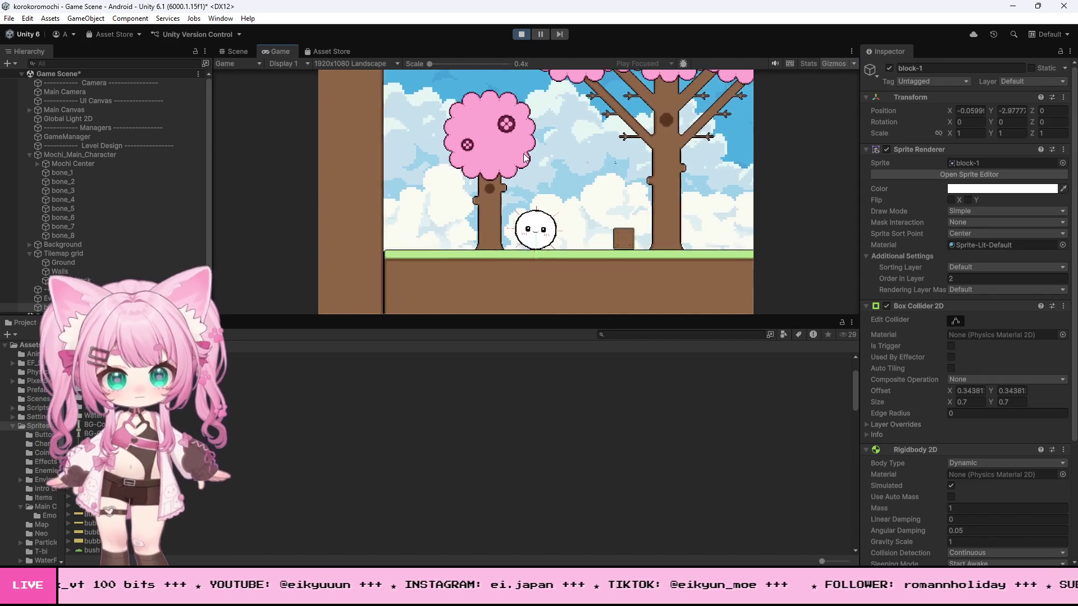
key(Right)
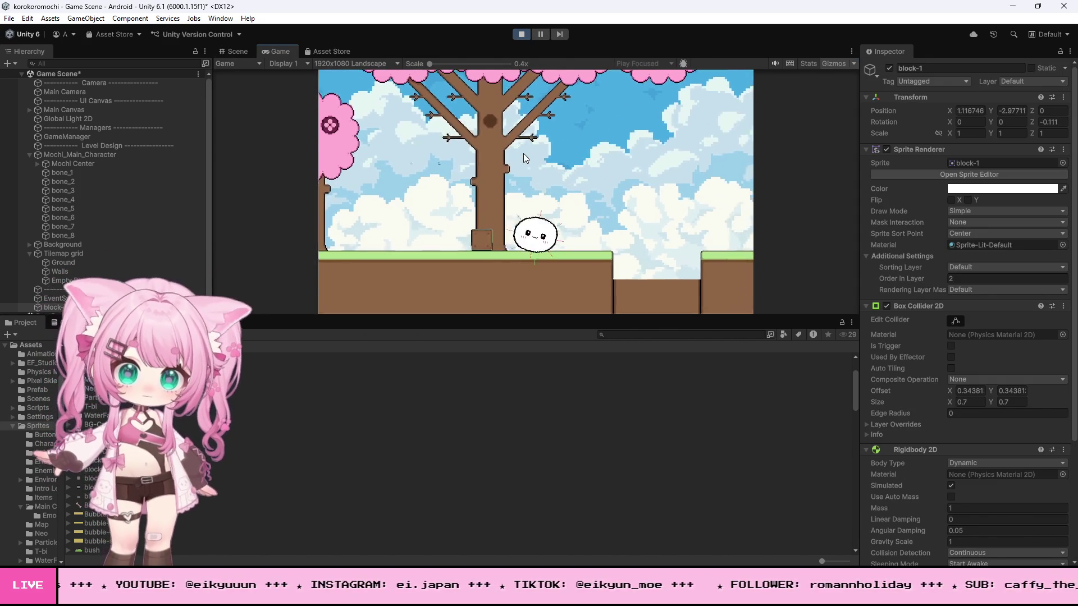
key(Left)
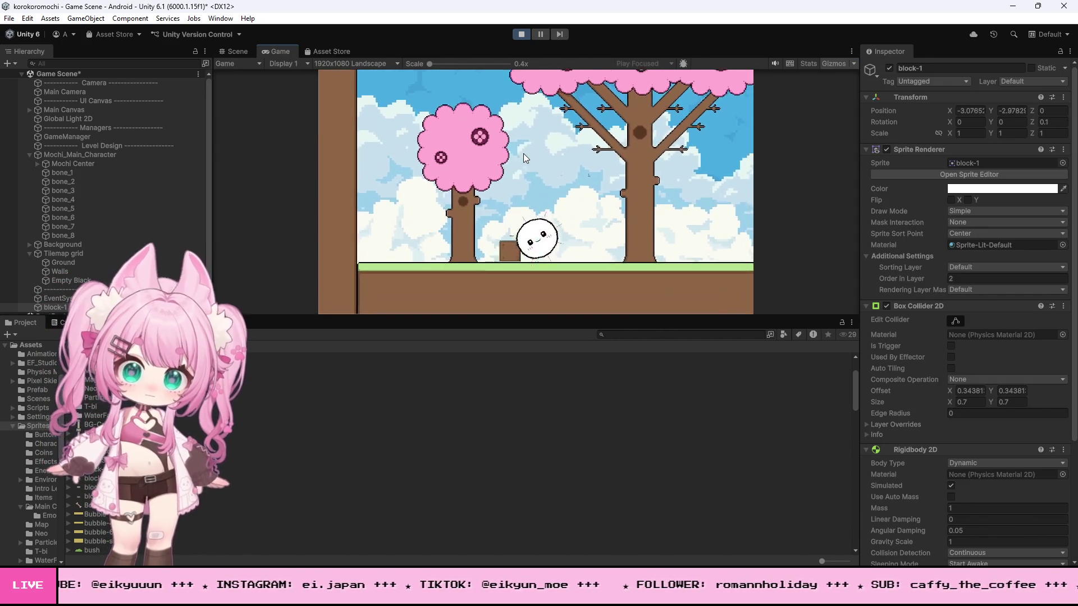
key(Left)
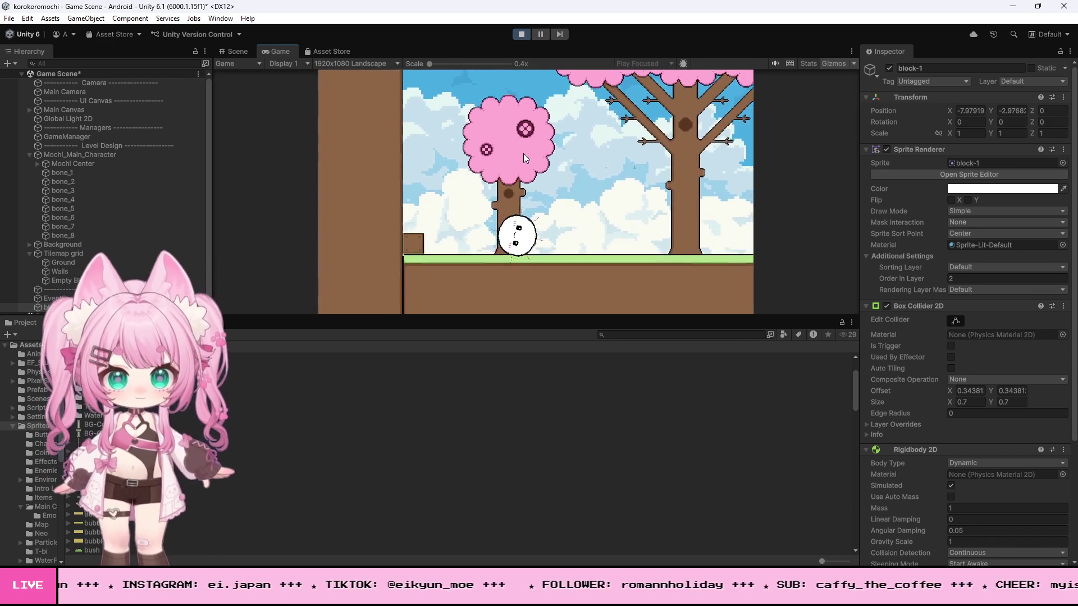
key(space)
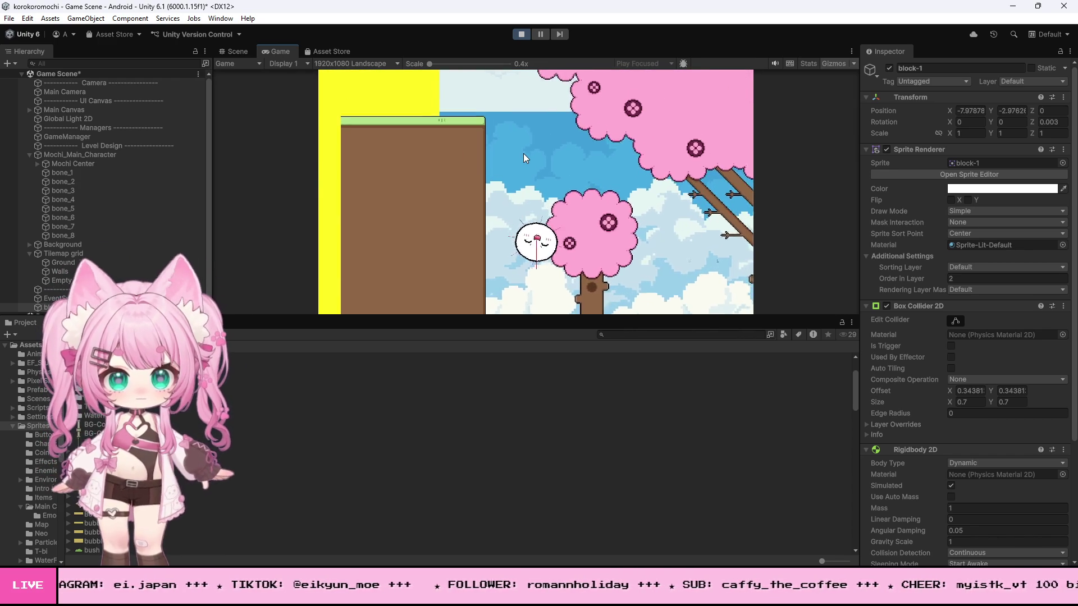
key(space)
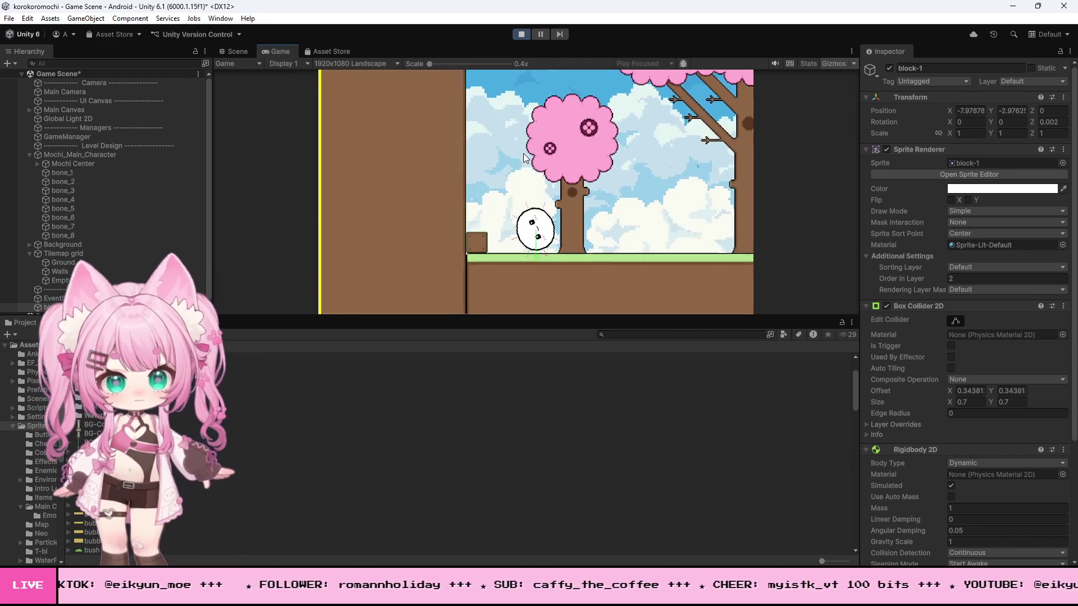
key(Left)
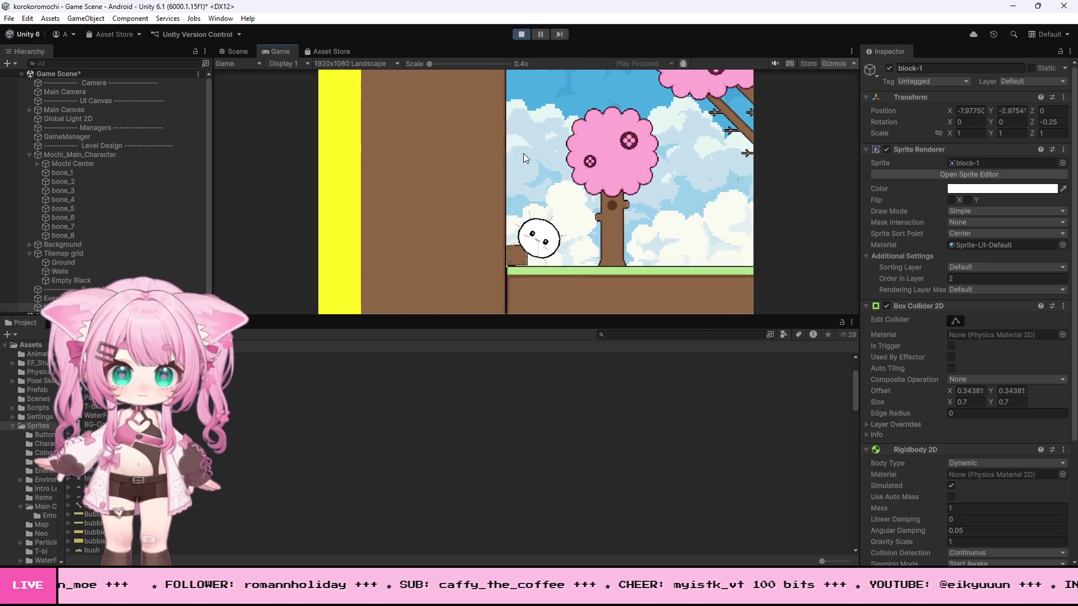
key(space)
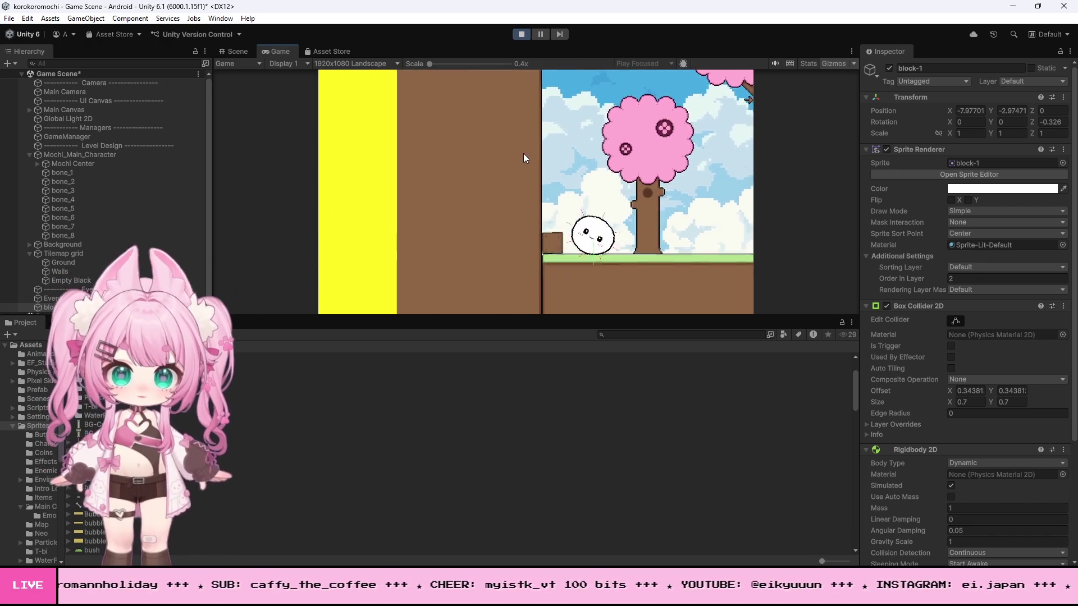
key(space)
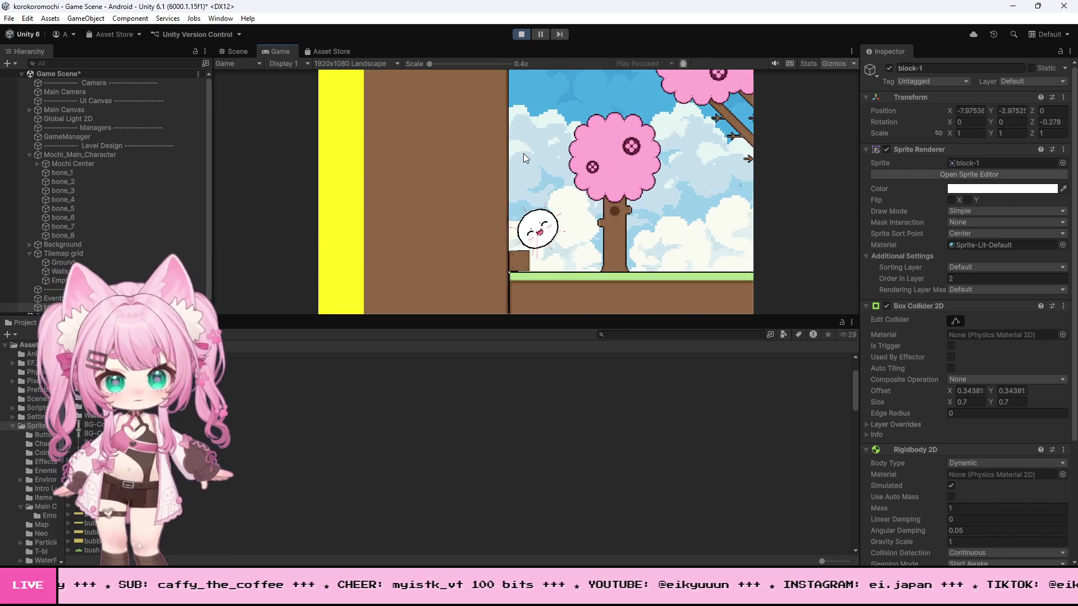
key(d)
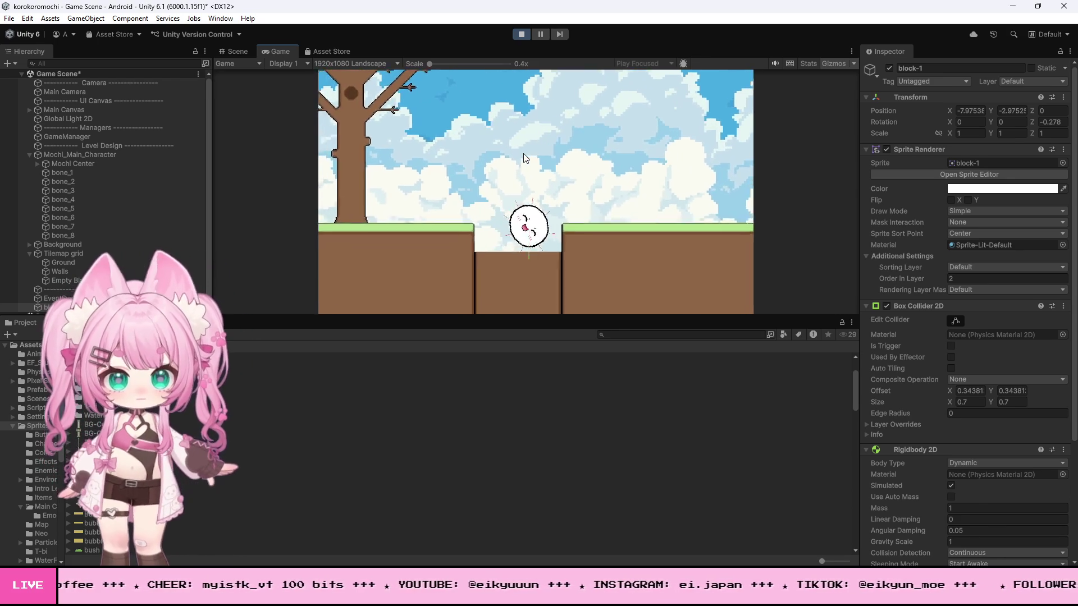
click(521, 34)
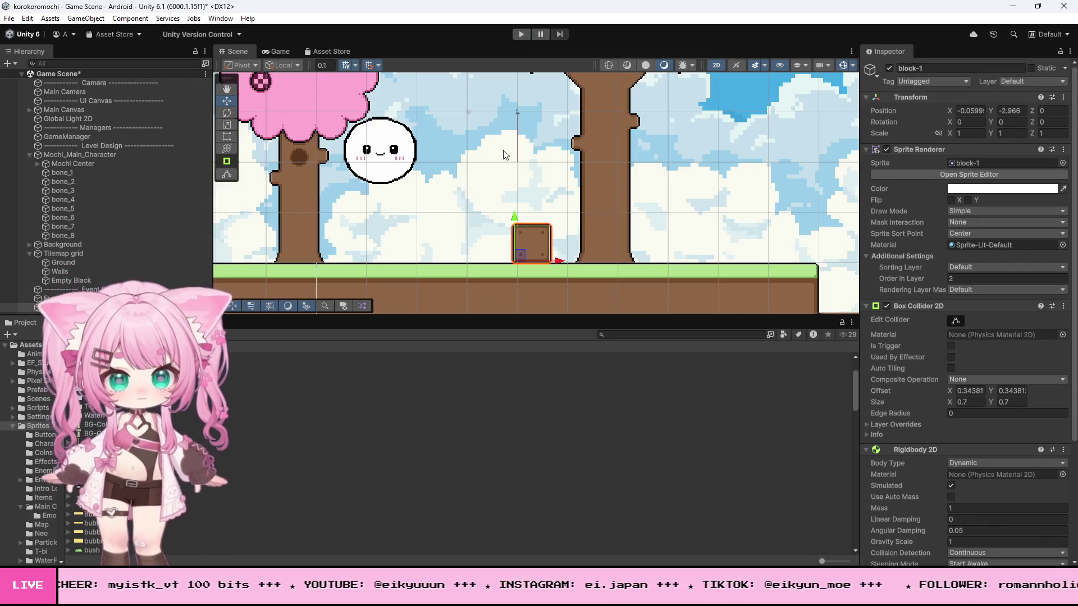
click(521, 34)
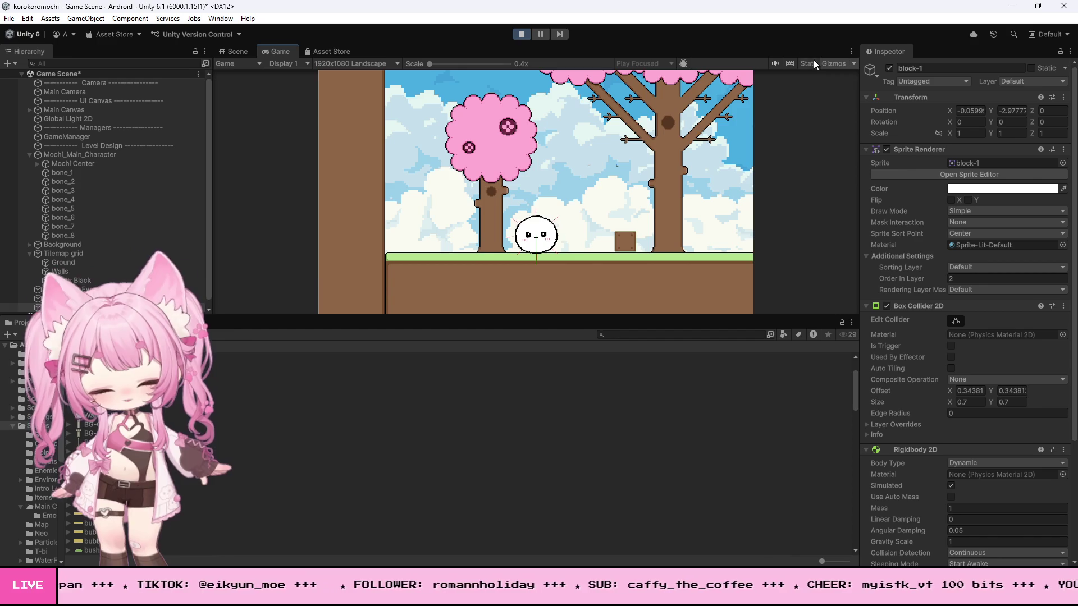
key(d)
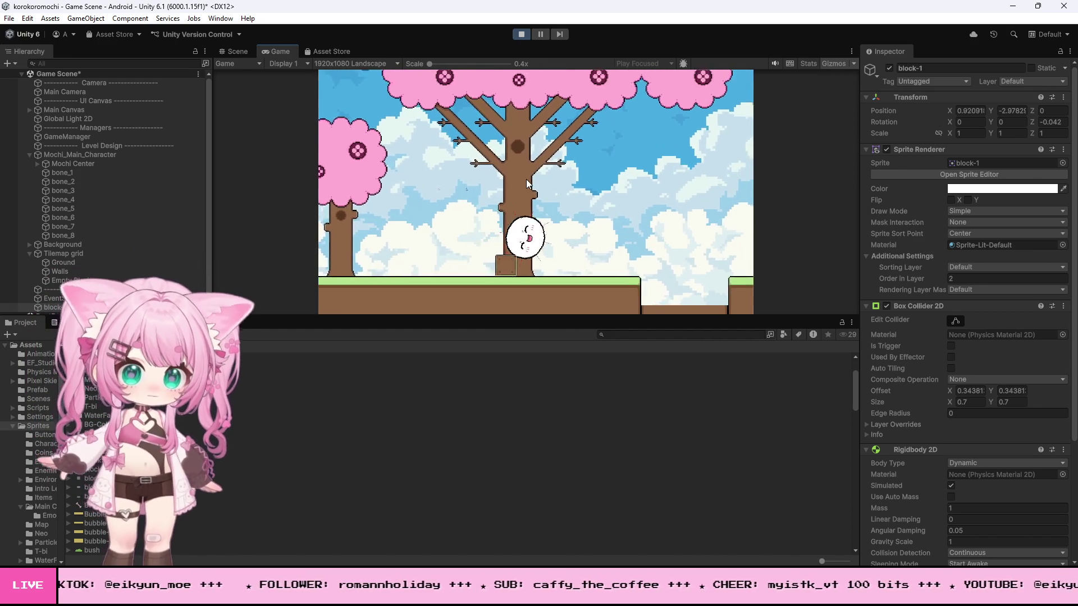
key(a)
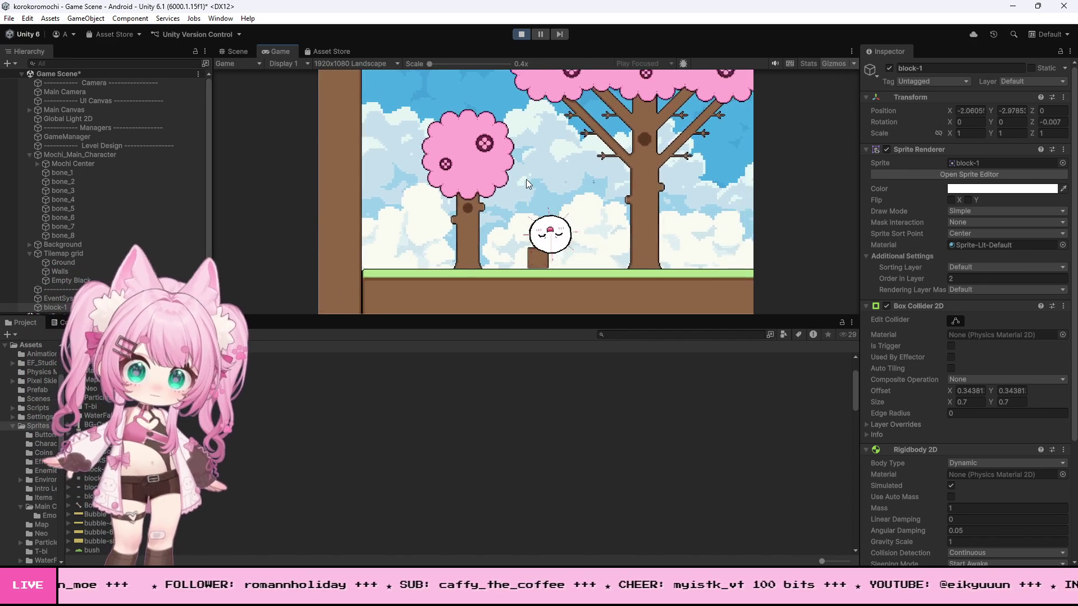
click(521, 33)
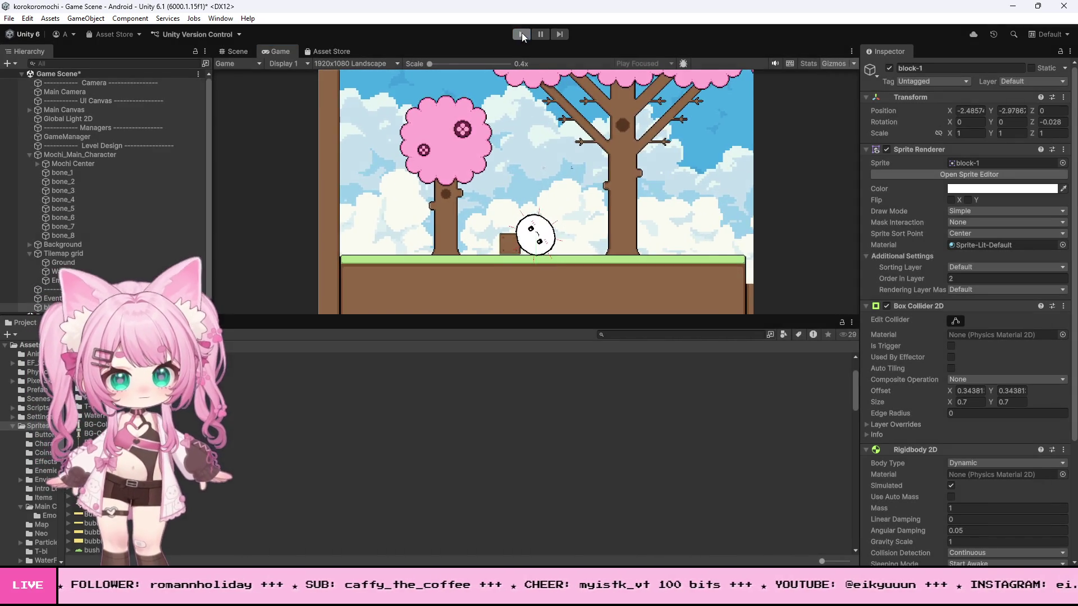
click(96, 469)
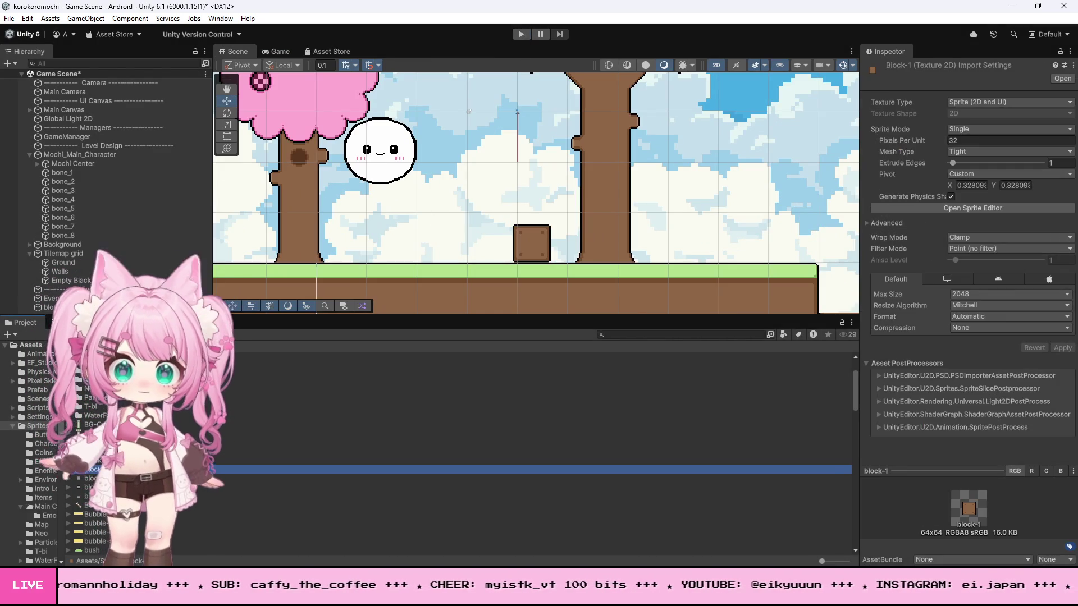
Step: Select the brown block-1 crate in the scene and delete it
right_click(101, 469)
click(141, 189)
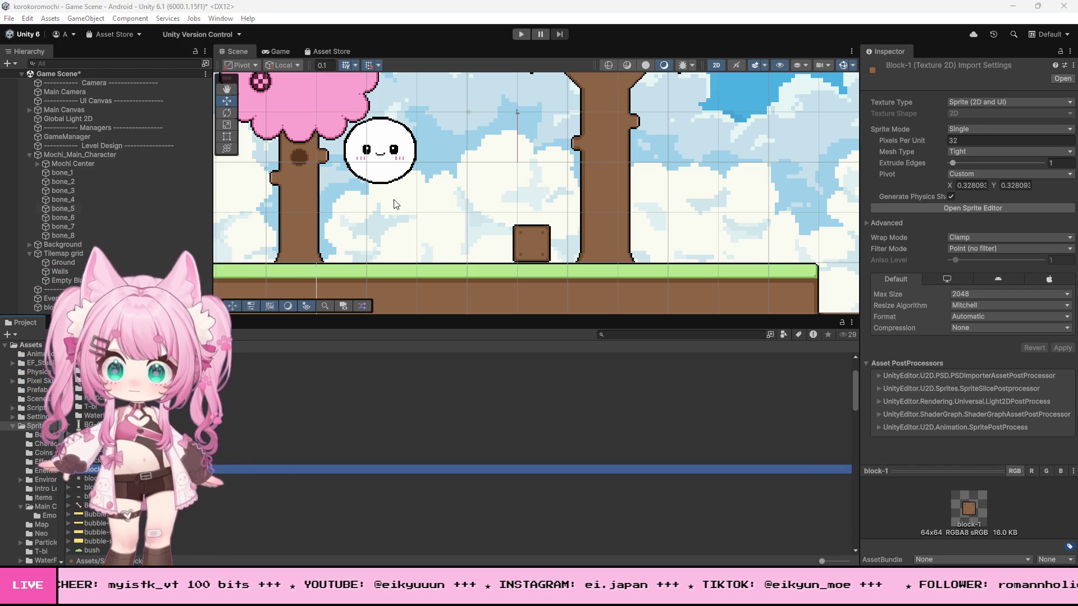
scroll(576, 206, down, 1)
click(539, 230)
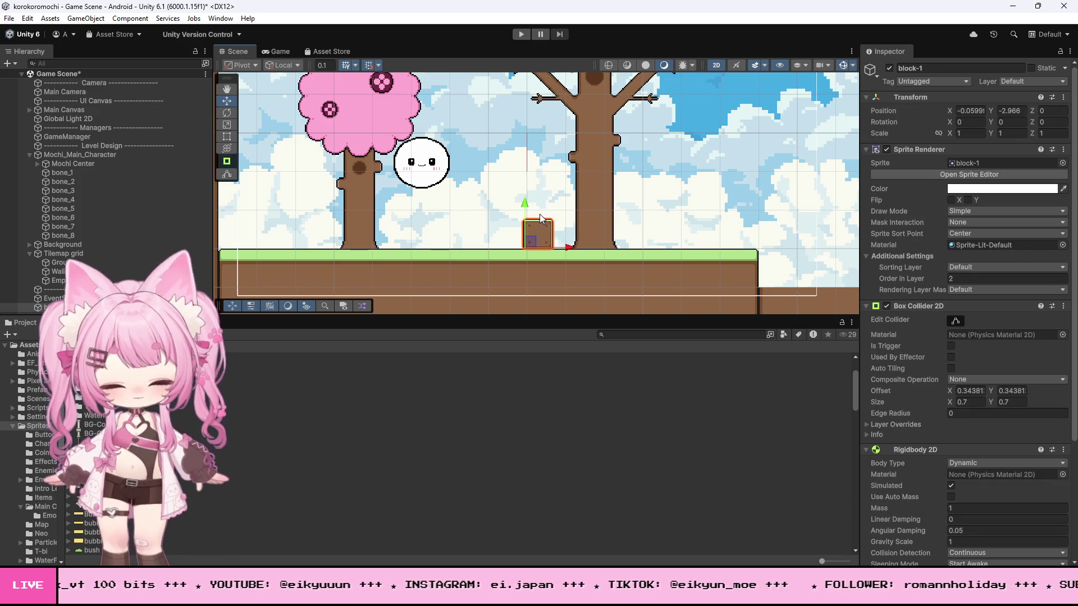
key(Delete)
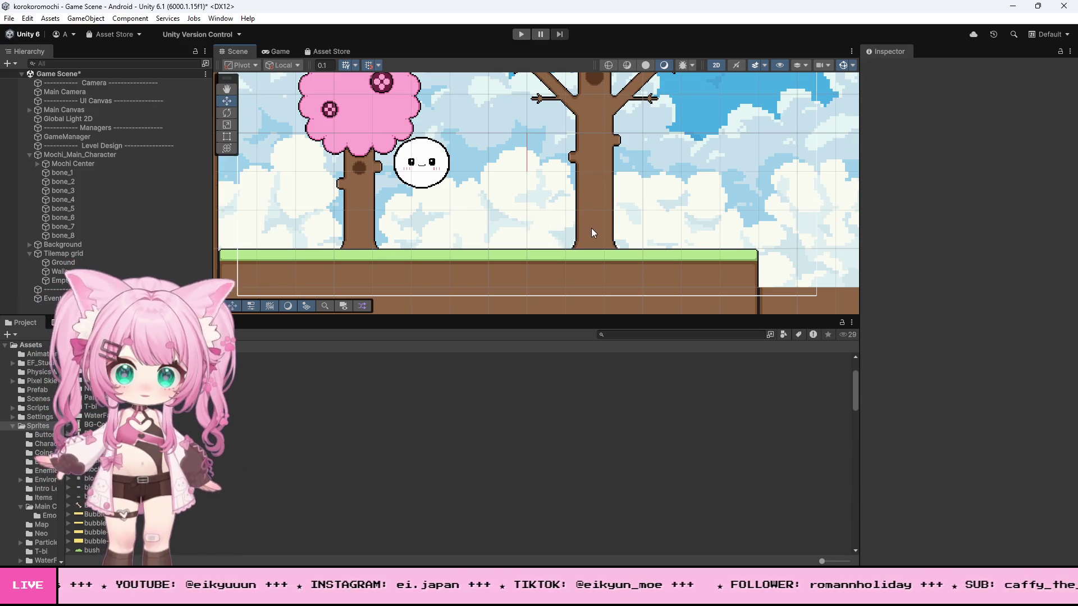
scroll(591, 228, up, 3)
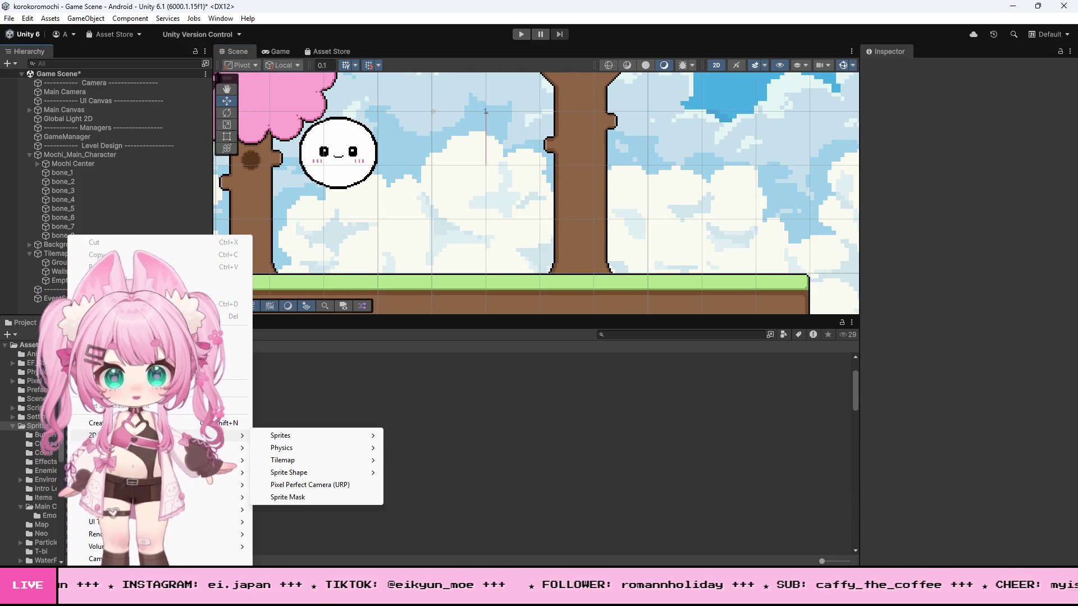
Step: Create a 2D Square sprite and set its Sprite Renderer colour to 766CDE
mouse_move(289, 441)
click(412, 448)
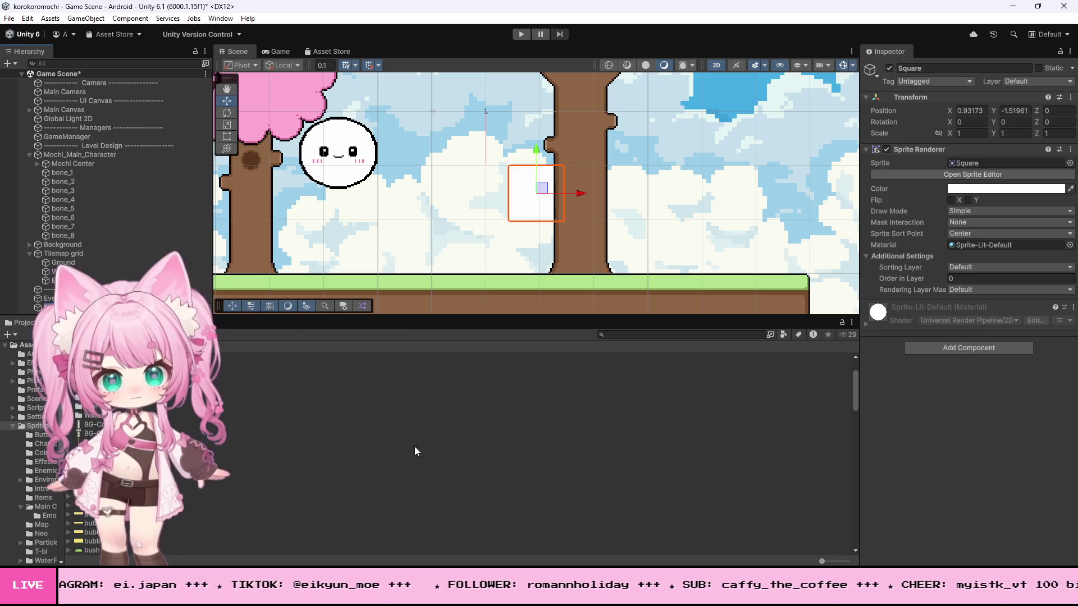
scroll(553, 201, down, 2)
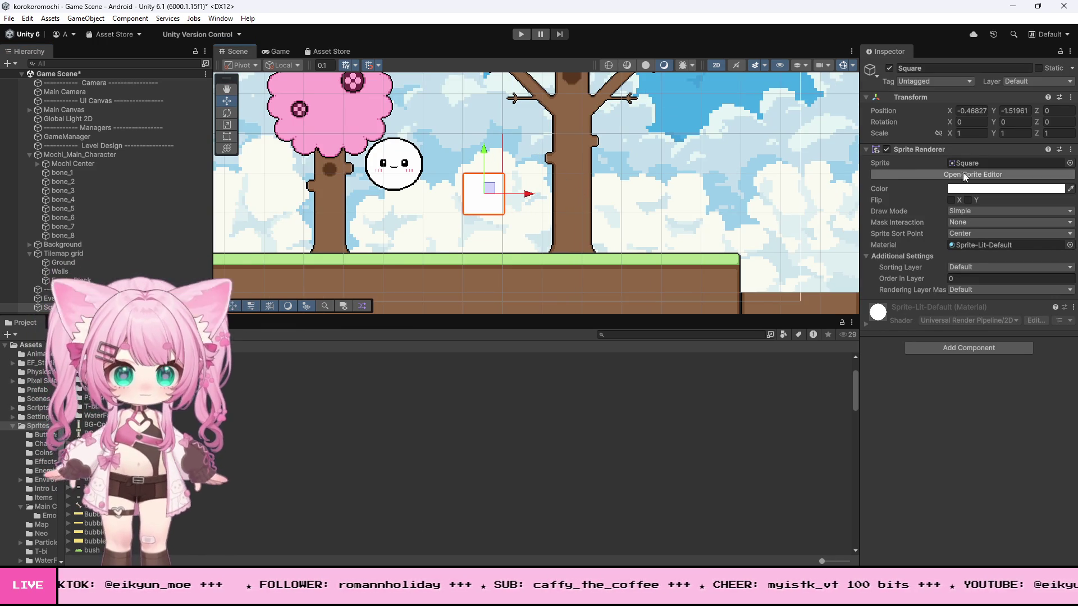
click(968, 189)
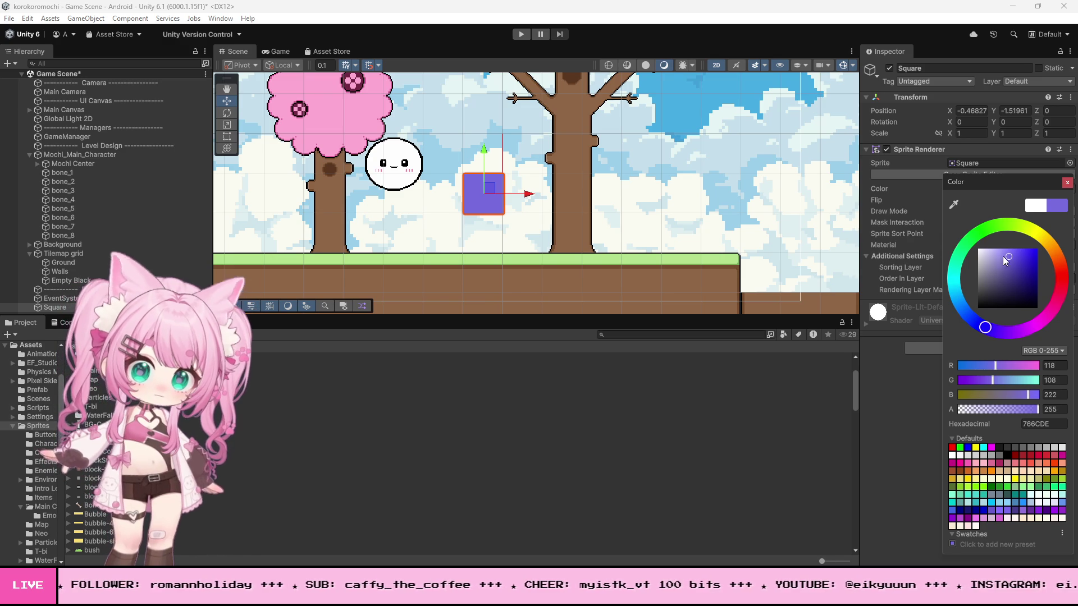
scroll(538, 147, up, 2)
Step: Run a quick playtest to check the purple Square, then stop it
click(528, 32)
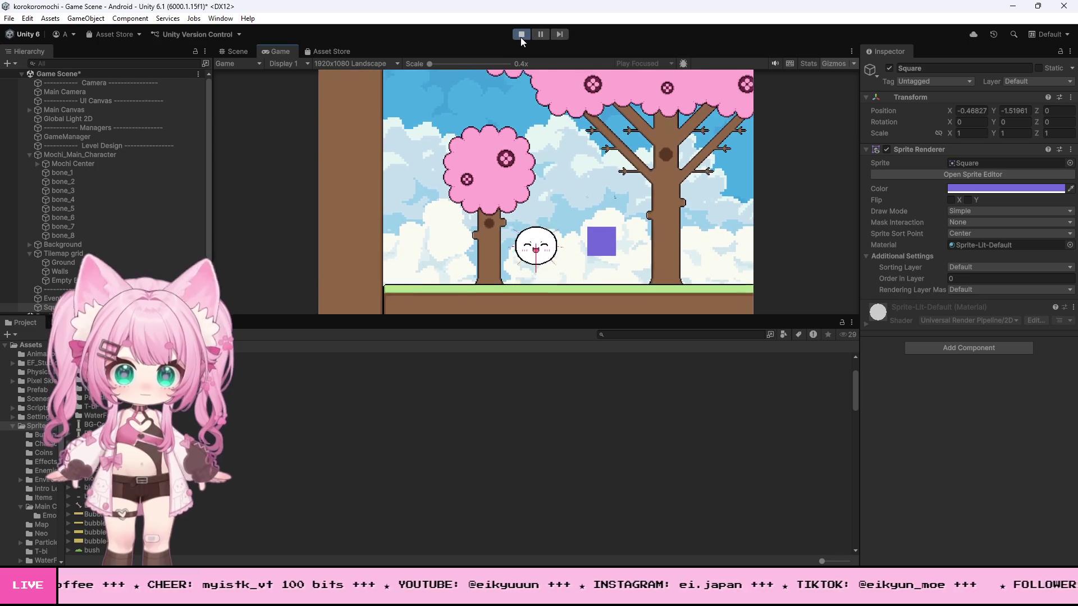
click(521, 35)
click(928, 348)
text(r)
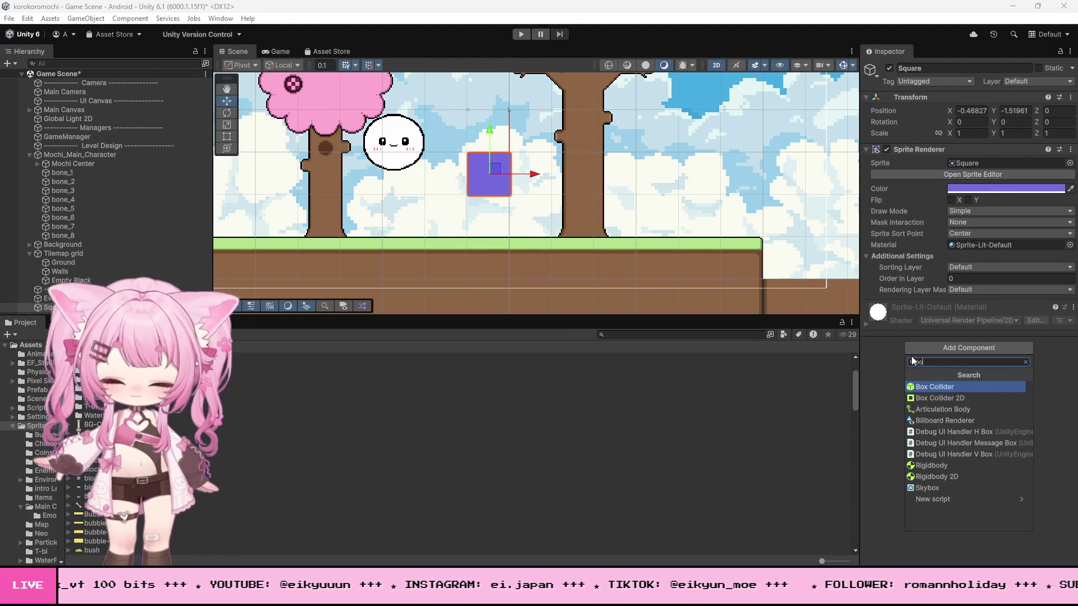
Step: Add a Box Collider 2D and a Rigidbody 2D to the purple Square, then play
click(944, 398)
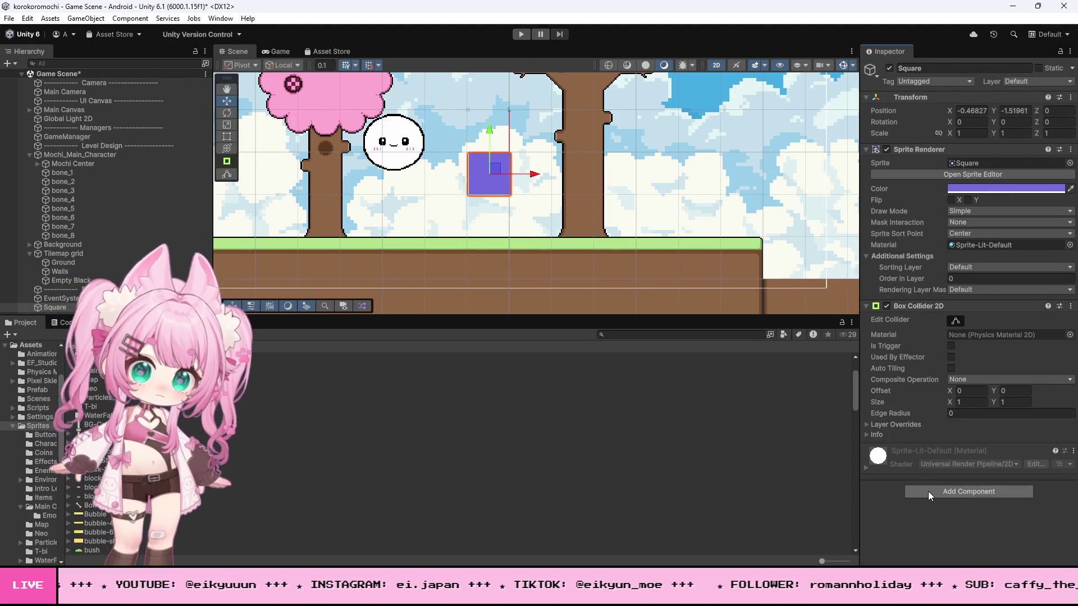
text(ri)
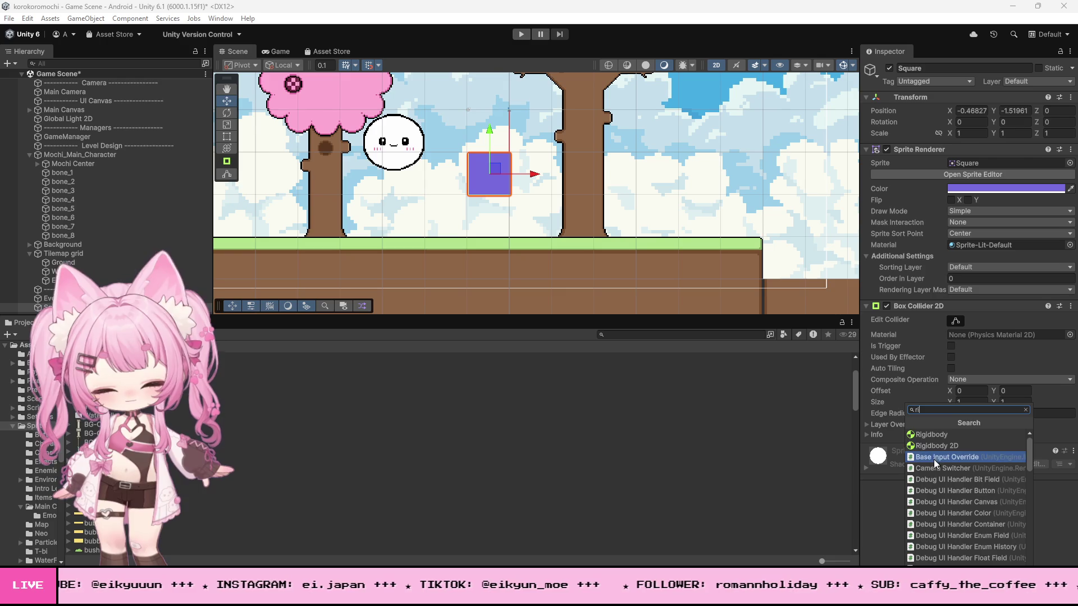
key(Return)
click(618, 316)
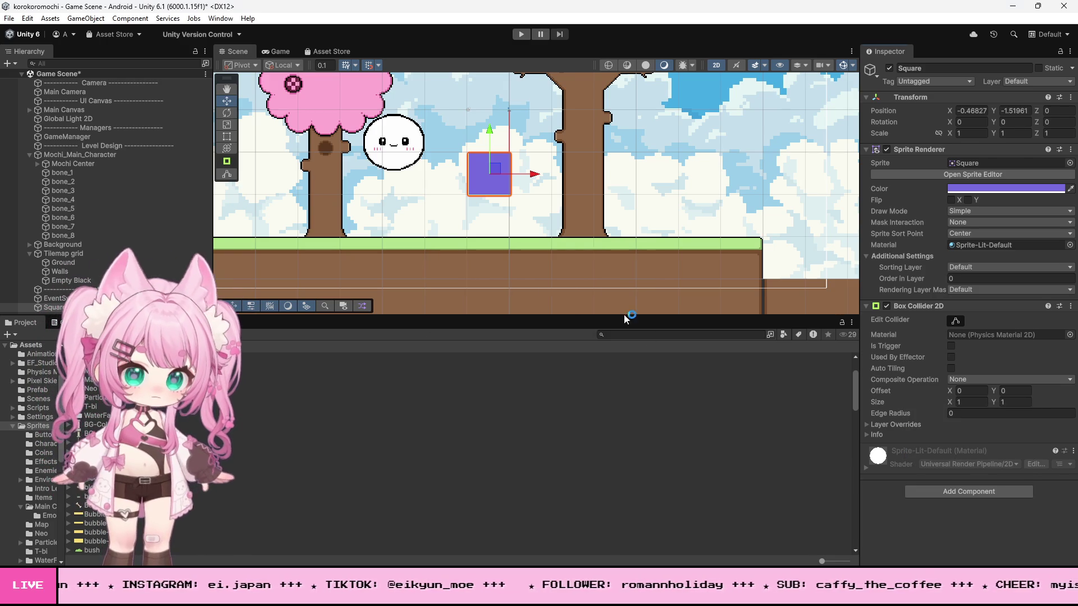
click(937, 446)
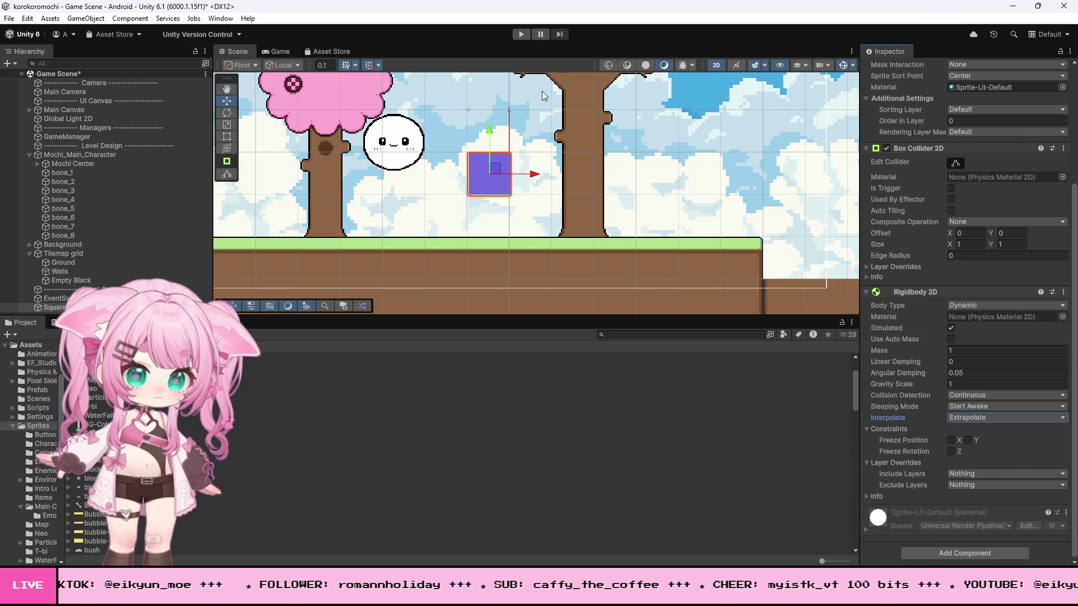
click(520, 35)
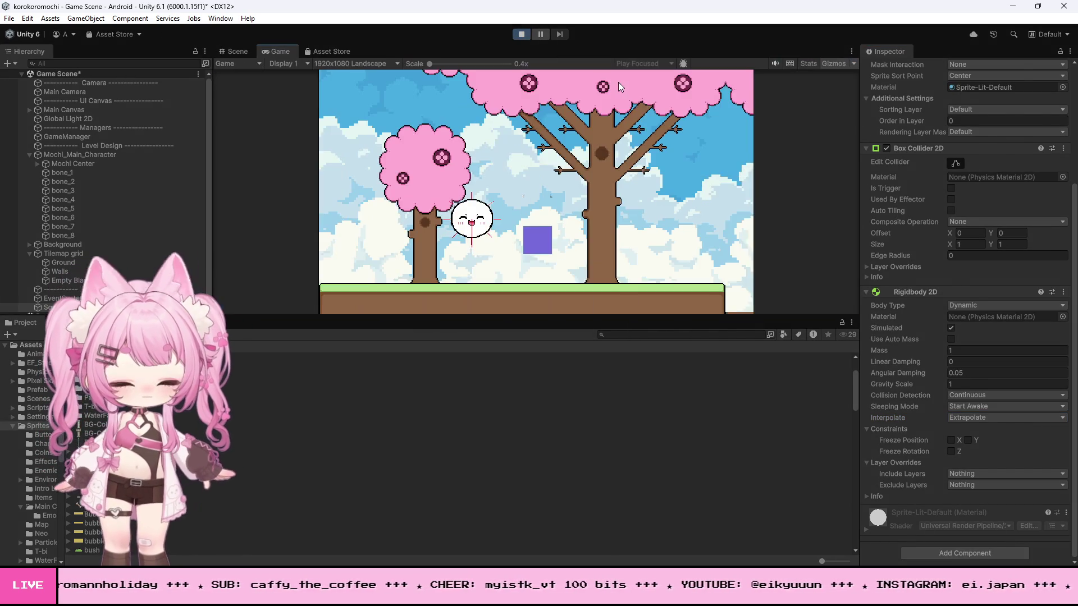
Step: Roll the mochi right to push the purple Square into the pit, jump out, and stop
key(Right)
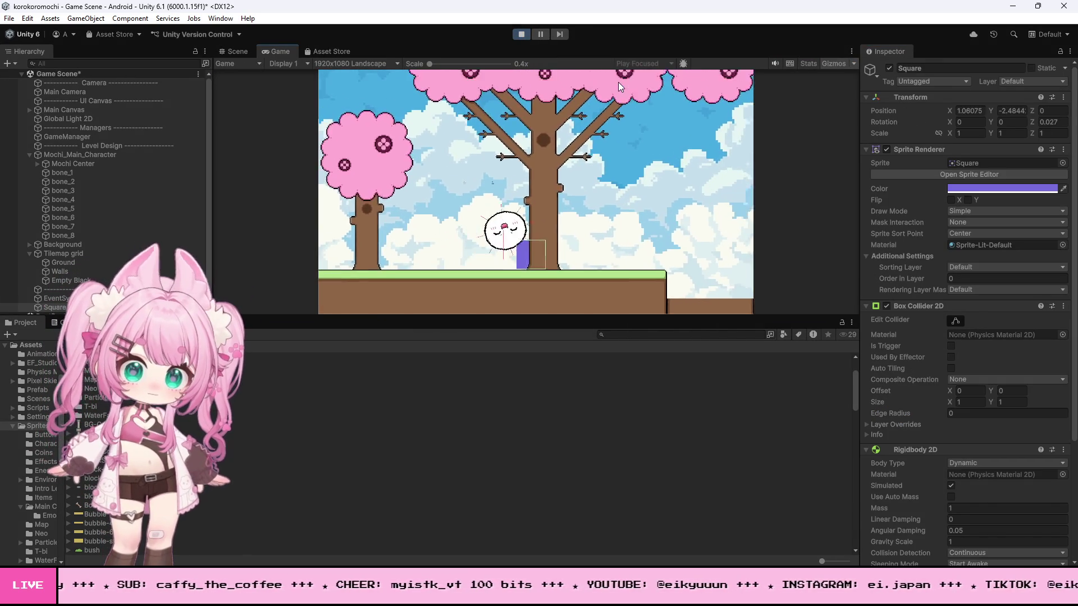
key(Right)
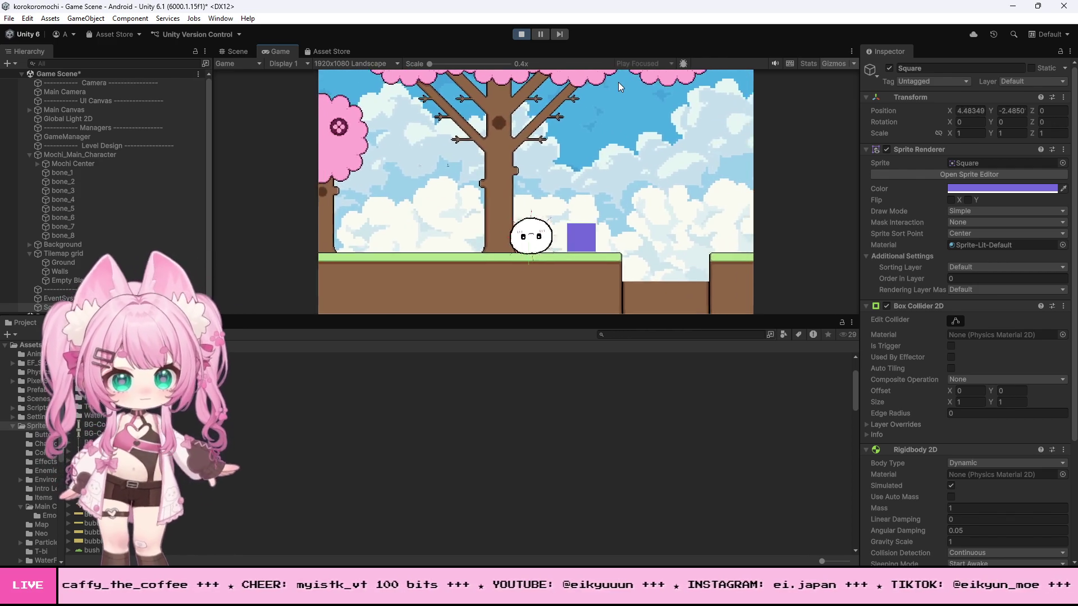
key(Right)
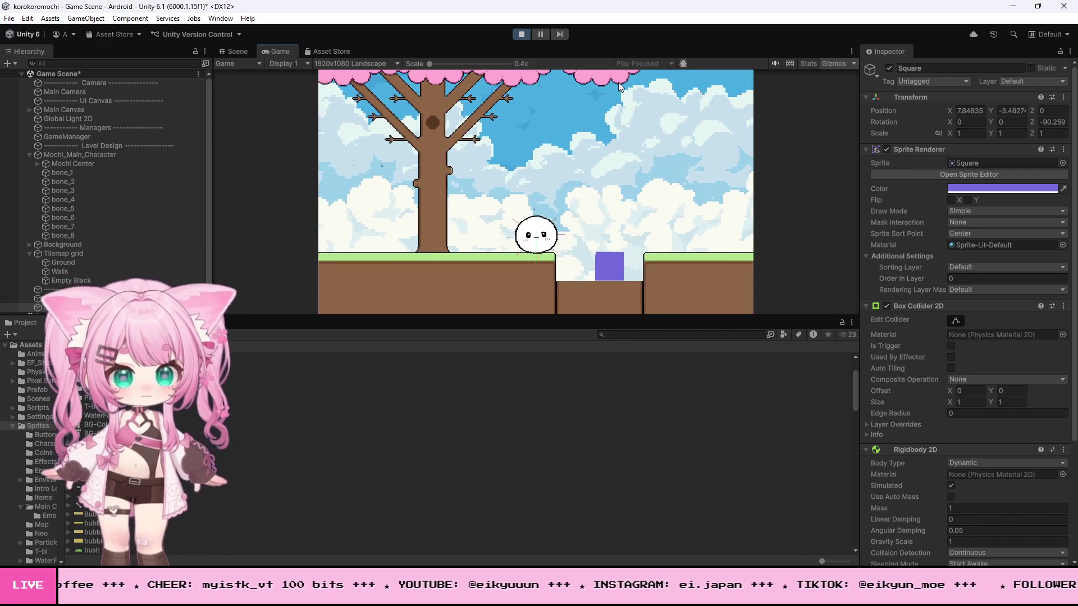
key(Right)
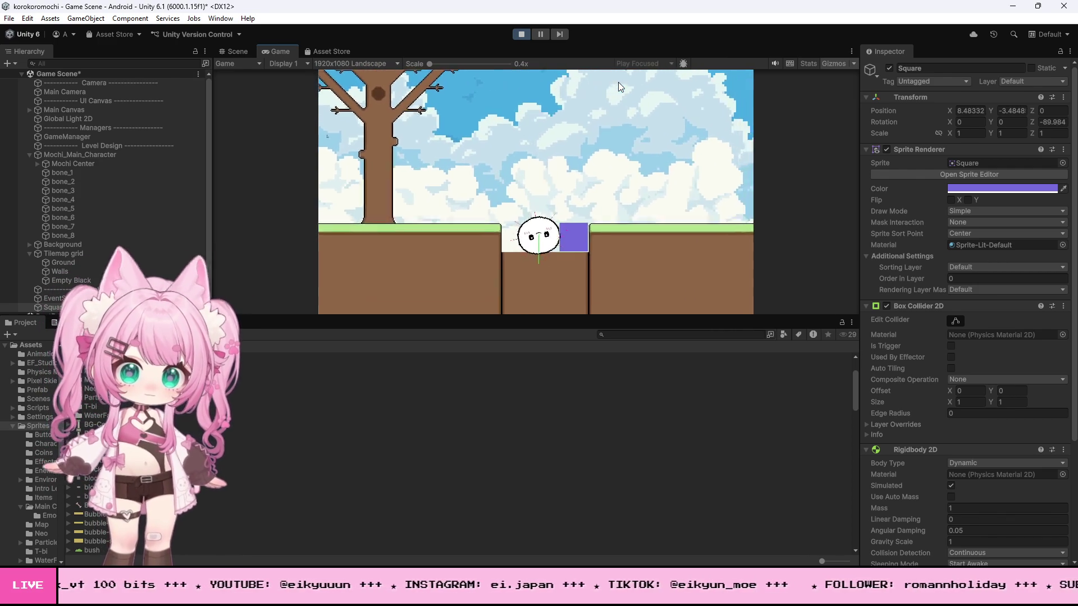
key(space)
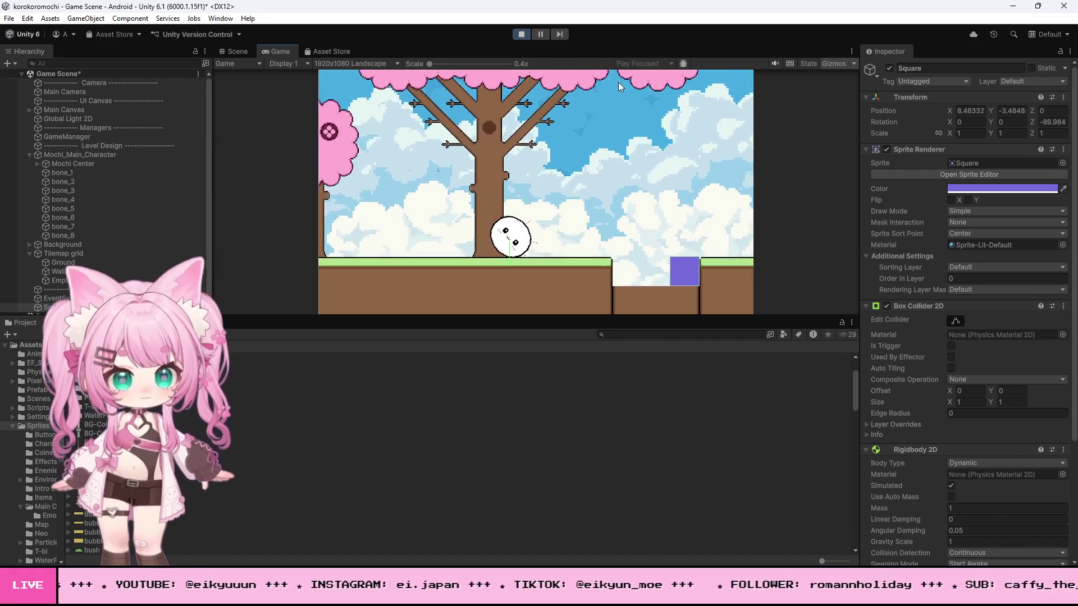
key(Right)
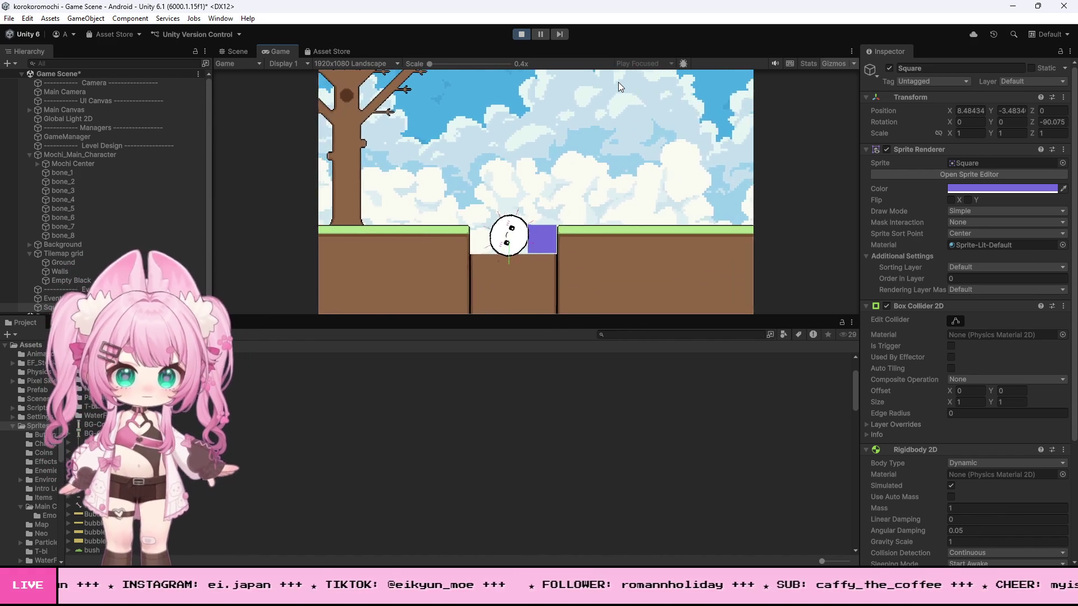
key(space)
key(Left)
click(521, 33)
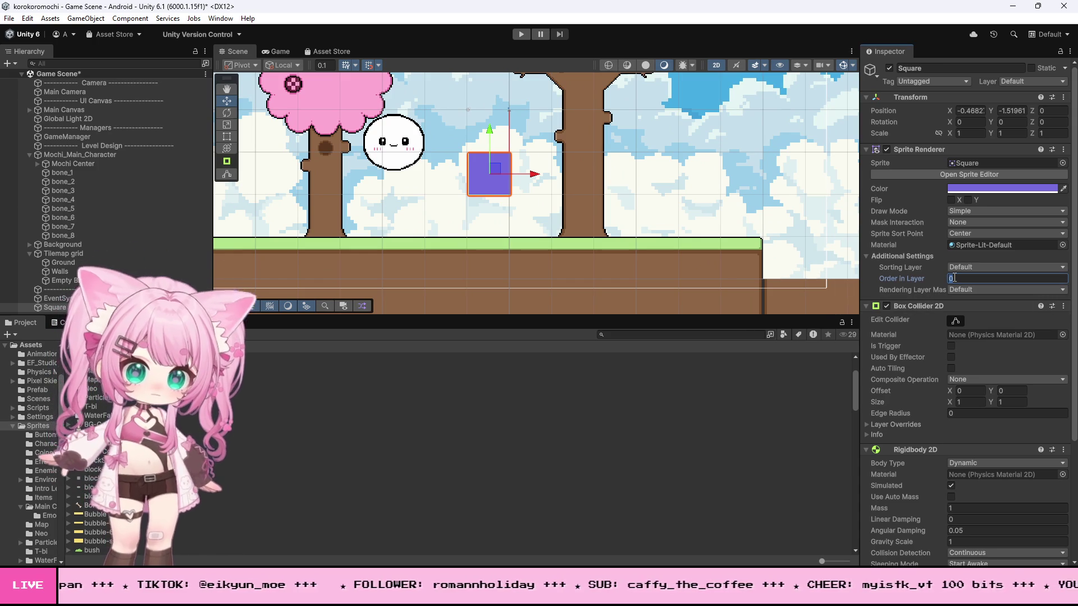
text(2)
Step: Set the Square's Order in Layer to 2 and start the game again
click(521, 34)
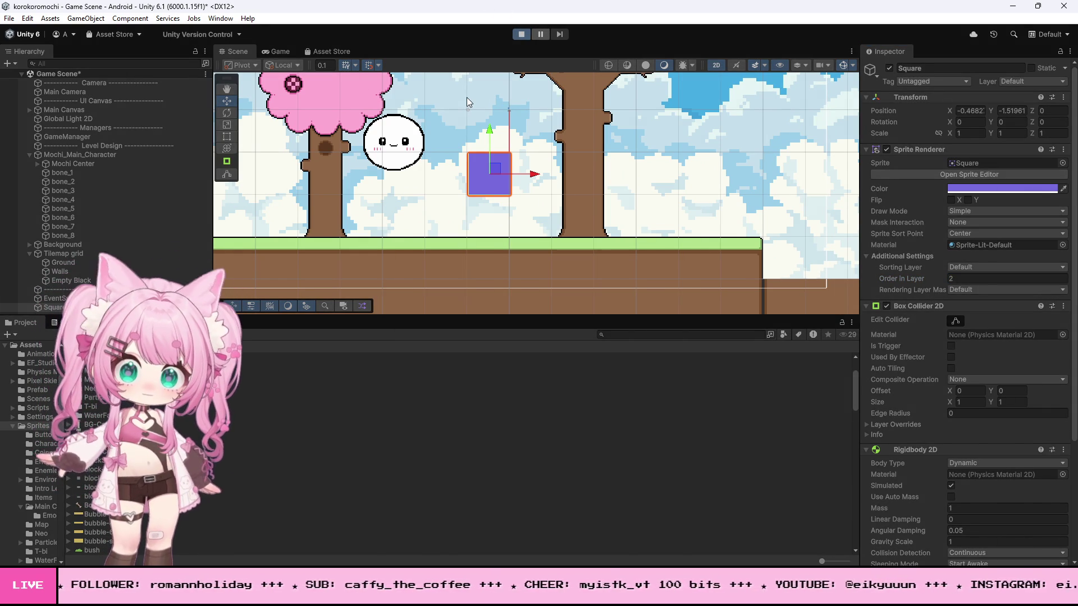
Step: Push the purple Square into the pit and jump the mochi over the gap
key(d)
key(d)
key(space)
key(a)
key(a)
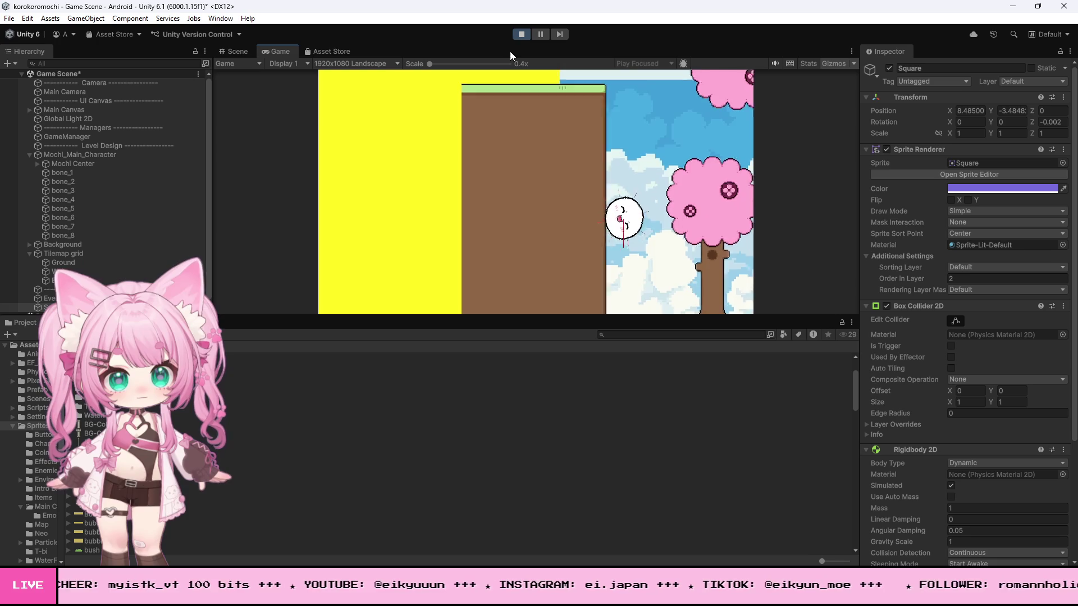
key(d)
key(d)
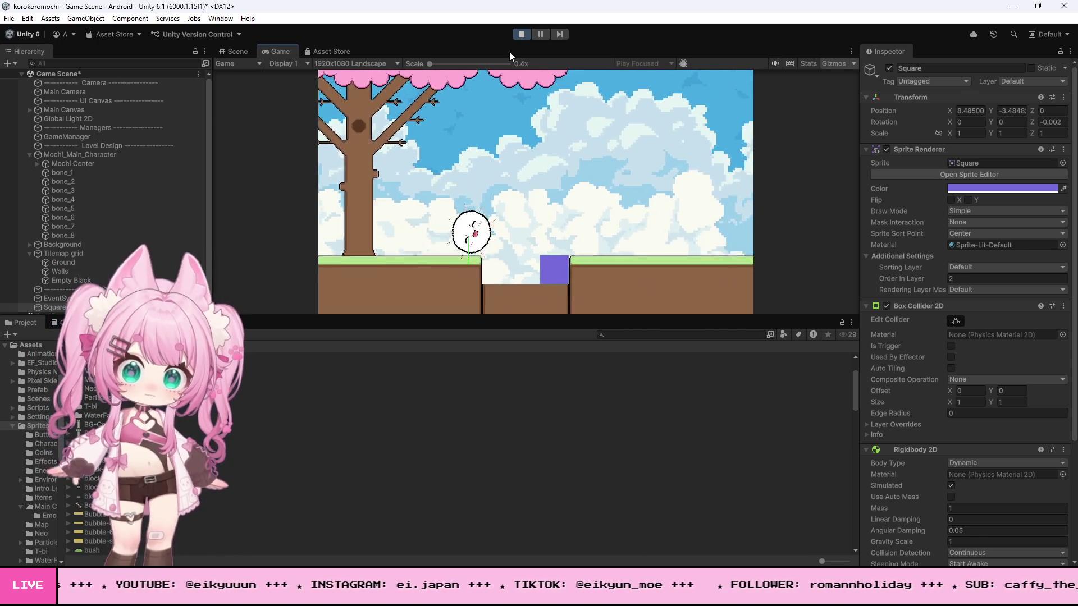
key(d)
key(space)
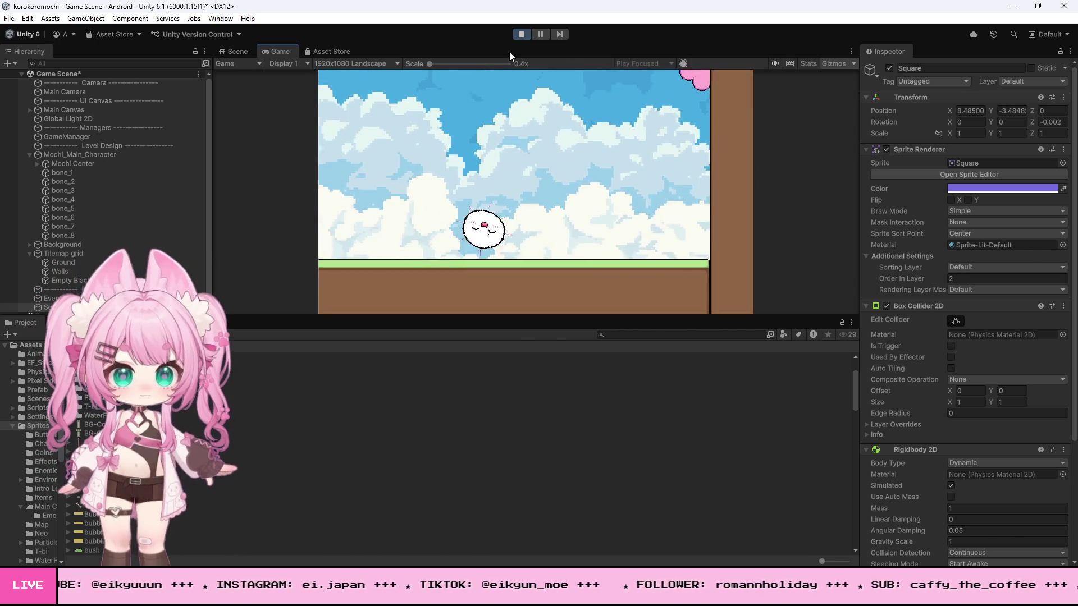
Step: Climb the mochi up the tree trunks, then stop the game and select Square
key(d)
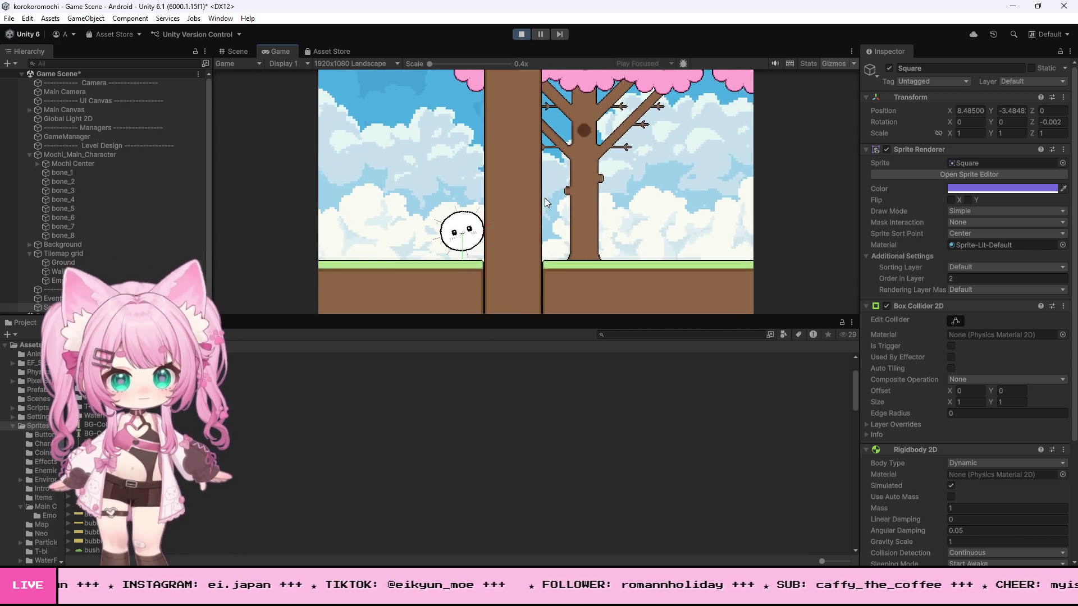
key(d)
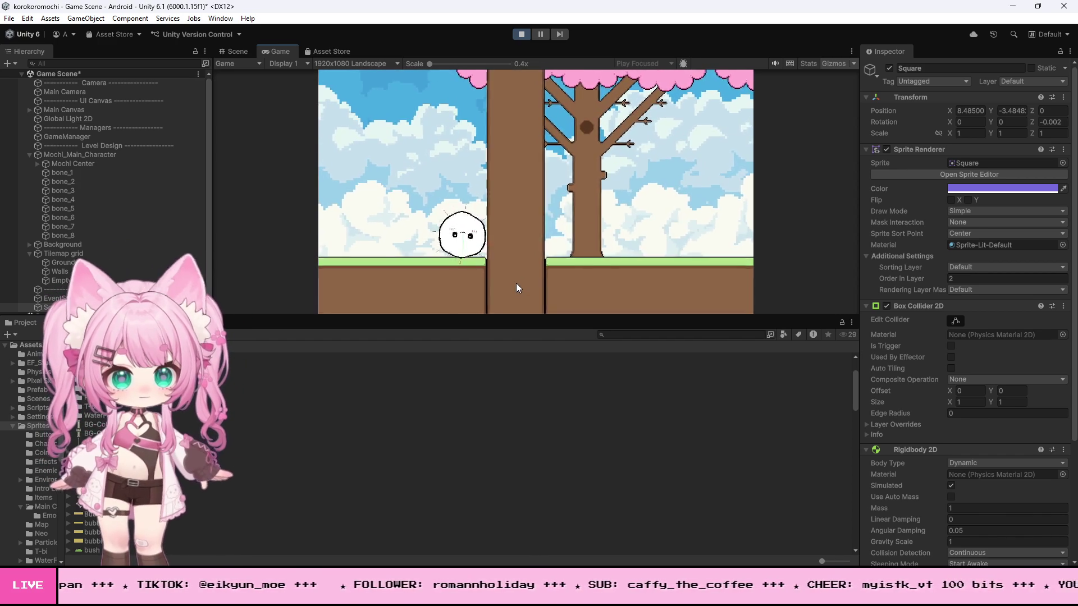
key(a)
key(d)
key(d)
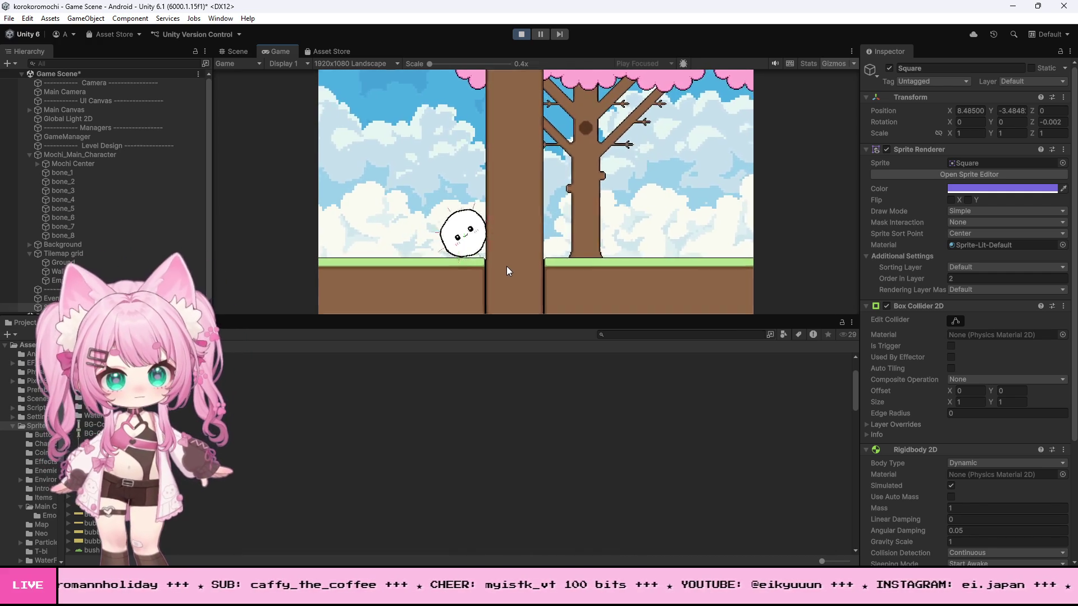
key(space)
key(space)
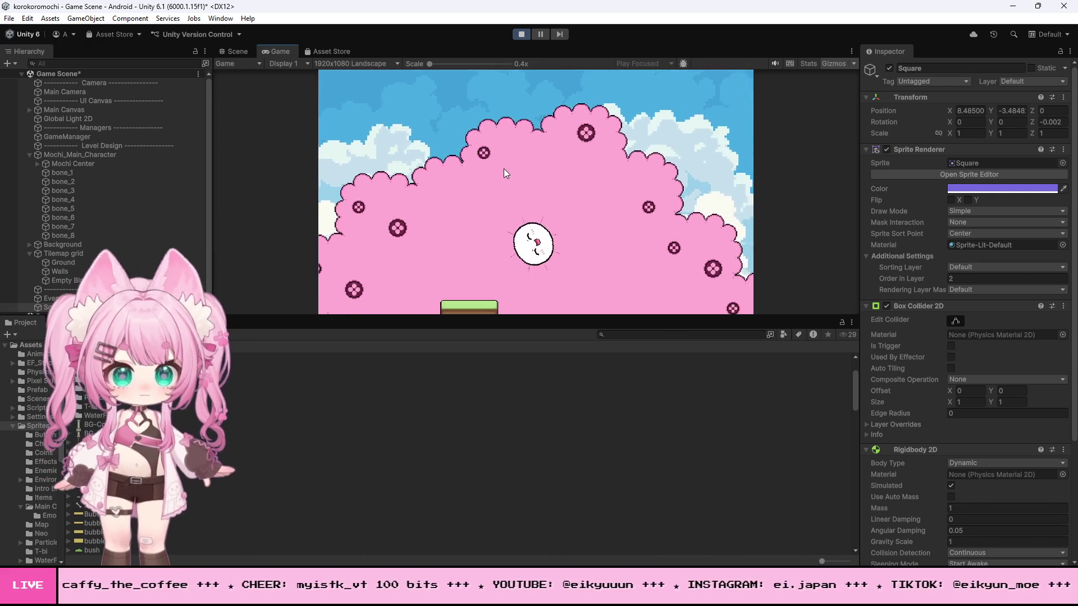
key(space)
key(space)
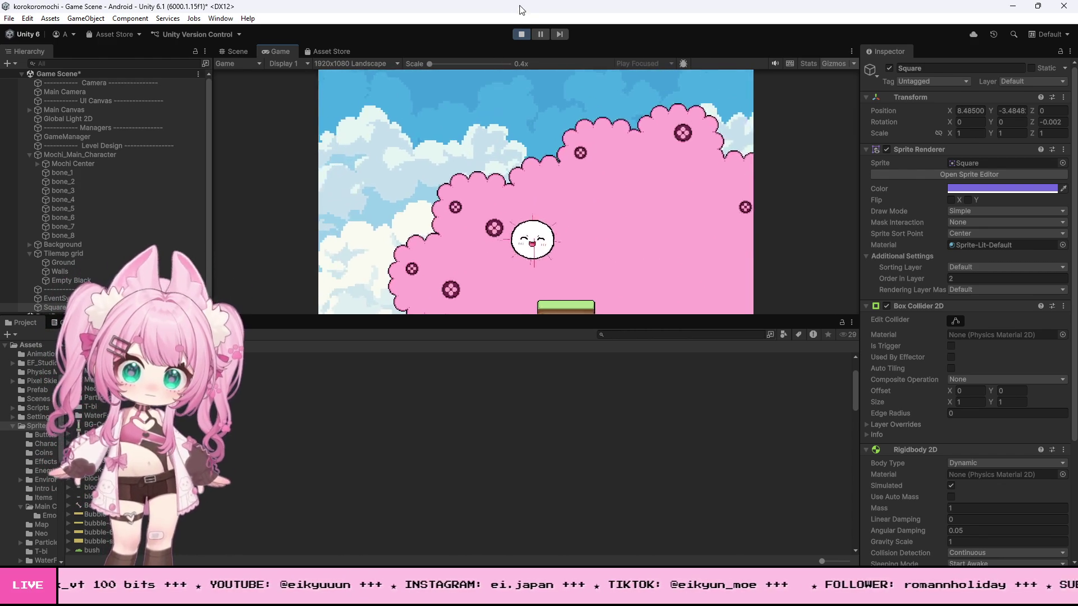
click(523, 33)
scroll(485, 188, down, 5)
click(44, 307)
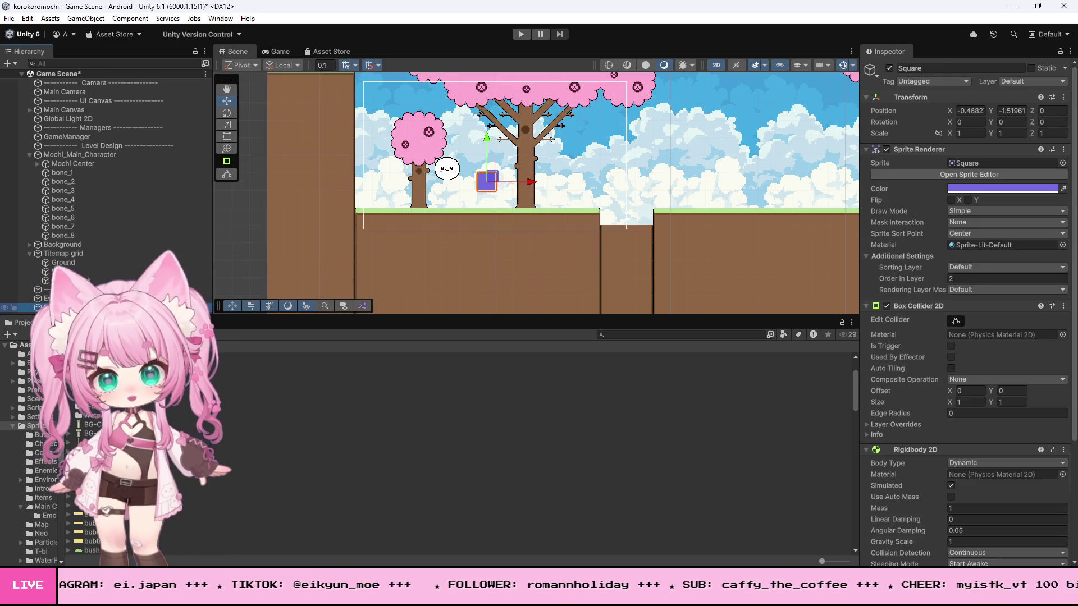
Step: Delete the purple Square, then playtest the level and roll the white mochi right
key(Delete)
scroll(329, 286, down, 4)
scroll(521, 269, up, 3)
scroll(534, 269, up, 3)
click(526, 34)
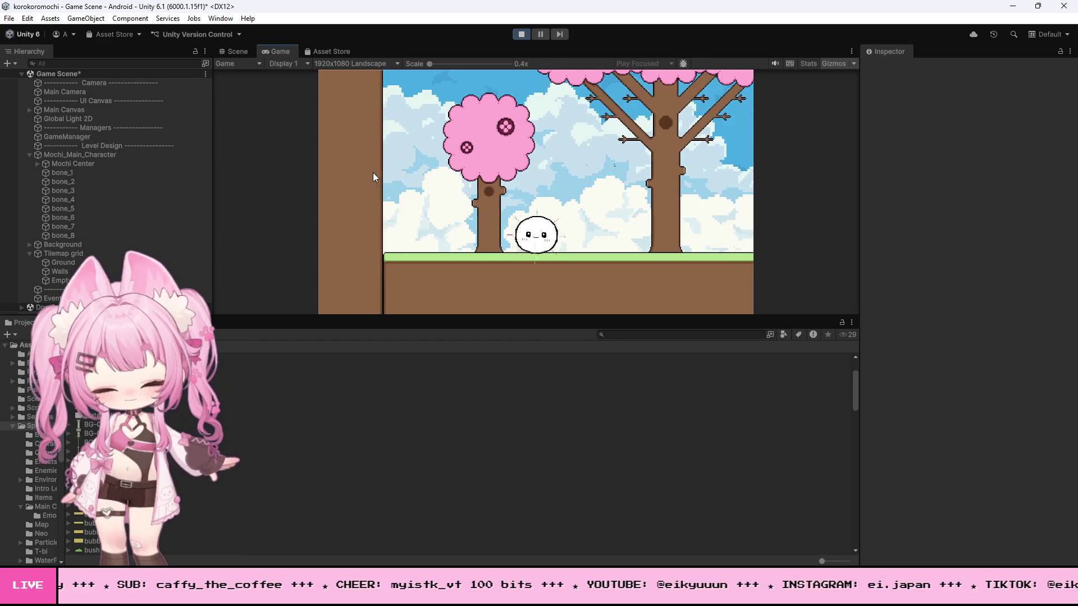
key(Right)
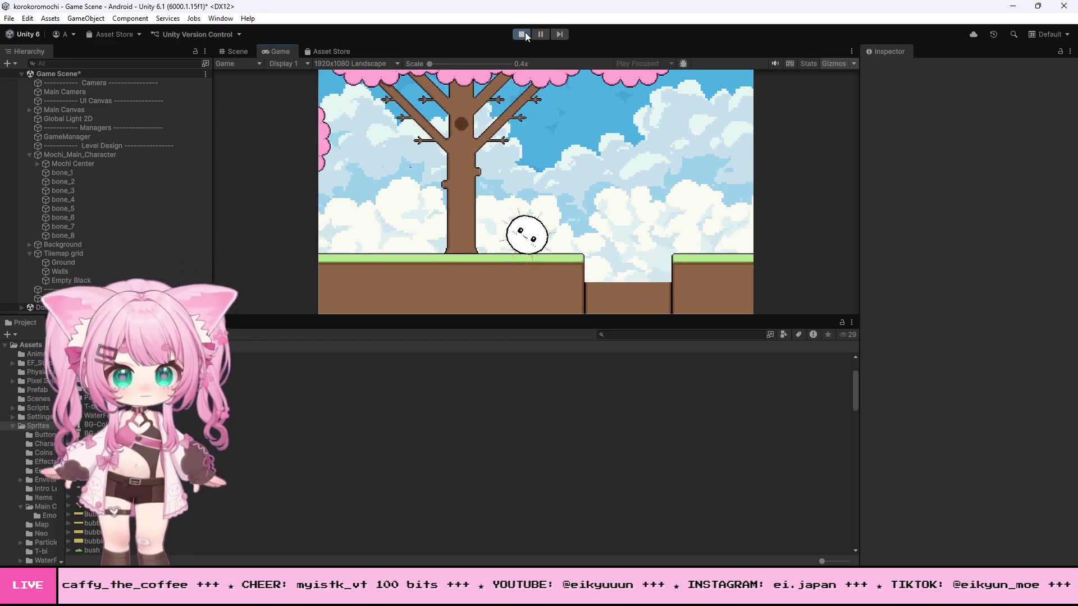
Step: Restart the playtest, roll the mochi left to the level's edge, then stop playing
click(523, 34)
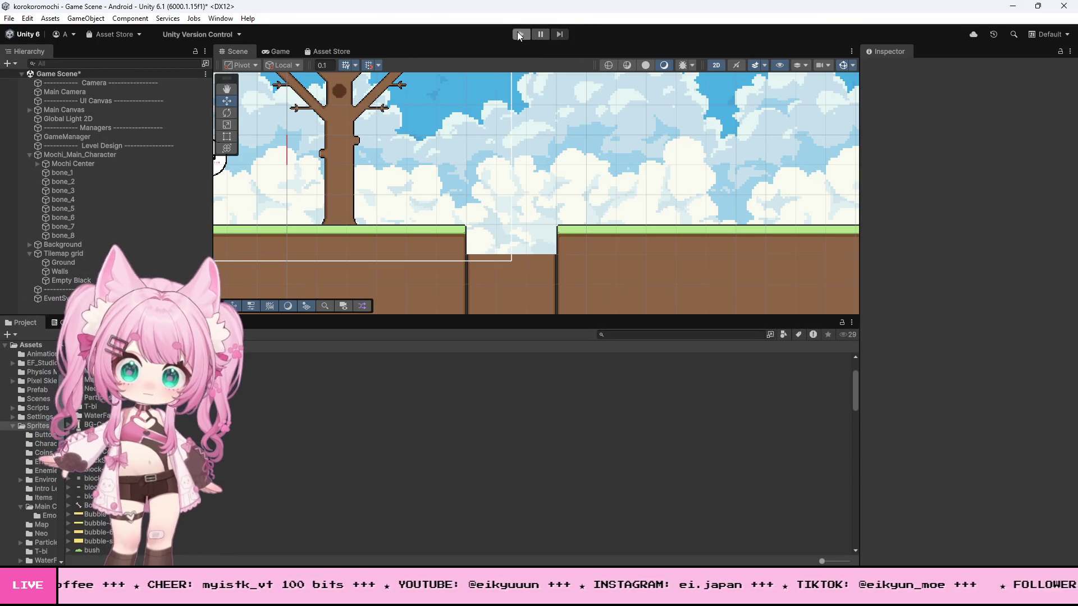
click(517, 32)
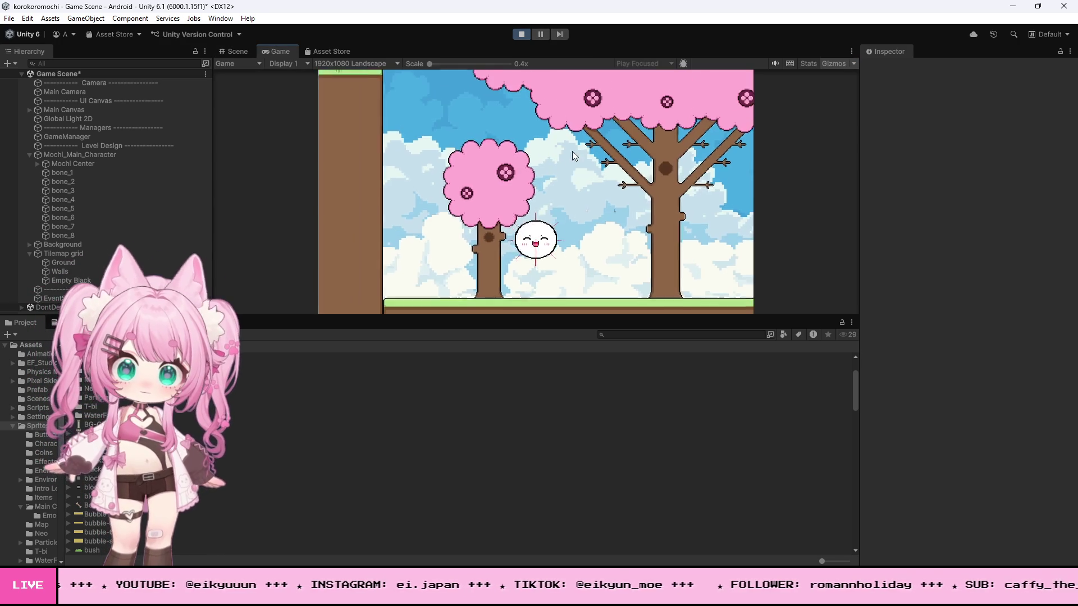
key(Left)
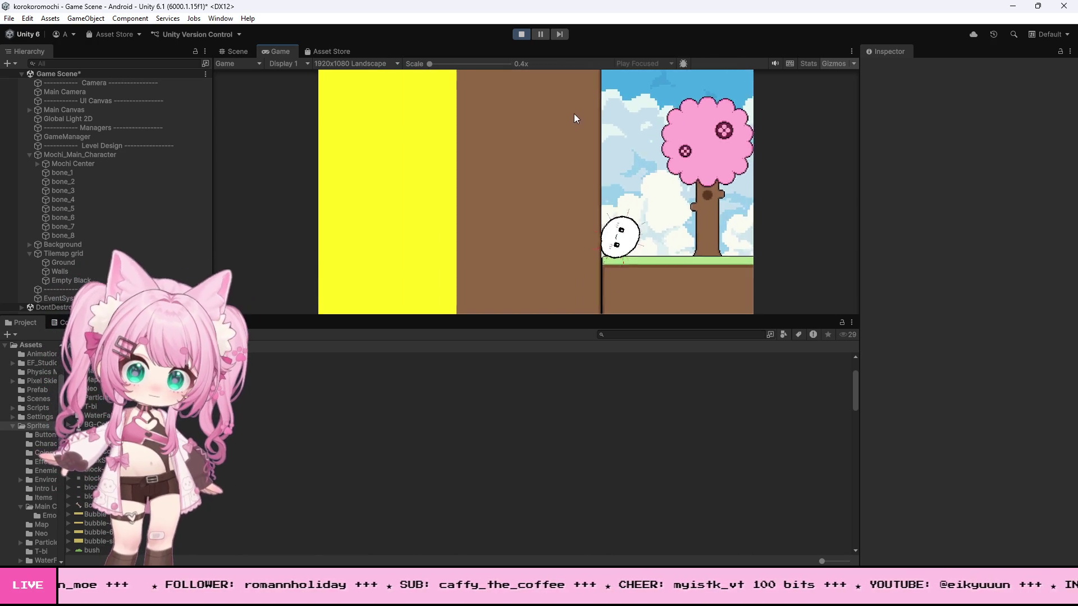
click(523, 35)
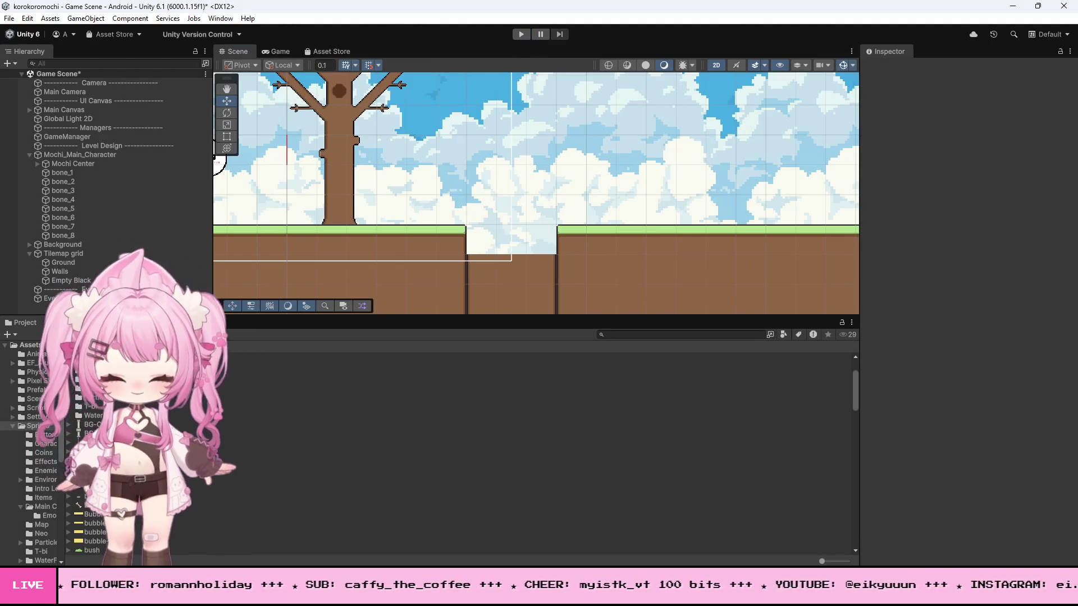
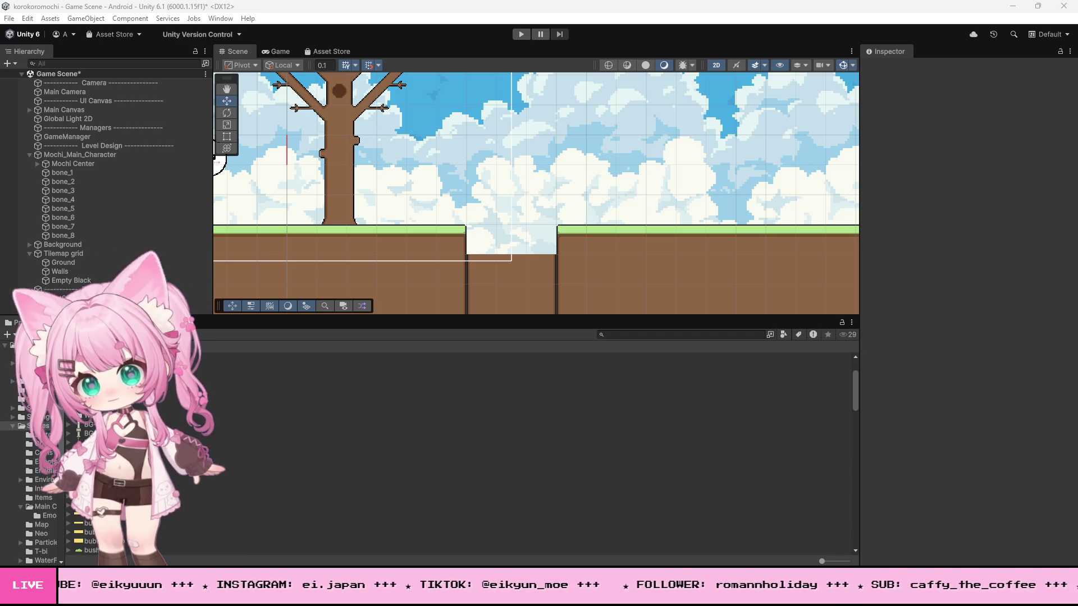
Step: Zoom the Scene view in close on the white mochi character
scroll(504, 252, down, 3)
scroll(500, 185, up, 6)
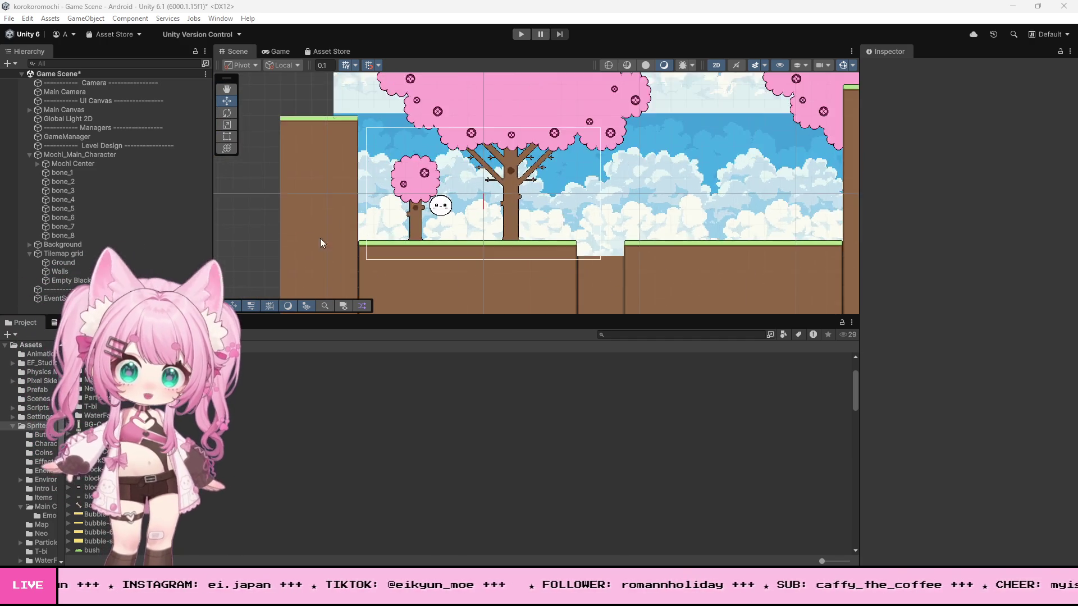
scroll(500, 184, up, 2)
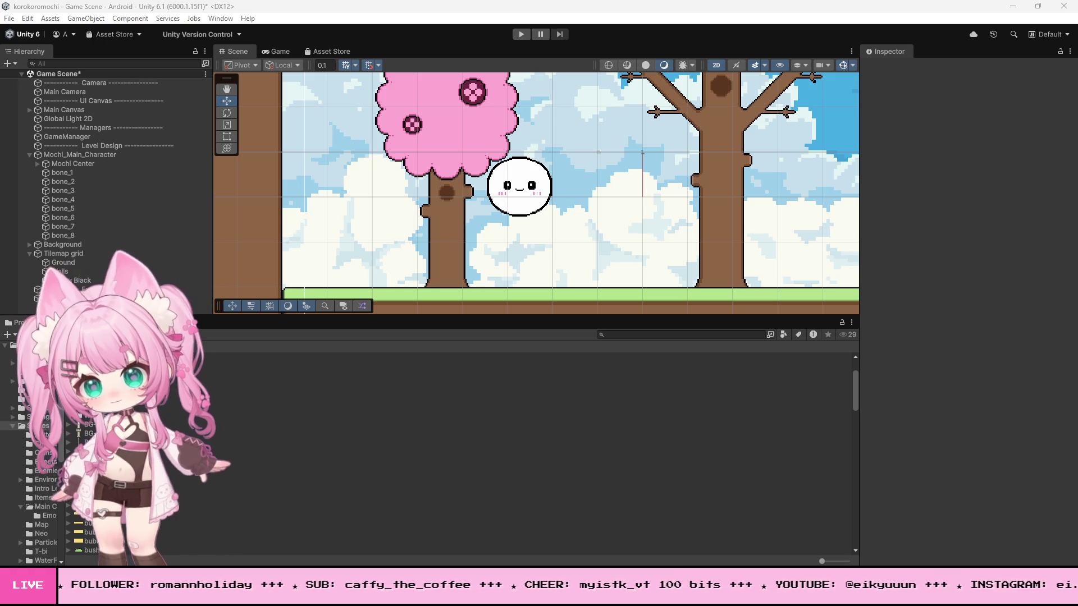
key(alt+Tab)
Step: Find the angularDamping line and replace torque lines 220–222 with the new wall-aware code
click(391, 317)
click(388, 293)
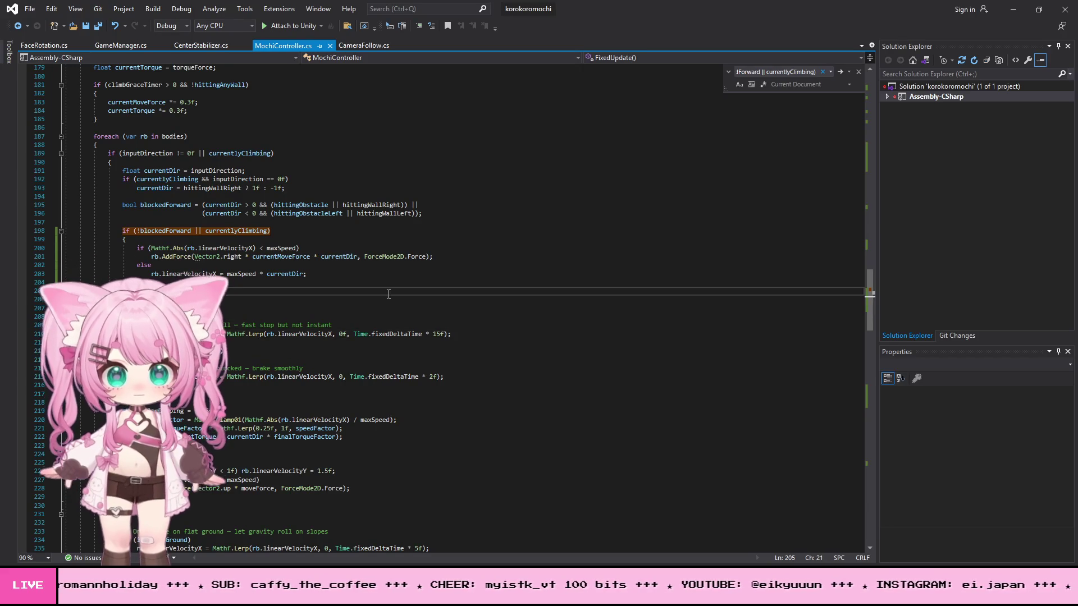
key(ctrl+f)
key(ctrl+v)
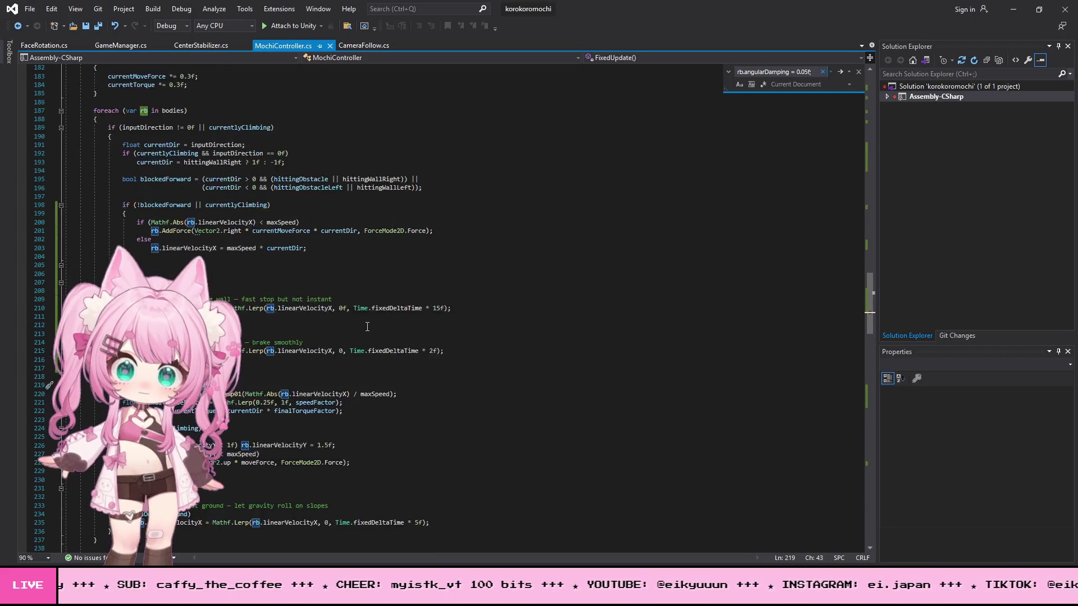
scroll(367, 326, down, 1)
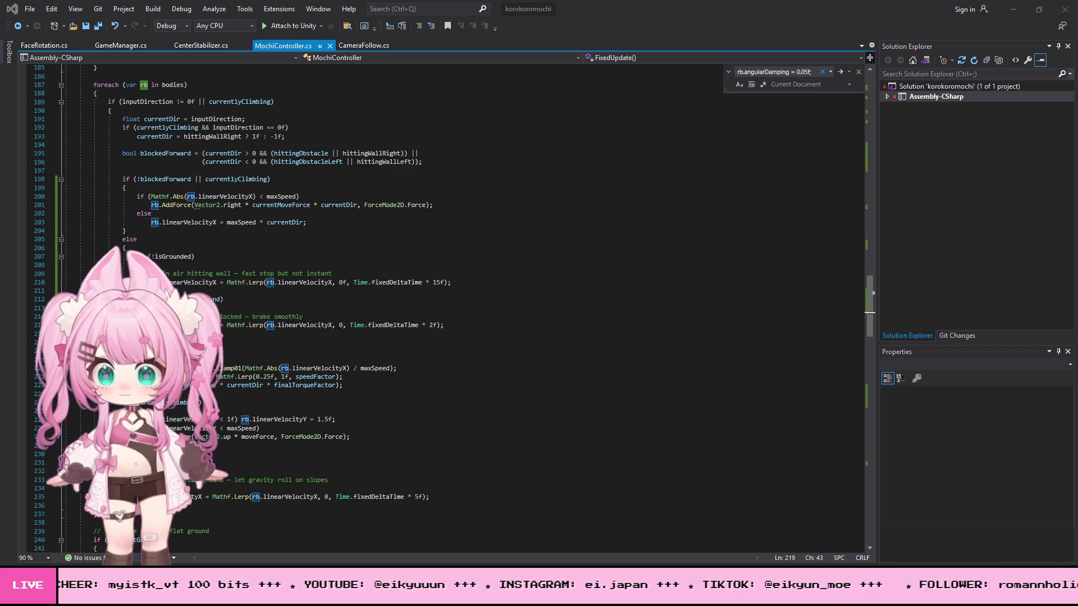
drag(67, 368, 413, 388)
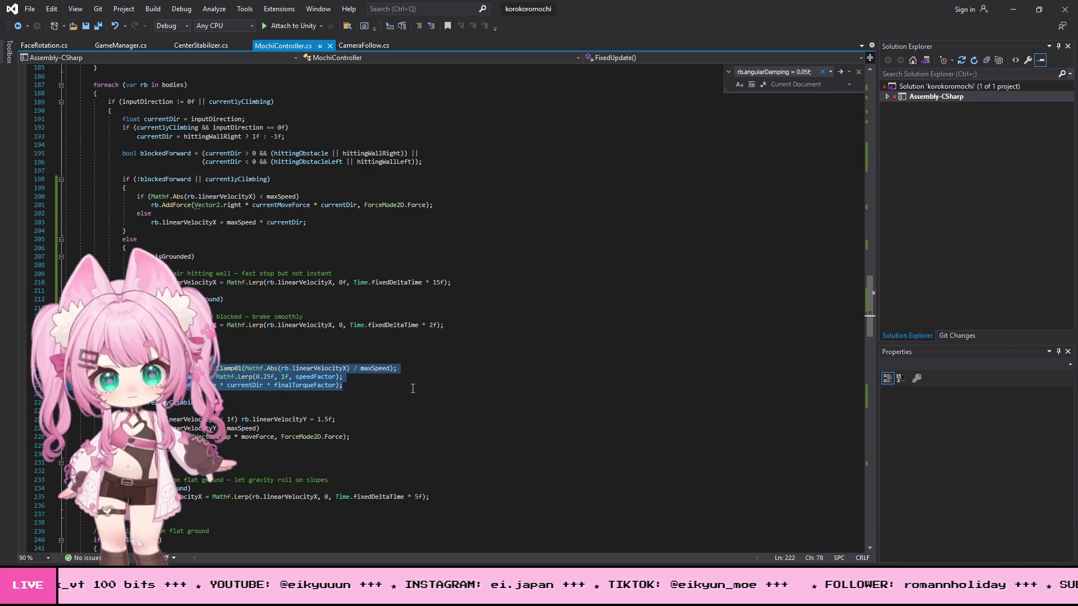
key(ctrl+v)
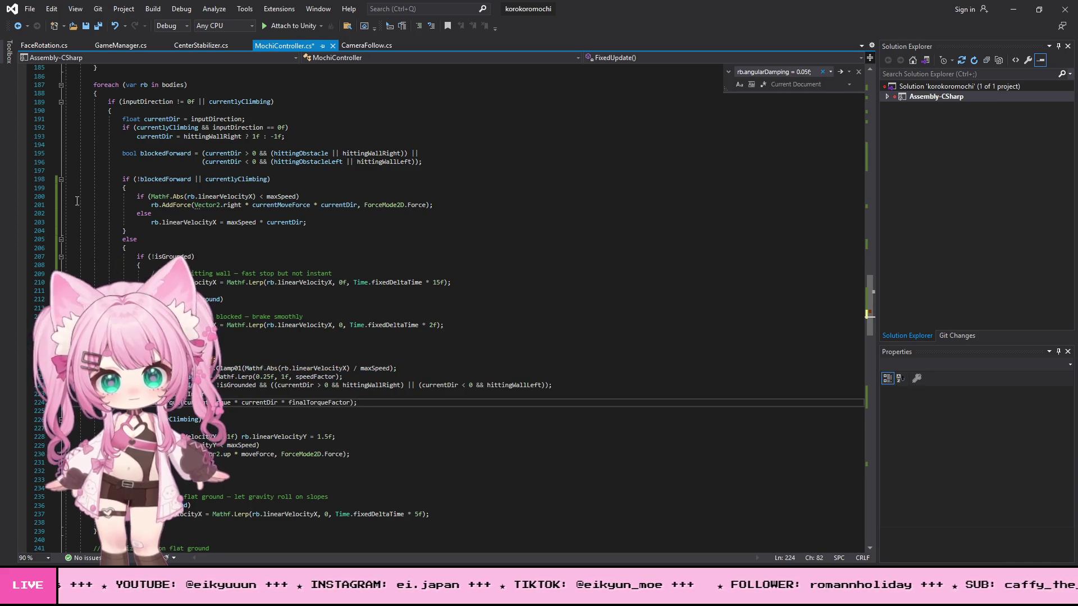
Step: Save all files and minimize Visual Studio
click(29, 9)
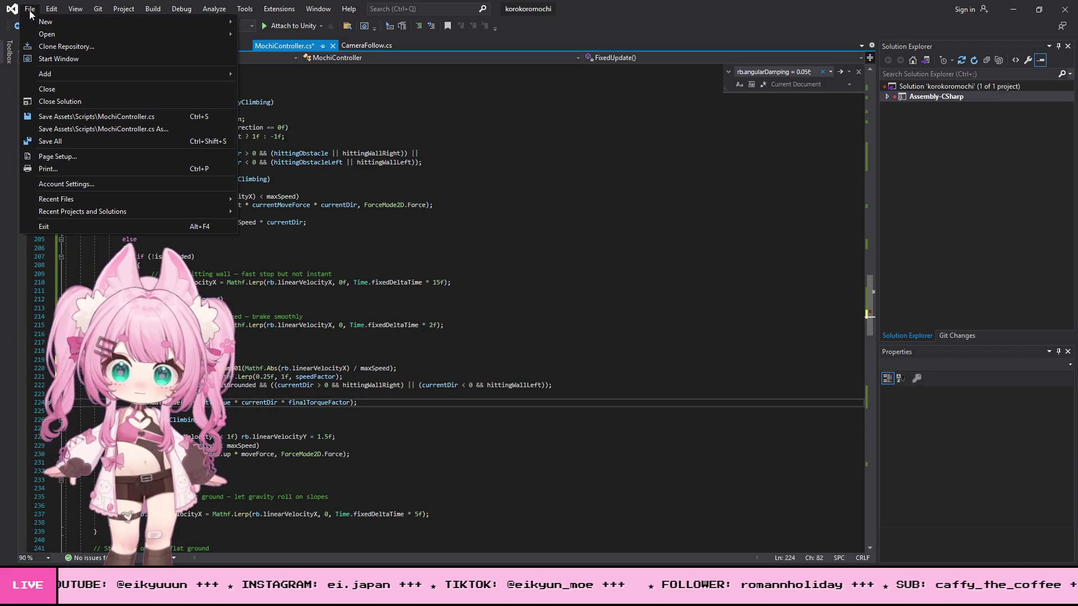
click(60, 142)
click(1013, 9)
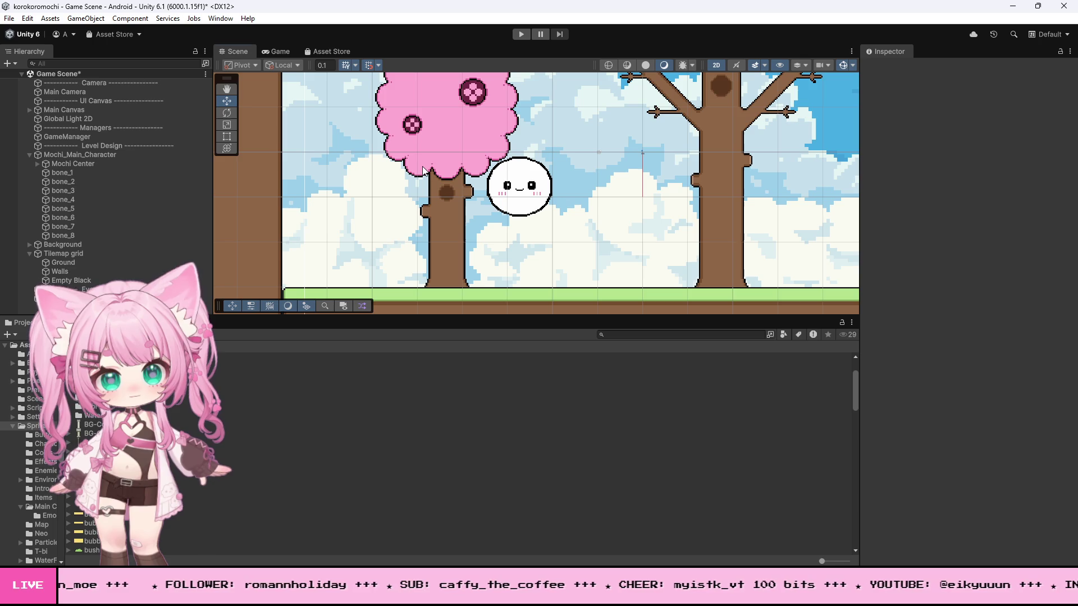
click(531, 144)
click(521, 34)
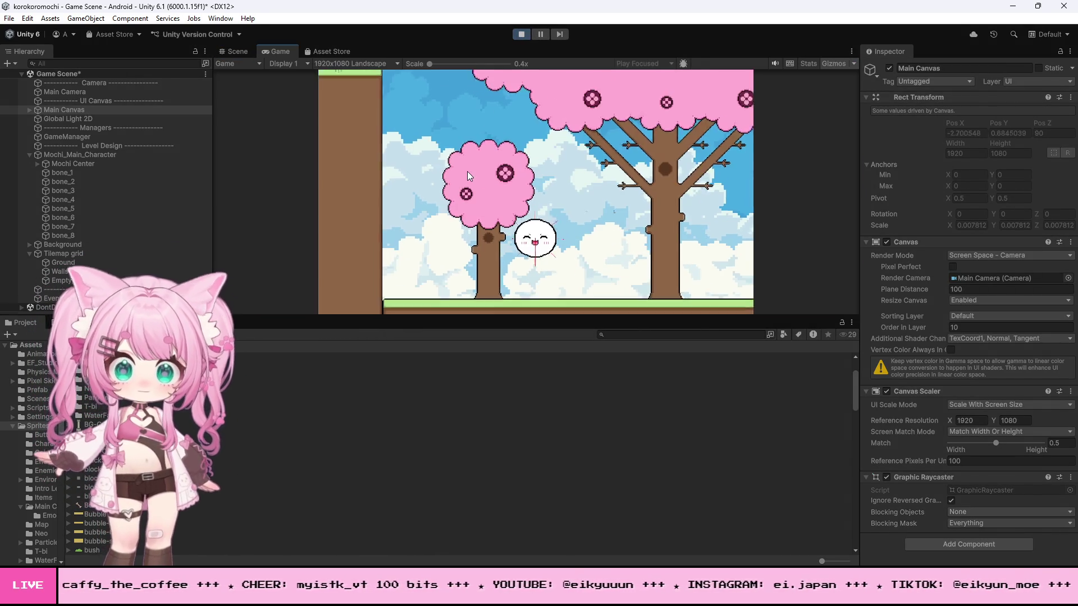
key(Left)
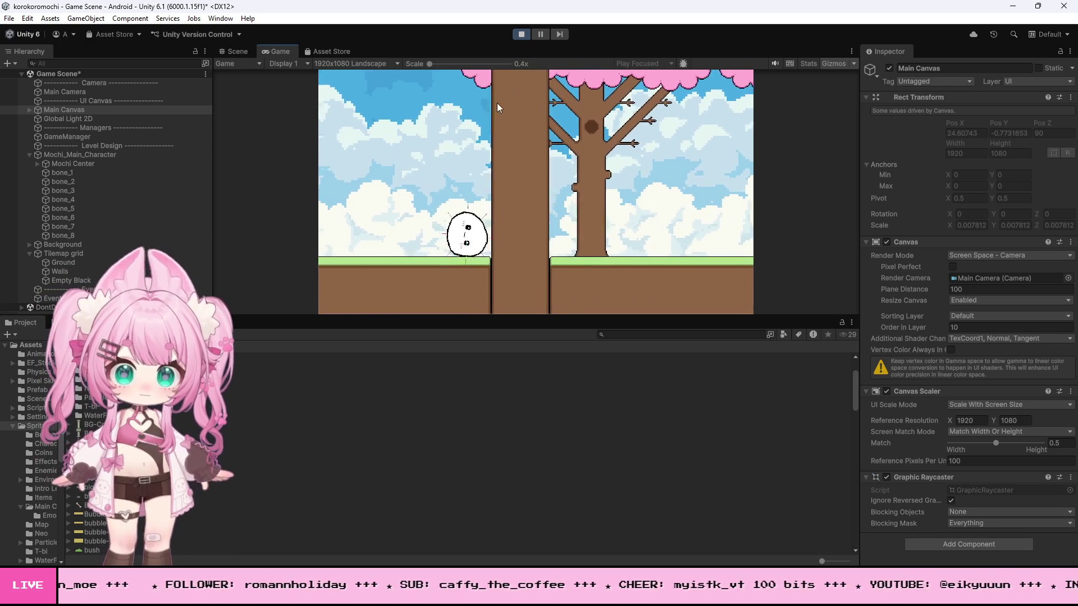
click(520, 34)
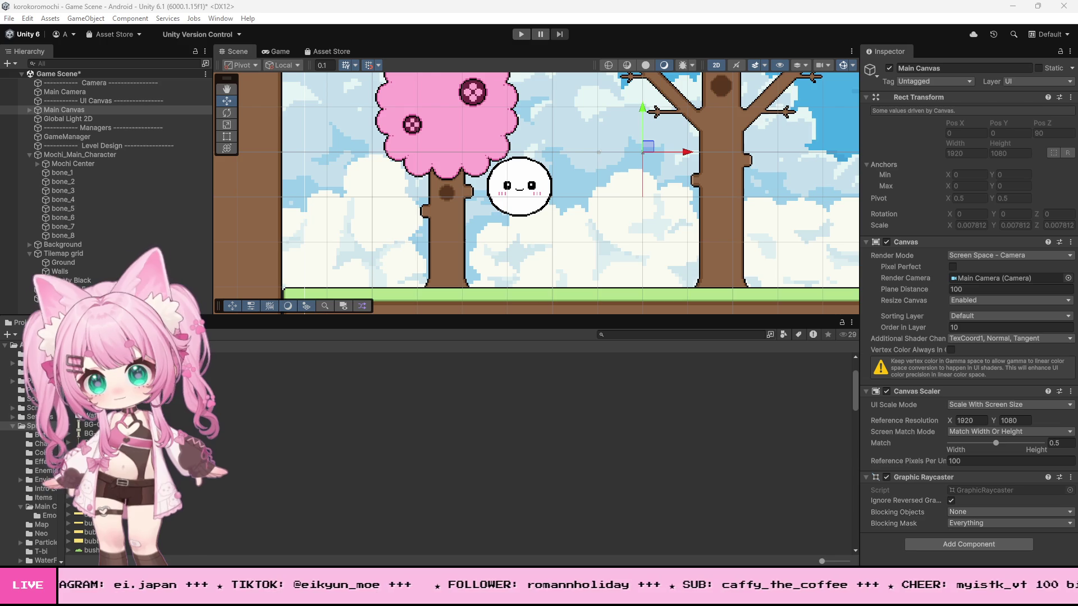
key(alt+Tab)
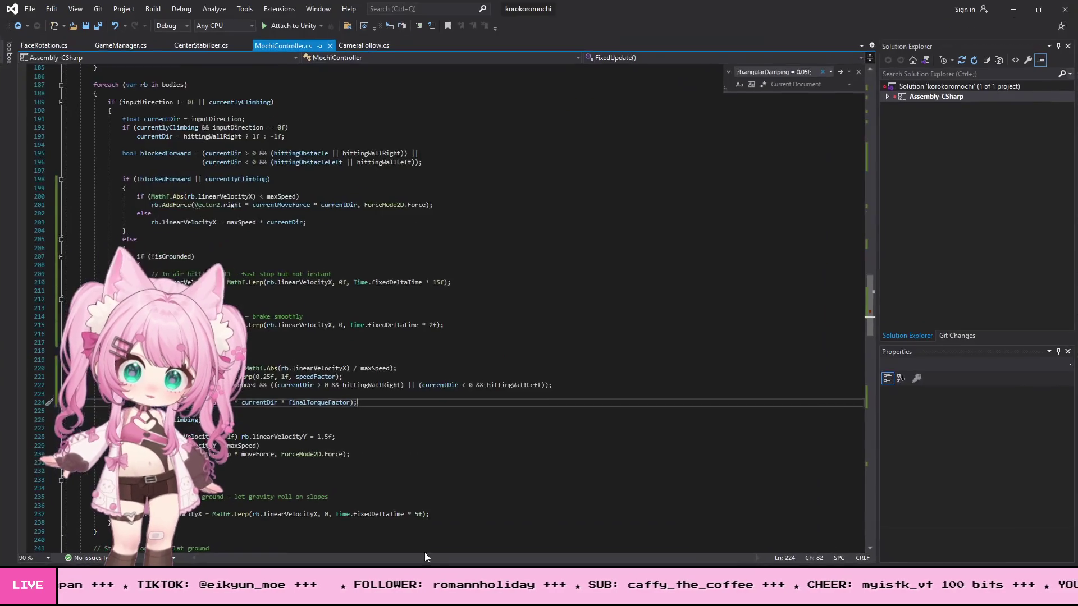
Step: Select and copy the whole MochiController.cs script, then minimize Visual Studio
click(530, 441)
key(ctrl+a)
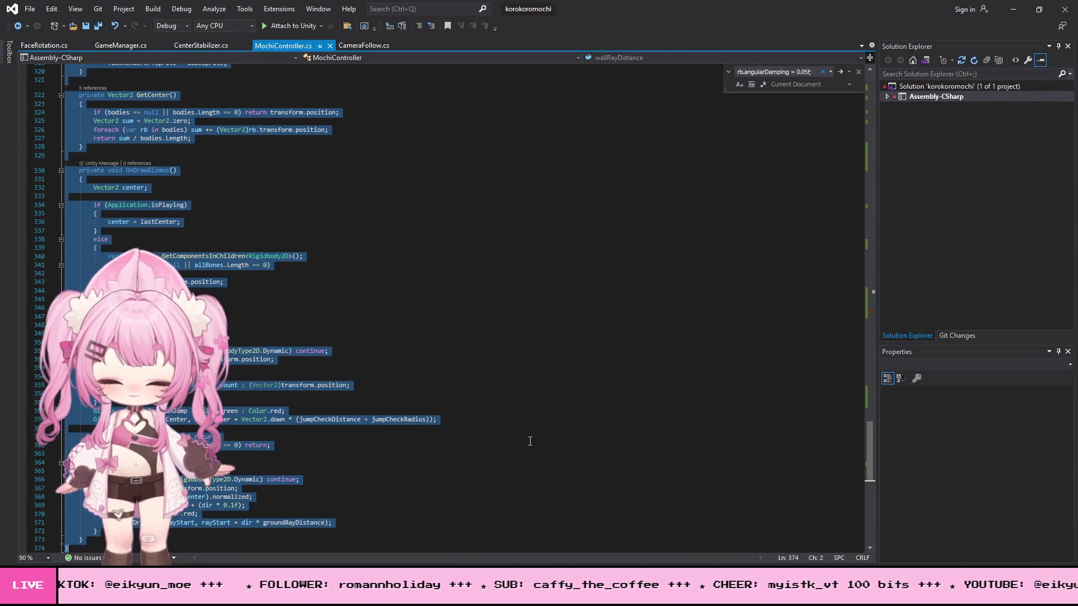
click(1014, 9)
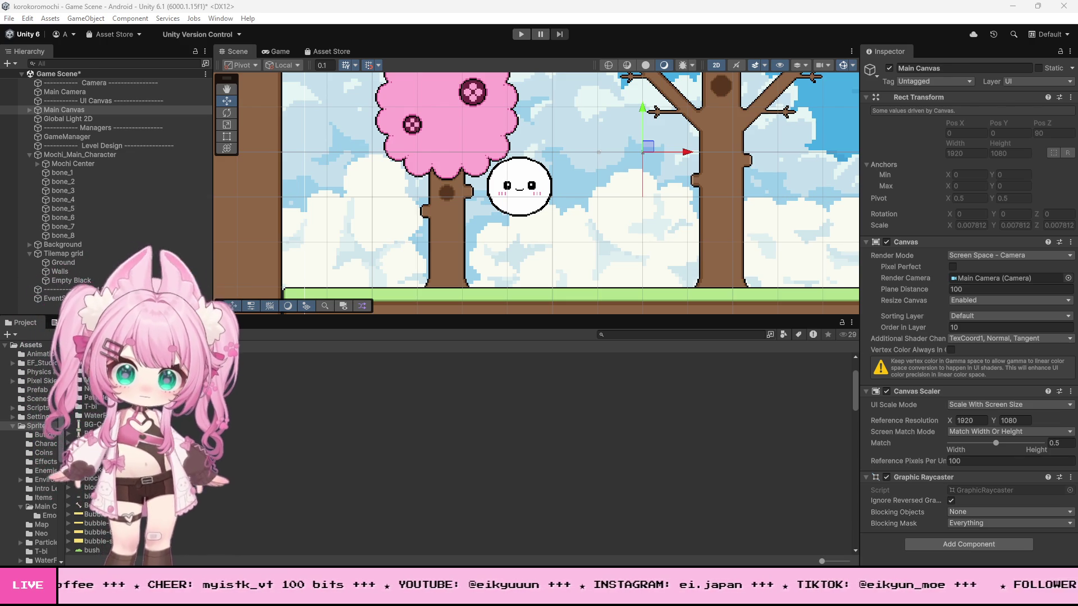
Step: Bring MochiController.cs forward in Visual Studio and clear the whole-script selection
key(alt+Tab)
click(503, 385)
scroll(336, 416, down, 4)
scroll(337, 416, up, 8)
scroll(336, 416, up, 9)
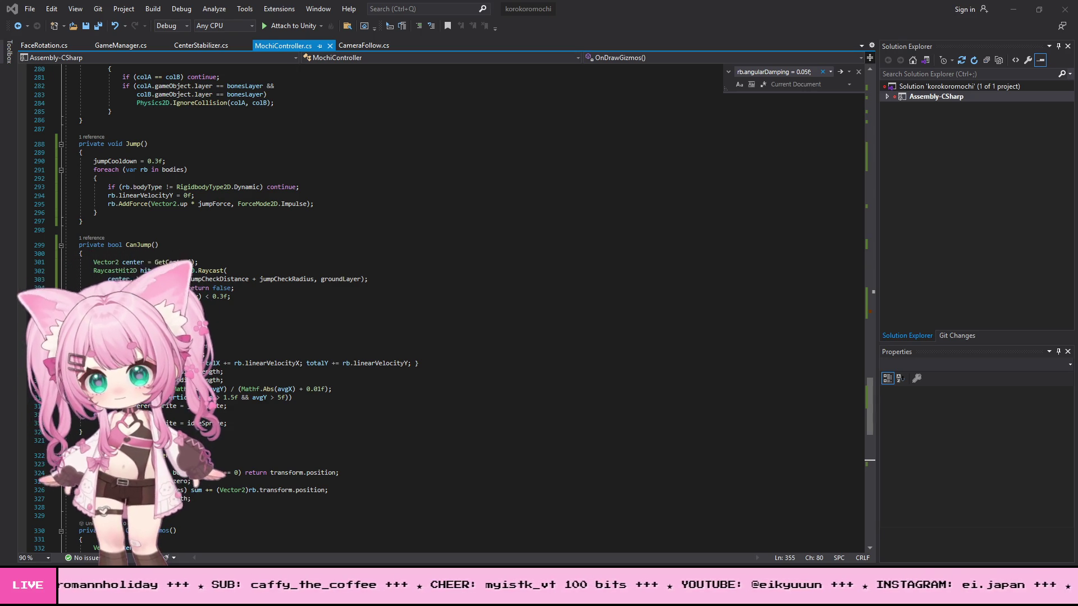
click(347, 252)
Step: Find the isOnFlatGround check, undo a mistaken paste, and replace braking lines 214–215 with pasted code
key(ctrl+f)
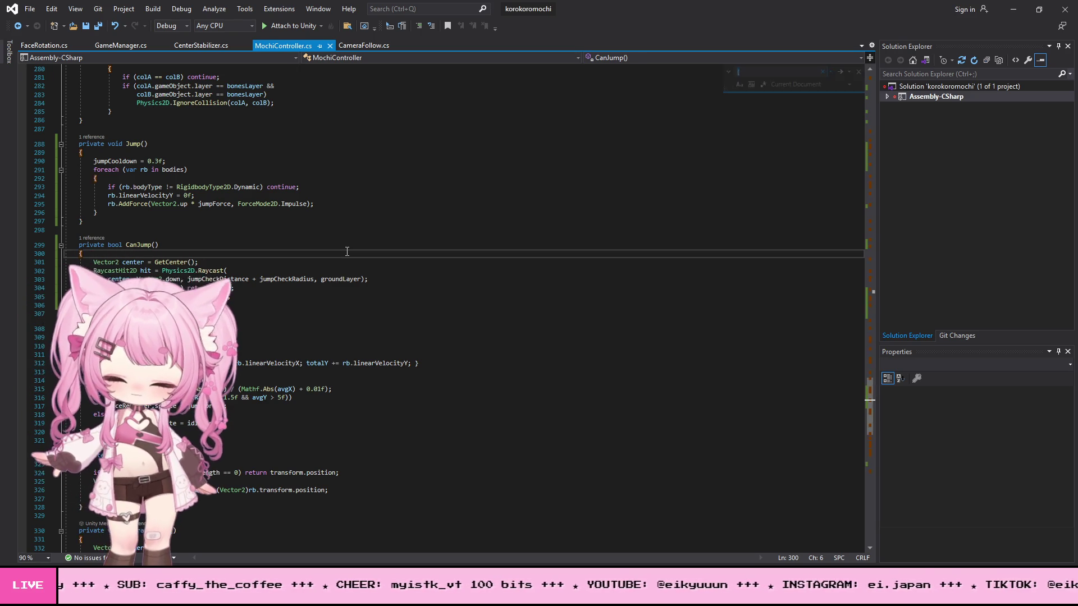
text(if (isOnFlatGround))
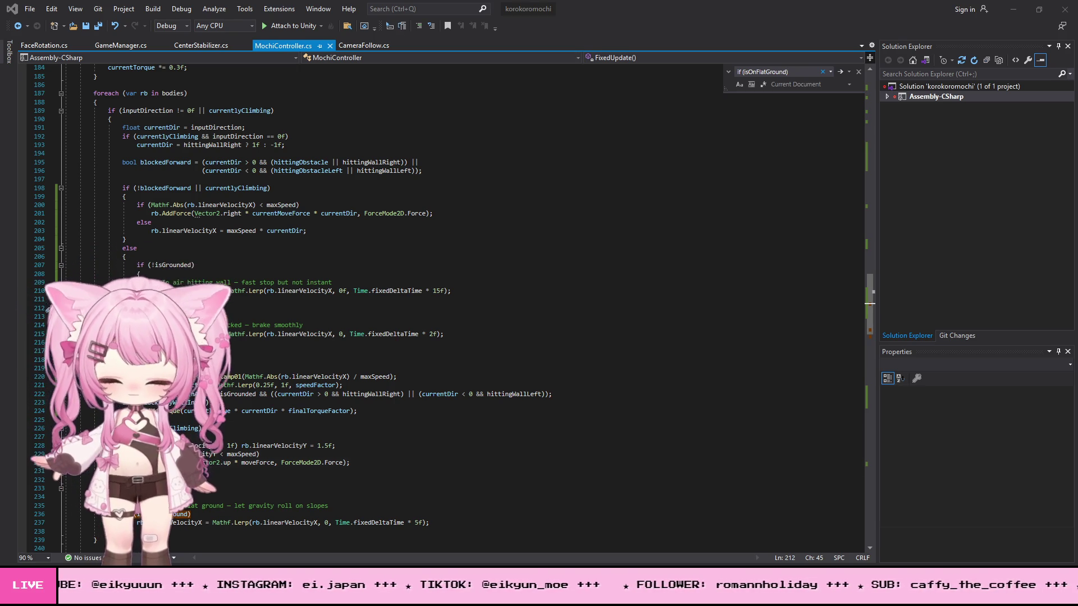
click(252, 326)
key(ctrl+v)
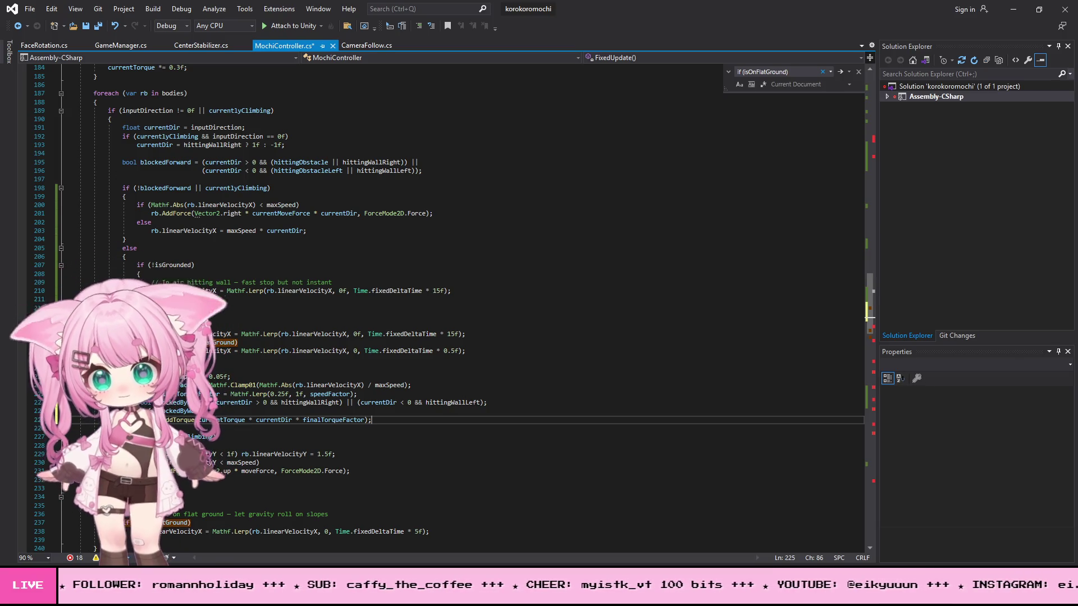
key(alt+Tab)
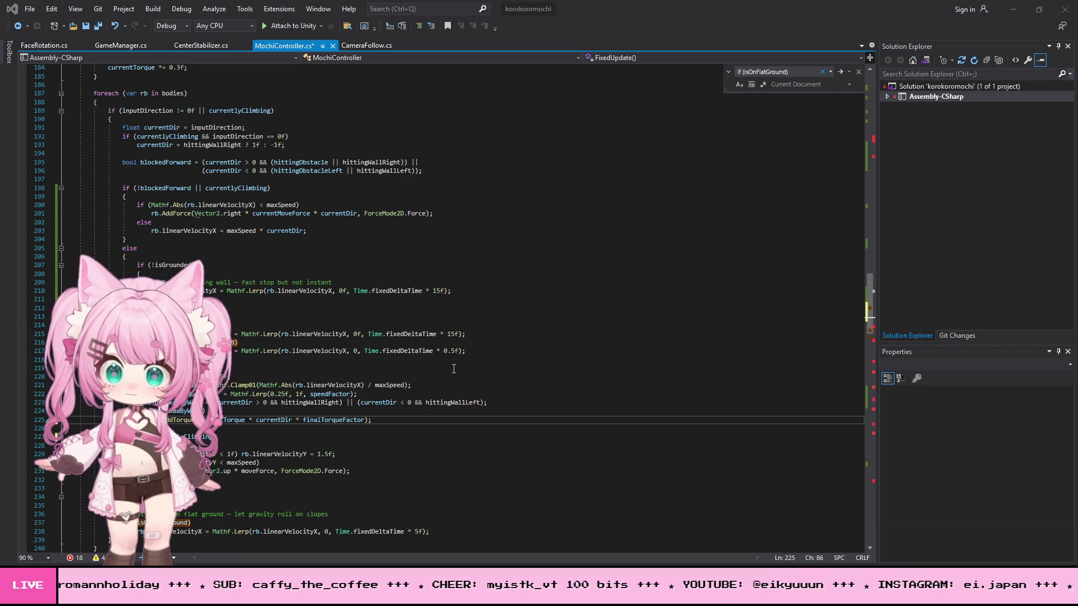
key(alt+Tab)
key(ctrl+z)
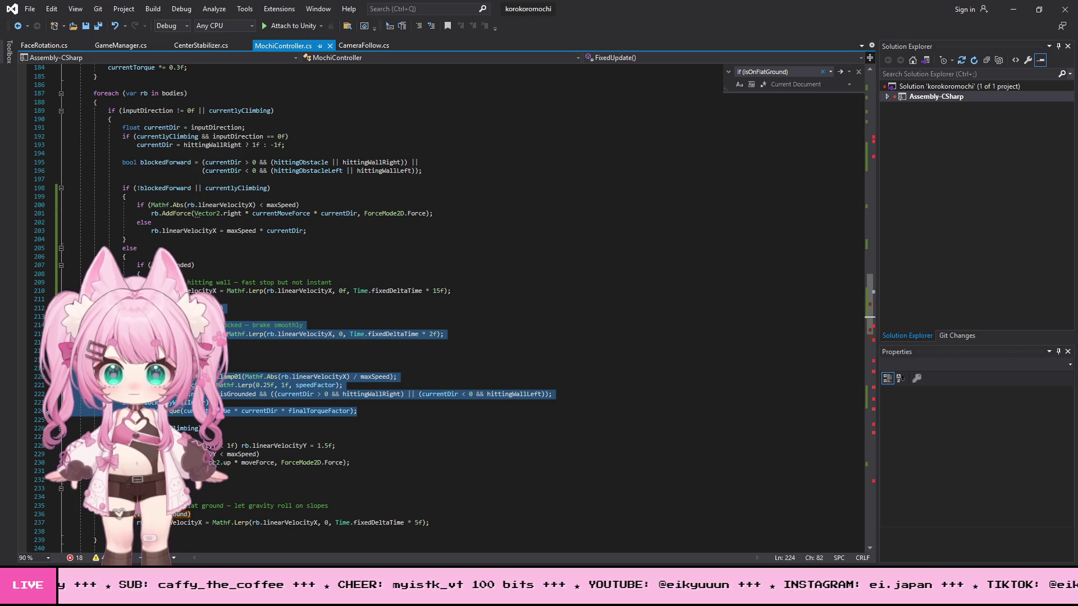
key(alt+Tab)
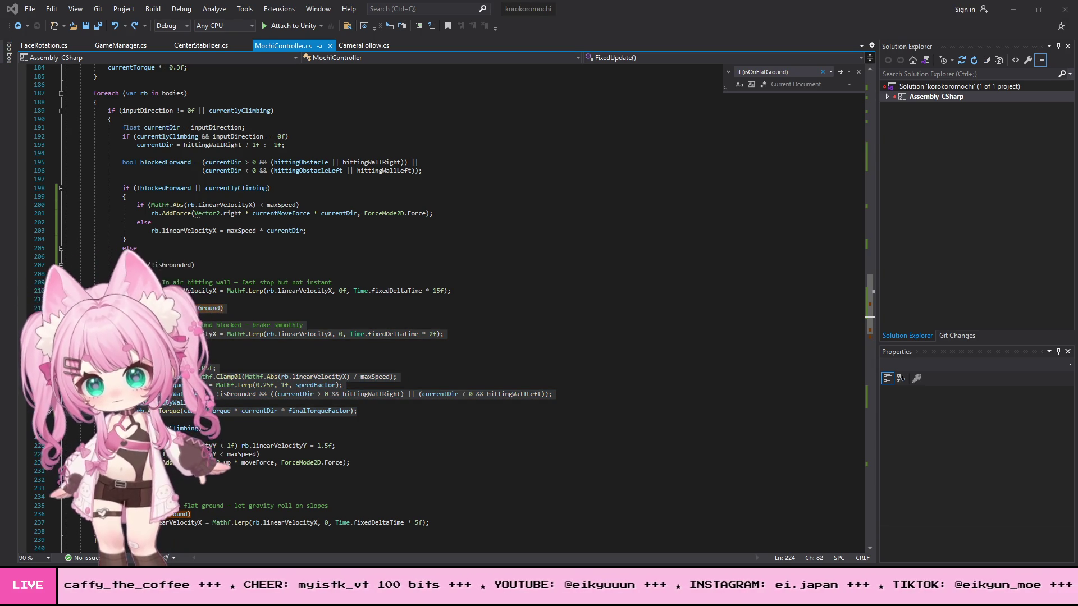
drag(151, 325, 160, 343)
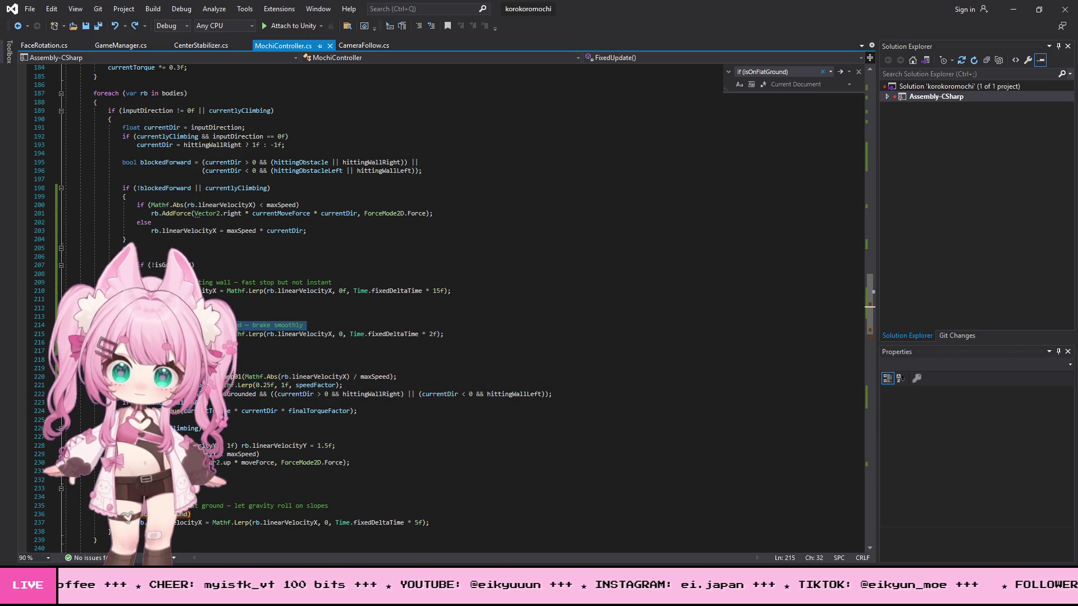
key(ctrl+v)
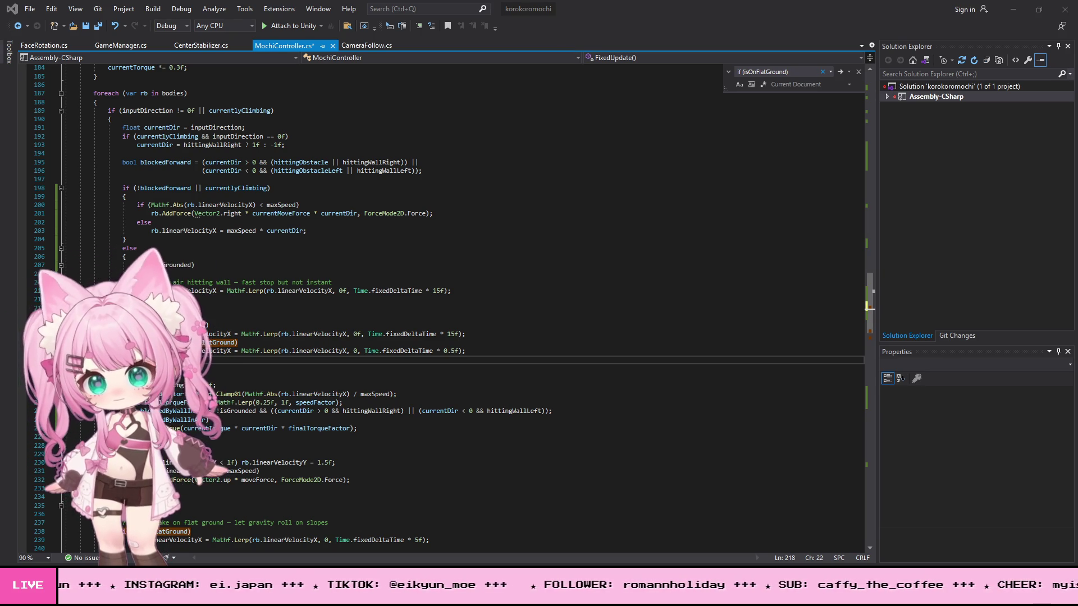
Step: Replace torque lines 222–226 with shorter code, then select the entire script
click(273, 363)
drag(73, 393, 422, 434)
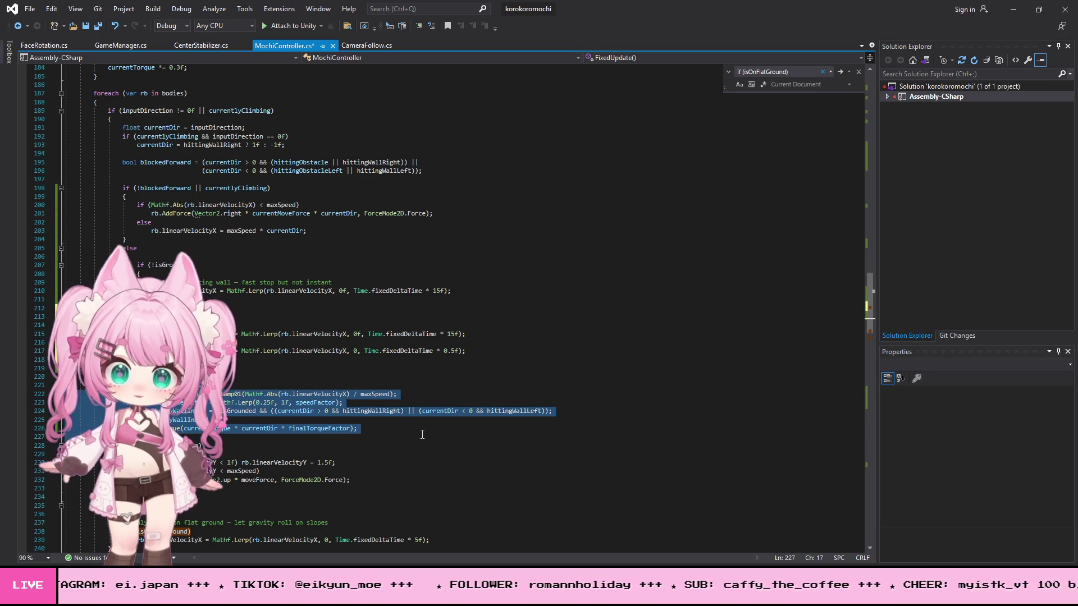
key(ctrl+v)
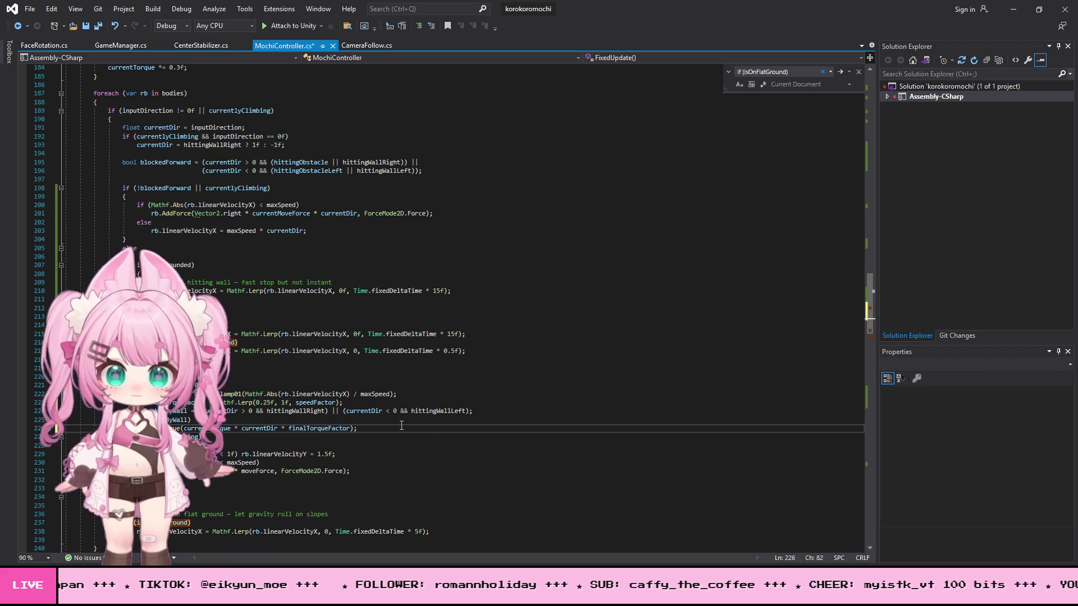
click(479, 345)
key(ctrl+a)
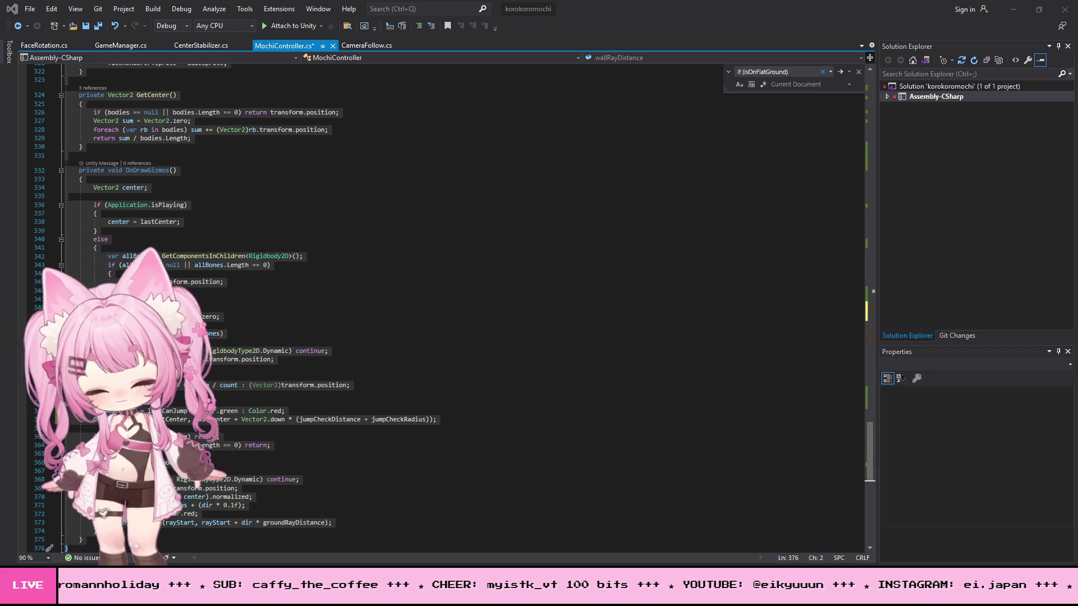
click(473, 305)
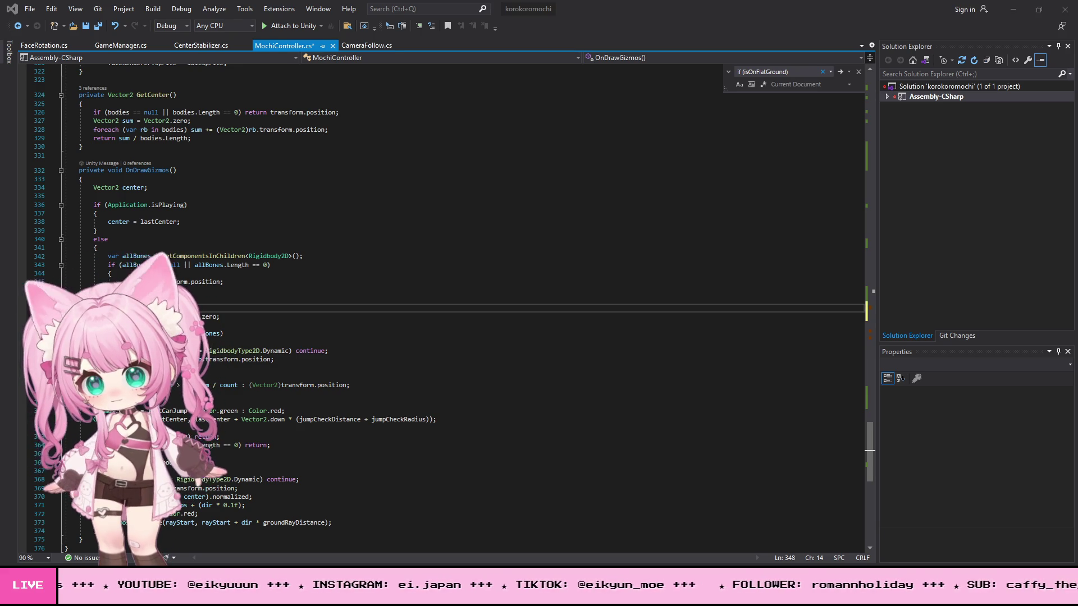
Step: Replace the else branch on lines 205–219 with the Mathf.Lerp 15f slowdown block and save all
click(333, 279)
key(ctrl+f)
key(ctrl+v)
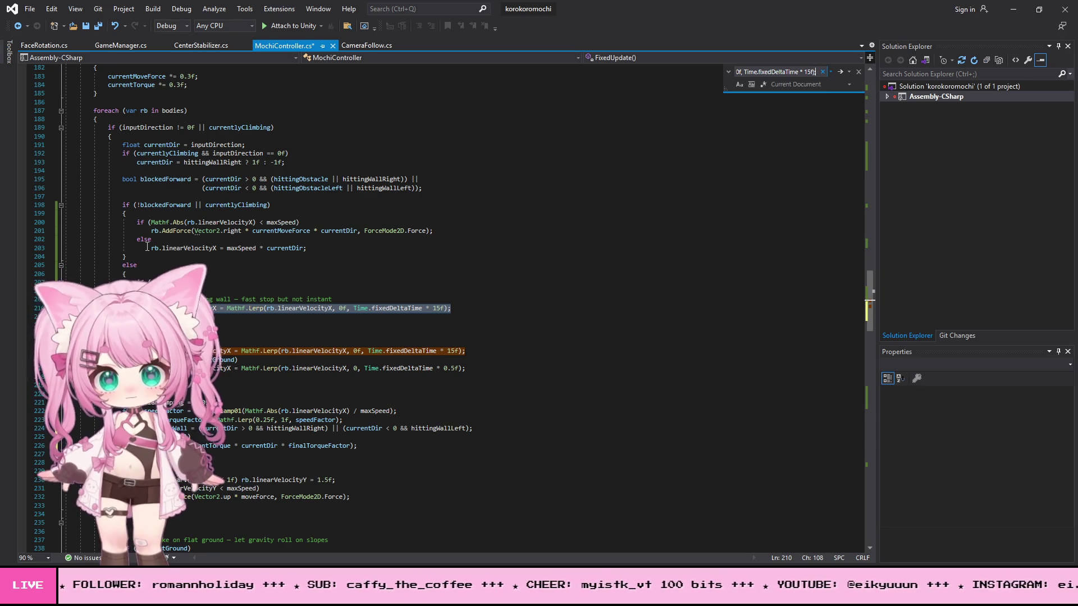
drag(122, 265, 126, 385)
key(Delete)
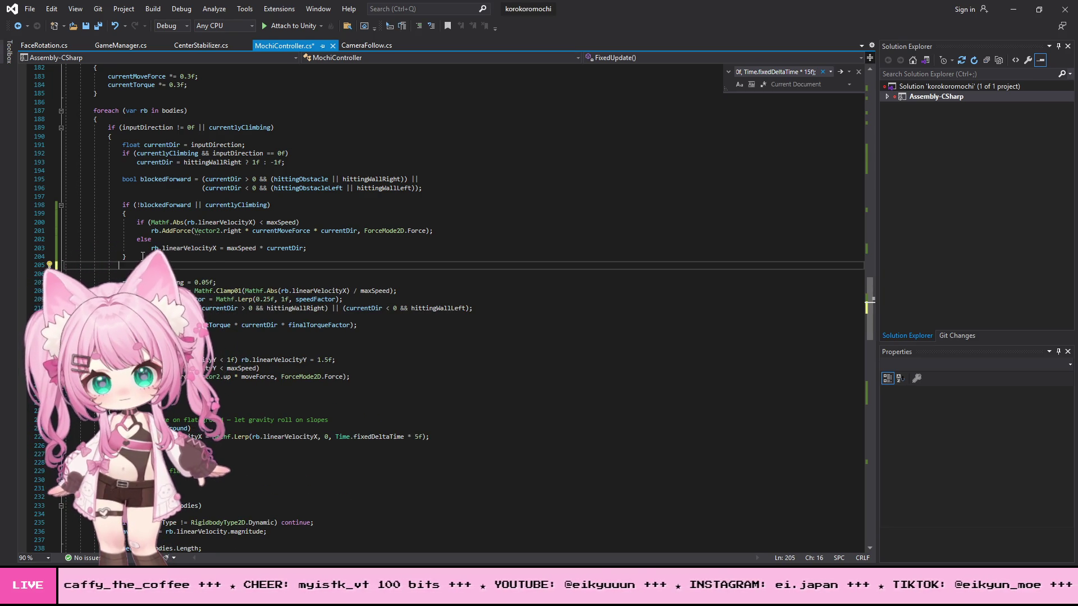
key(ctrl+v)
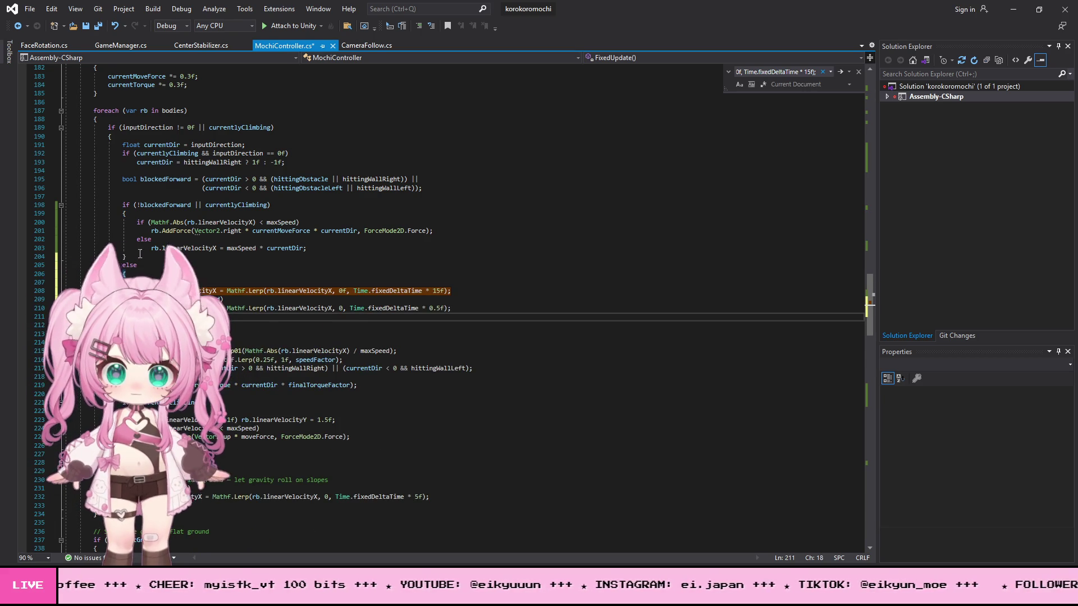
click(29, 9)
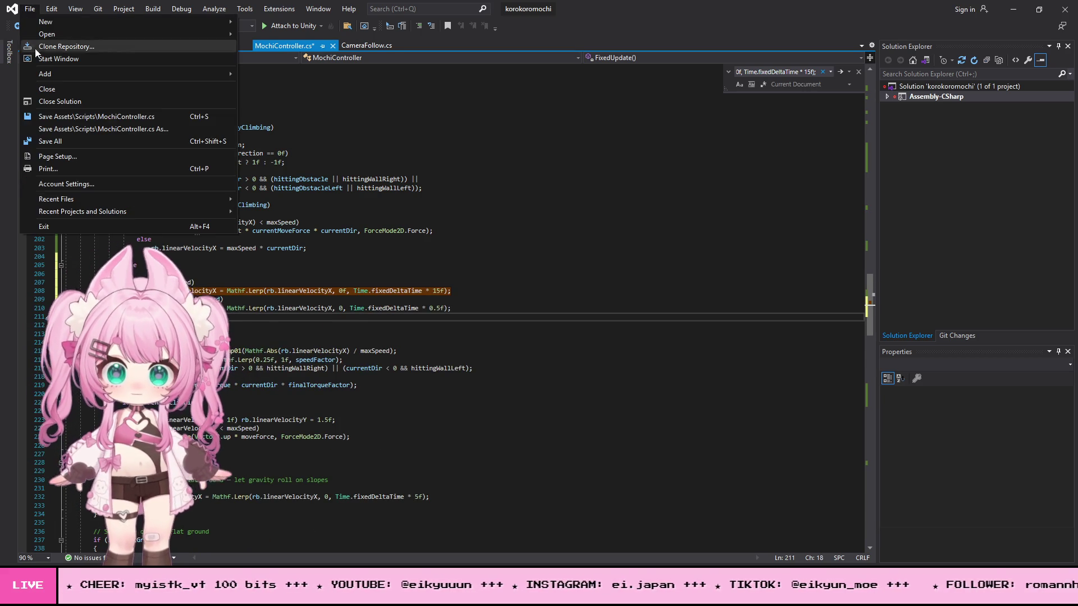
click(56, 141)
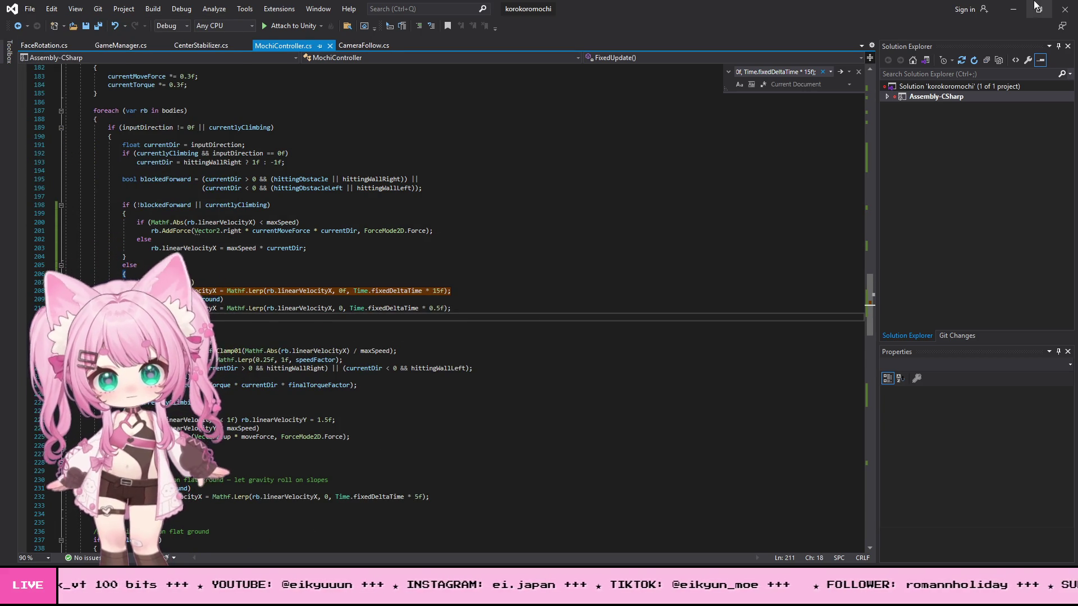
Step: Playtest the level: roll the mochi left into the wall, launch it upward three times, then stop
key(alt+Tab)
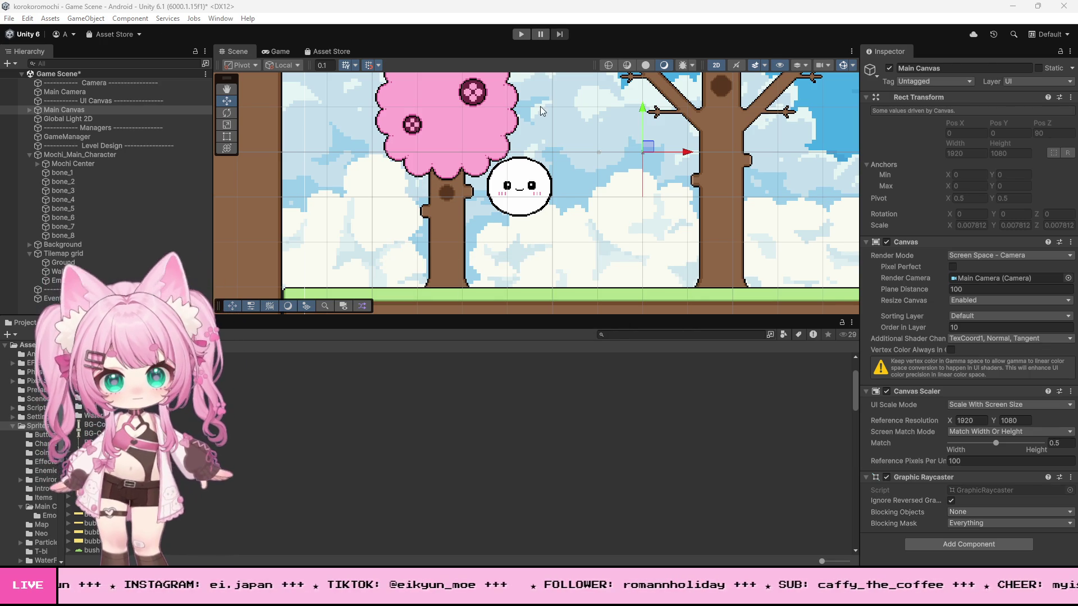
click(521, 34)
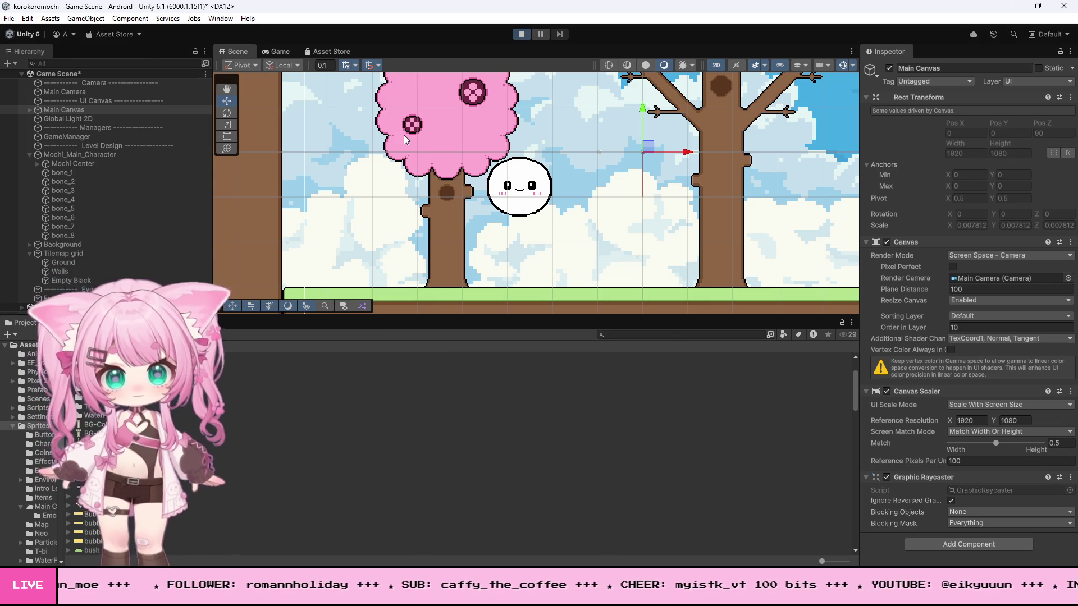
key(Left)
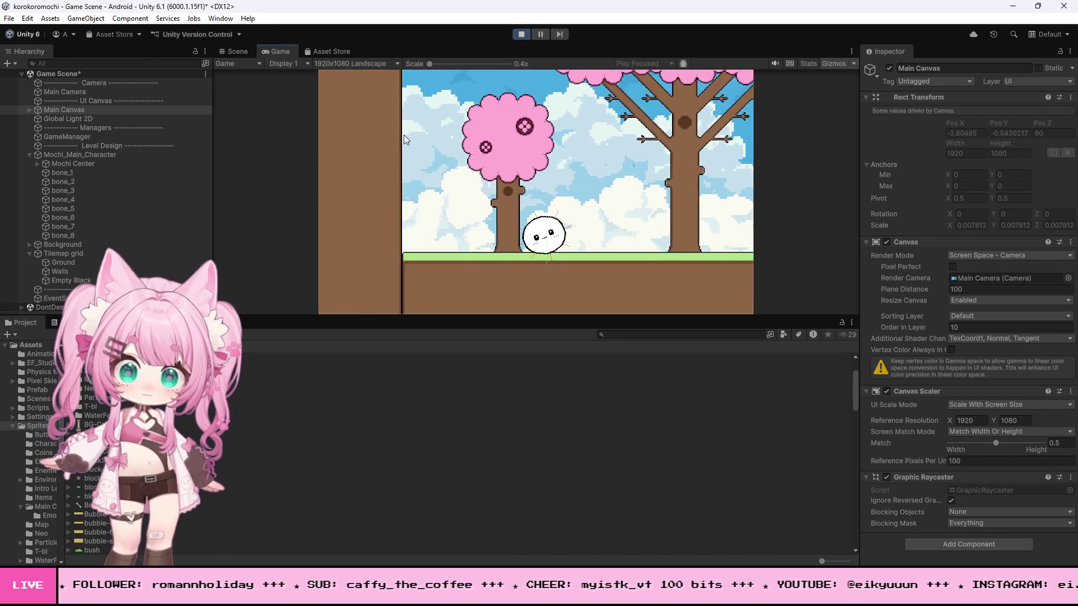
key(Left)
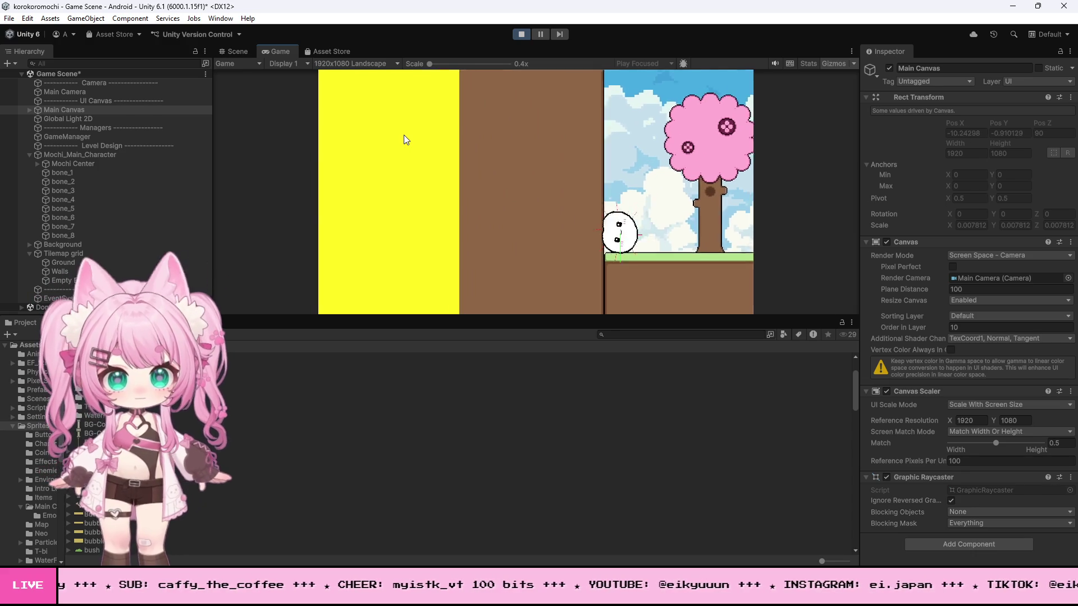
key(space)
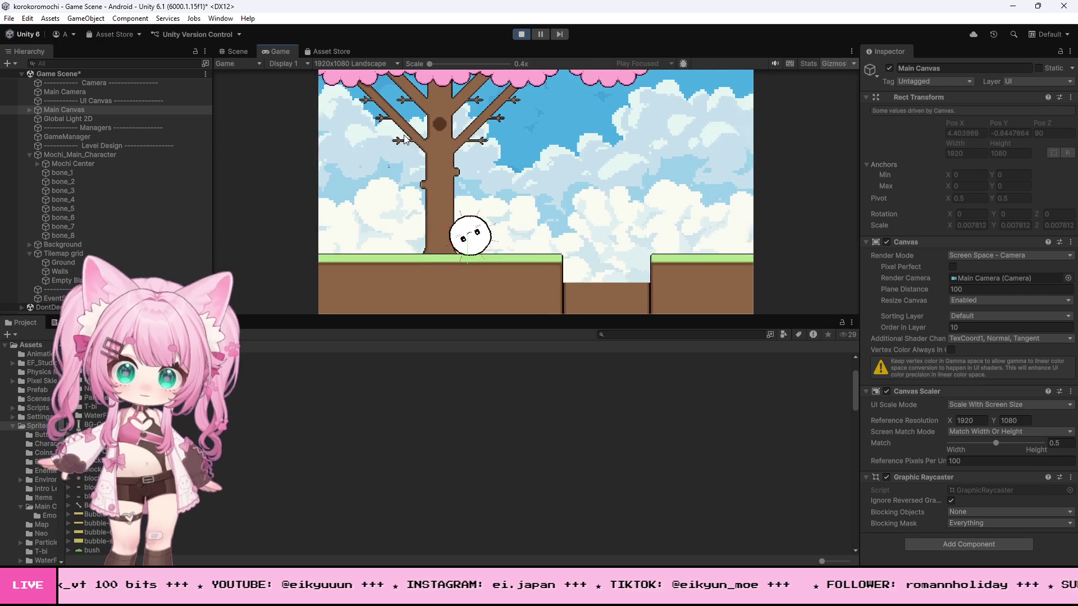
key(space)
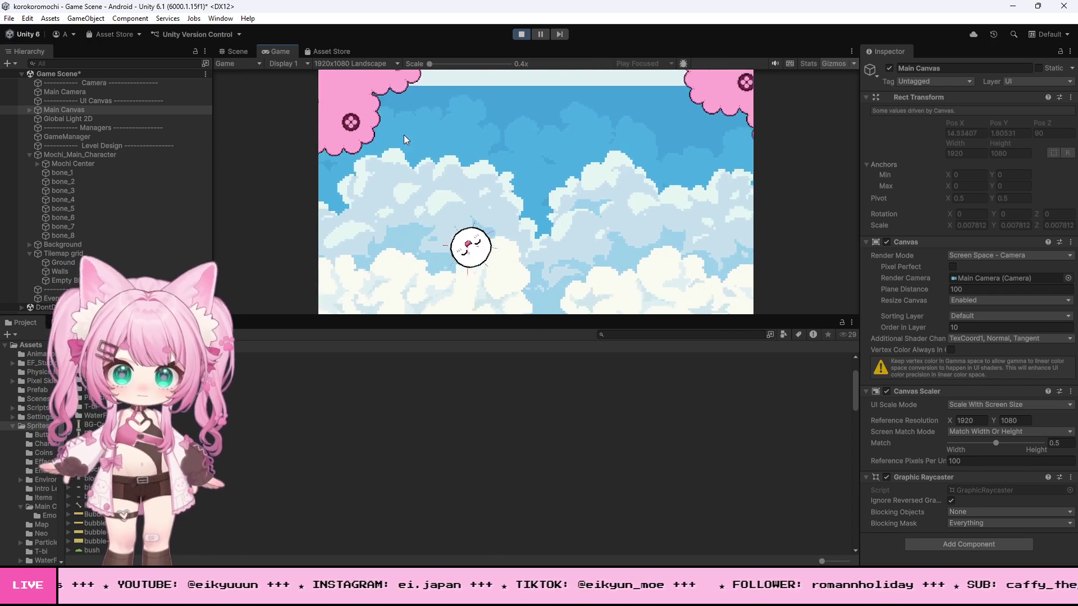
key(space)
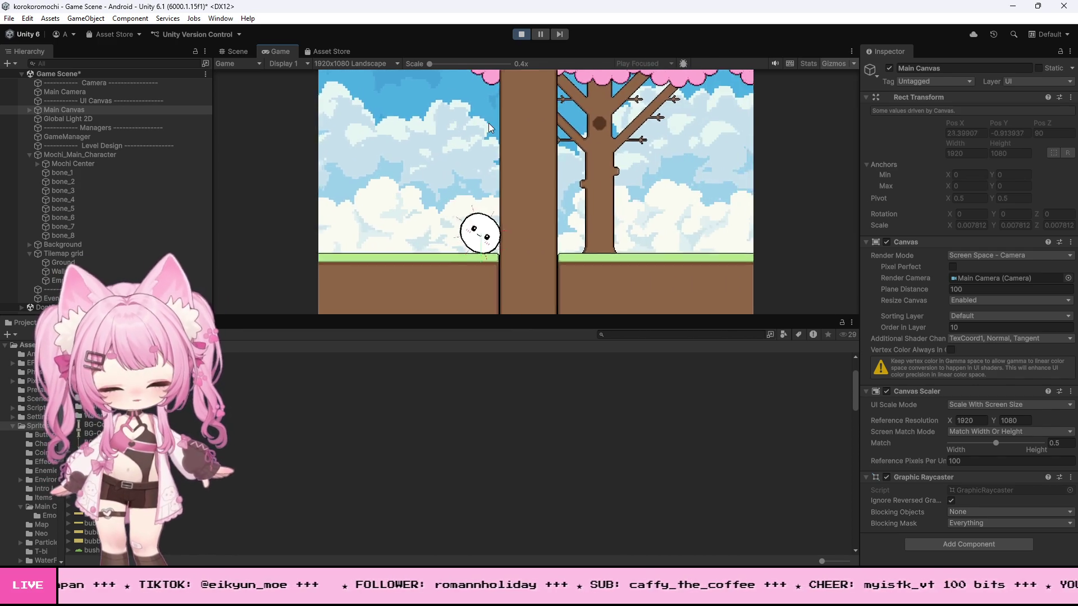
click(521, 34)
key(alt+Tab)
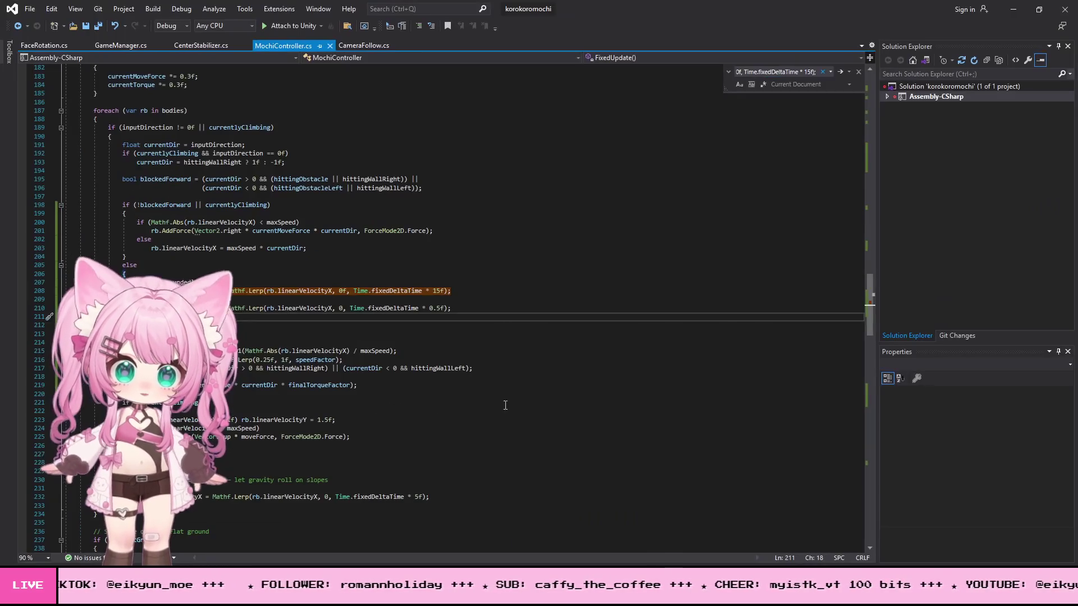
Step: Paste the longer revised else block at line 205, undo once, and place the caret on line 212
key(ctrl+v)
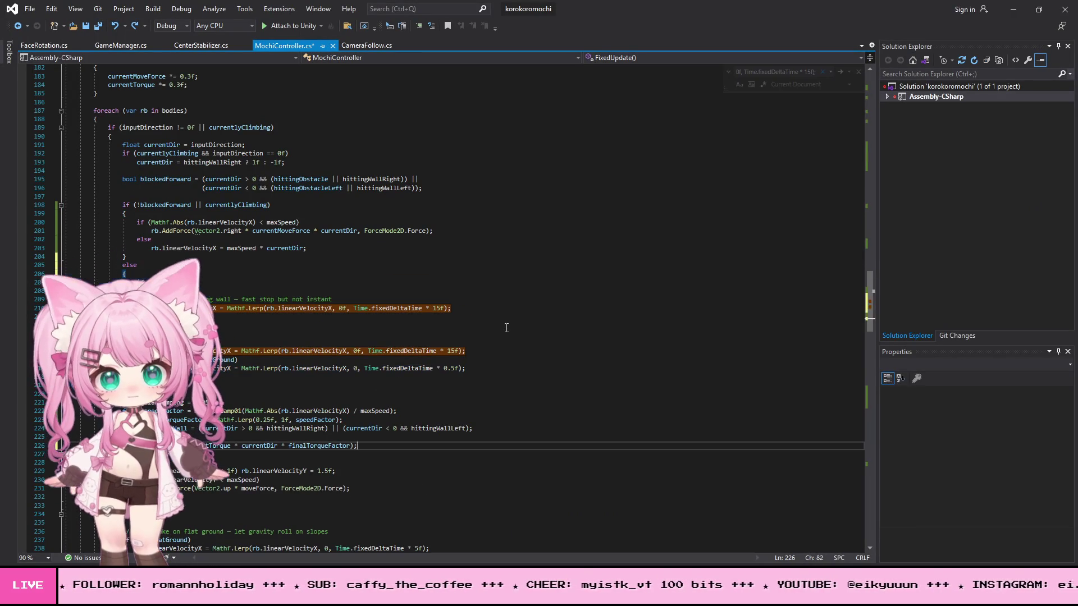
key(ctrl+z)
key(ctrl+z)
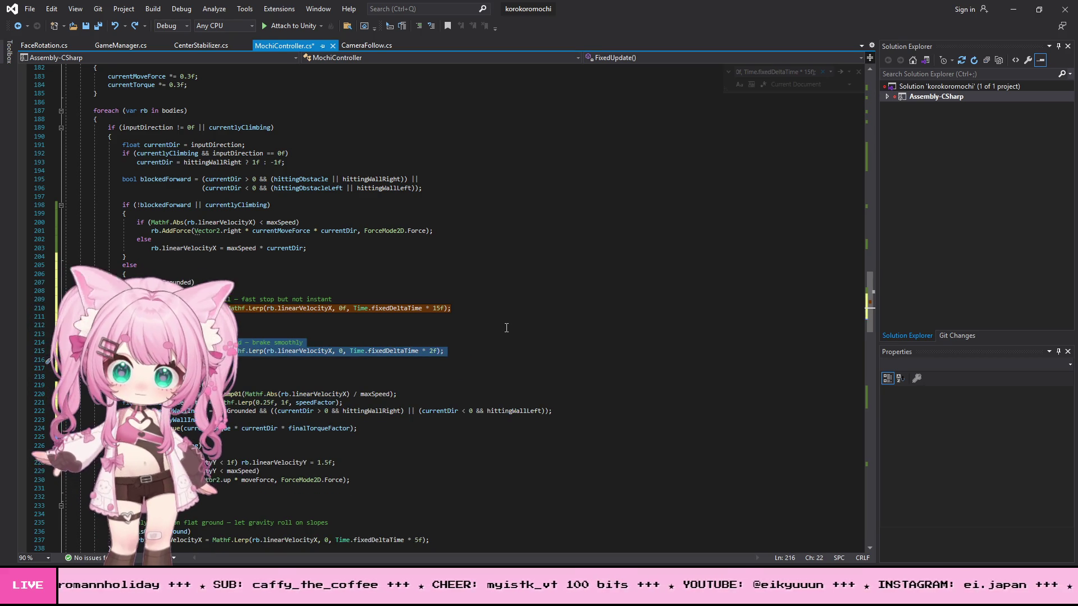
click(507, 326)
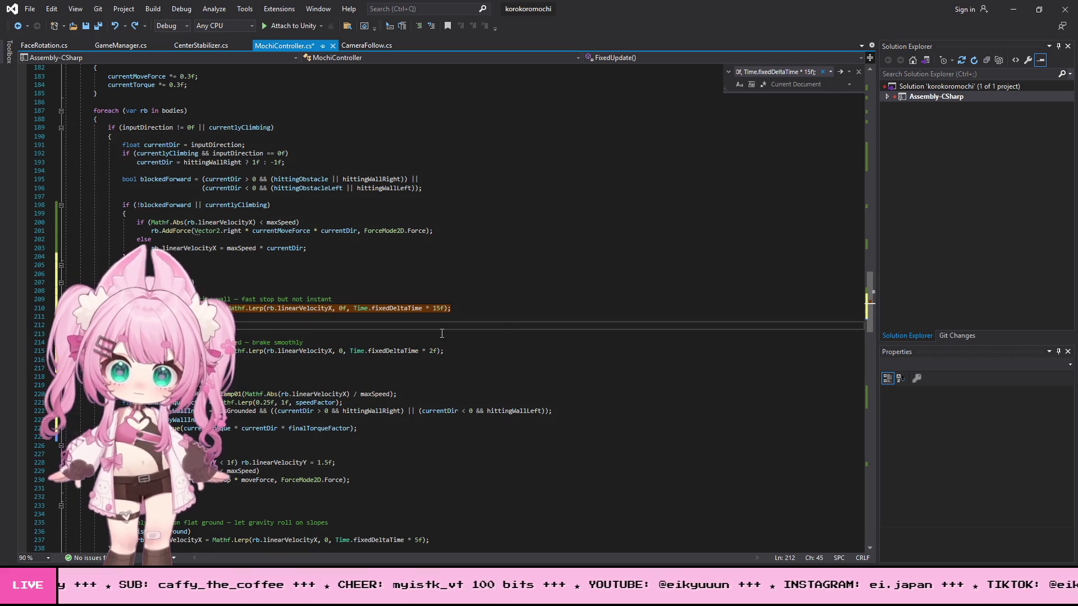
key(alt+Tab)
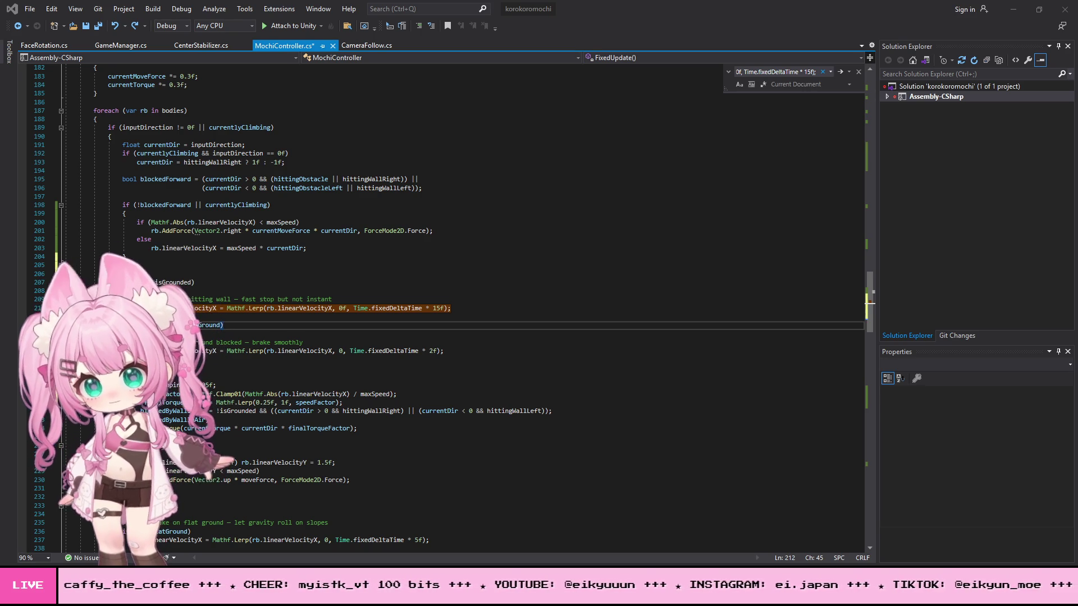
Step: Select the entire MochiController.cs script
click(509, 242)
key(ctrl+a)
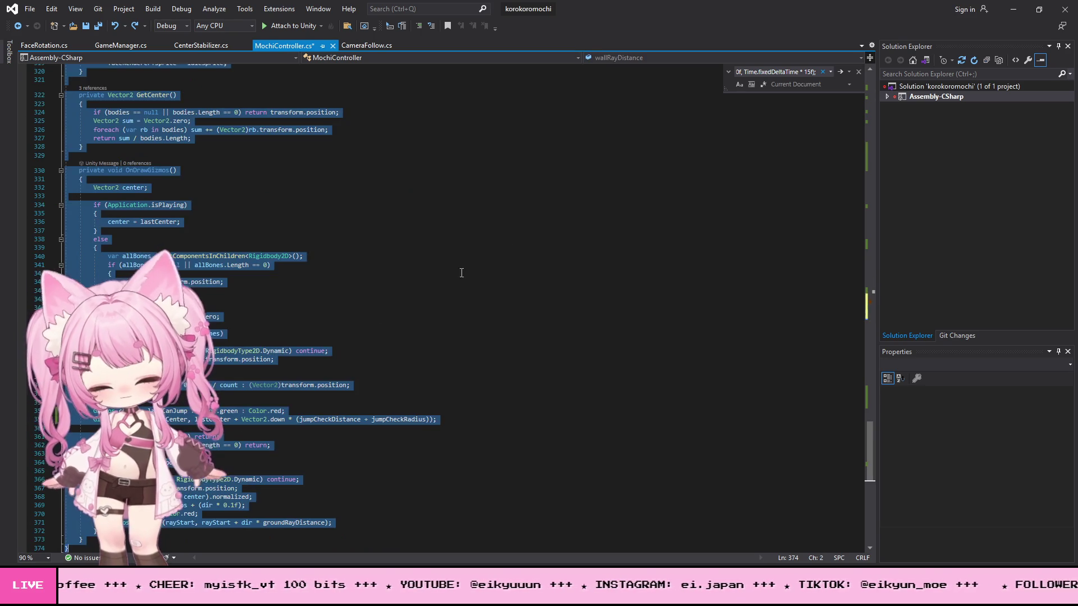
key(alt+Tab)
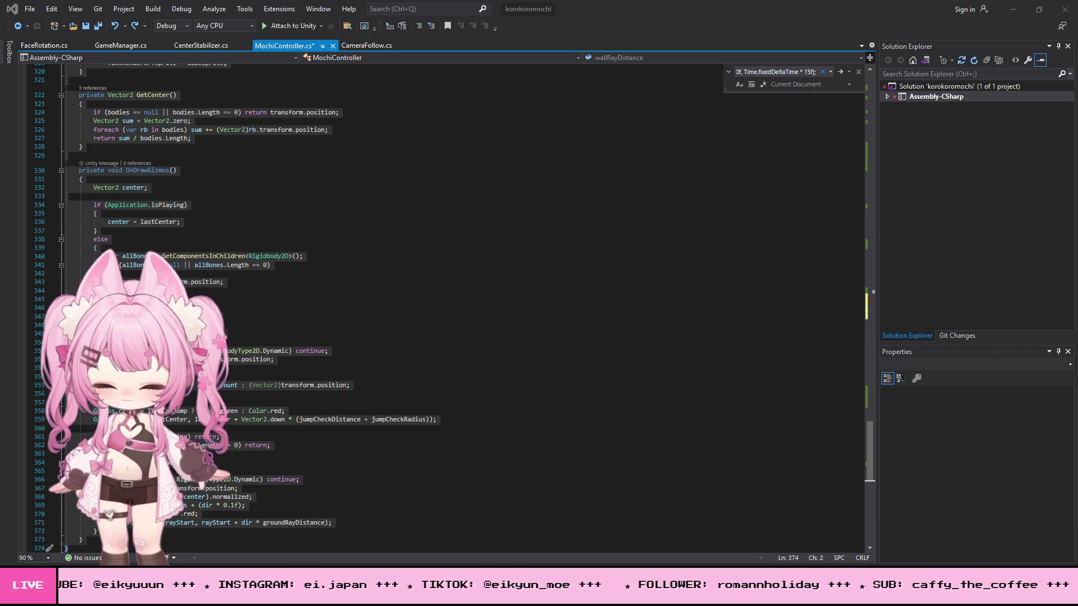
Step: Collapse FixedUpdate and delete the collapsed block, keeping spacing above IgnoreCollisions
scroll(326, 336, down, 1)
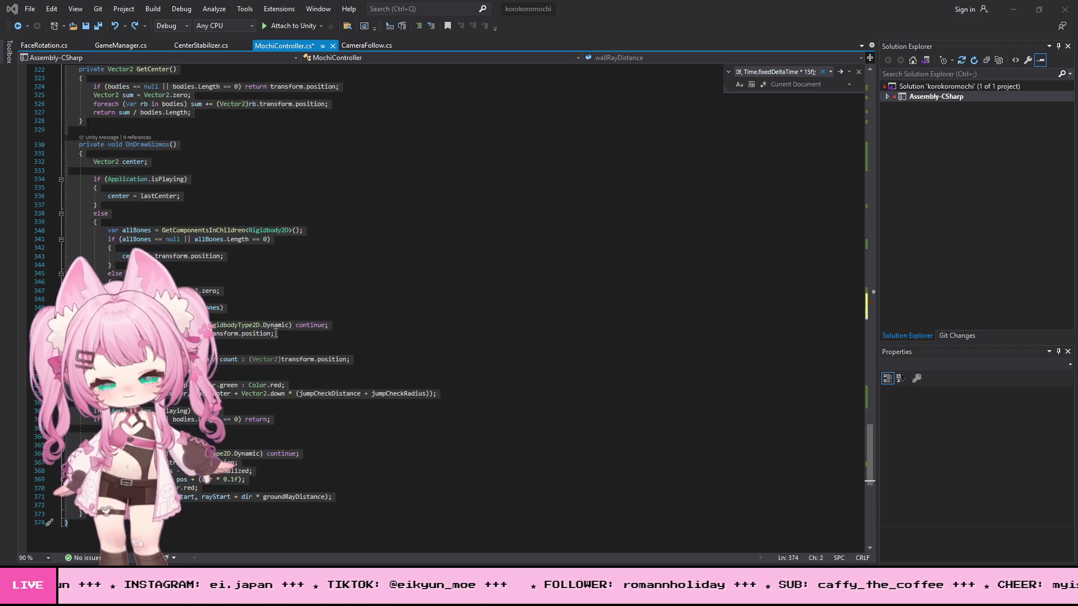
scroll(327, 336, up, 20)
scroll(222, 310, up, 20)
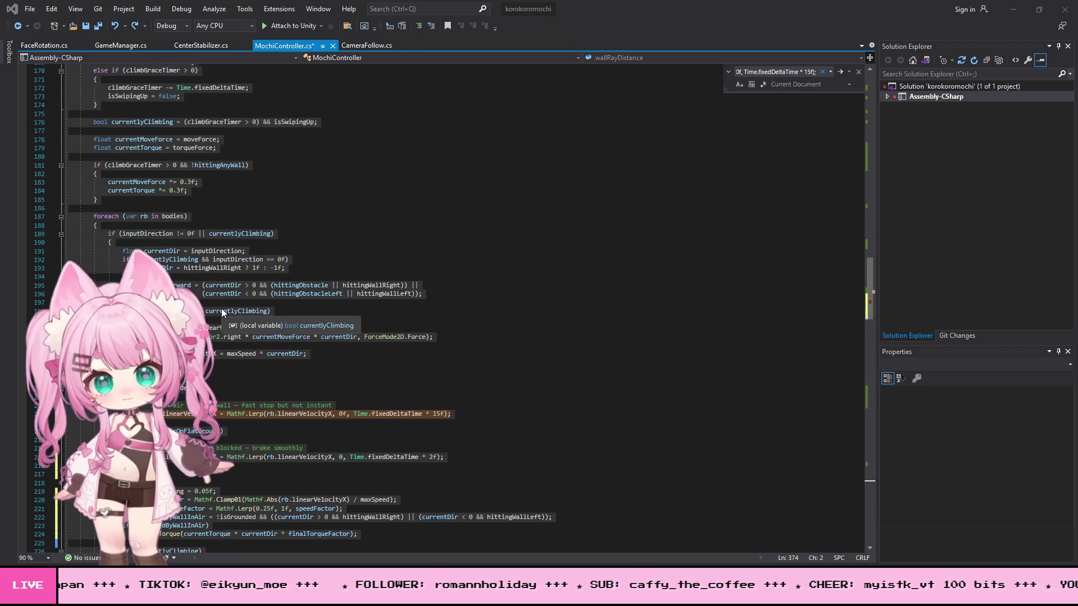
scroll(221, 309, up, 20)
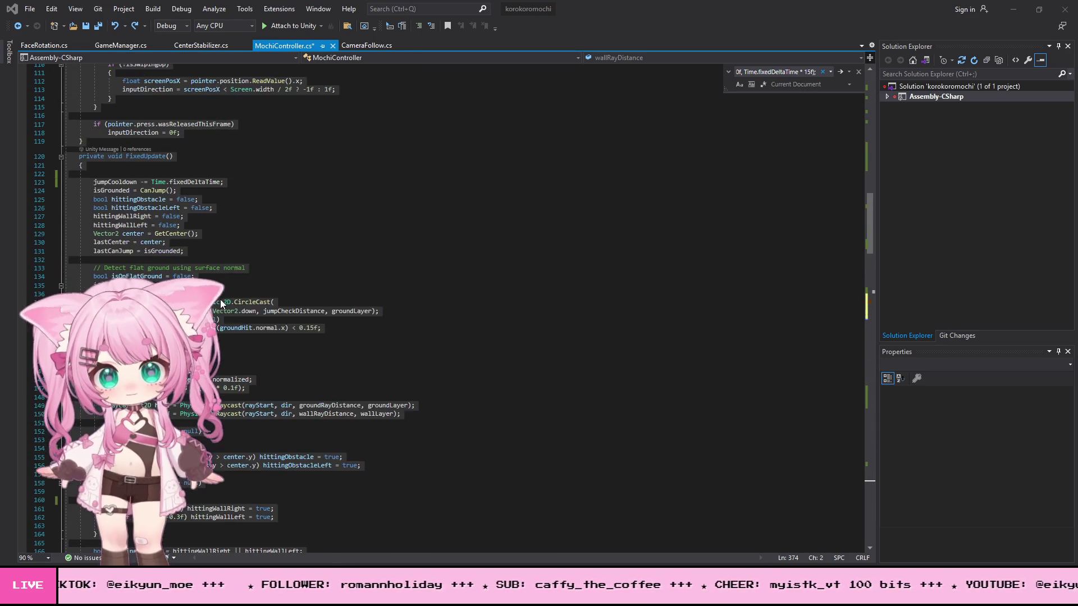
scroll(221, 304, up, 4)
click(112, 277)
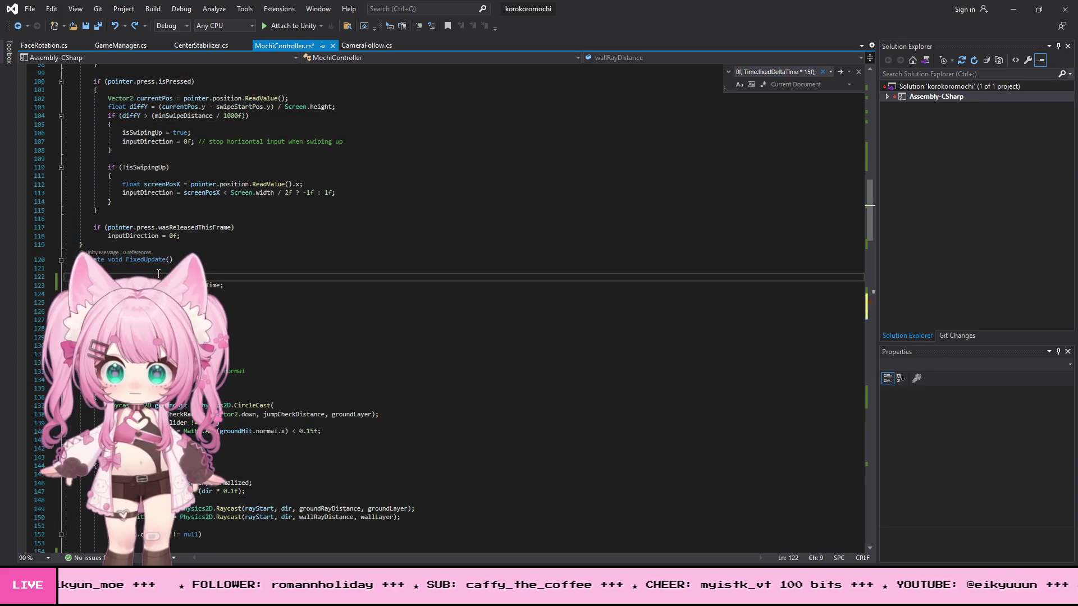
click(61, 260)
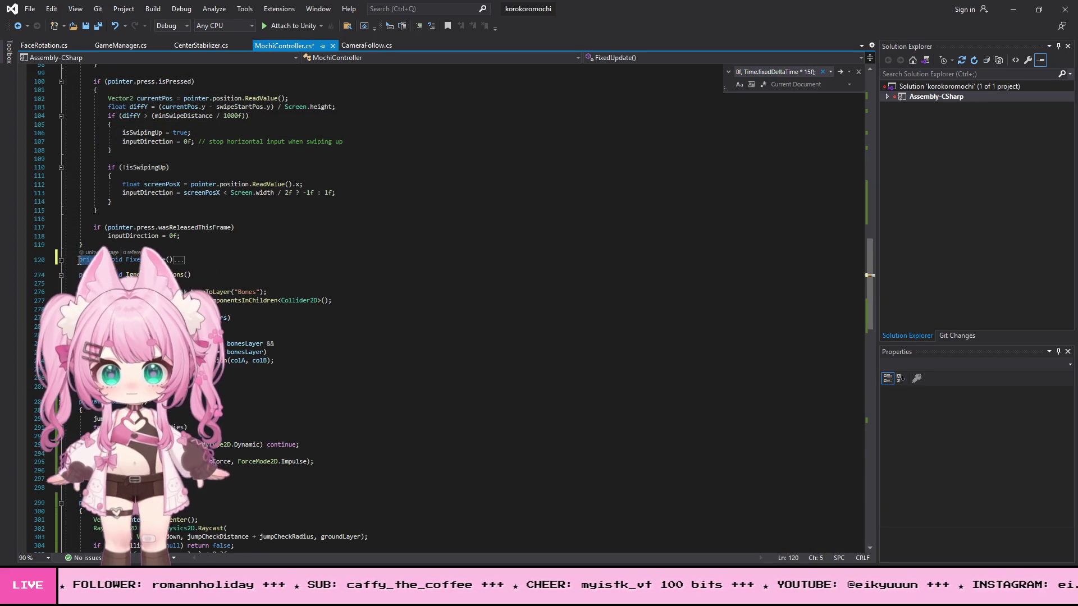
key(Down)
key(Return)
key(Return)
key(shift+Up)
key(shift+Up)
key(shift+Up)
key(Delete)
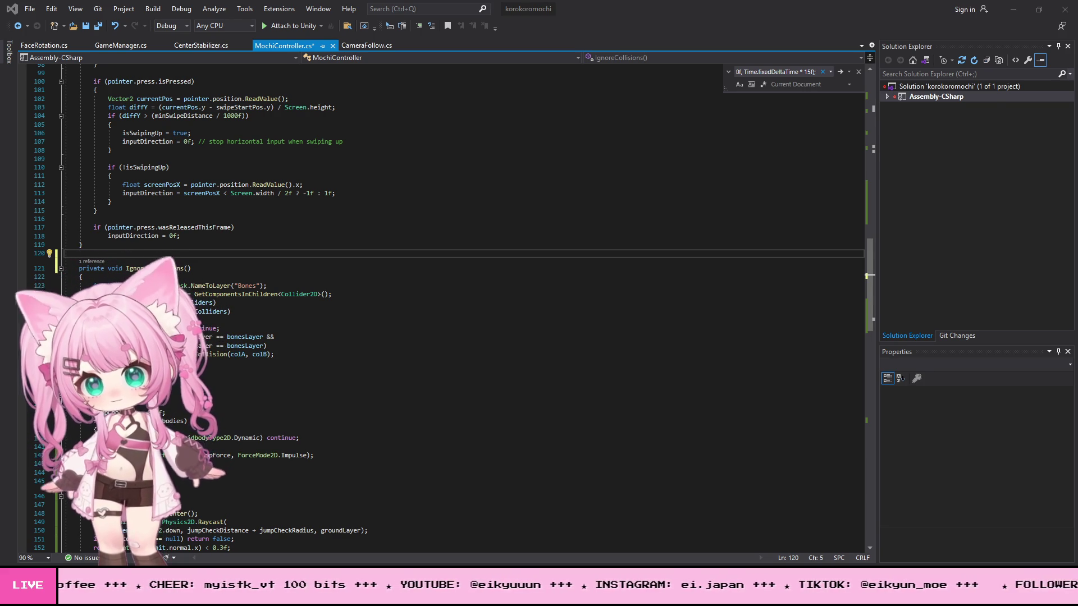
Step: Save MochiController.cs from the File menu and minimize Visual Studio
click(121, 257)
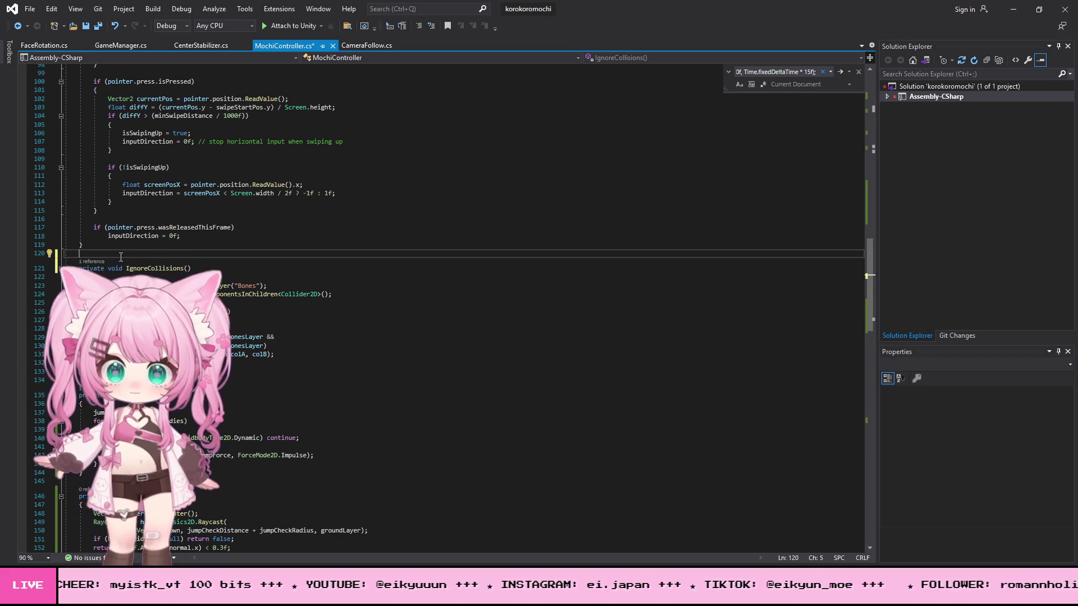
scroll(121, 256, down, 20)
click(288, 326)
scroll(166, 201, up, 10)
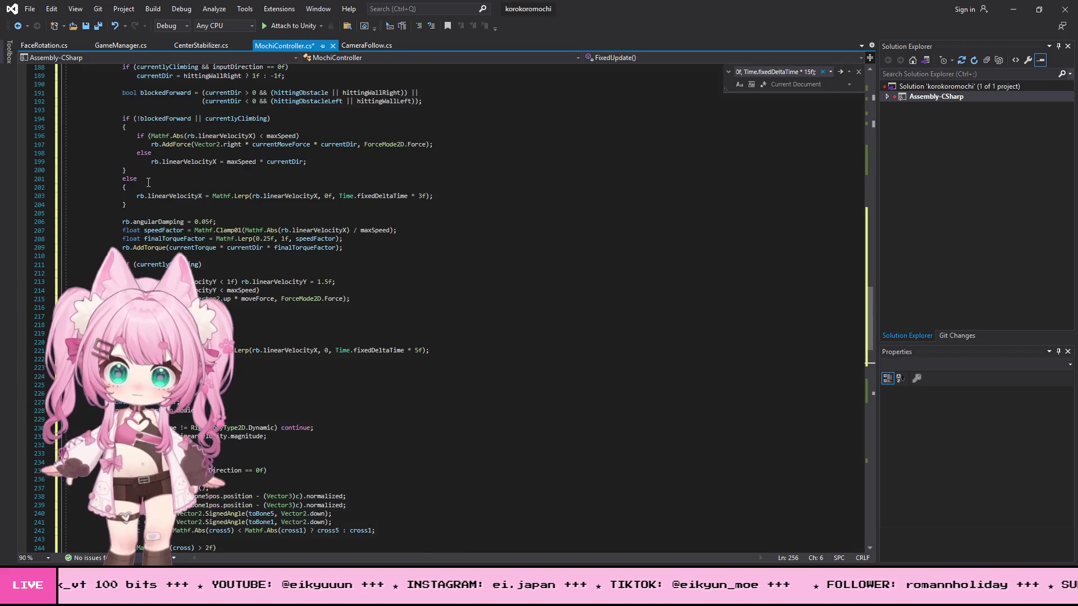
click(30, 8)
click(107, 140)
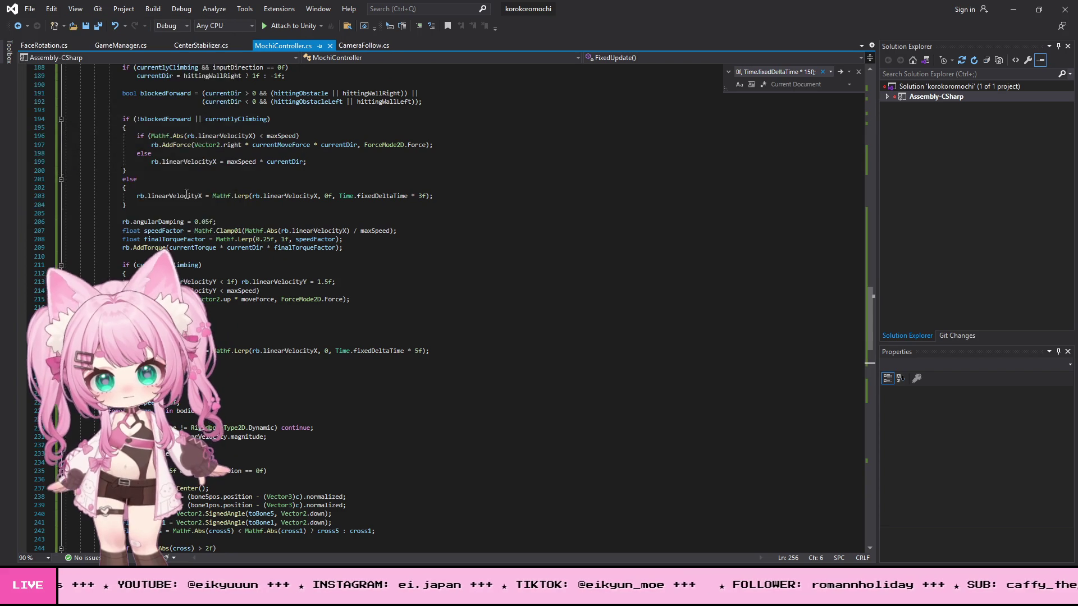
scroll(108, 166, up, 15)
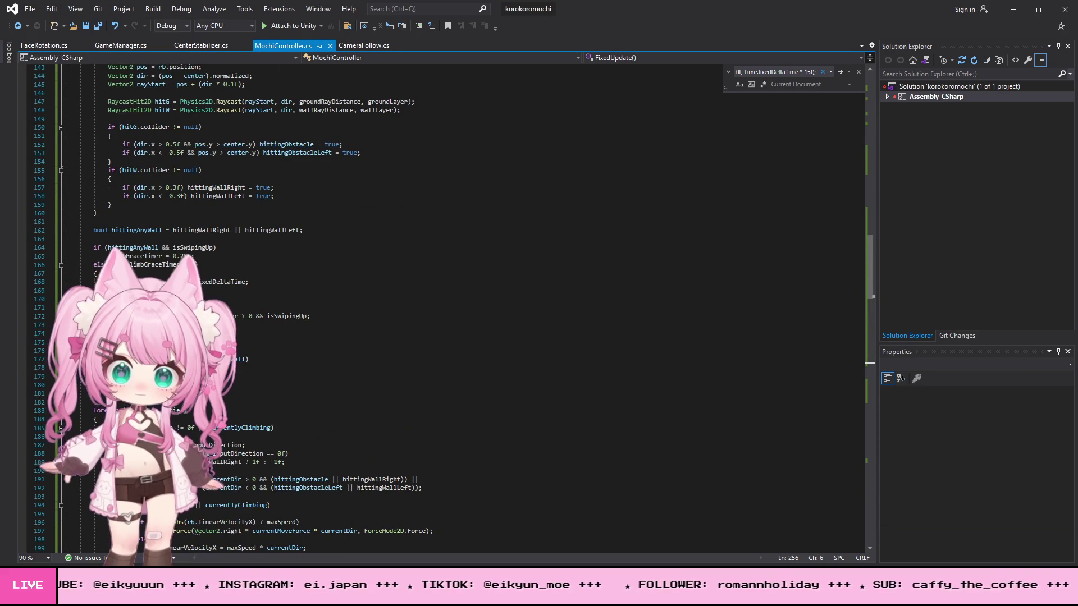
click(1013, 9)
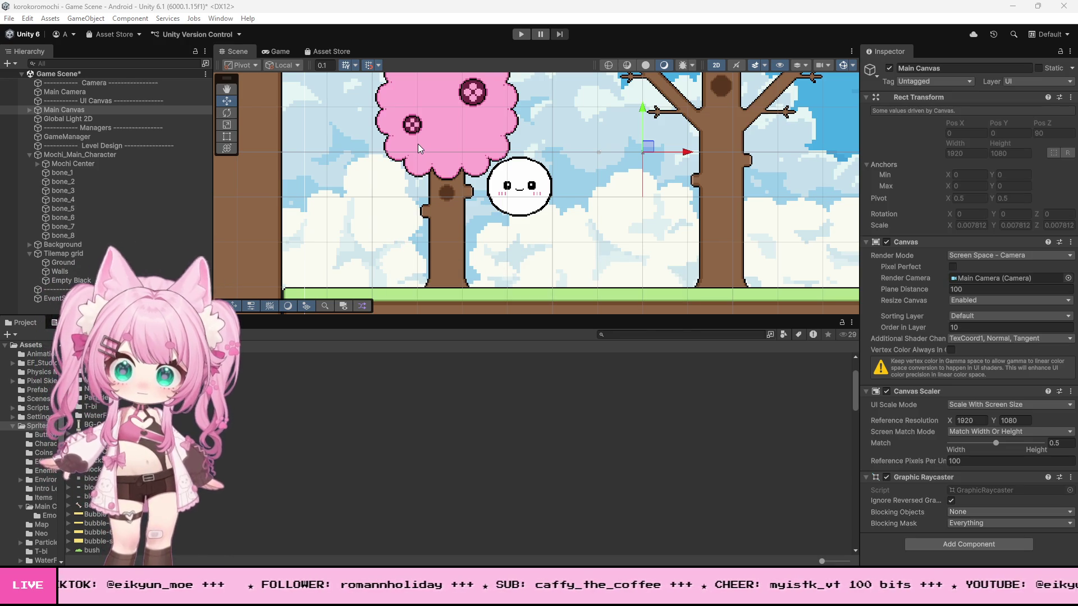
click(522, 35)
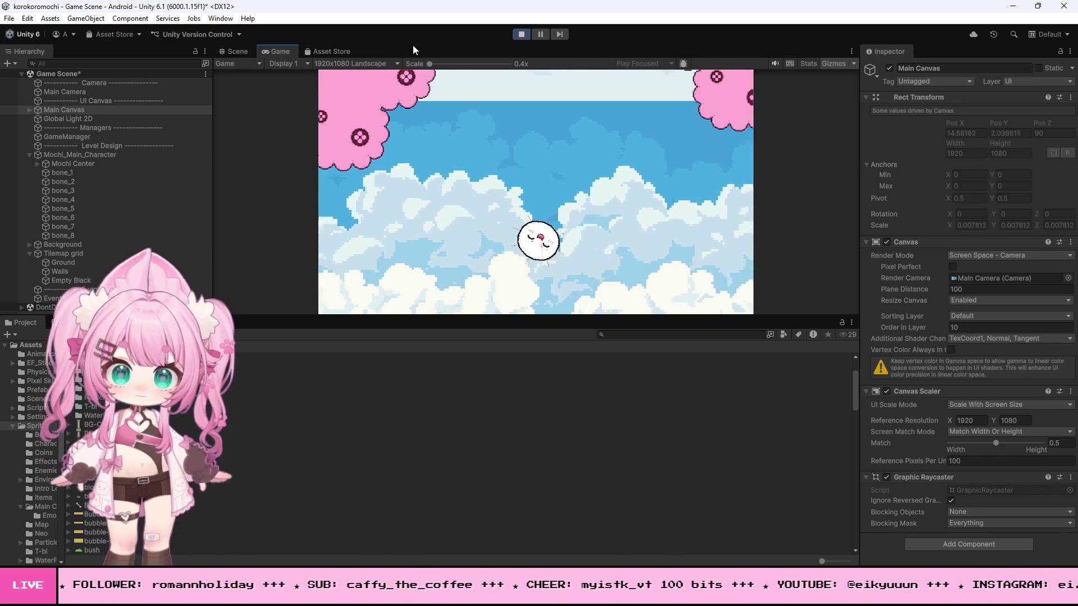
click(521, 35)
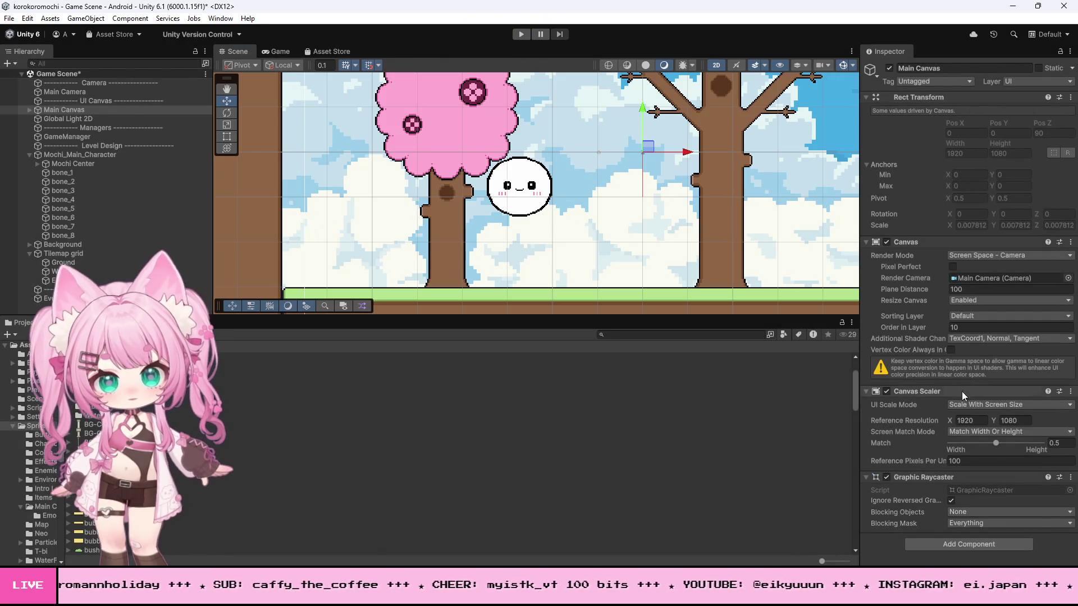
click(64, 155)
scroll(898, 413, down, 10)
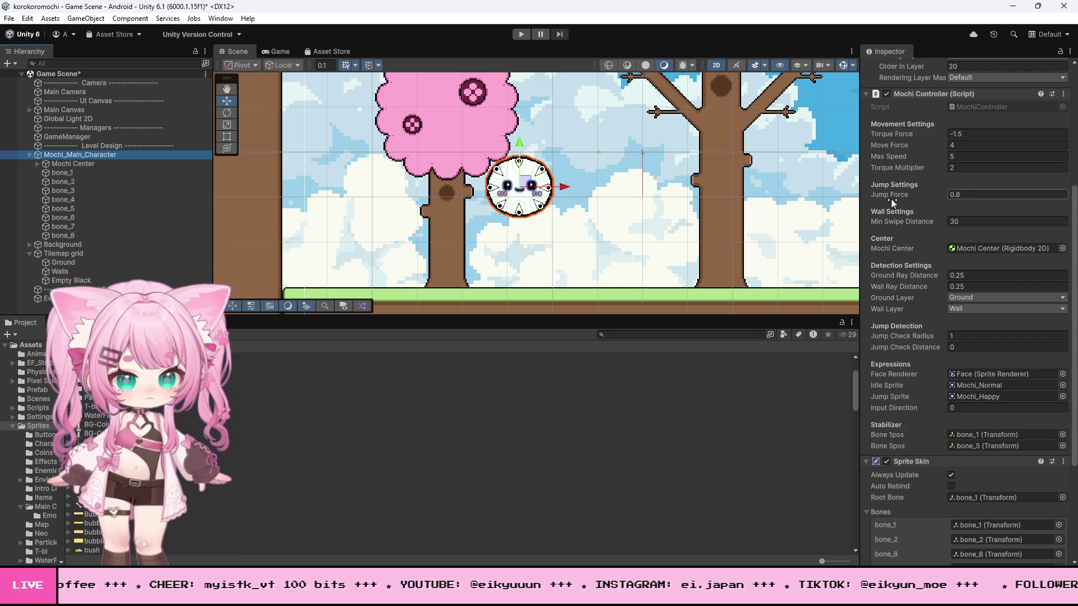
Step: Set Mochi Controller's Jump Force to 0.6 in the Inspector and enter Play mode
click(960, 195)
double_click(959, 194)
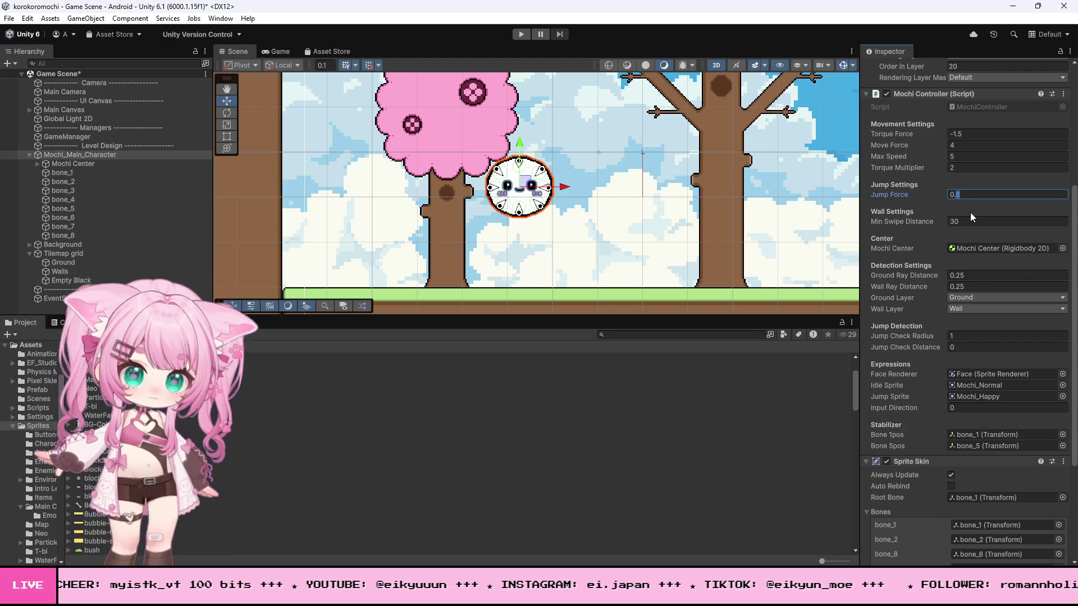
text(6)
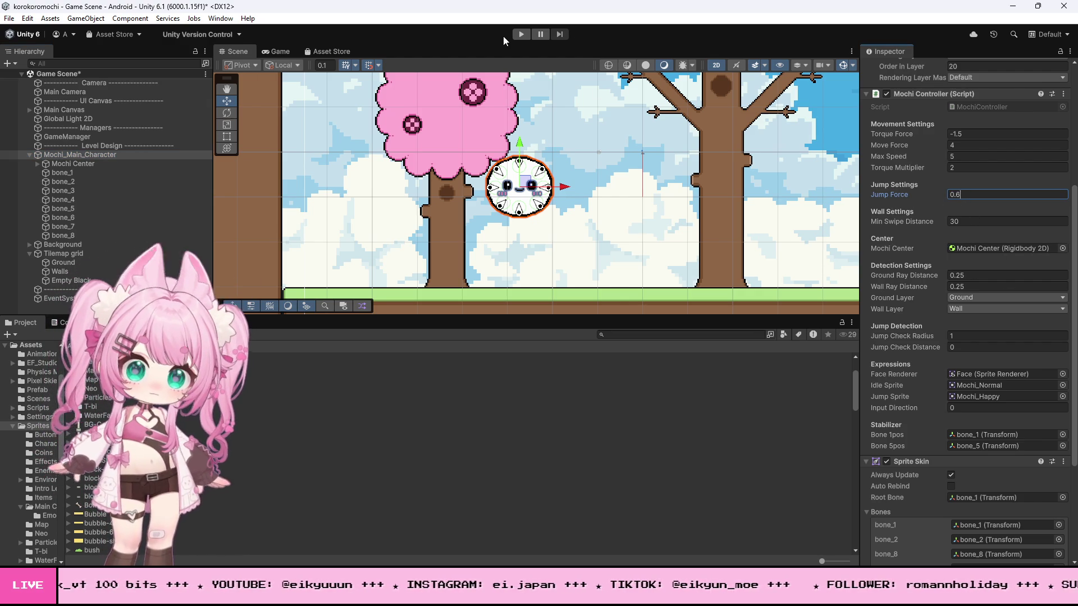
click(521, 35)
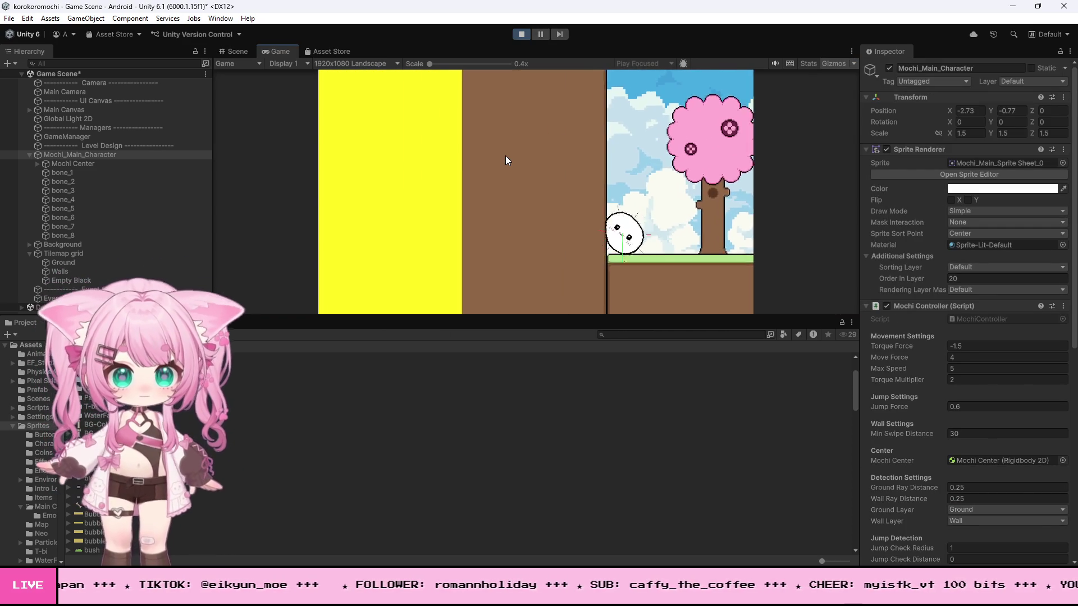
Step: Test the mochi's jump with the 0.6 Jump Force in the Game view, then stop play mode
click(504, 153)
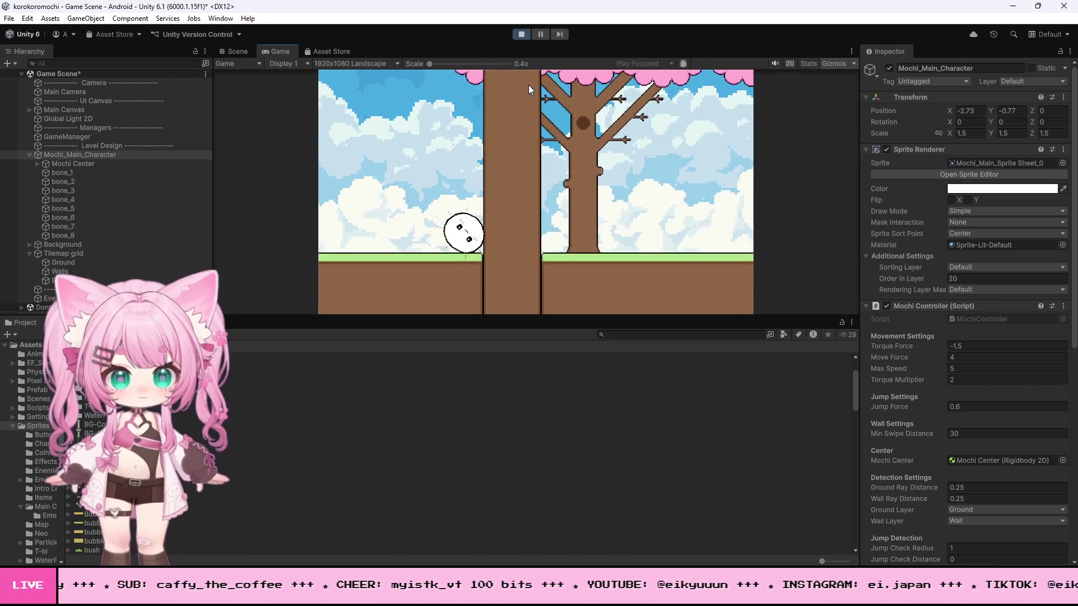
click(521, 35)
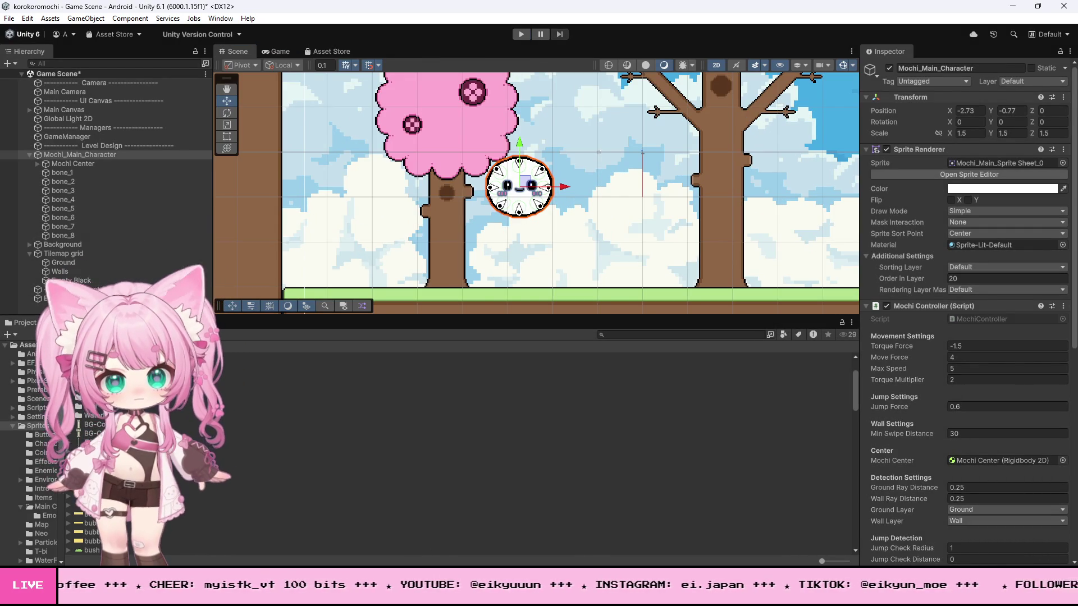
Step: Run another play test in Unity with Ctrl+P and stop it
mouse_move(491, 594)
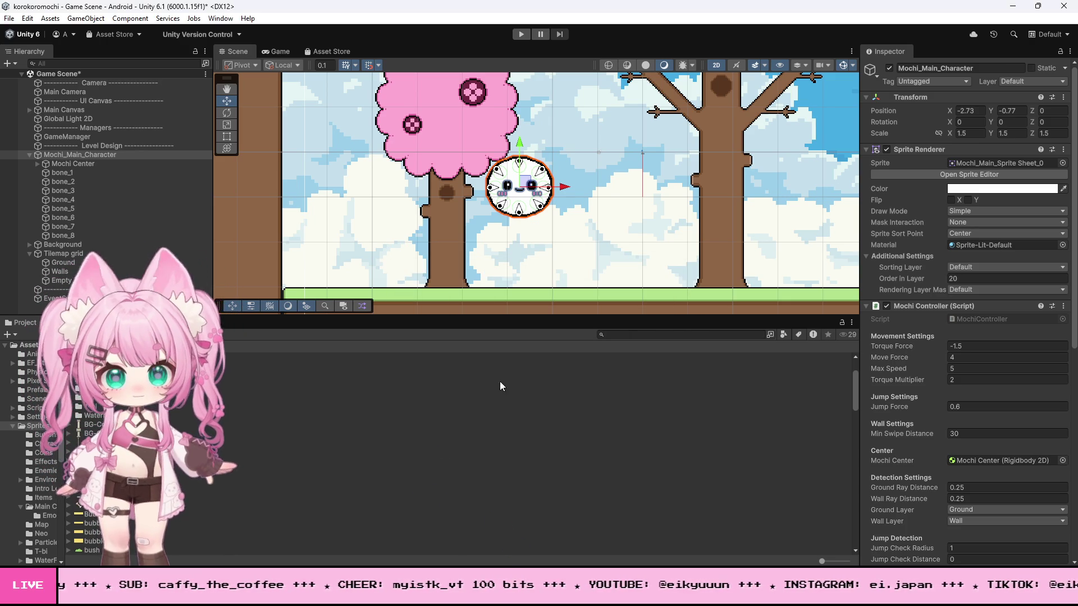
key(ctrl+p)
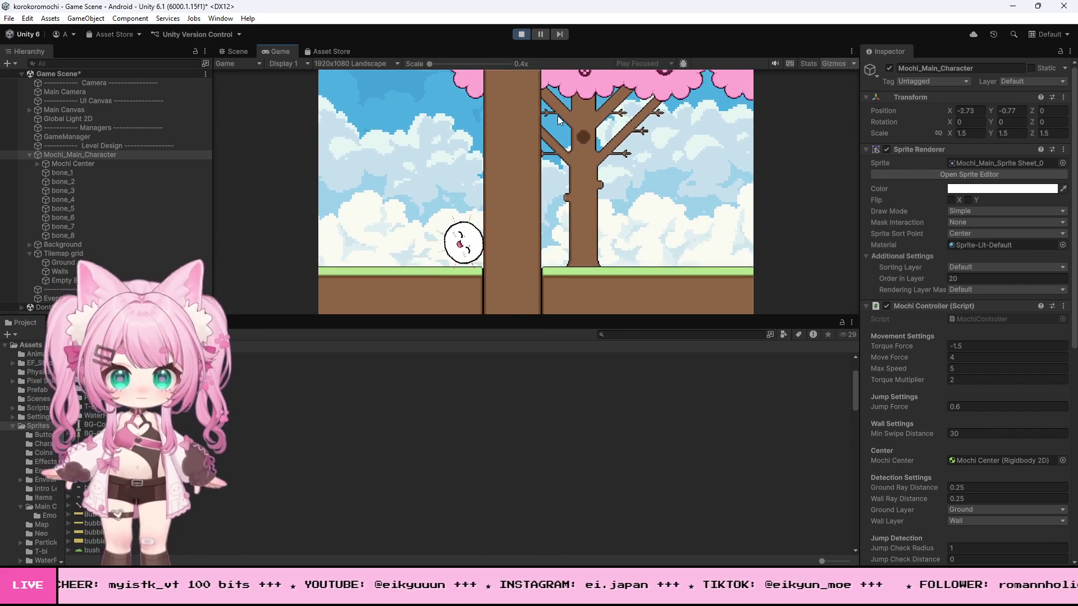
click(527, 32)
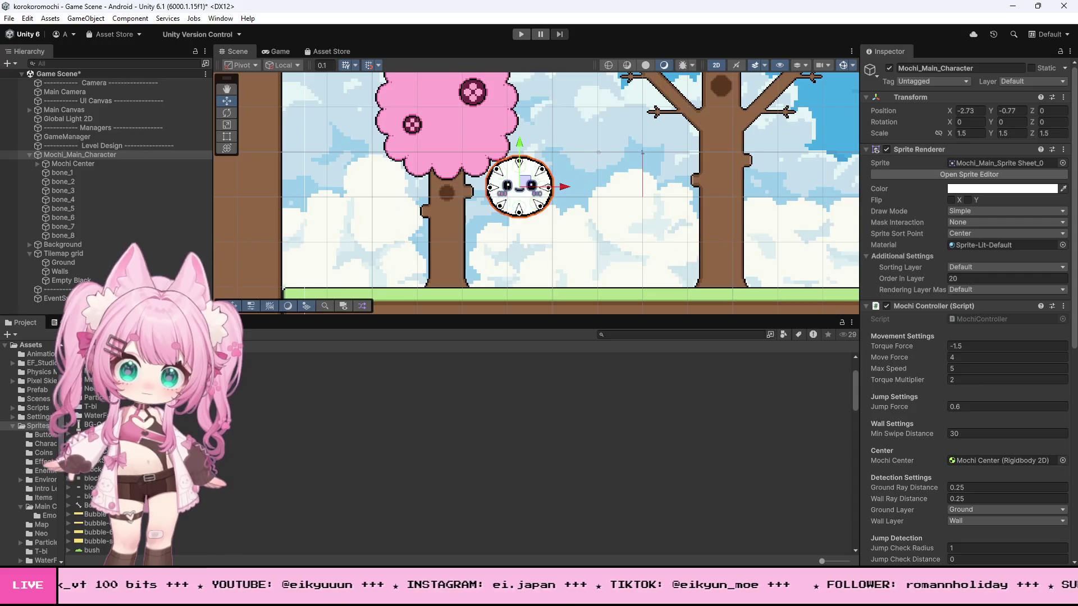
Step: Select all the code in MochiController.cs in Visual Studio, then return to Unity
key(alt+Tab)
key(ctrl+a)
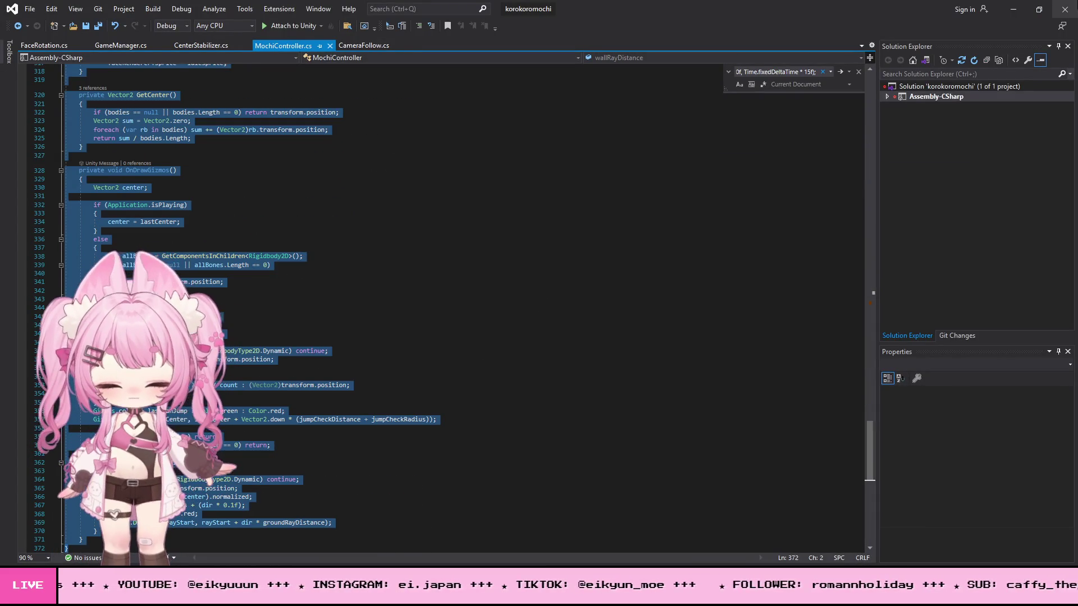
click(1012, 9)
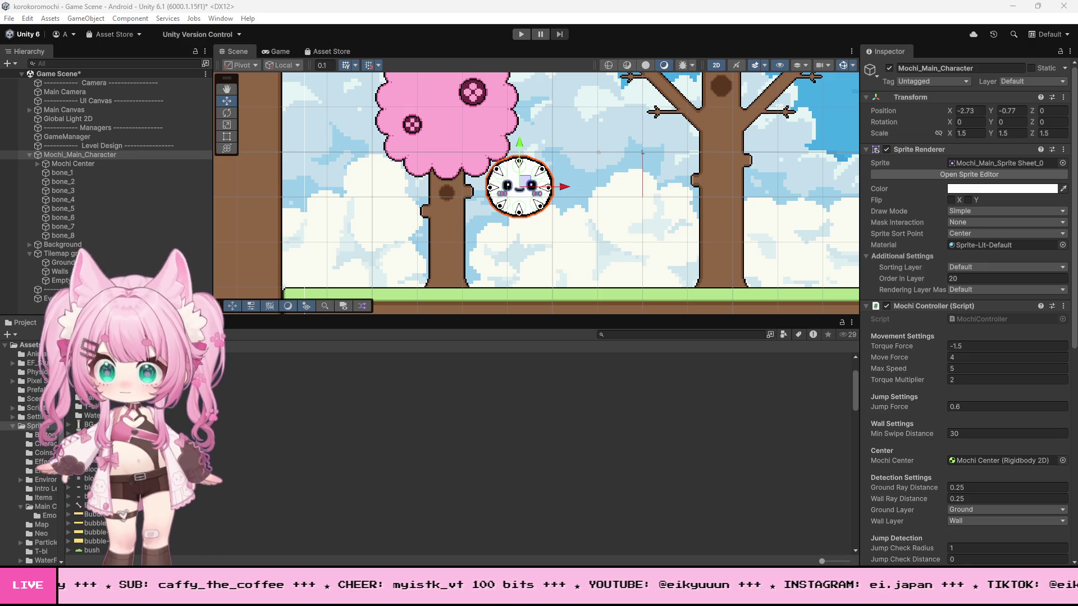
Step: Scroll MochiController.cs up to FixedUpdate's blocked-forward in-air wall code near line 210
key(alt+Tab)
scroll(250, 374, up, 20)
click(259, 359)
scroll(266, 345, up, 14)
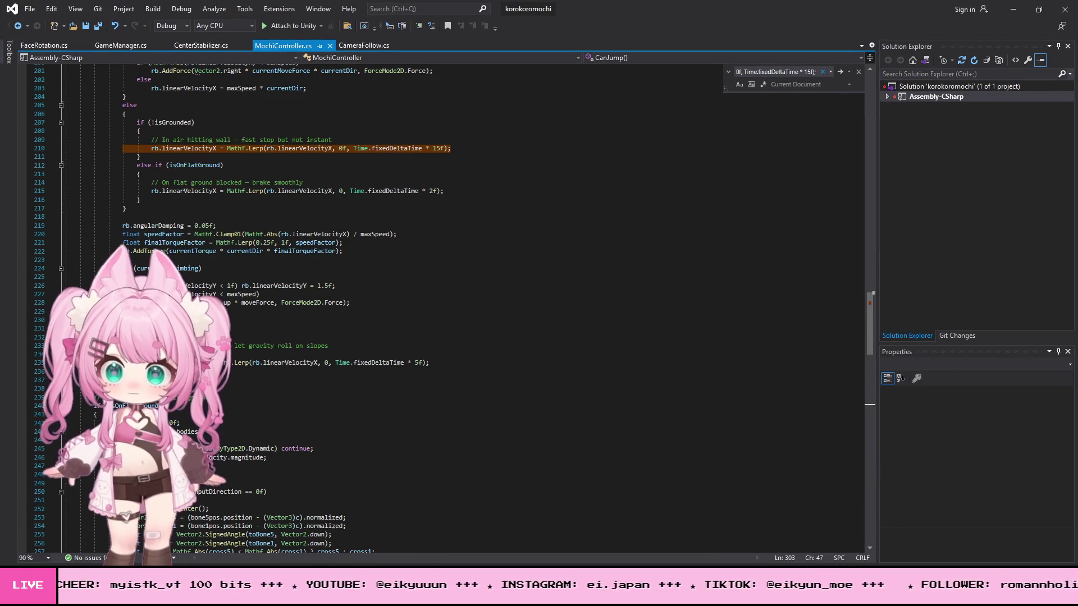
Step: Replace the angular damping and torque lines with code applying torqueAmount *= 0.1f when blockedForward
click(322, 272)
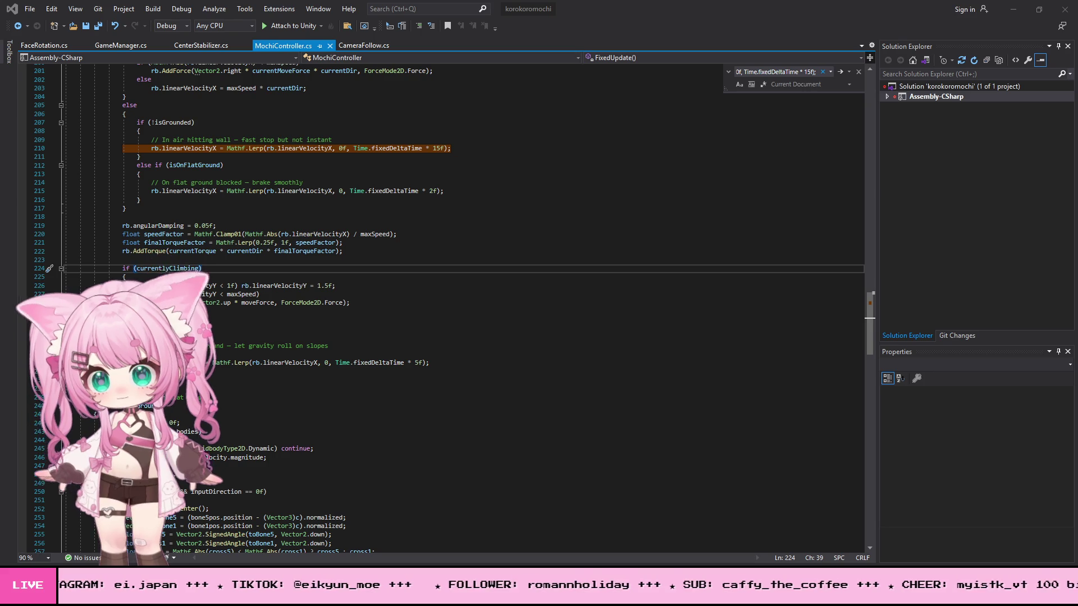
drag(123, 224, 375, 251)
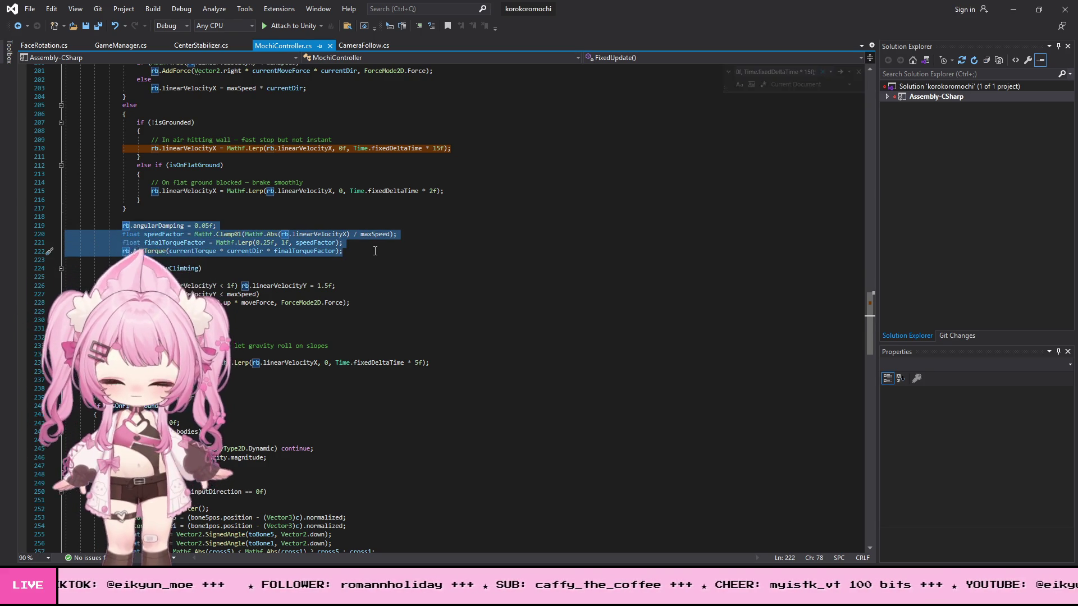
key(ctrl+v)
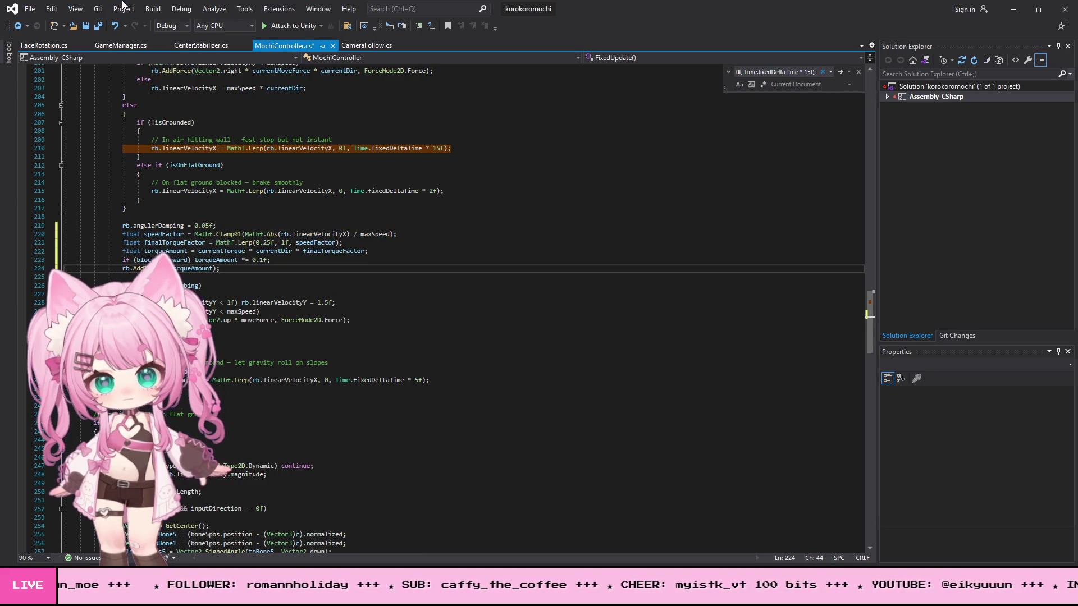
Step: Save all changes to MochiController.cs and return to Unity
click(31, 9)
click(72, 143)
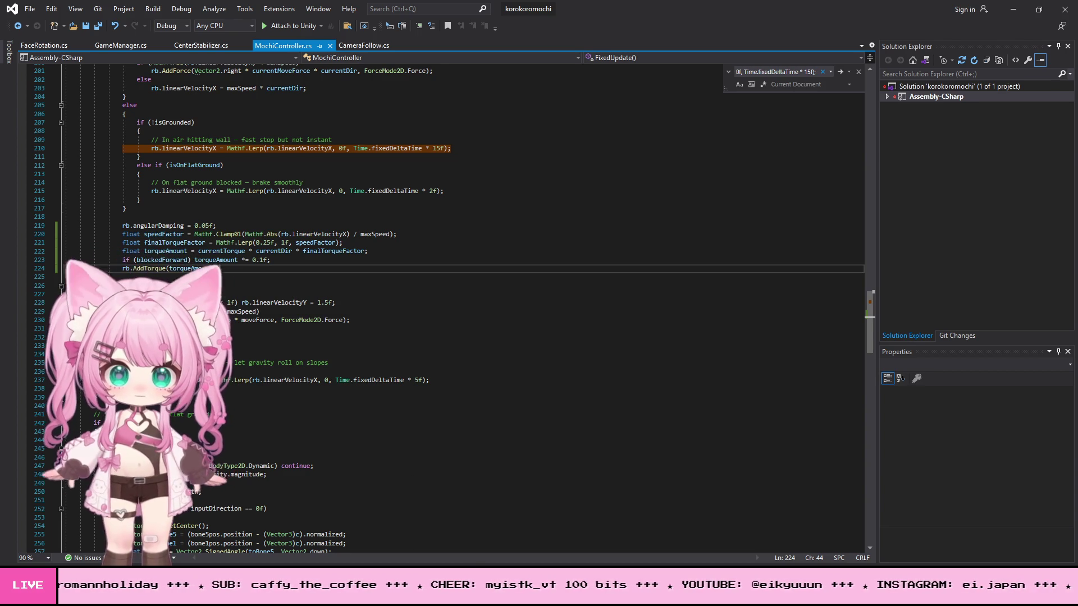
mouse_move(490, 595)
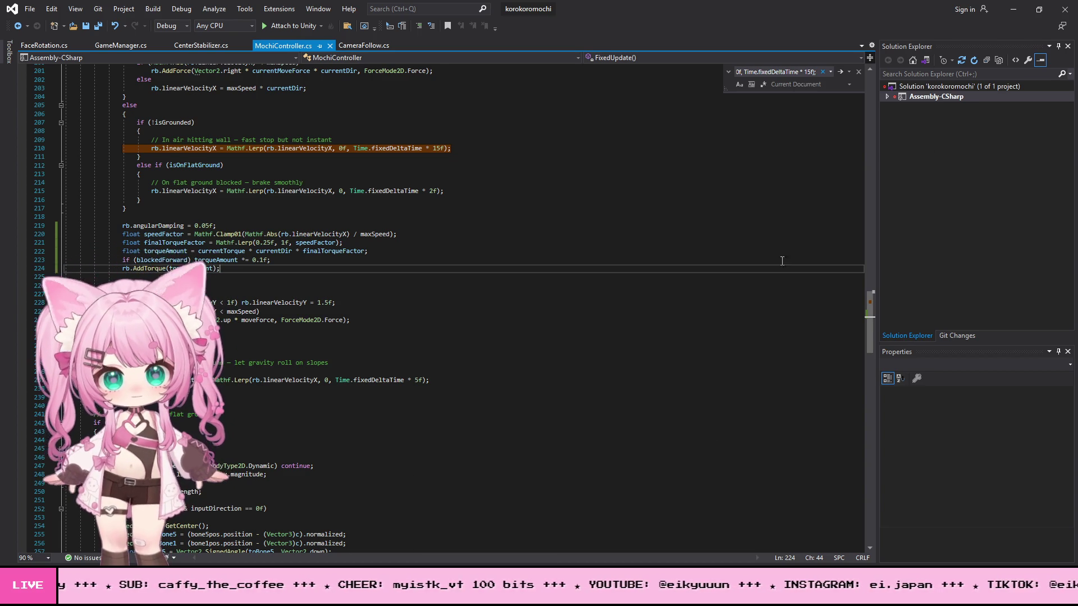
click(1013, 14)
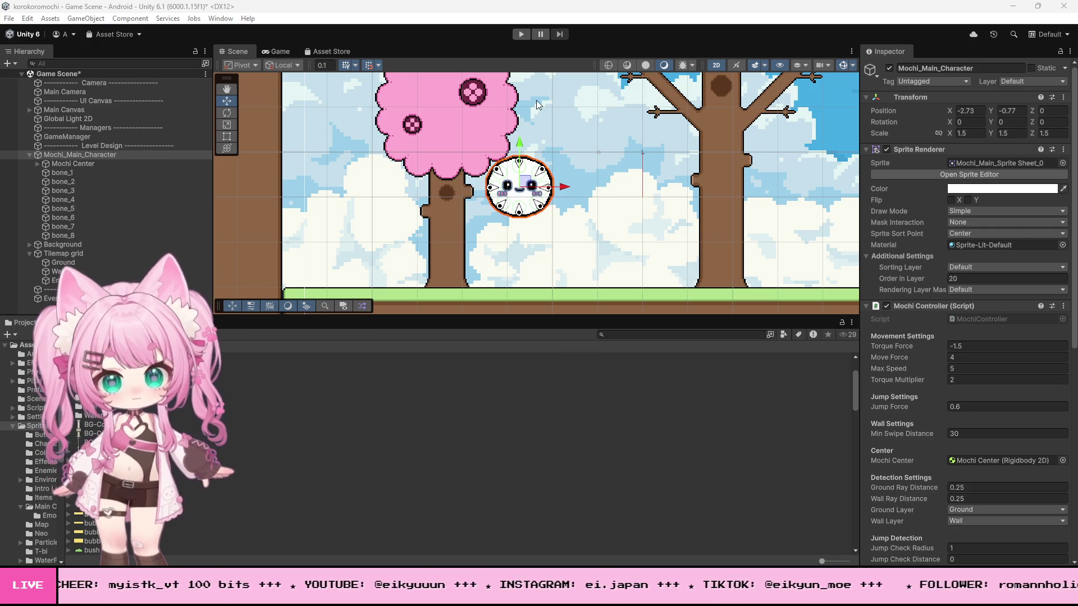
click(521, 35)
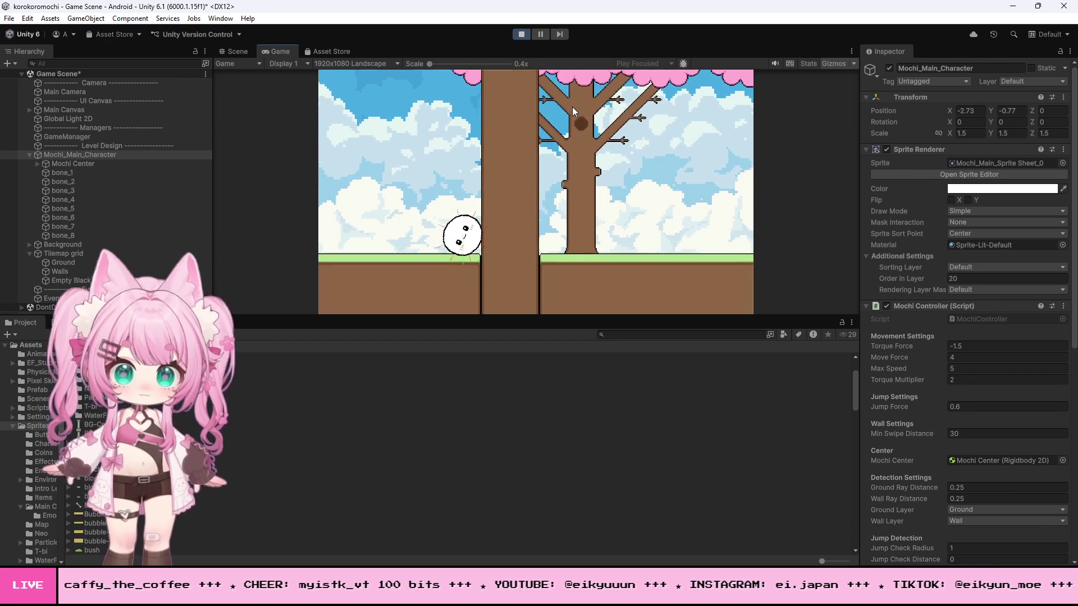
click(520, 33)
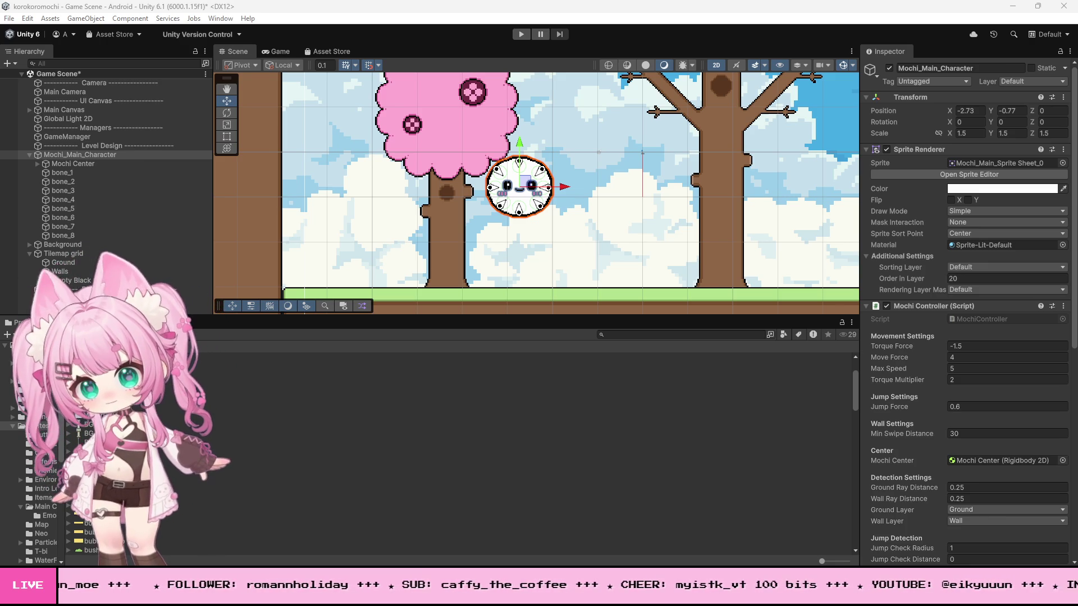
Step: Change the line 223 torque factor from 0.1f to 0.4f, save, and start a Unity play test
key(alt+Tab)
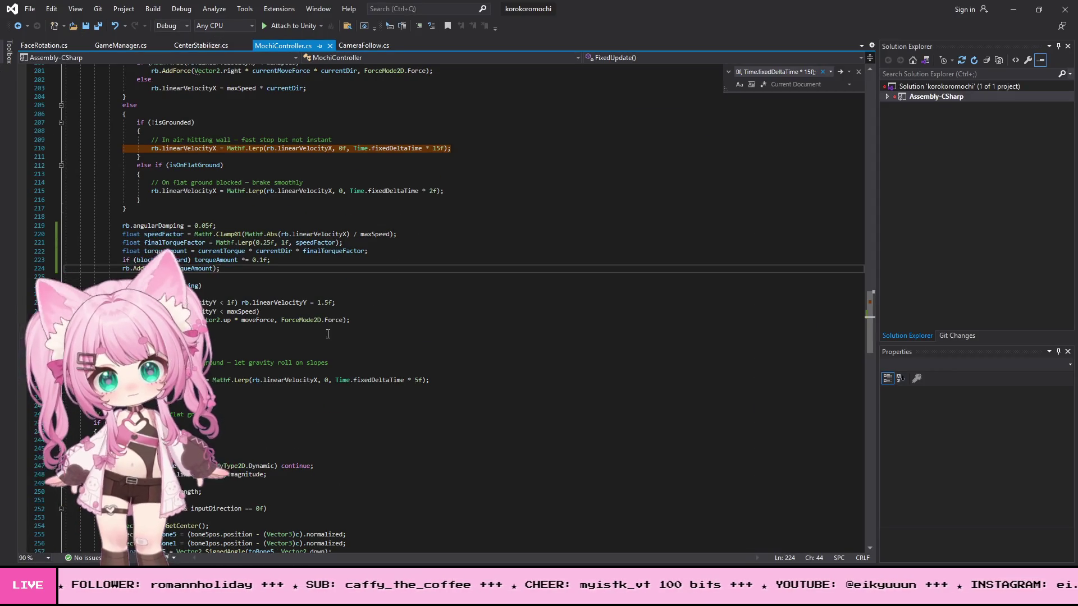
click(261, 260)
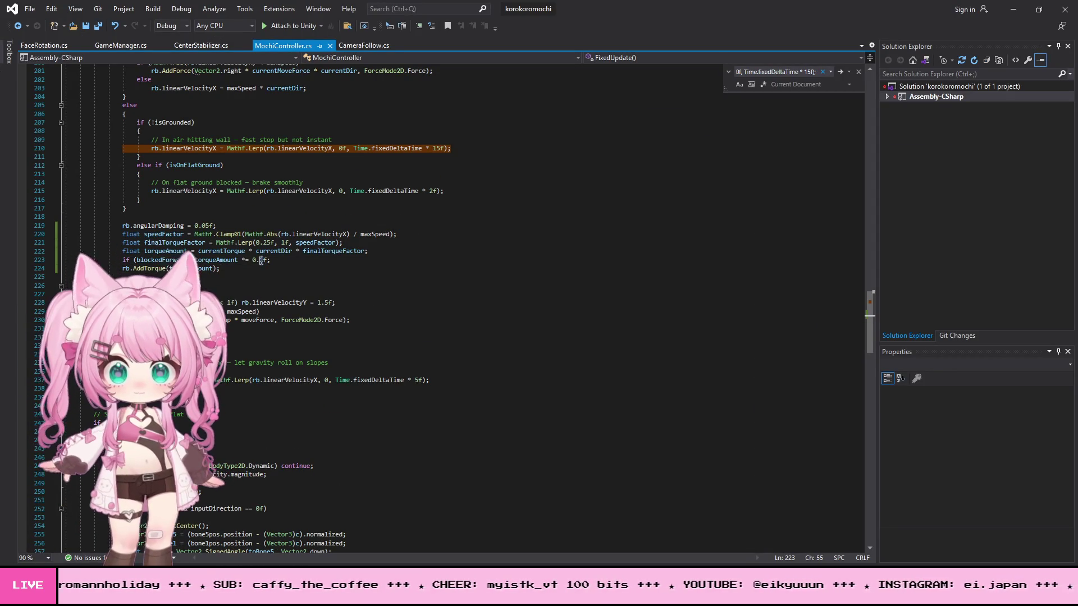
text(4)
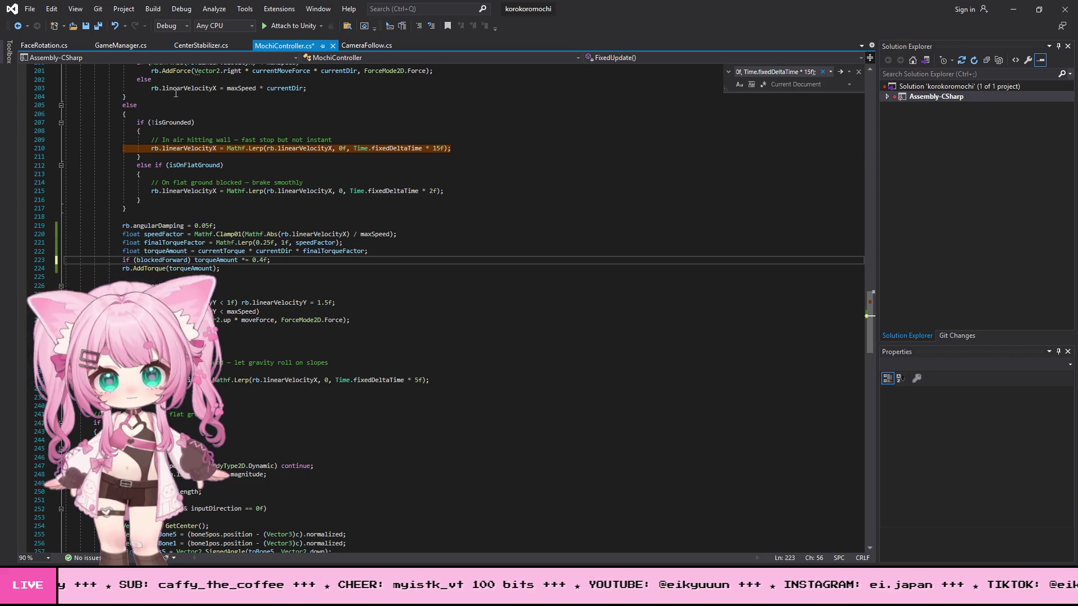
click(31, 9)
click(53, 140)
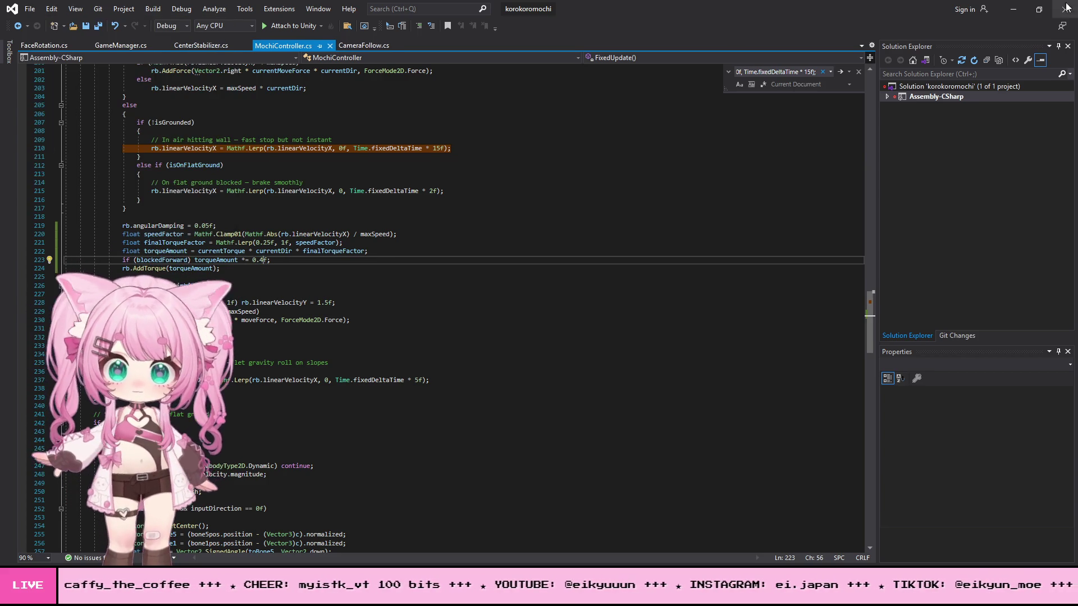
click(1008, 10)
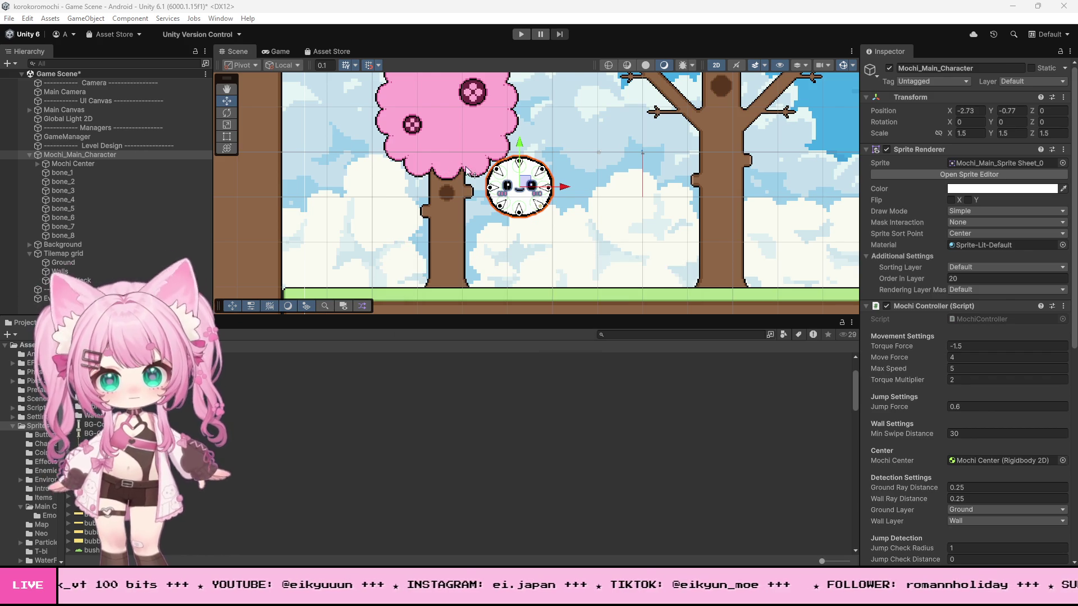
click(522, 35)
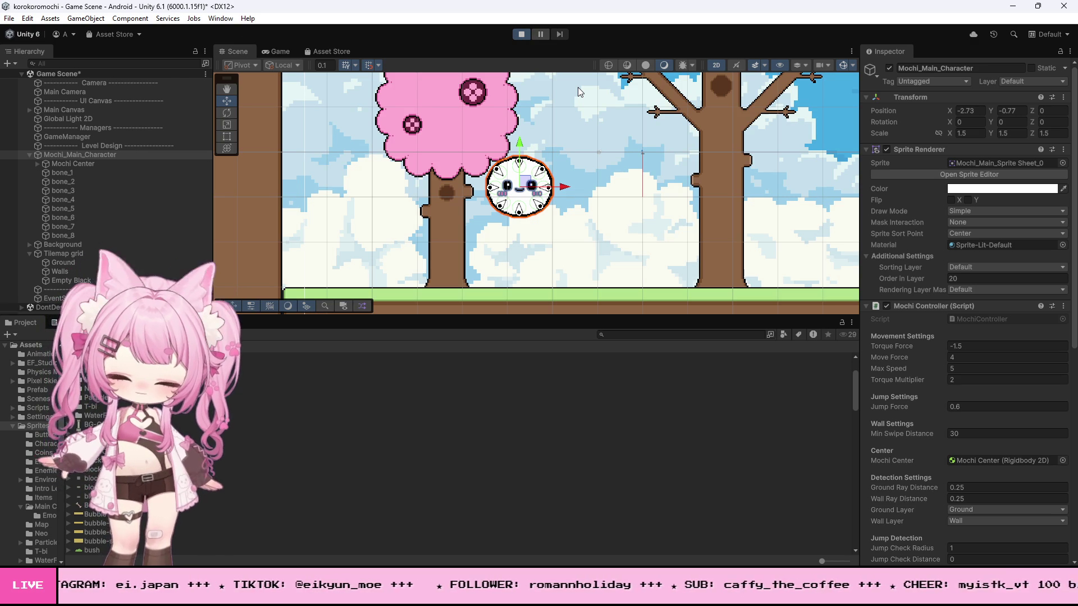
Step: Roll the mochi left into the wall and back right, then stop the playtest
key(a)
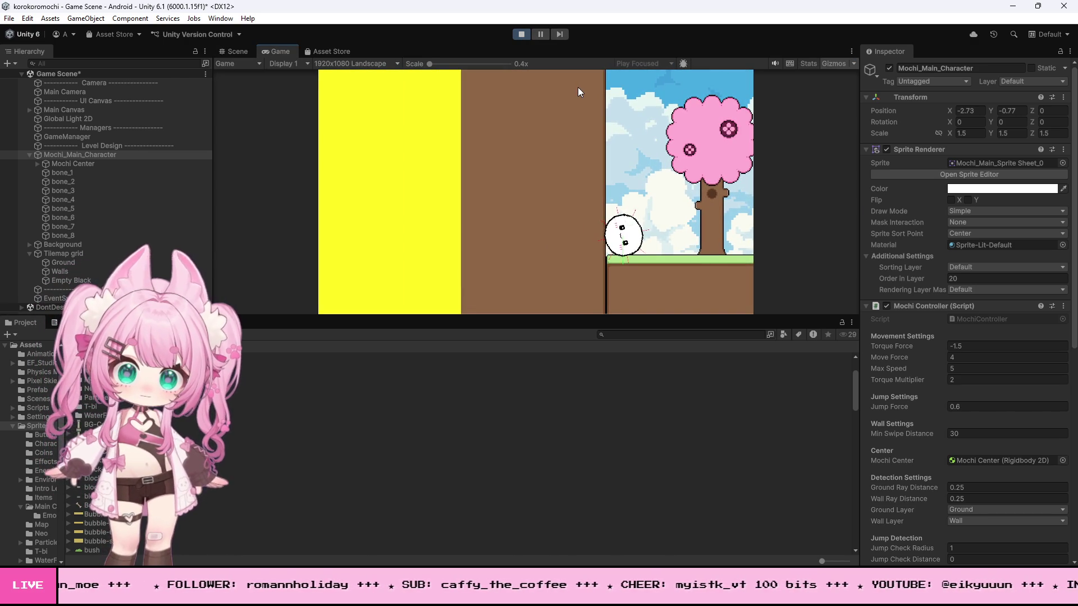
key(d)
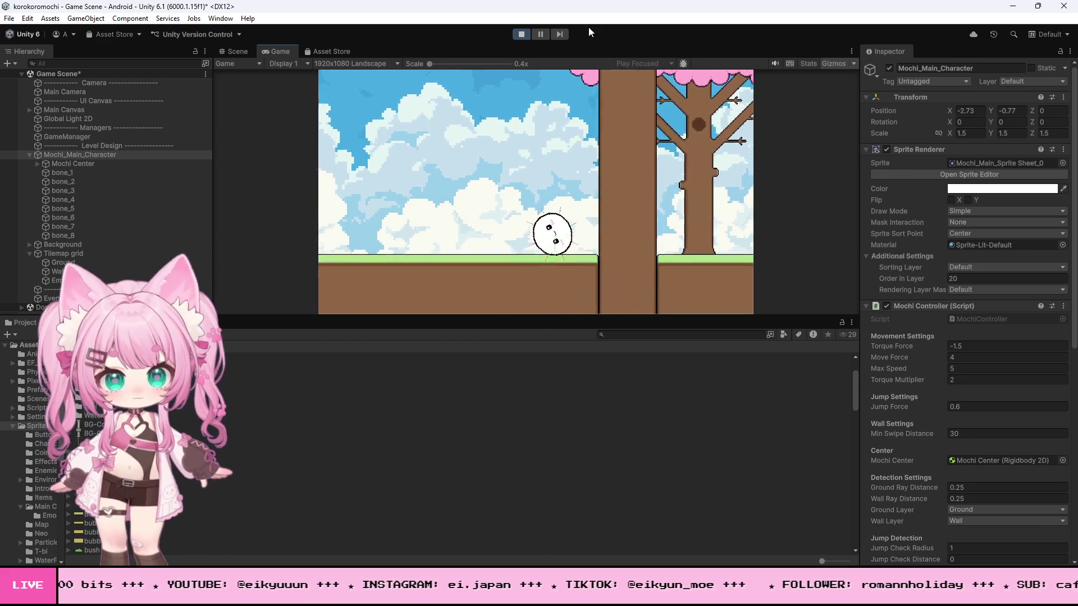
click(521, 34)
Step: Replace the 0.4 torque factor on line 223 with 2, save the script, and return to Unity
key(alt+Tab)
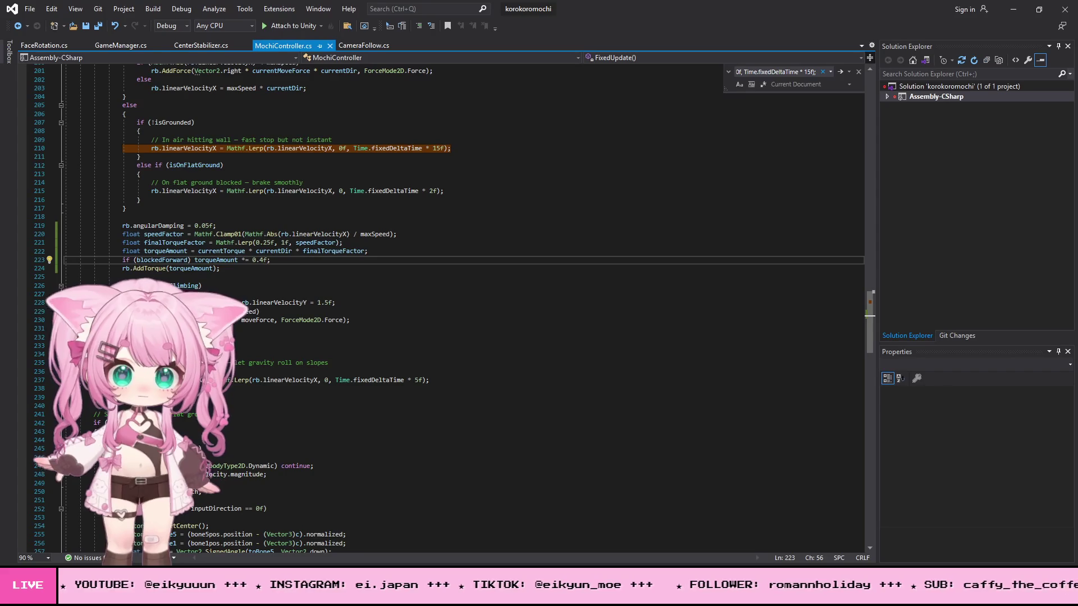
drag(262, 260, 252, 261)
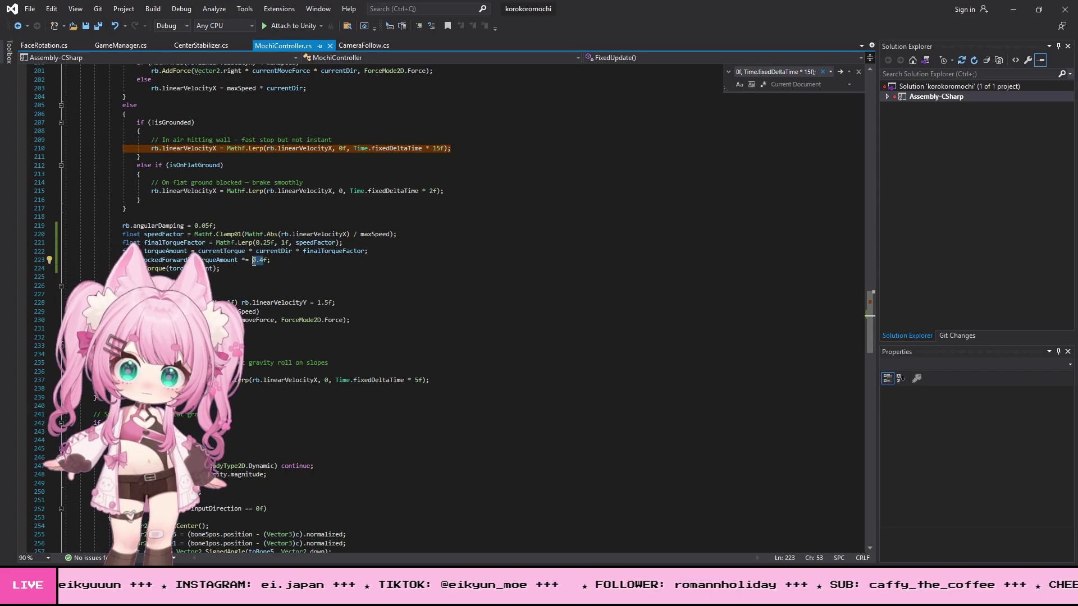
text(2)
click(29, 9)
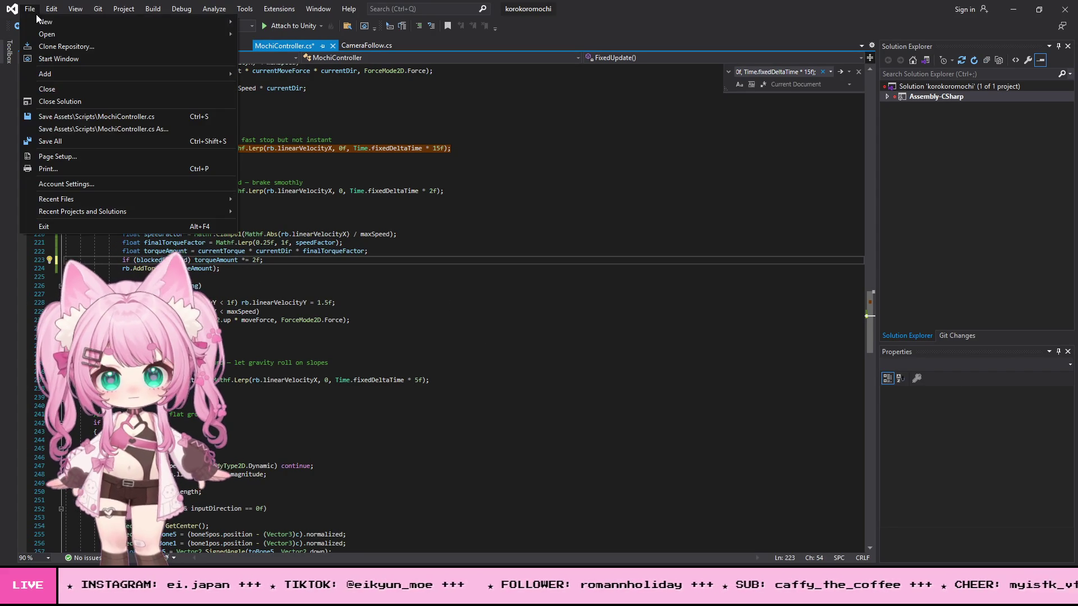
click(56, 140)
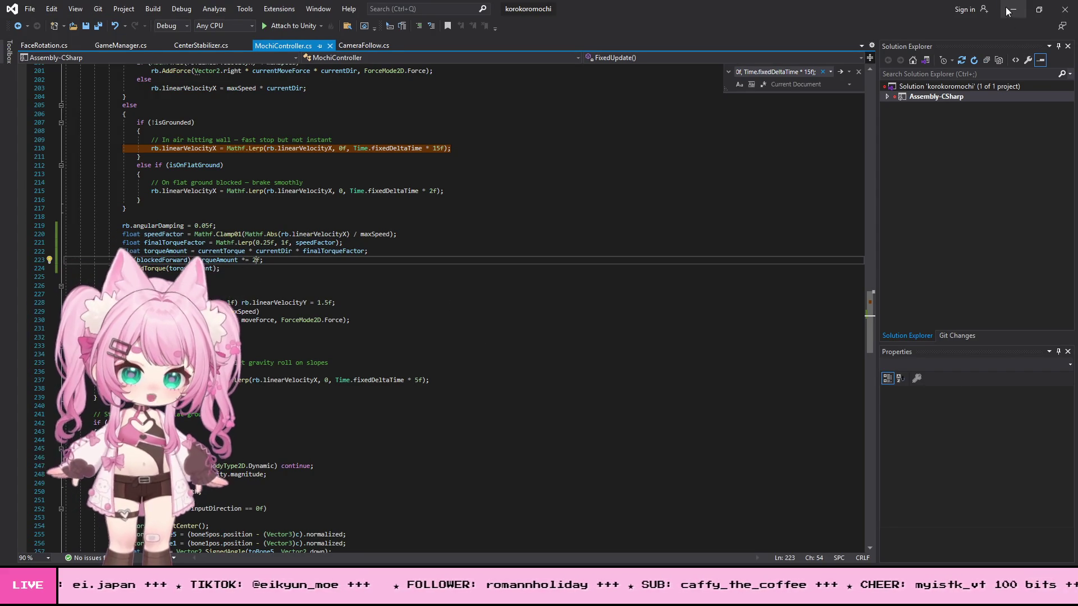
click(1009, 10)
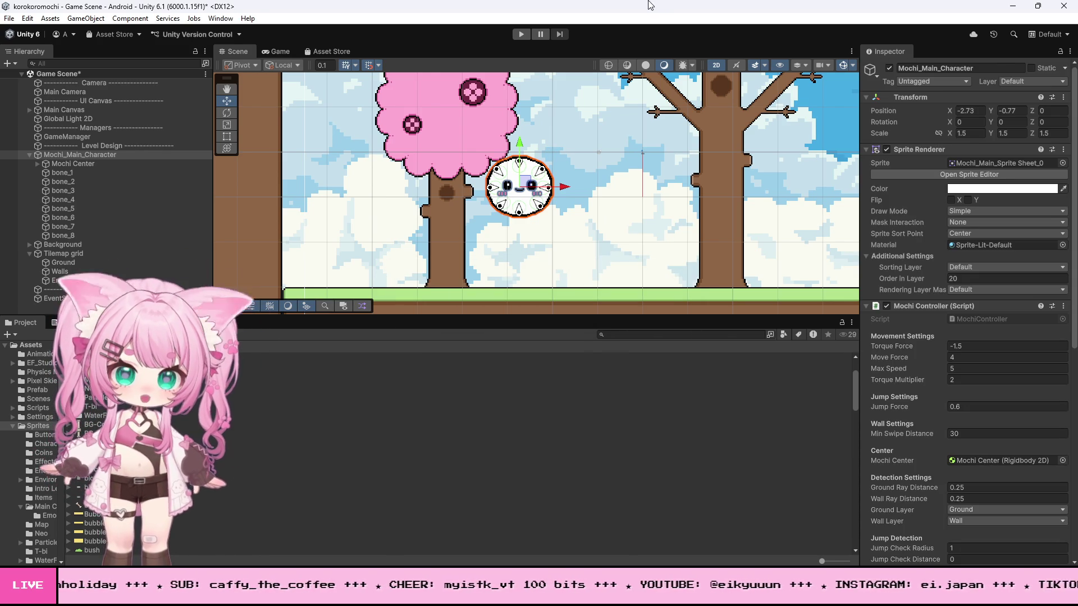
Step: Playtest the mochi rolling left into the wall with 2f torque, stop, and switch to Visual Studio
click(521, 34)
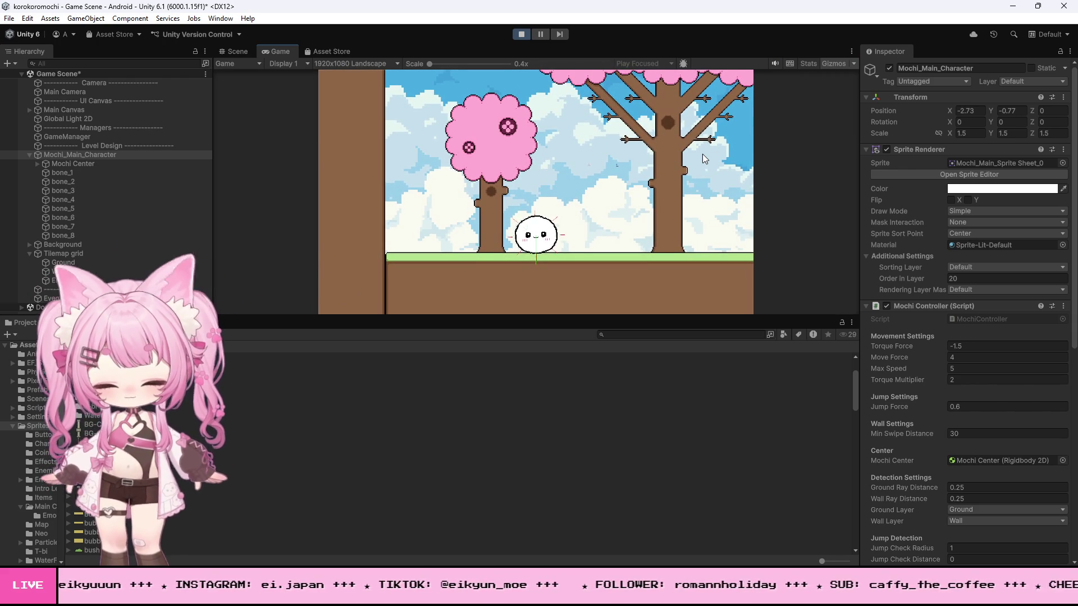
key(Left)
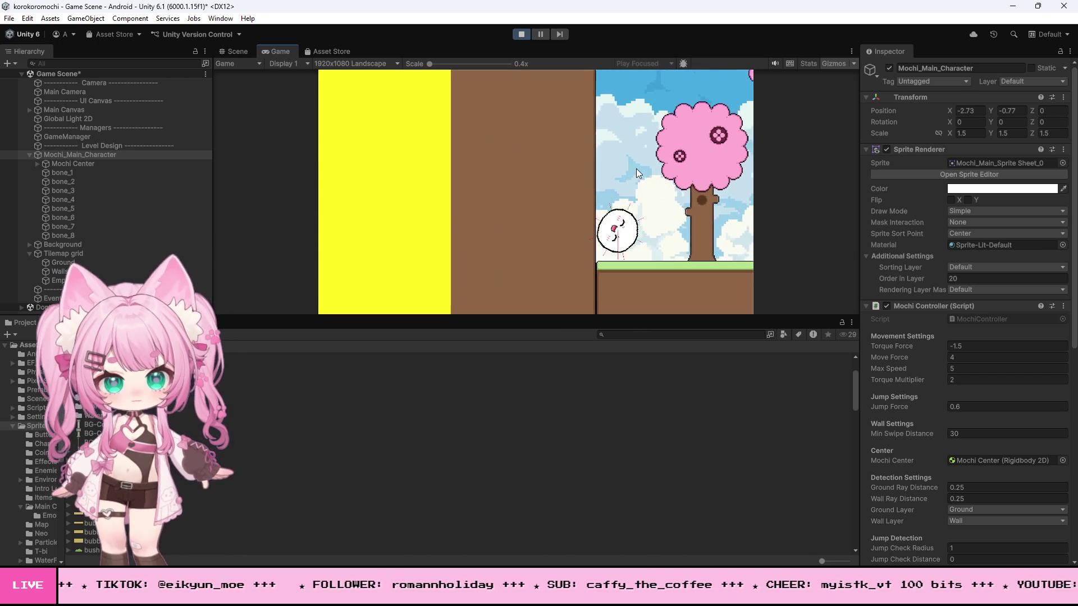
click(521, 34)
key(alt+Tab)
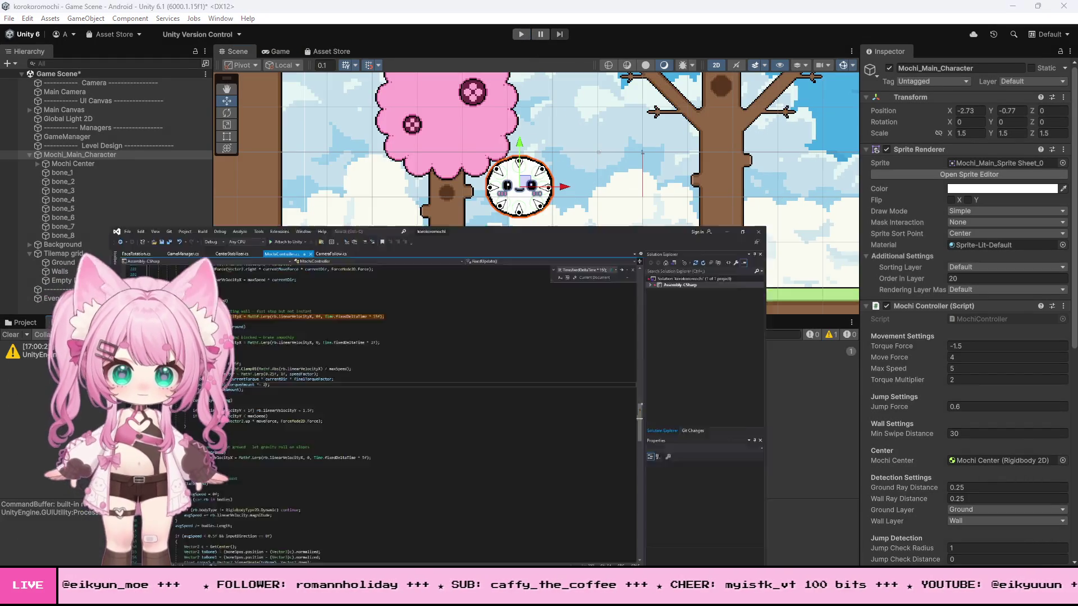
Step: Change the line 223 torque factor to 0.9f, save MochiController.cs, and switch to Unity
click(272, 260)
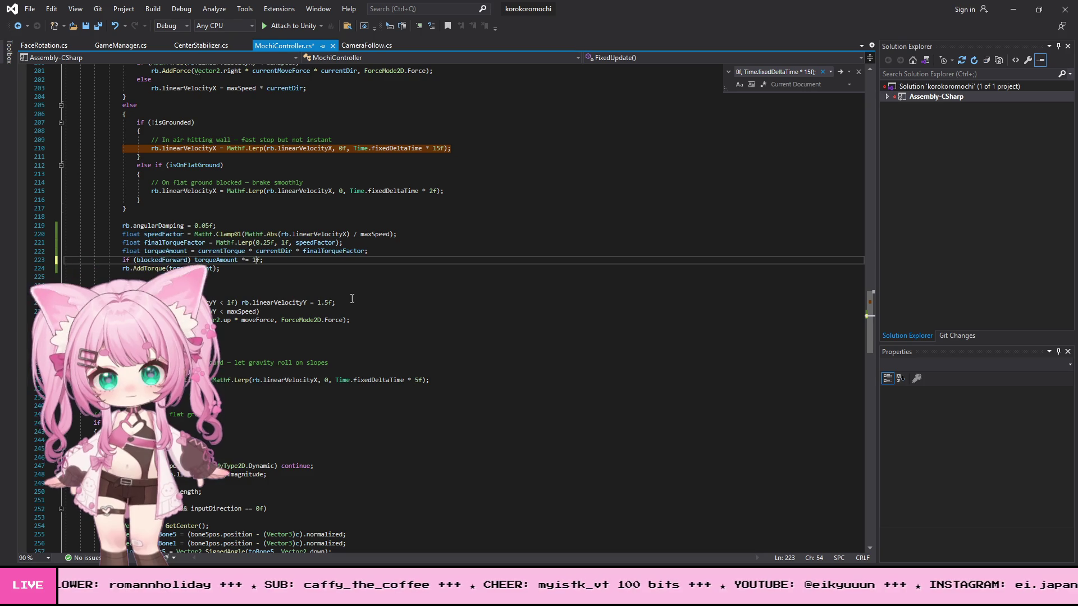
click(31, 11)
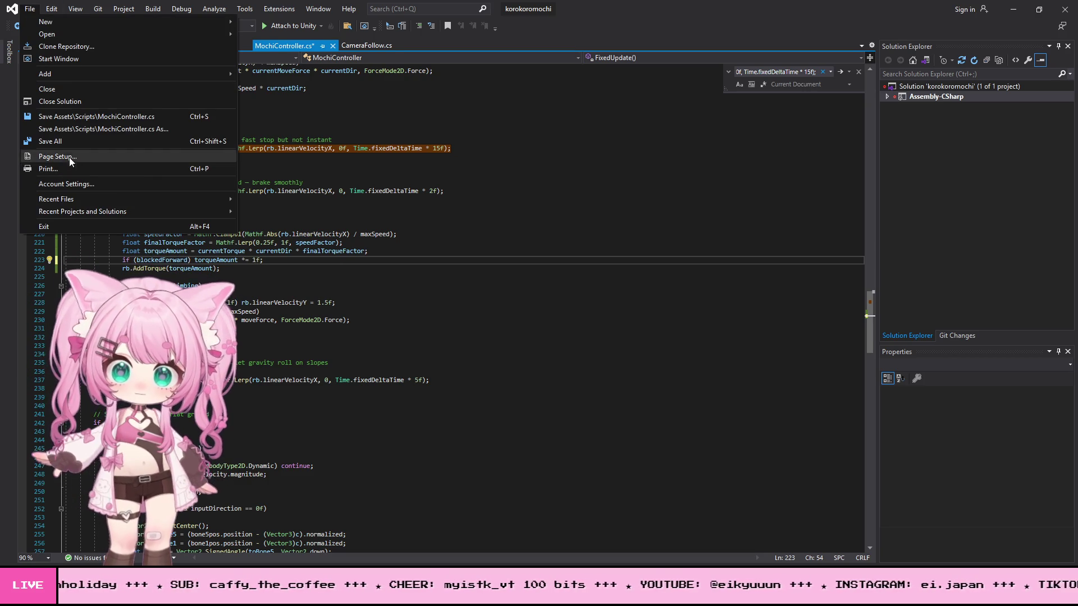
click(269, 264)
key(shift+Left)
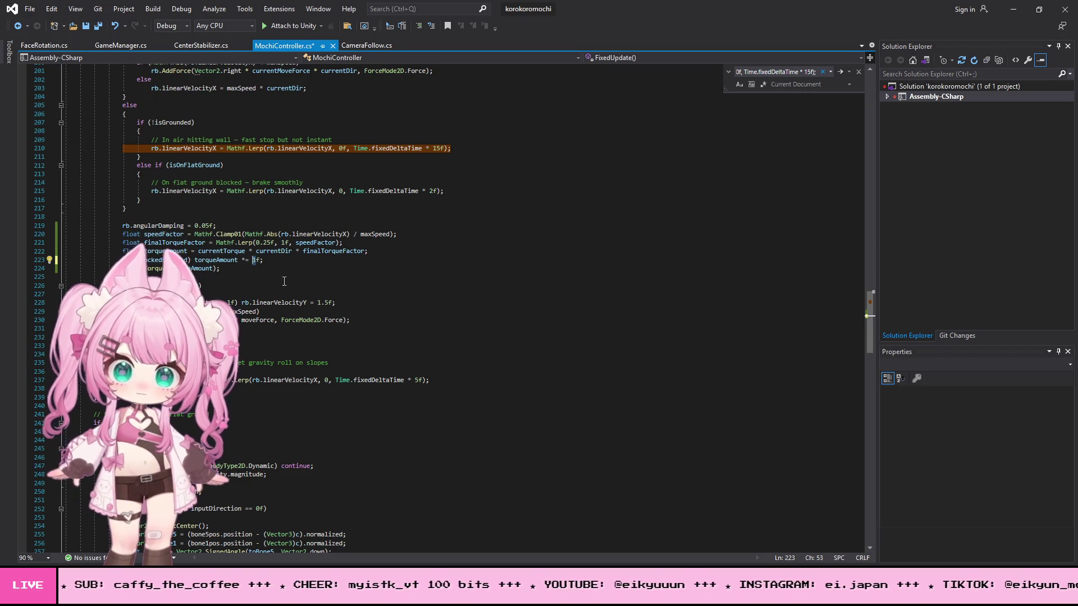
text(0.9)
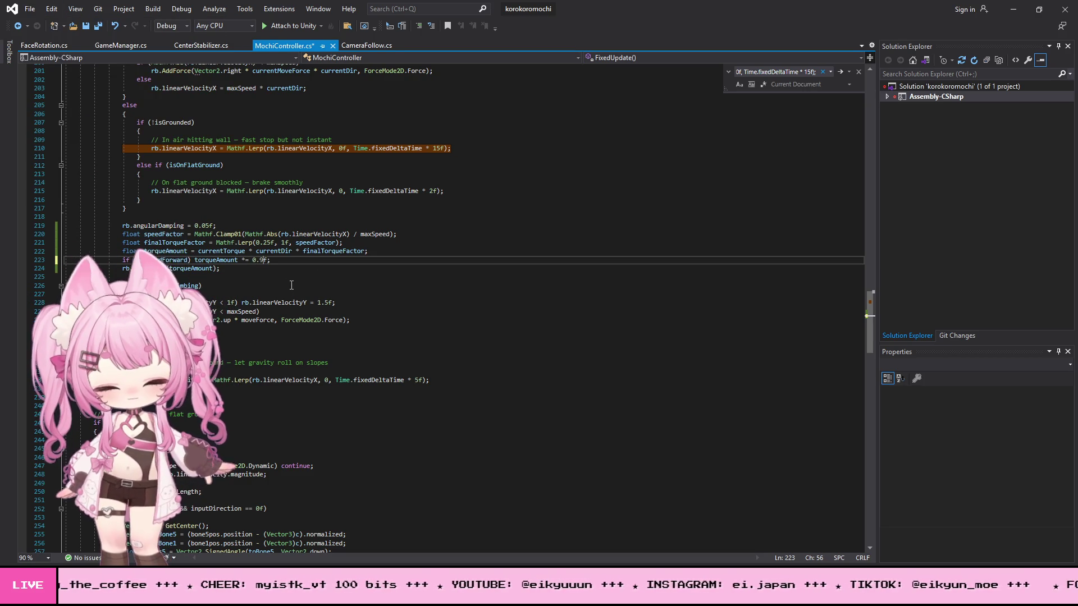
click(29, 9)
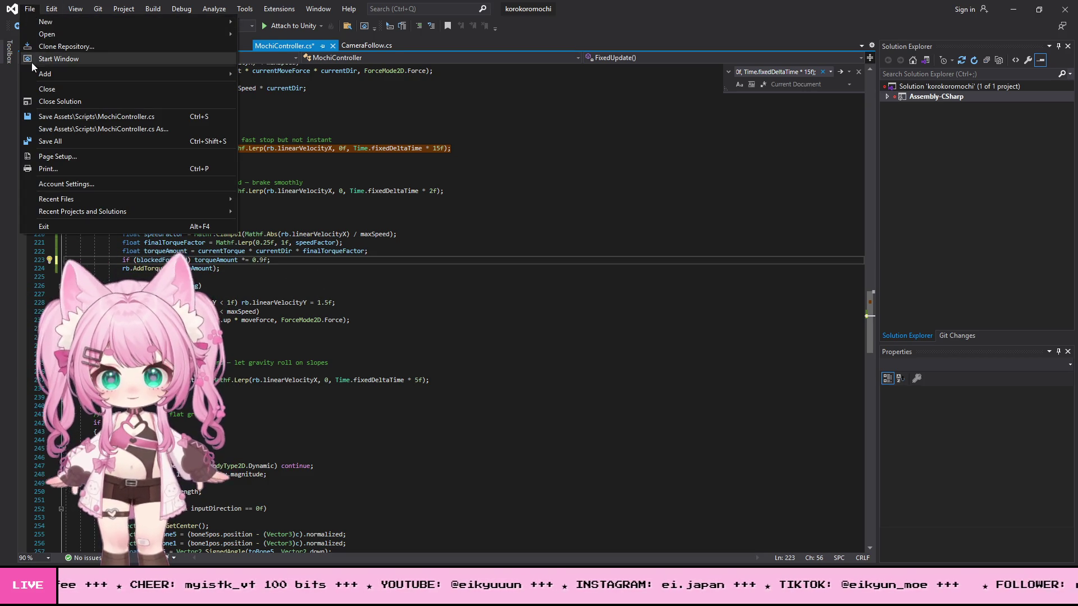
click(55, 140)
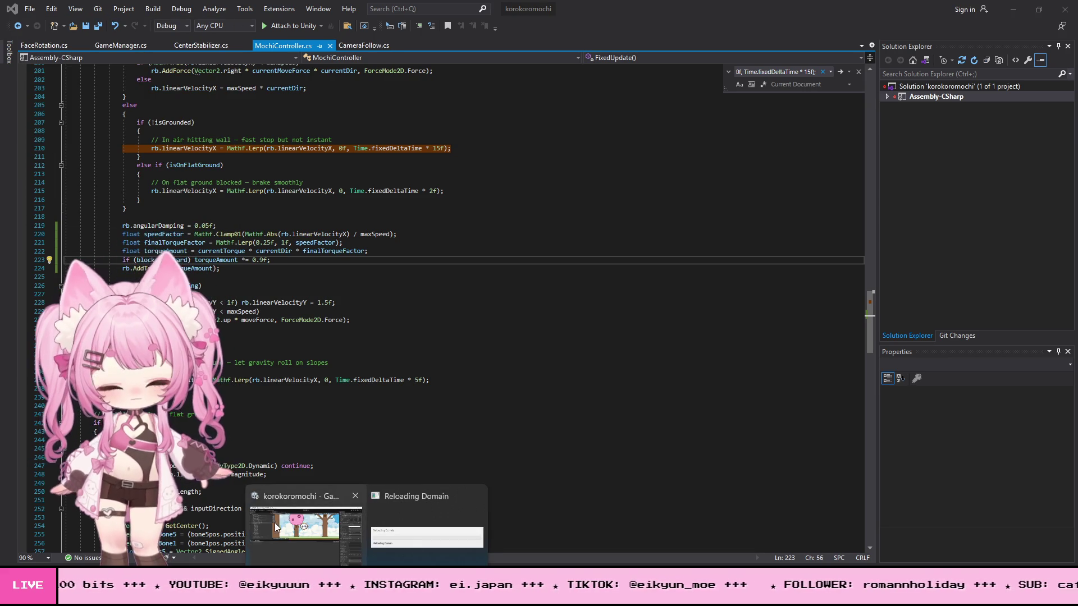
click(317, 513)
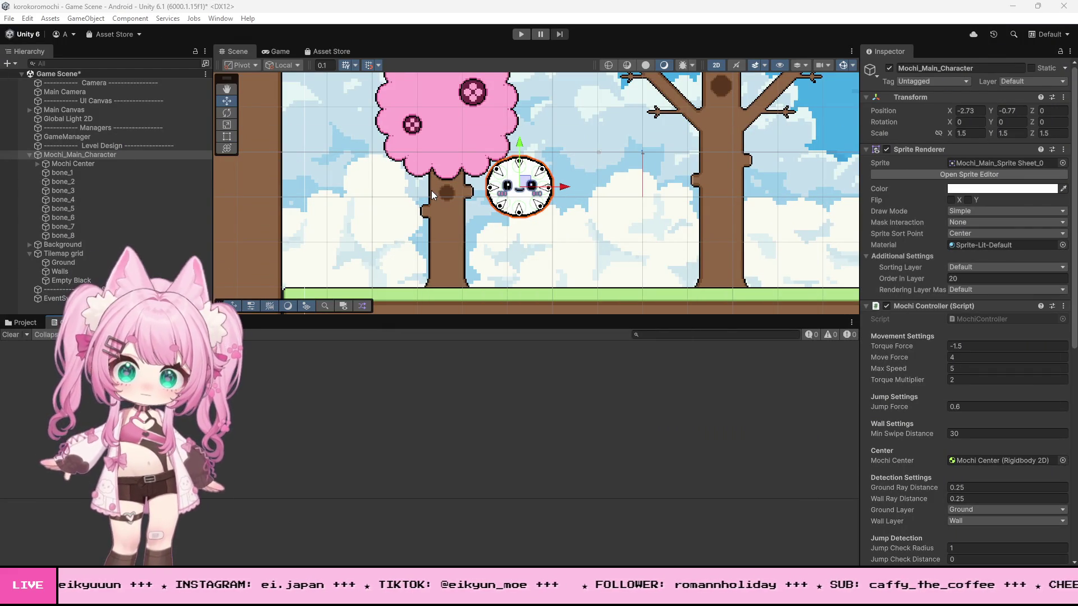
click(521, 34)
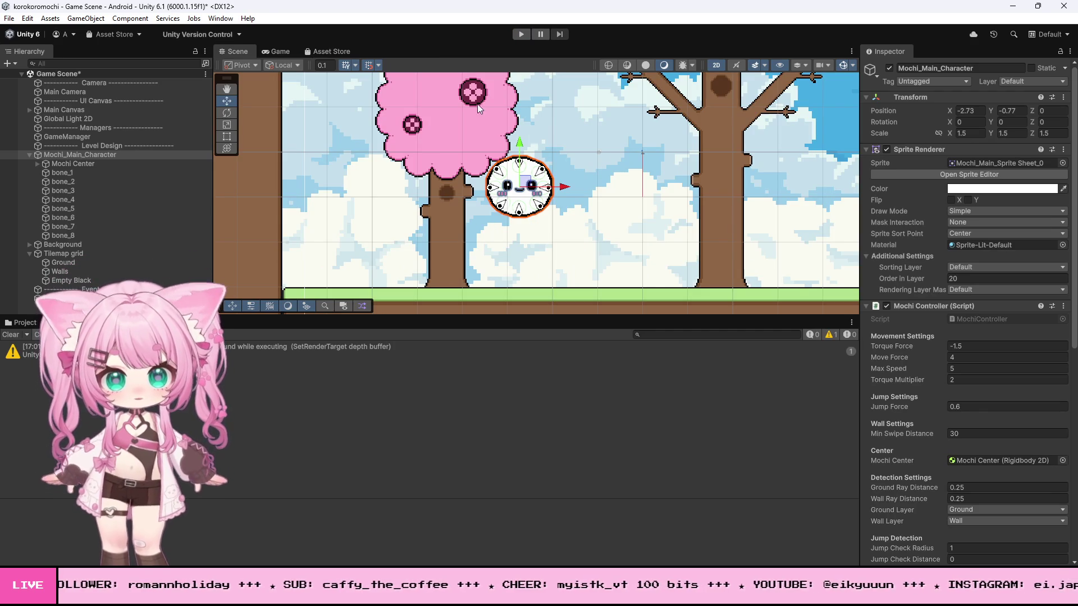
click(520, 35)
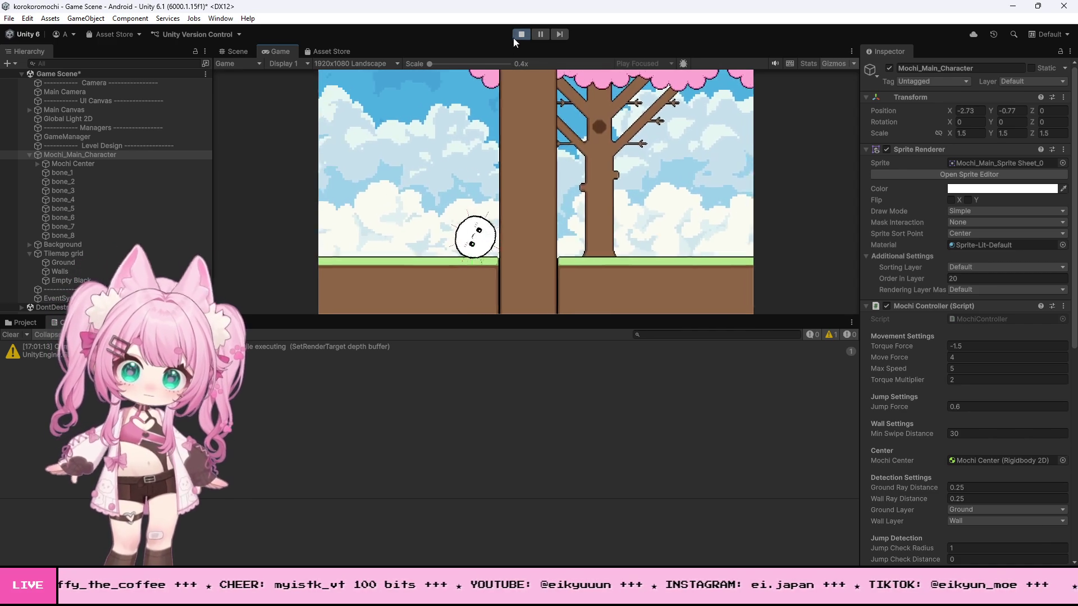
click(521, 34)
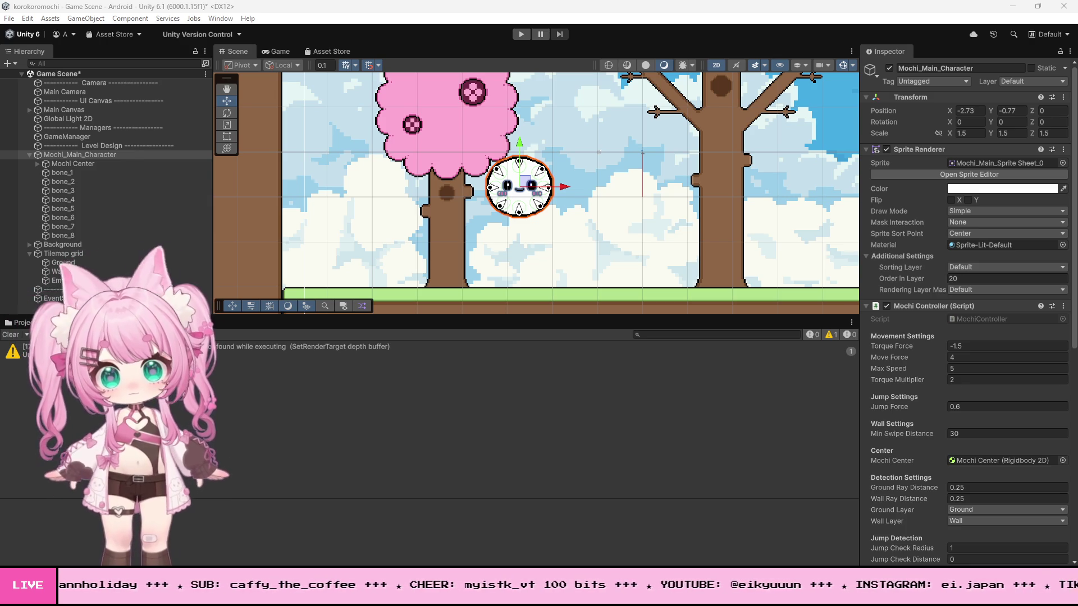
Step: Replace the blocked-forward torque lines with an if block clamping rb.angularVelocity to ±200
key(alt+Tab)
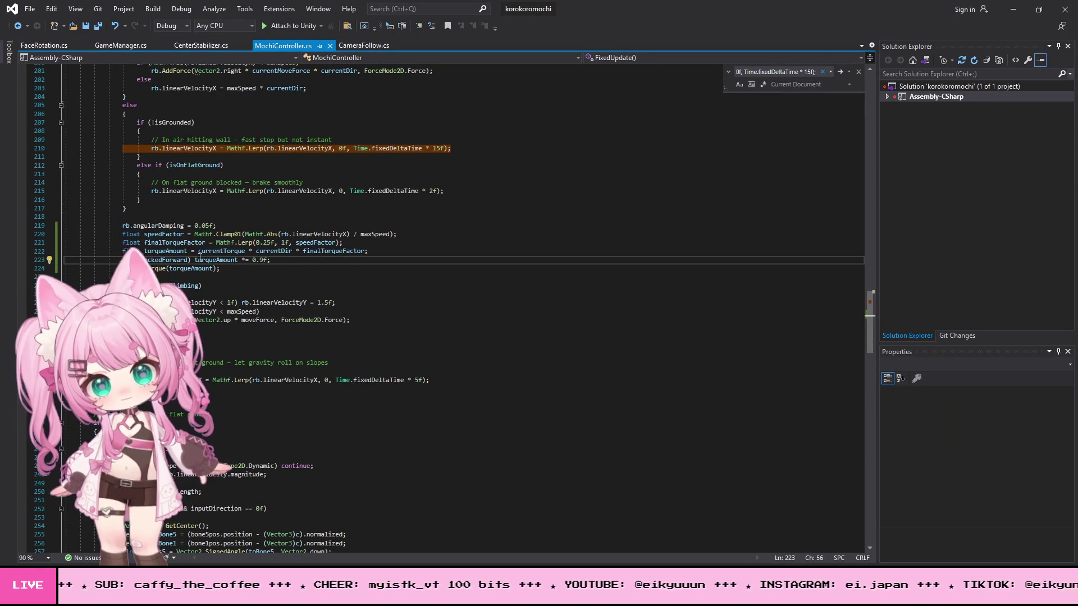
drag(220, 269, 122, 260)
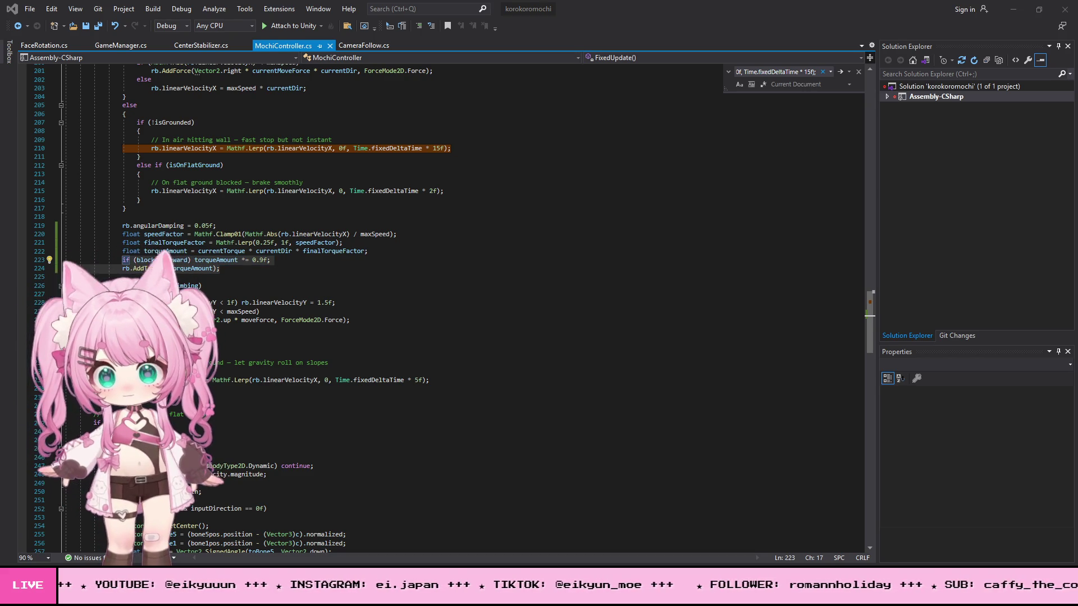
click(227, 269)
drag(227, 269, 112, 260)
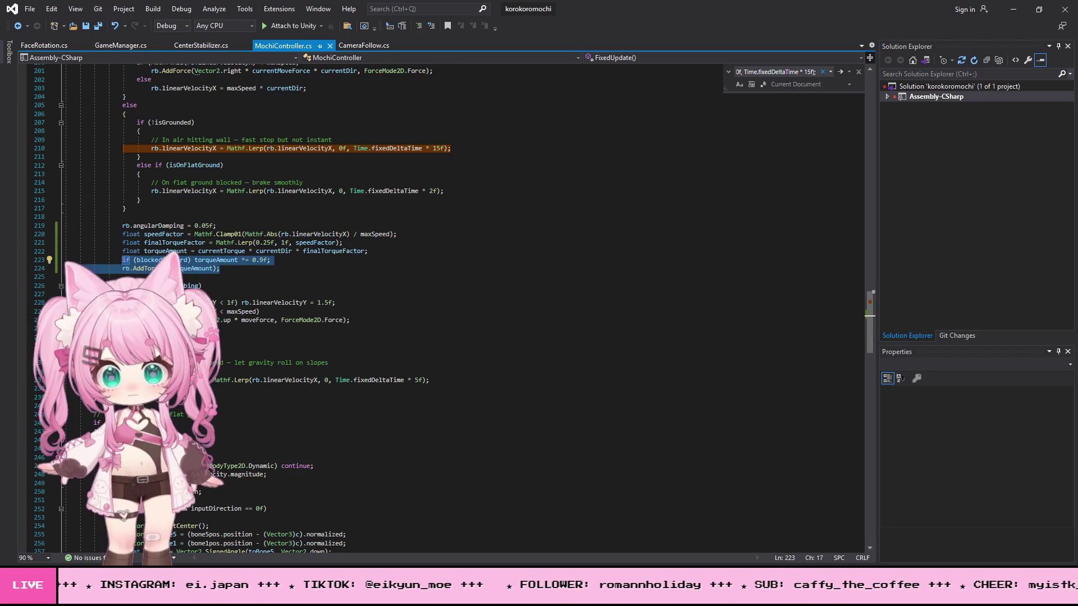
key(ctrl+v)
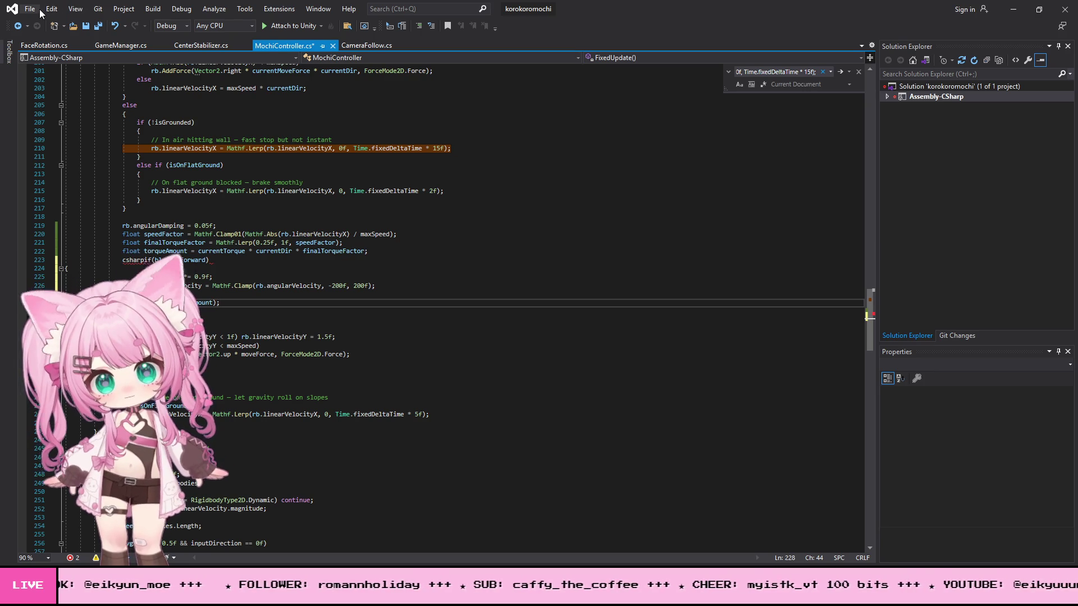
Step: Delete the stray 'csharp' prefix on line 223, save the script, and return to Unity
drag(151, 260, 122, 260)
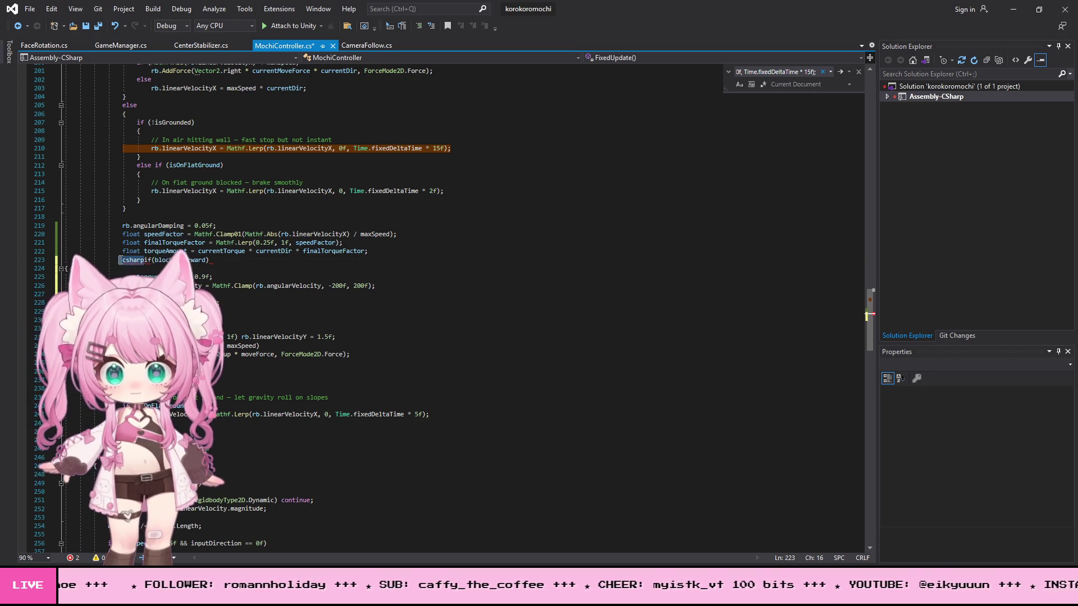
key(BackSpace)
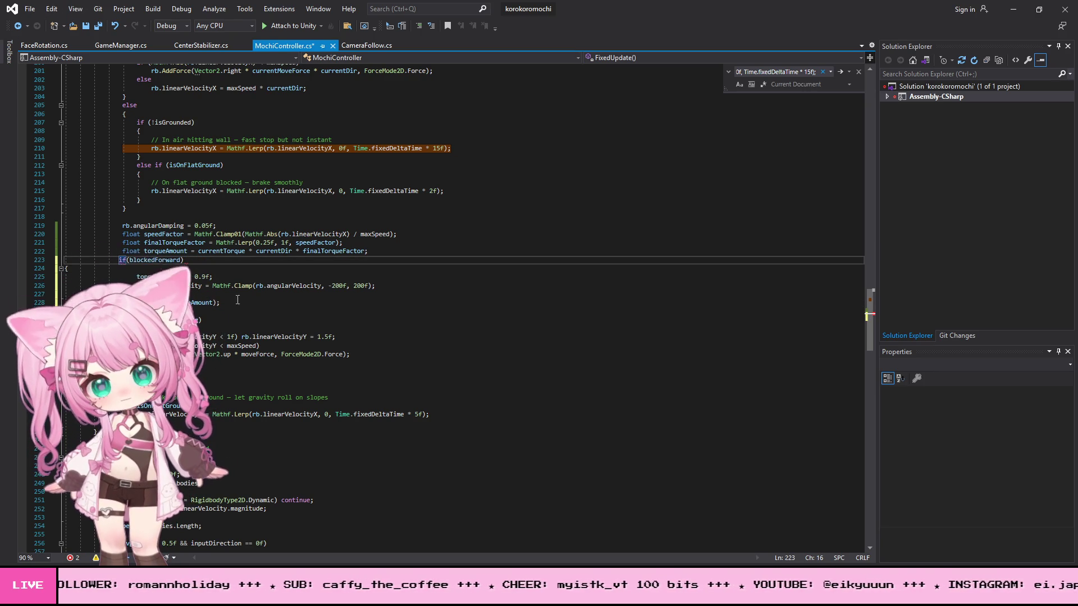
click(32, 9)
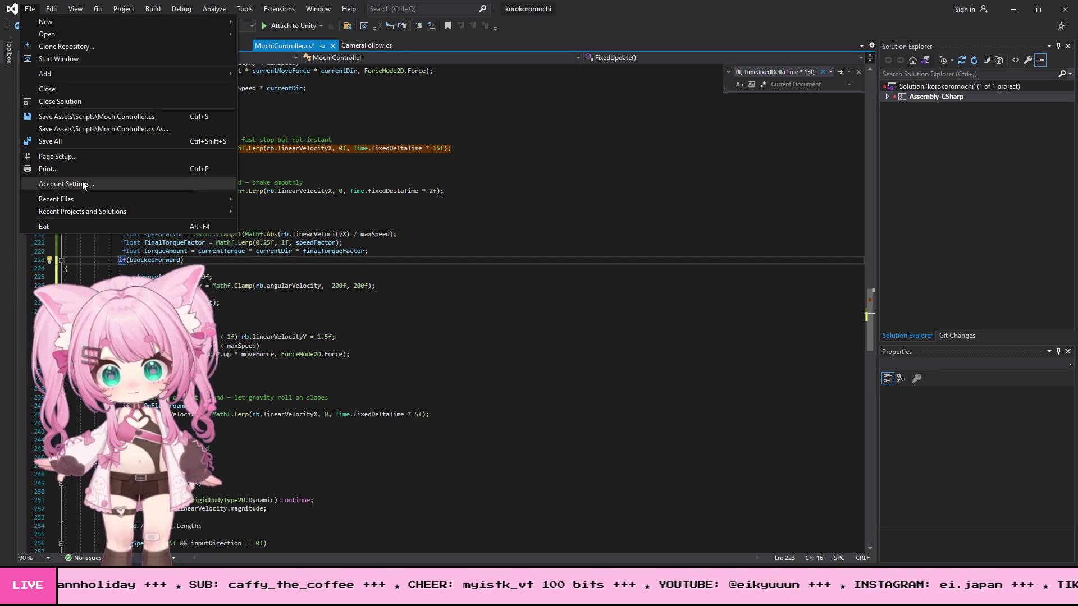
click(68, 144)
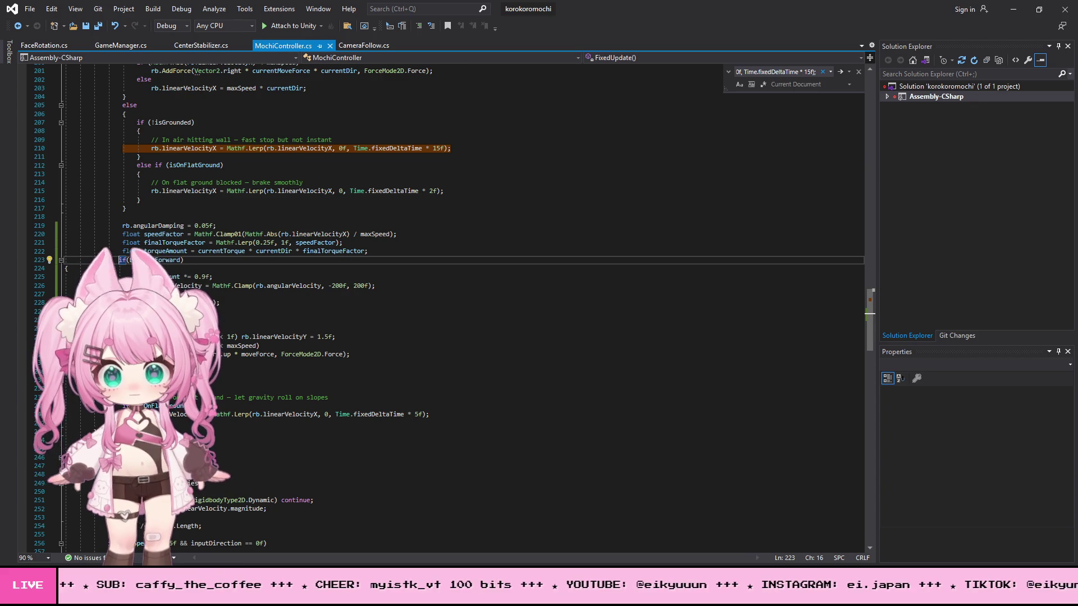
click(1014, 9)
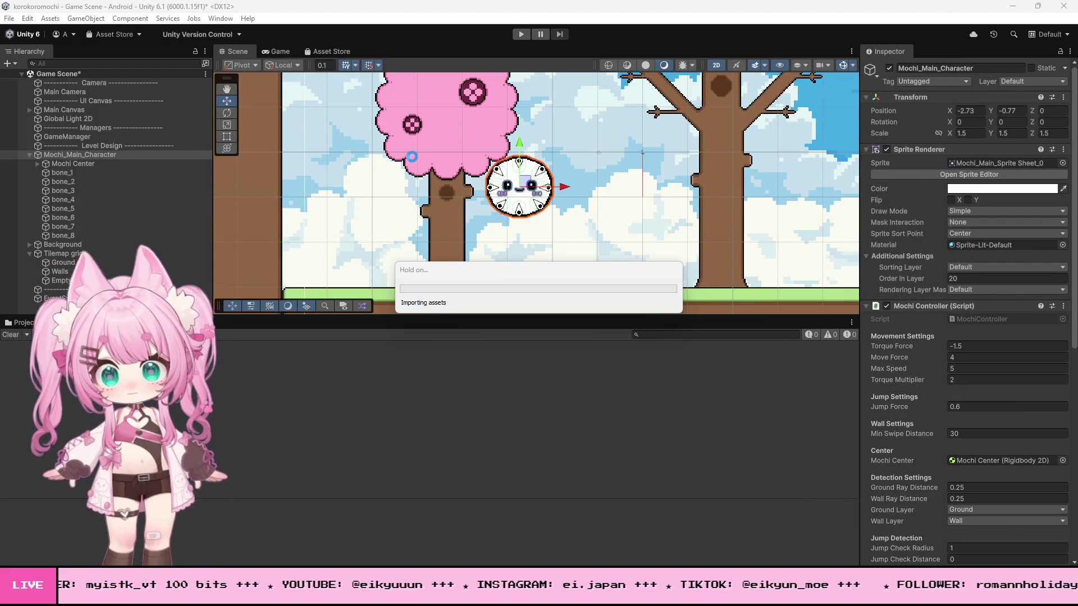
click(522, 35)
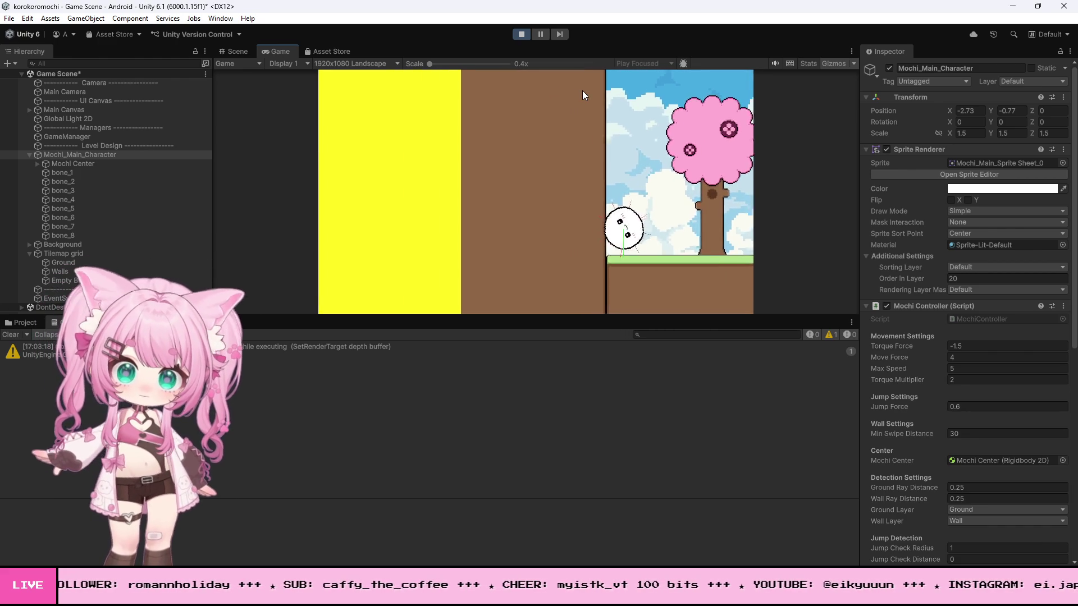
click(521, 34)
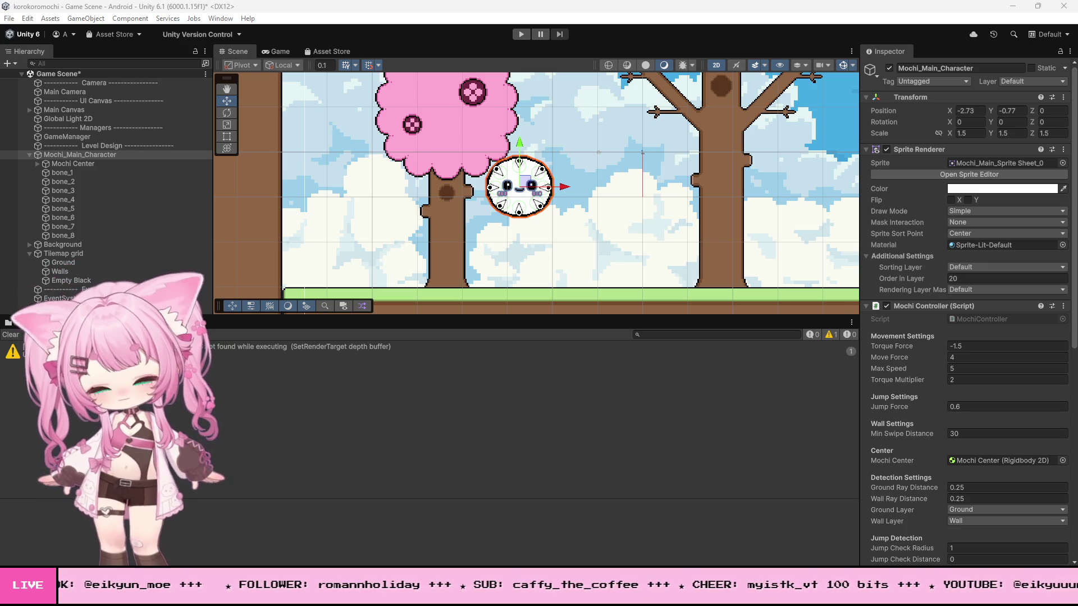
scroll(584, 201, down, 6)
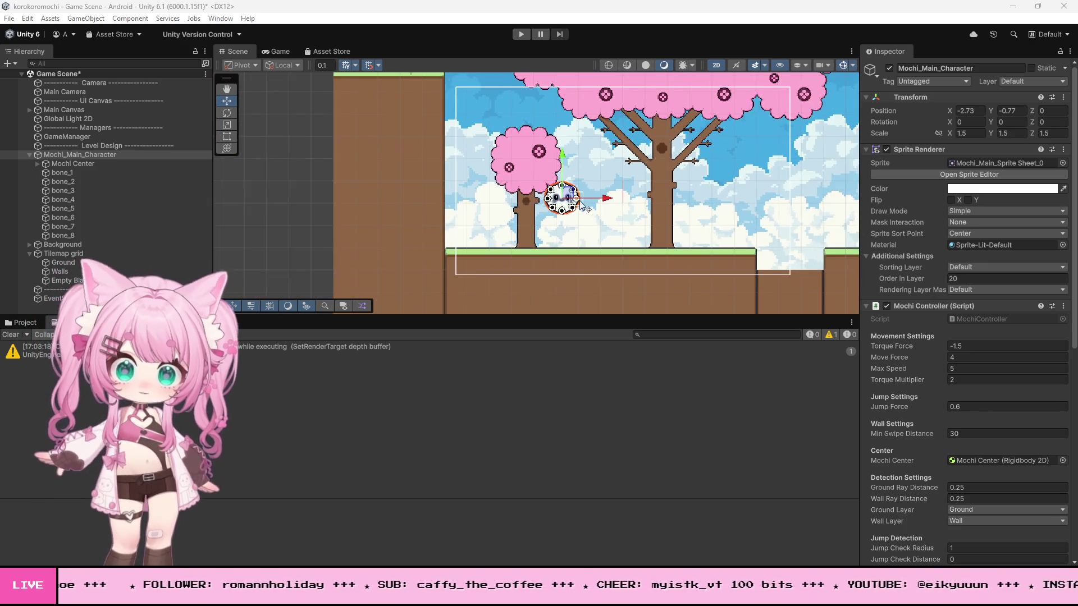
Step: Select the Ground tilemap and open the Tile Palette from Window > 2D
click(728, 251)
scroll(741, 256, up, 4)
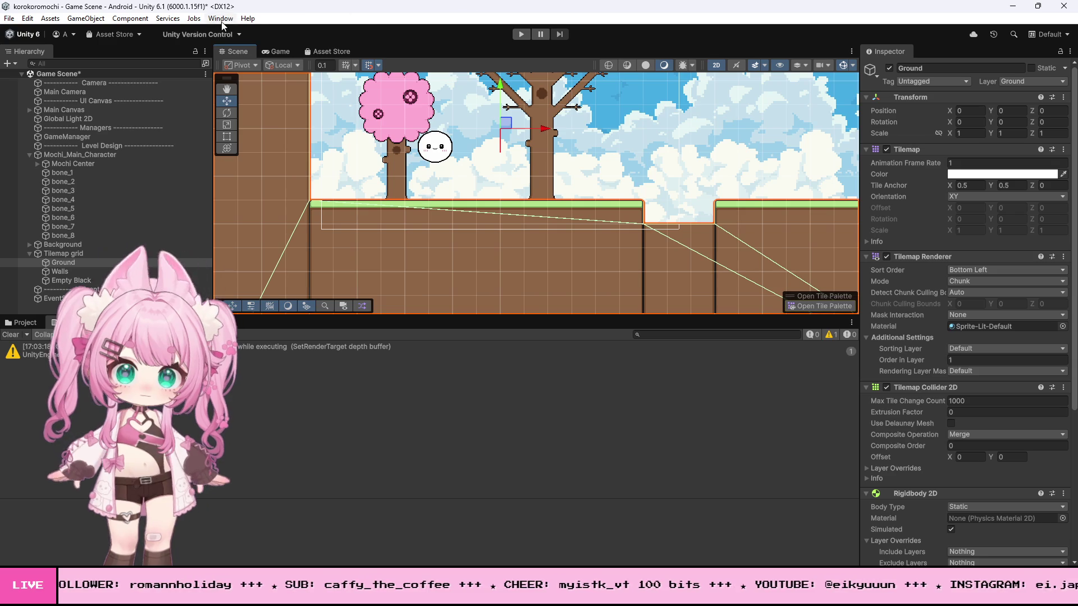
click(220, 18)
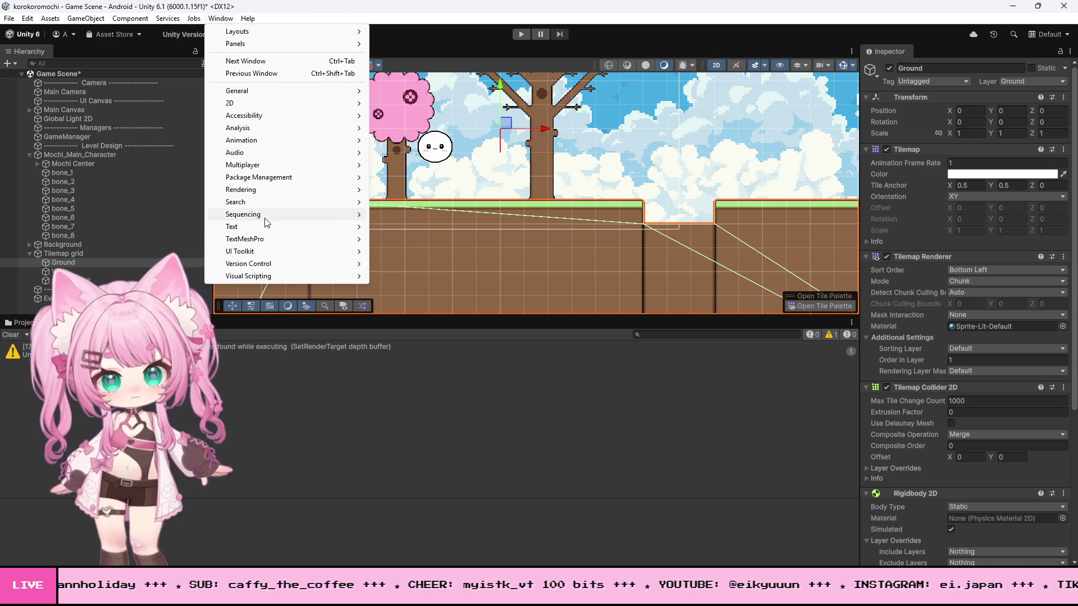
mouse_move(243, 107)
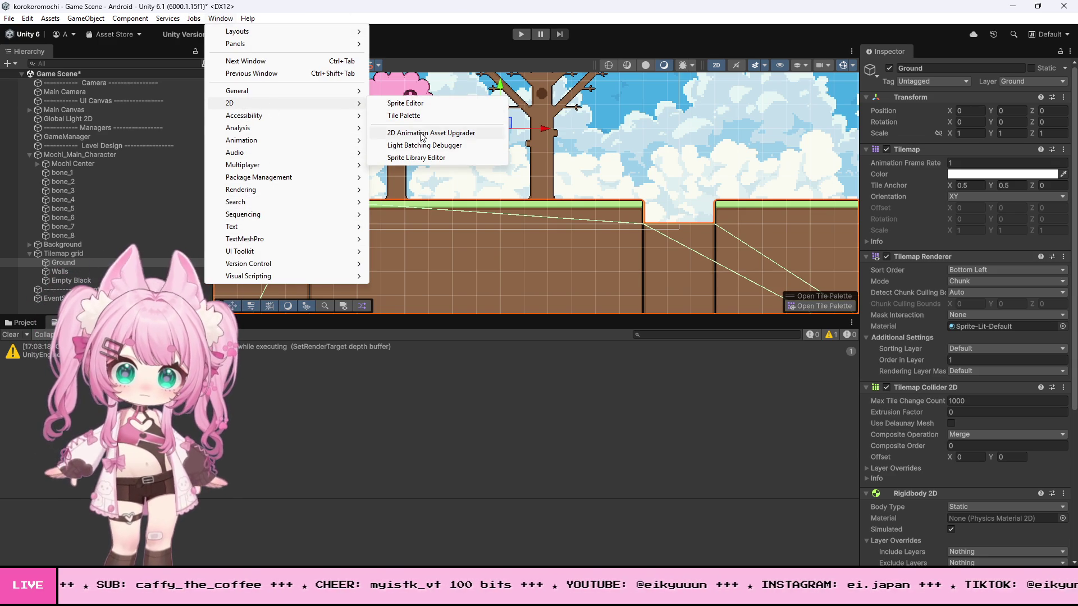
click(421, 116)
scroll(656, 215, up, 3)
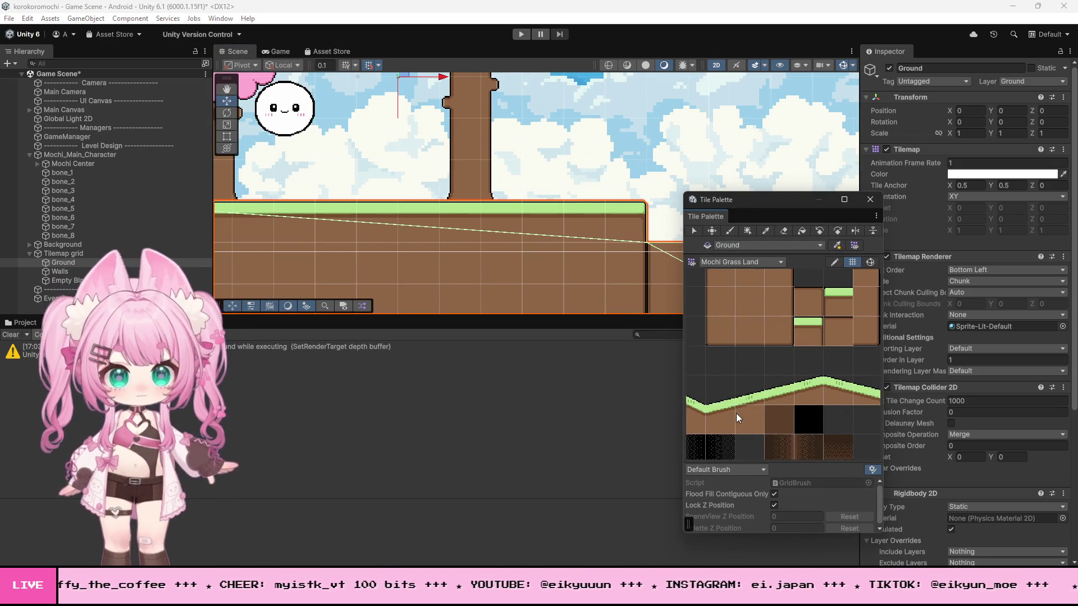
scroll(729, 422, down, 3)
Step: Paint Mochi Grass Land grass tiles to form the raised platform's top, right of the pink tree
click(710, 346)
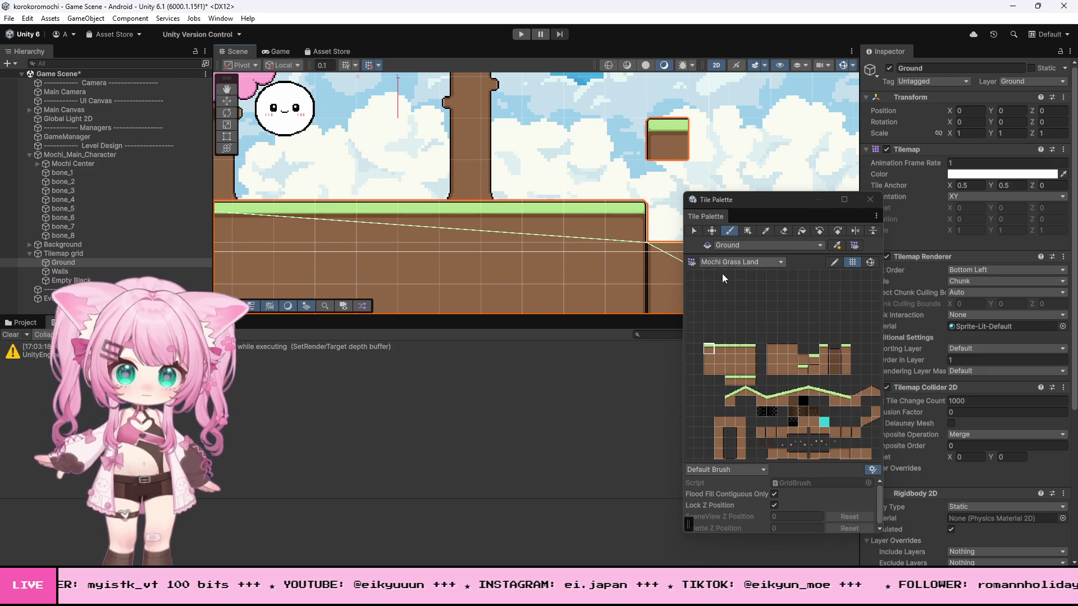
click(749, 348)
scroll(652, 162, down, 2)
click(673, 153)
scroll(736, 356, up, 2)
drag(715, 349, 716, 326)
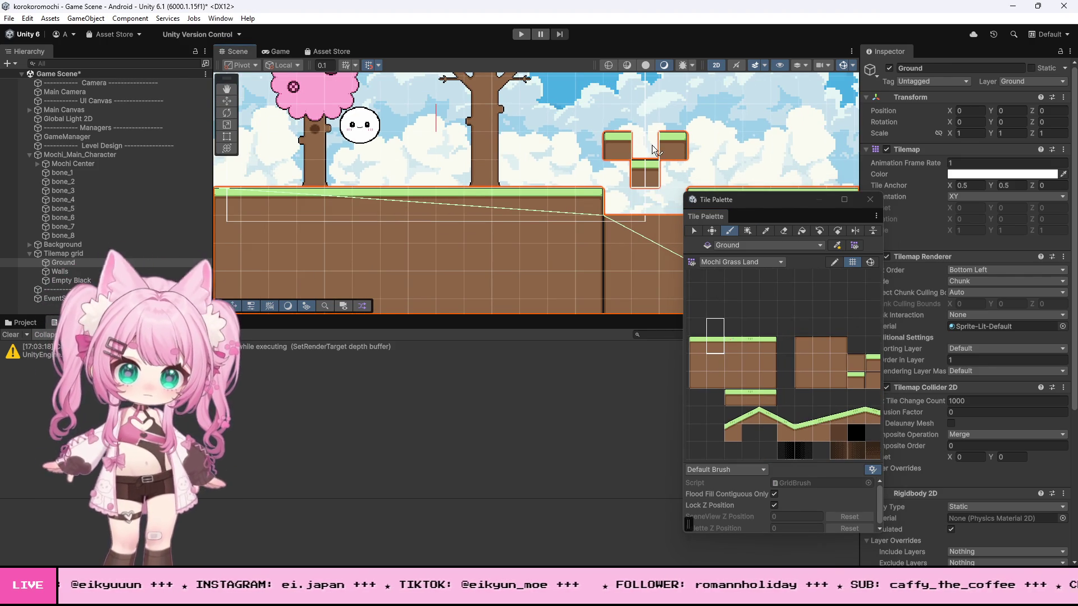
click(651, 126)
Step: Fill a dirt column and the notches beneath the platform with plain dirt tiles
click(733, 362)
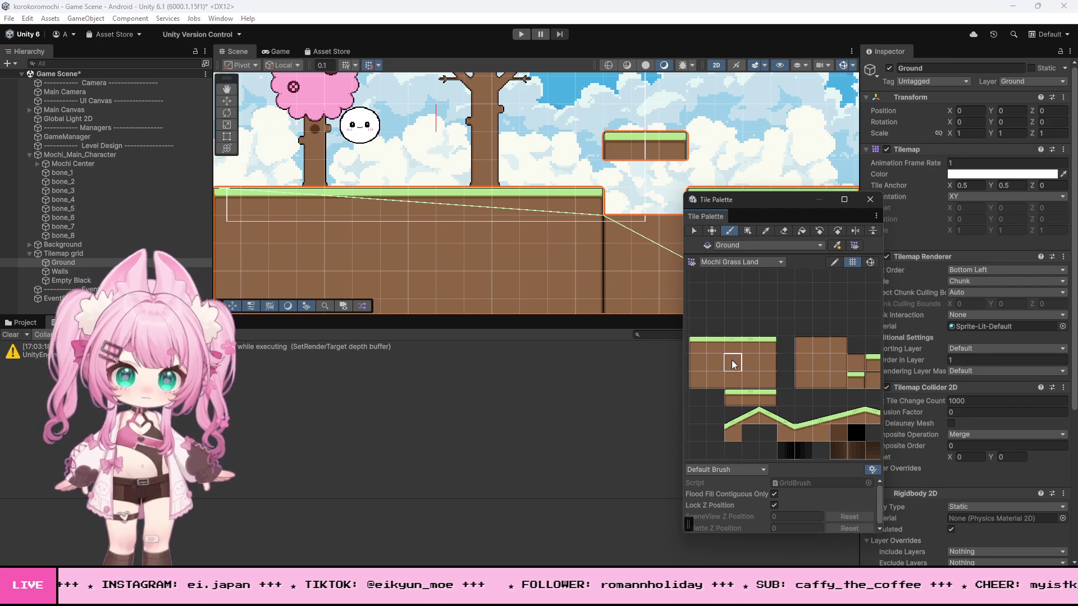
drag(635, 196, 636, 186)
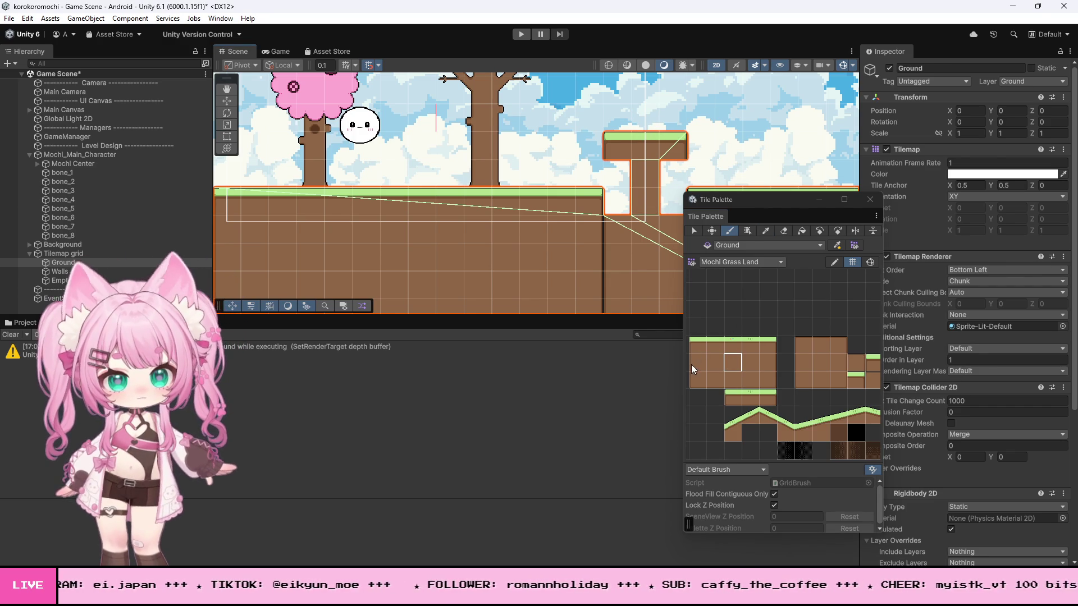
click(616, 175)
click(768, 362)
scroll(449, 213, down, 2)
click(633, 177)
click(633, 199)
Step: Close the Tile Palette window to return to the Scene view
click(869, 199)
scroll(617, 156, down, 3)
scroll(617, 156, up, 3)
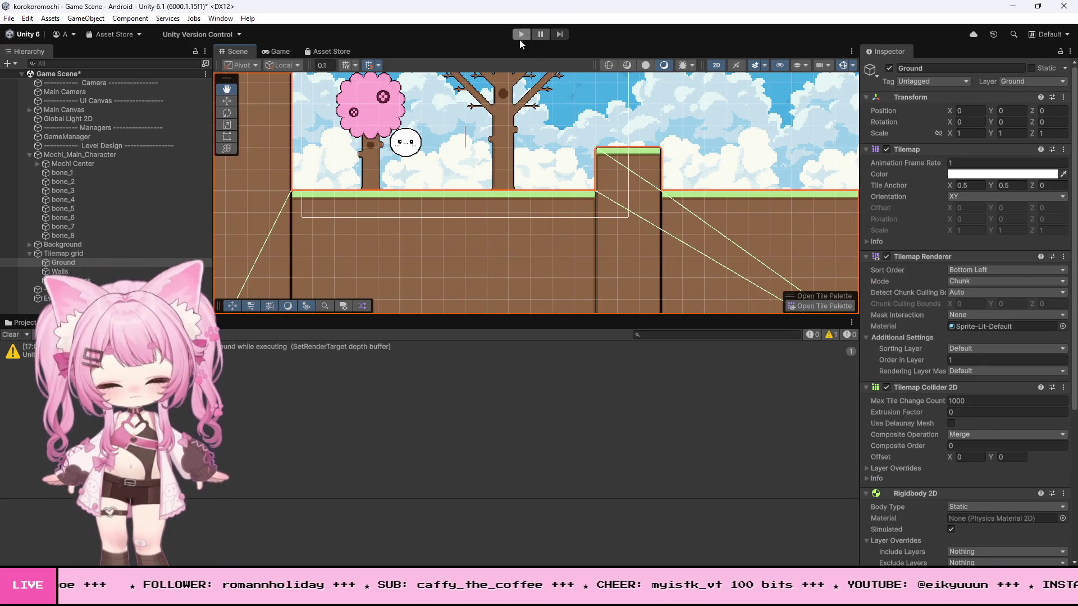
click(523, 32)
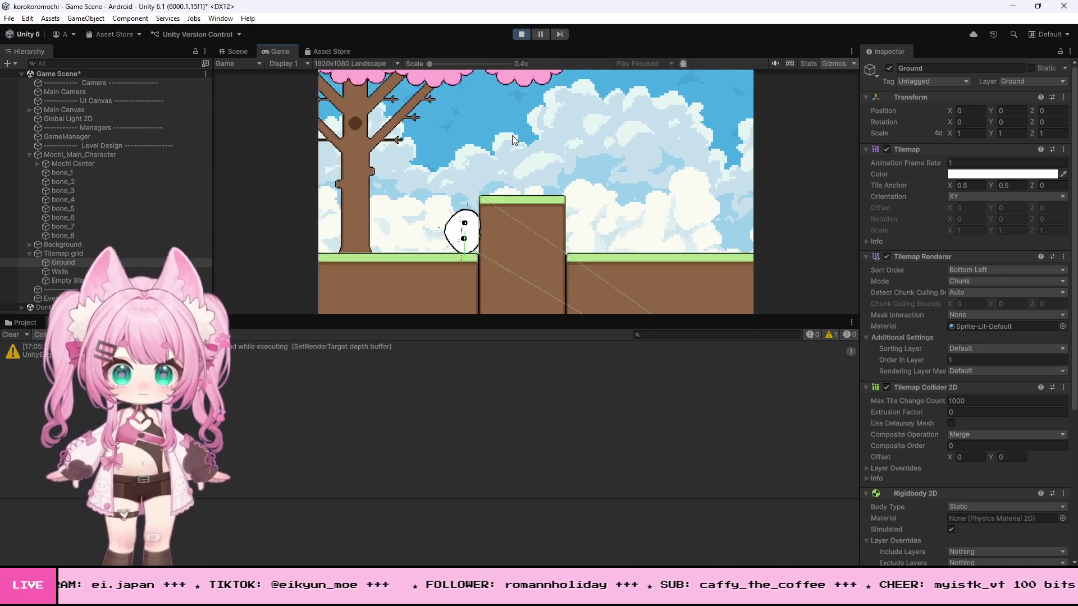
key(ctrl+p)
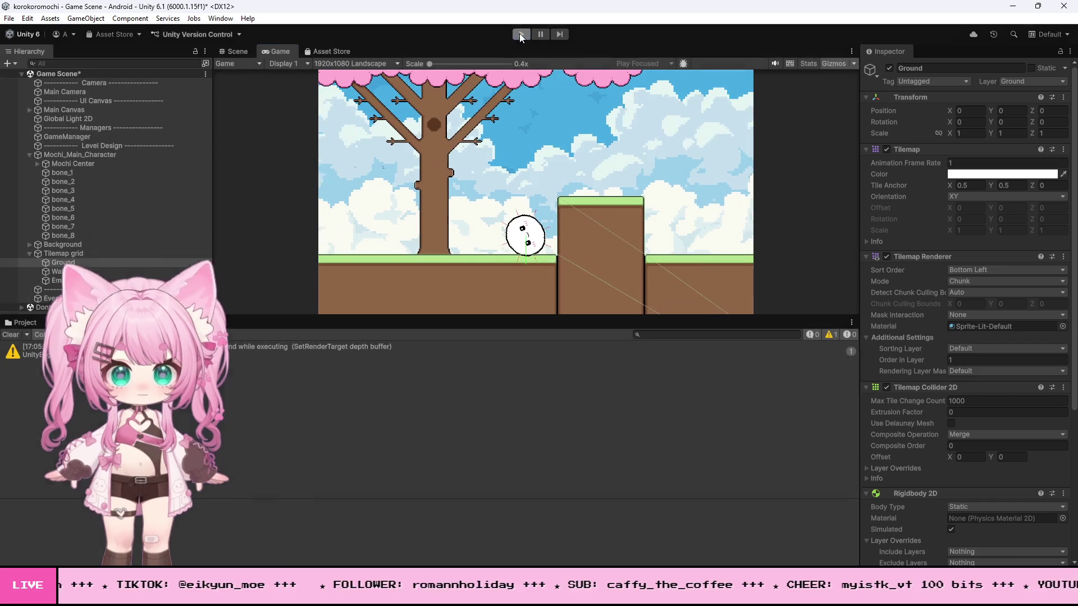